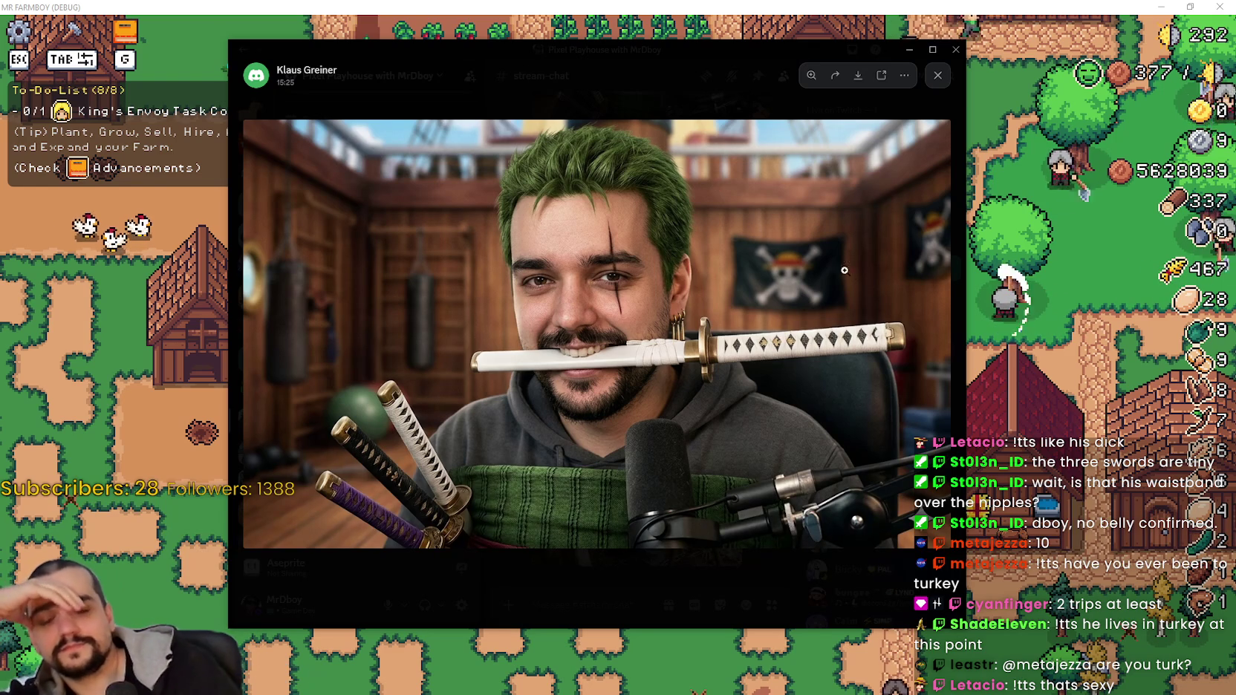
Browse the sword-in-mouth and cow-milking photos at full size, zooming in and out.
{"action": "left_click", "coordinate": [639, 597]}
{"action": "scroll", "coordinate": [702, 433], "scroll_direction": "up", "scroll_amount": 5}
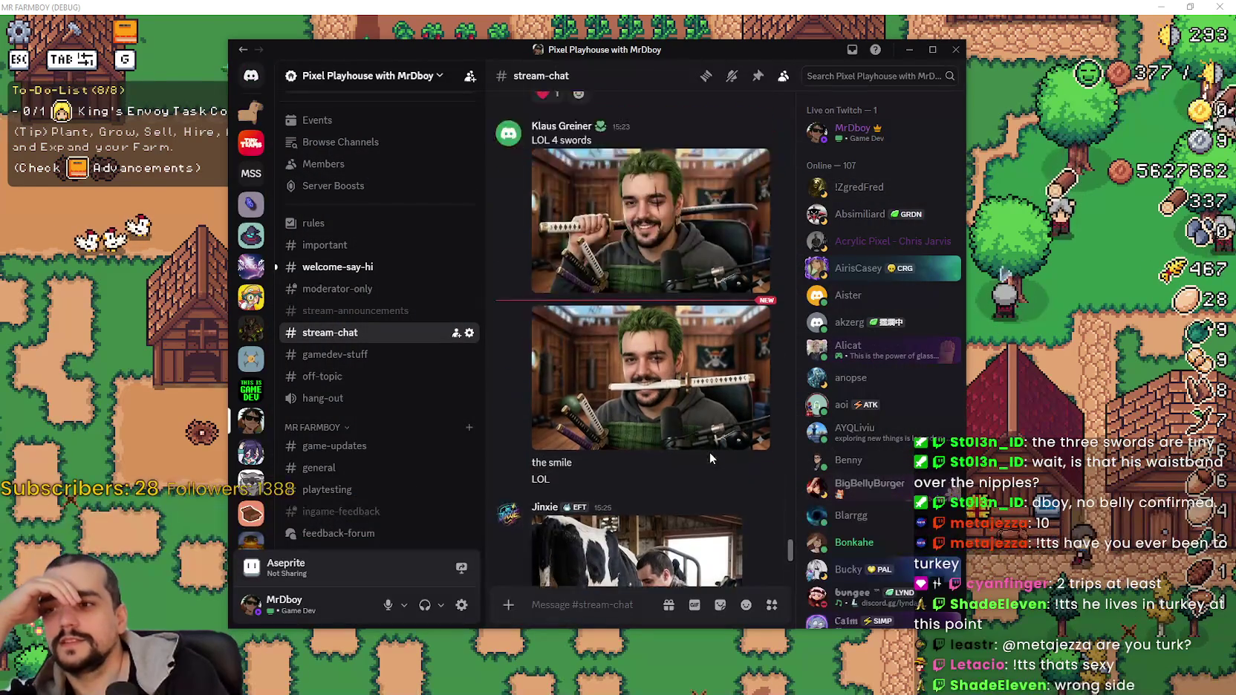
{"action": "scroll", "coordinate": [702, 433], "scroll_direction": "down", "scroll_amount": 4}
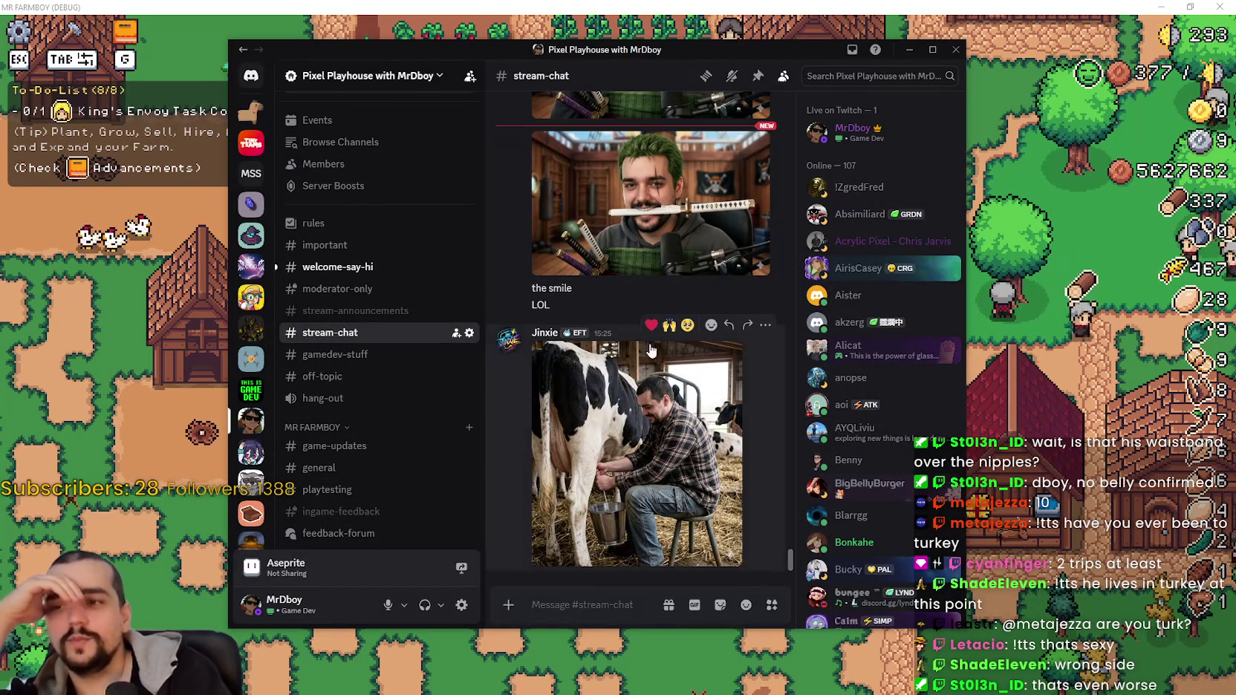
{"action": "left_click", "coordinate": [587, 222]}
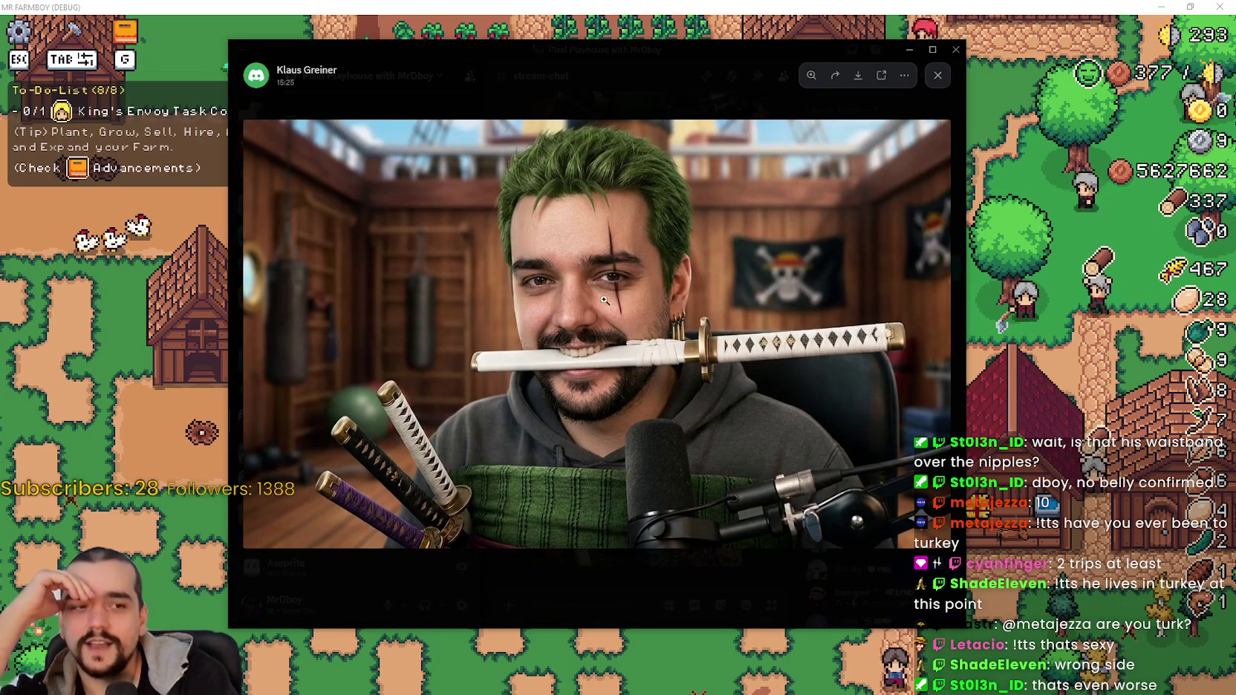
{"action": "left_click", "coordinate": [603, 525]}
{"action": "left_click", "coordinate": [604, 525]}
{"action": "left_click", "coordinate": [601, 579]}
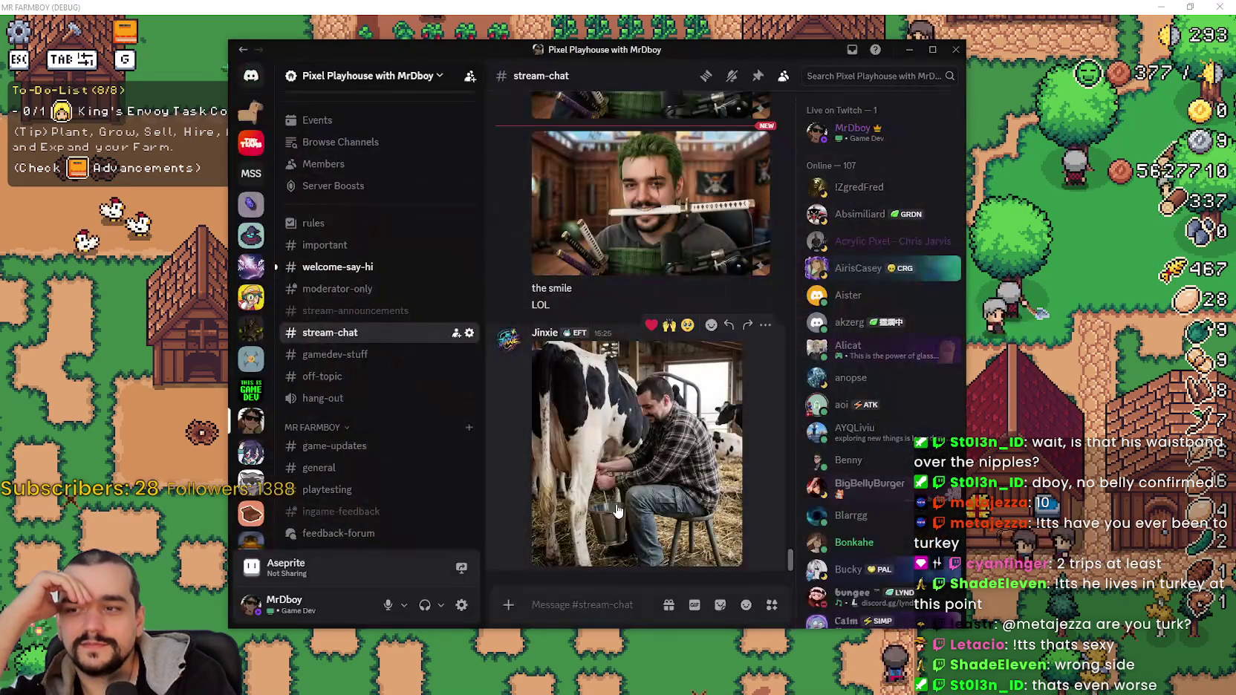
{"action": "left_click", "coordinate": [657, 389]}
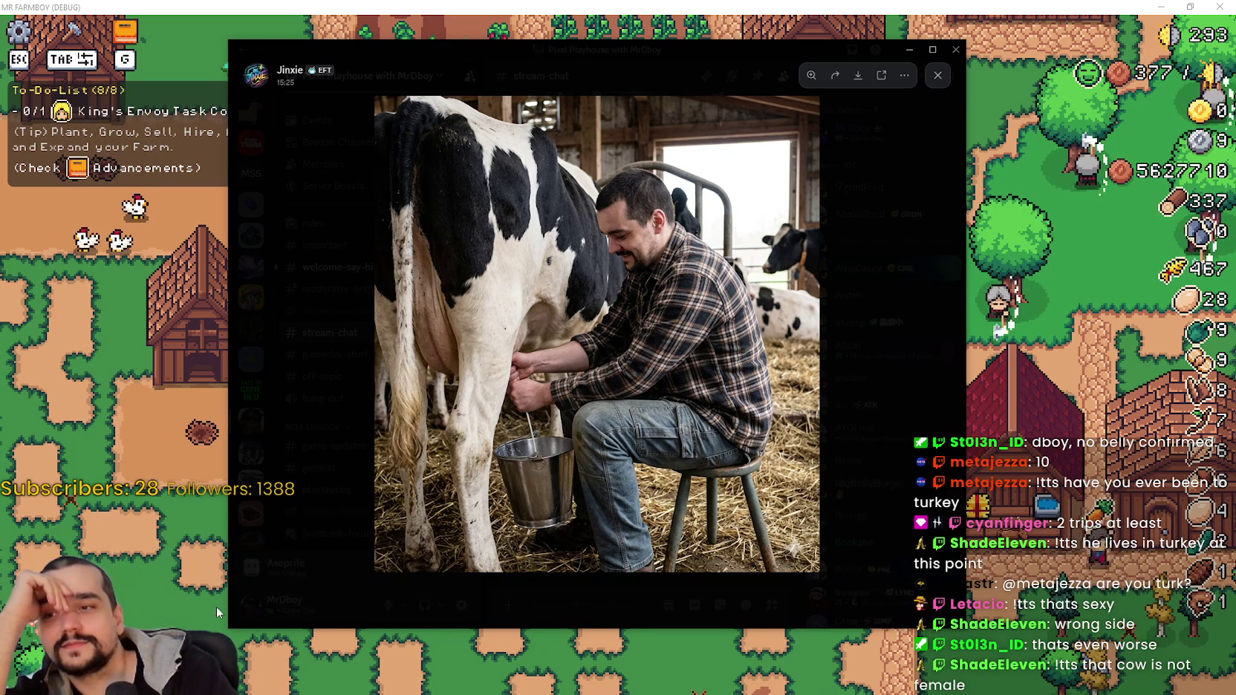
{"action": "left_click", "coordinate": [861, 428]}
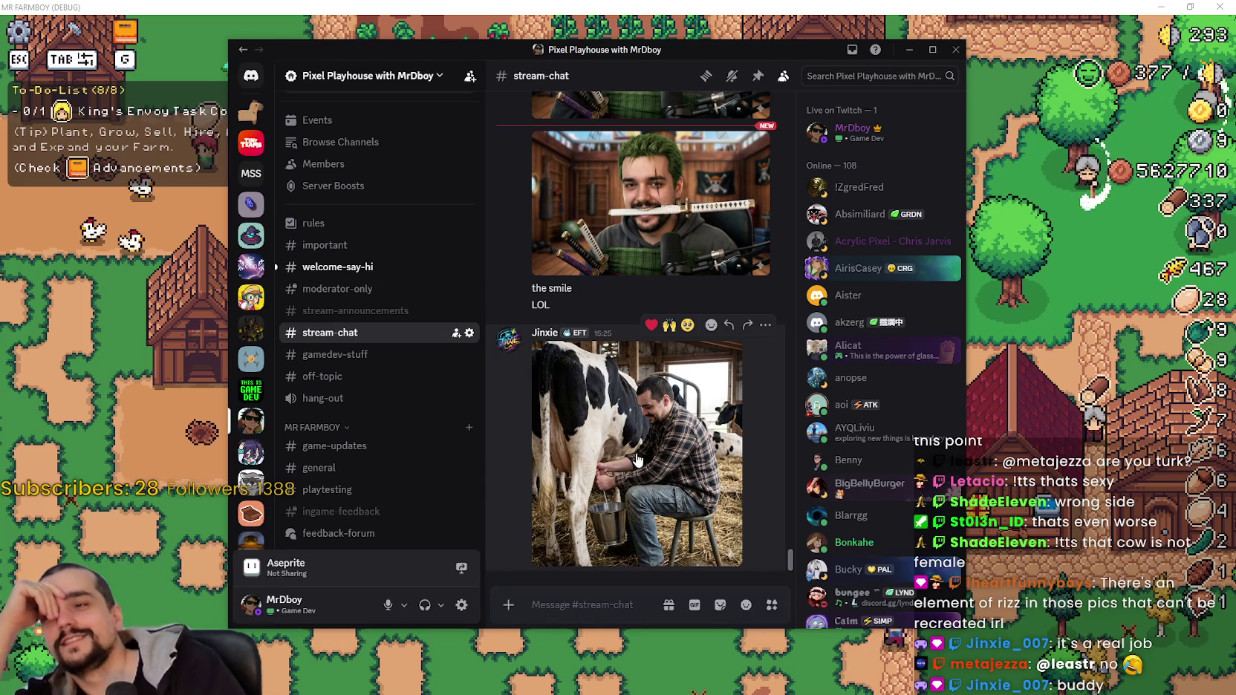
{"action": "left_click", "coordinate": [657, 261]}
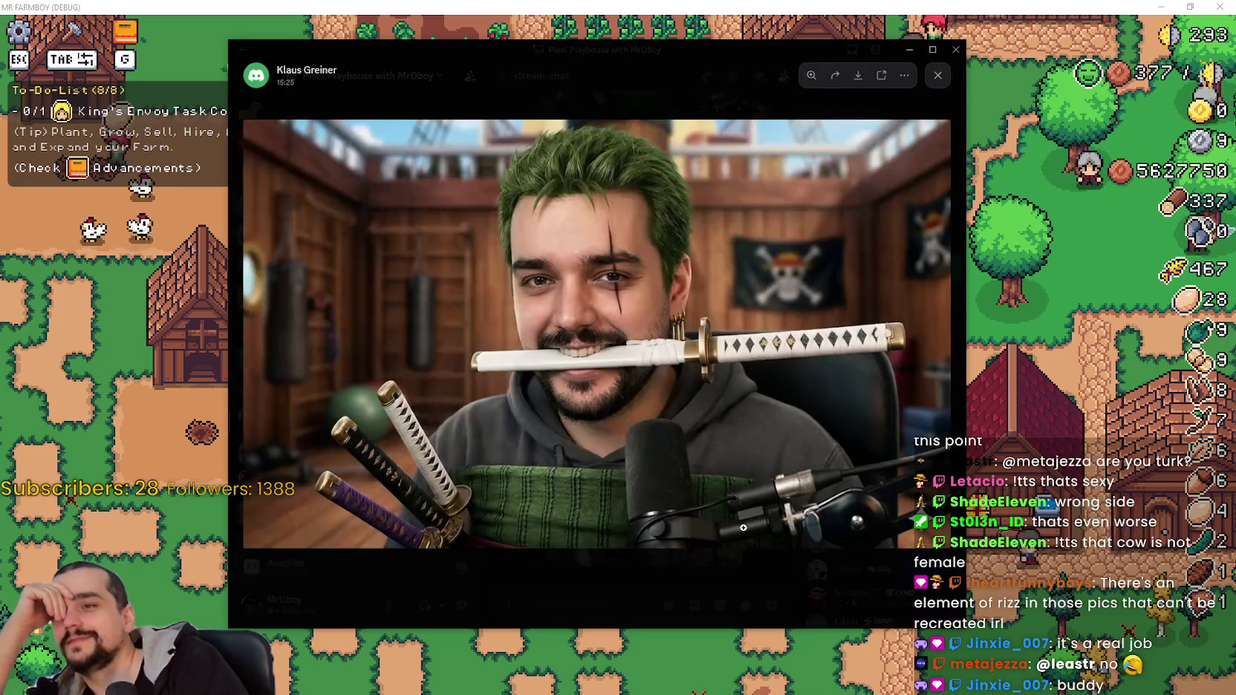
{"action": "left_click", "coordinate": [700, 92]}
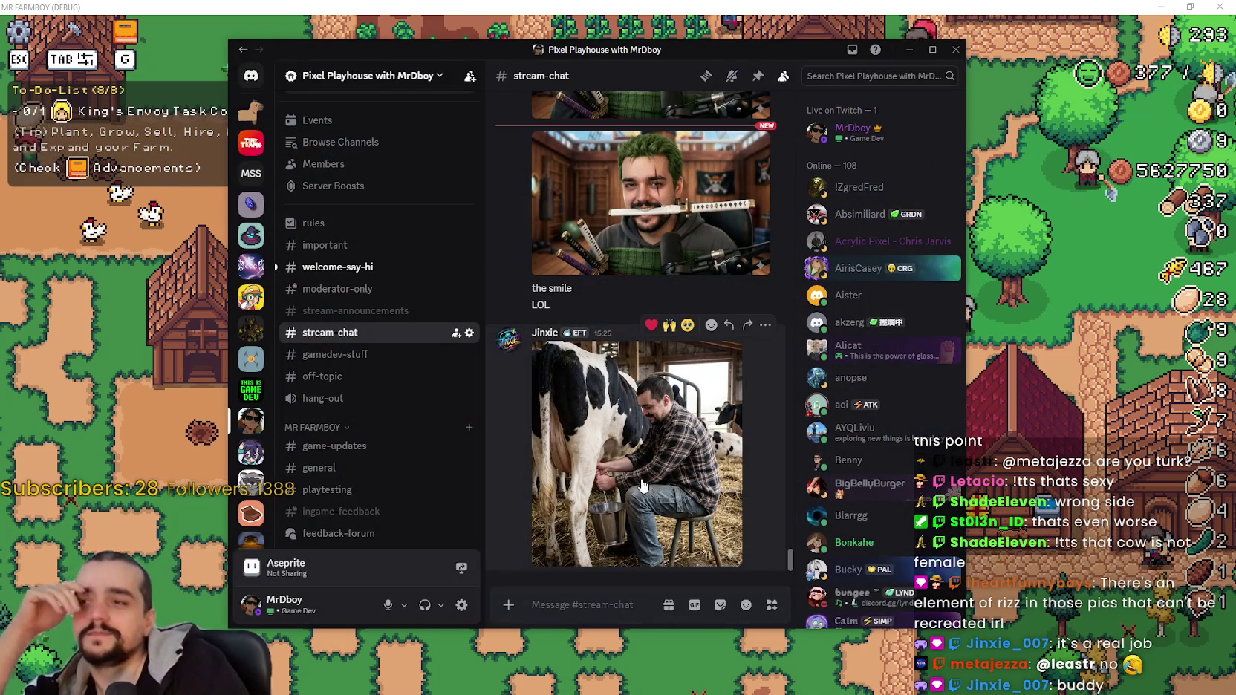
Scroll up to older stream-chat posts and enlarge the comic-panel collage.
{"action": "scroll", "coordinate": [741, 488], "scroll_direction": "up", "scroll_amount": 5}
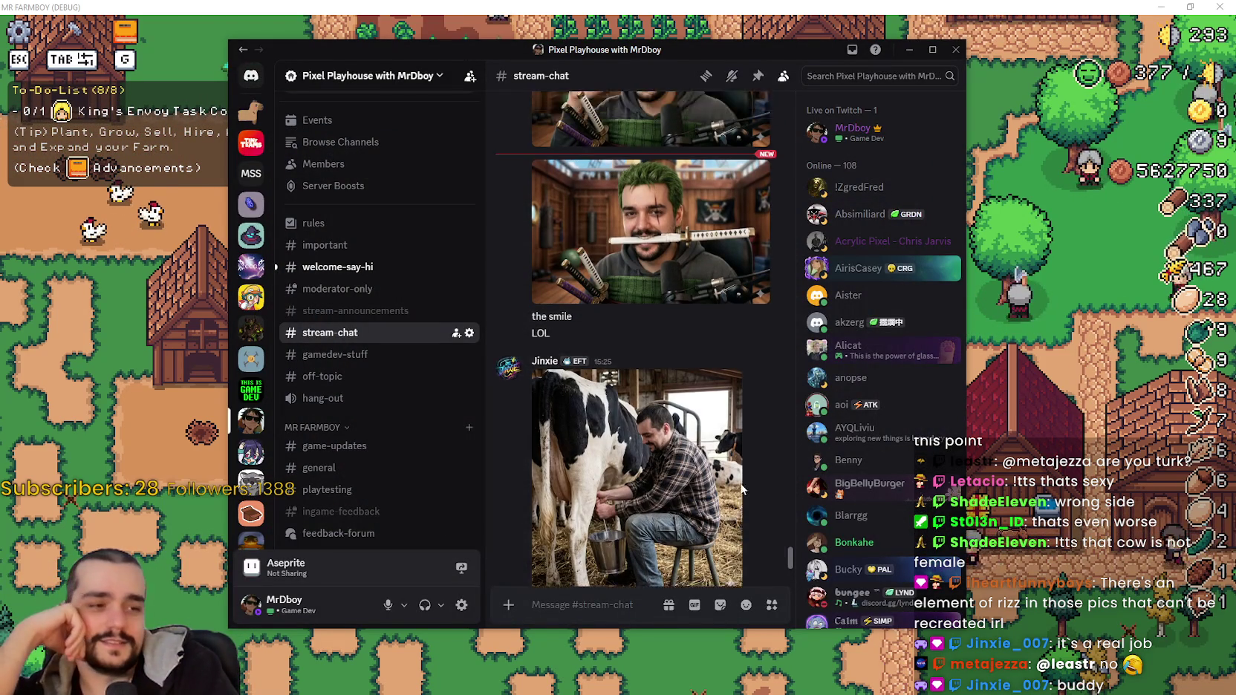
{"action": "scroll", "coordinate": [739, 490], "scroll_direction": "up", "scroll_amount": 6}
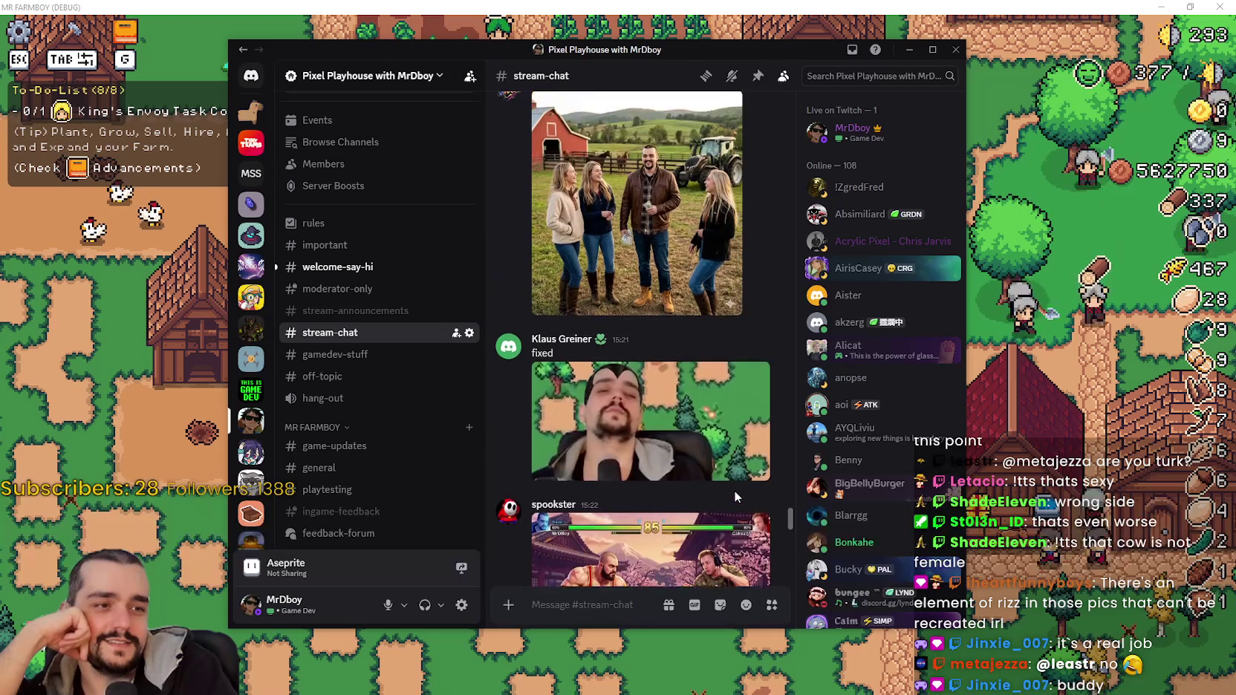
{"action": "scroll", "coordinate": [734, 500], "scroll_direction": "up", "scroll_amount": 10}
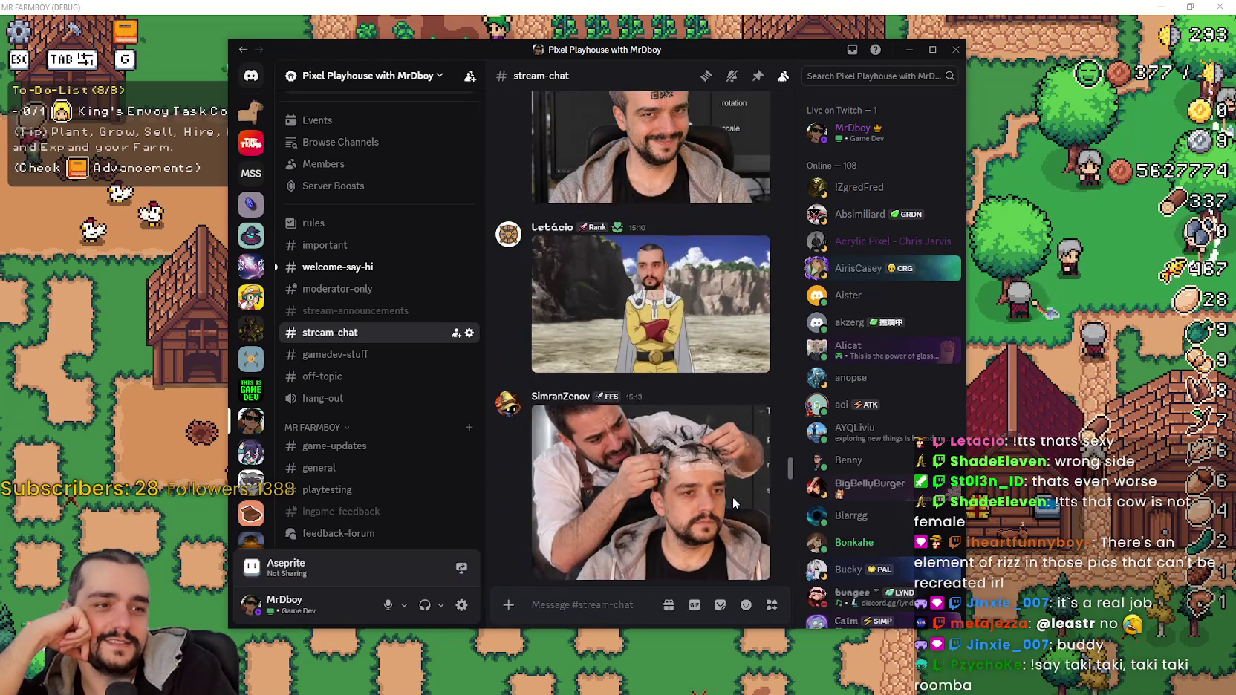
{"action": "scroll", "coordinate": [731, 497], "scroll_direction": "up", "scroll_amount": 5}
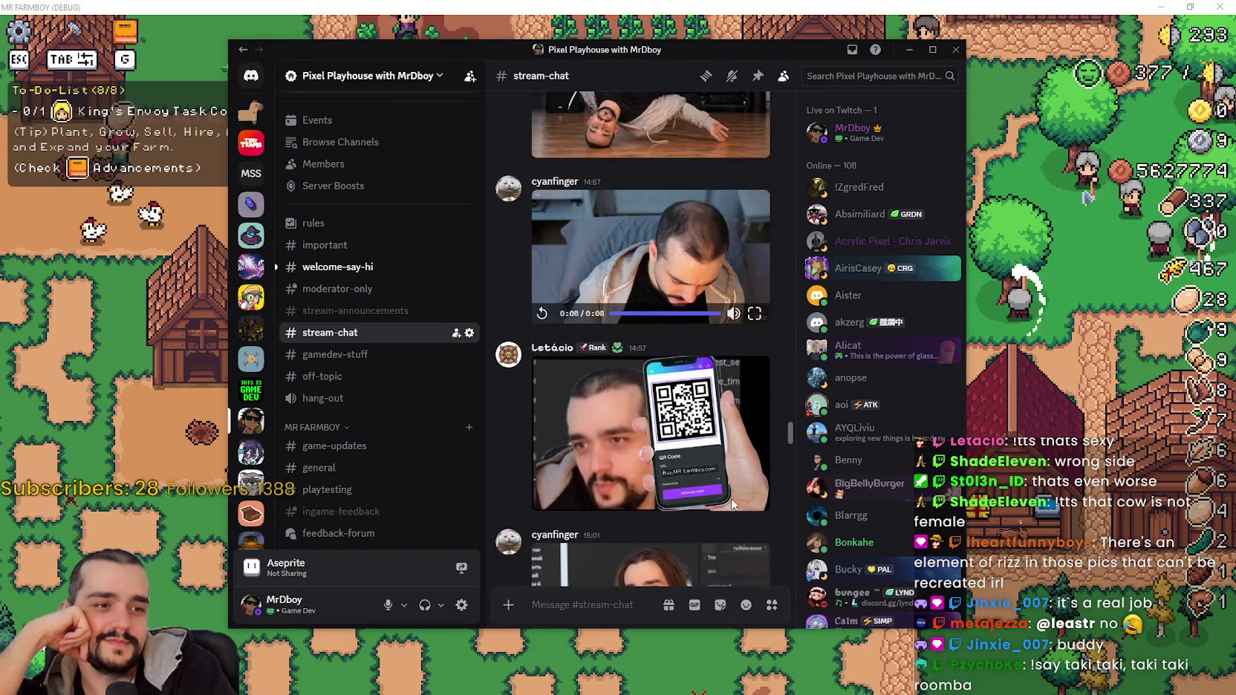
{"action": "scroll", "coordinate": [730, 498], "scroll_direction": "down", "scroll_amount": 12}
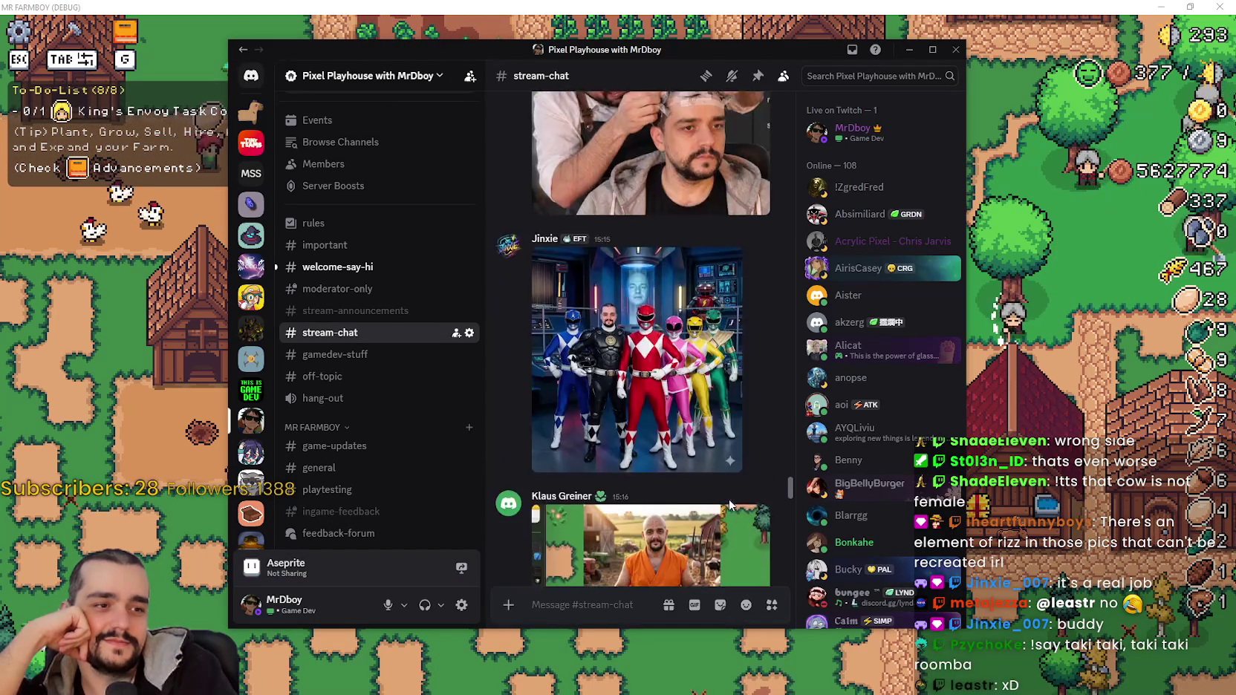
{"action": "scroll", "coordinate": [725, 511], "scroll_direction": "up", "scroll_amount": 10}
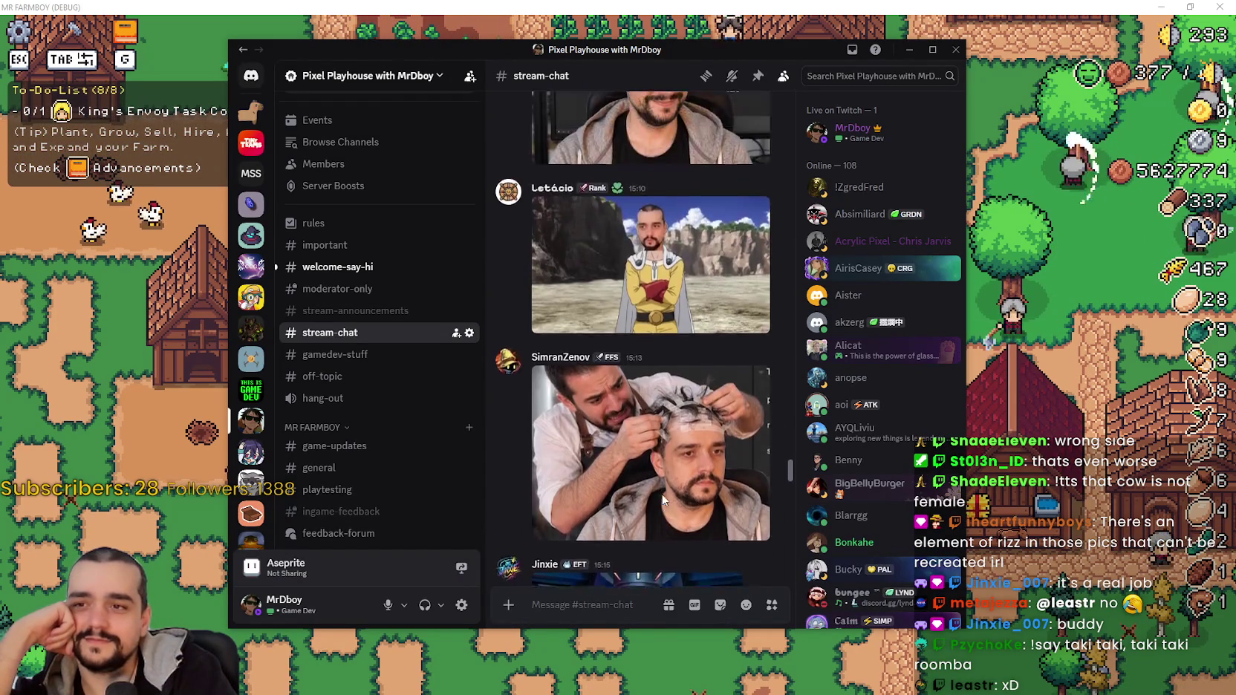
{"action": "scroll", "coordinate": [664, 500], "scroll_direction": "up", "scroll_amount": 10}
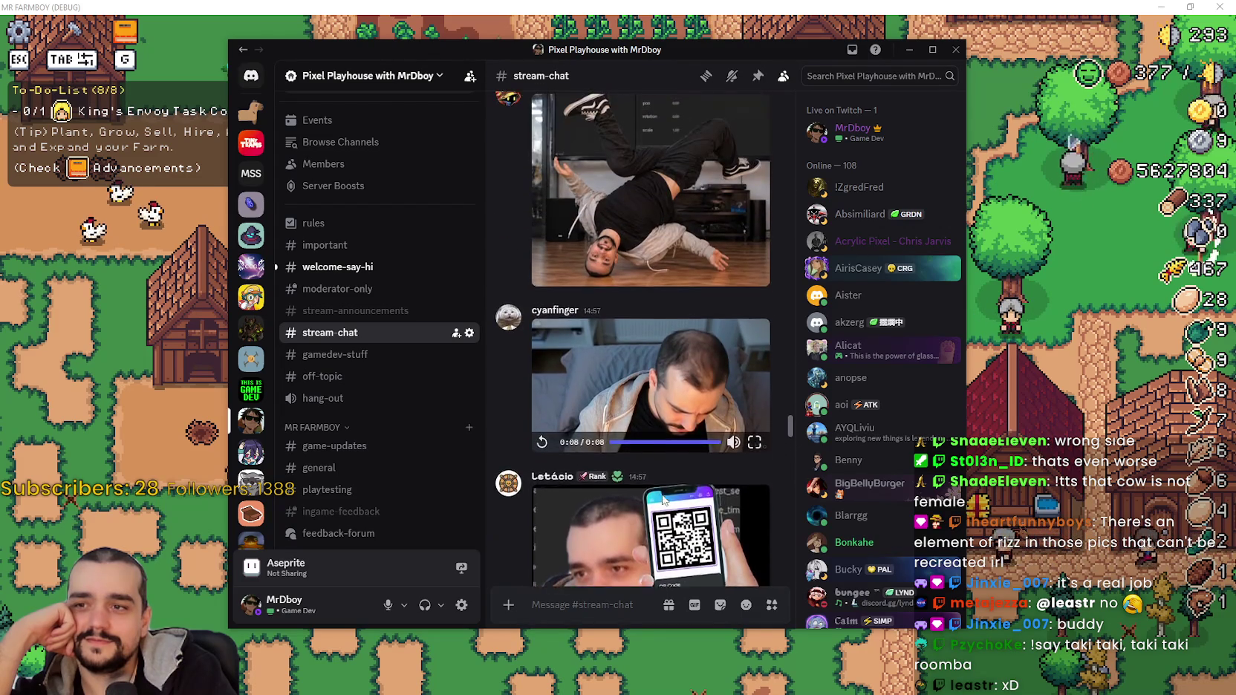
{"action": "scroll", "coordinate": [662, 499], "scroll_direction": "up", "scroll_amount": 4}
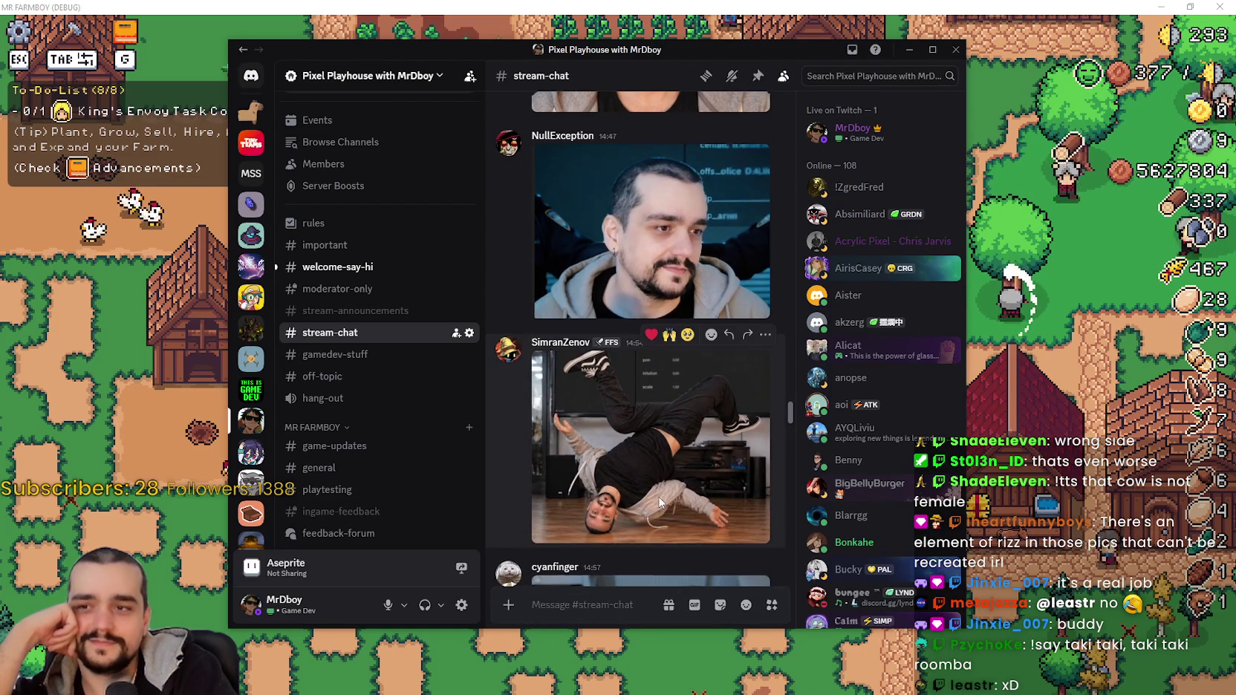
{"action": "scroll", "coordinate": [659, 503], "scroll_direction": "up", "scroll_amount": 8}
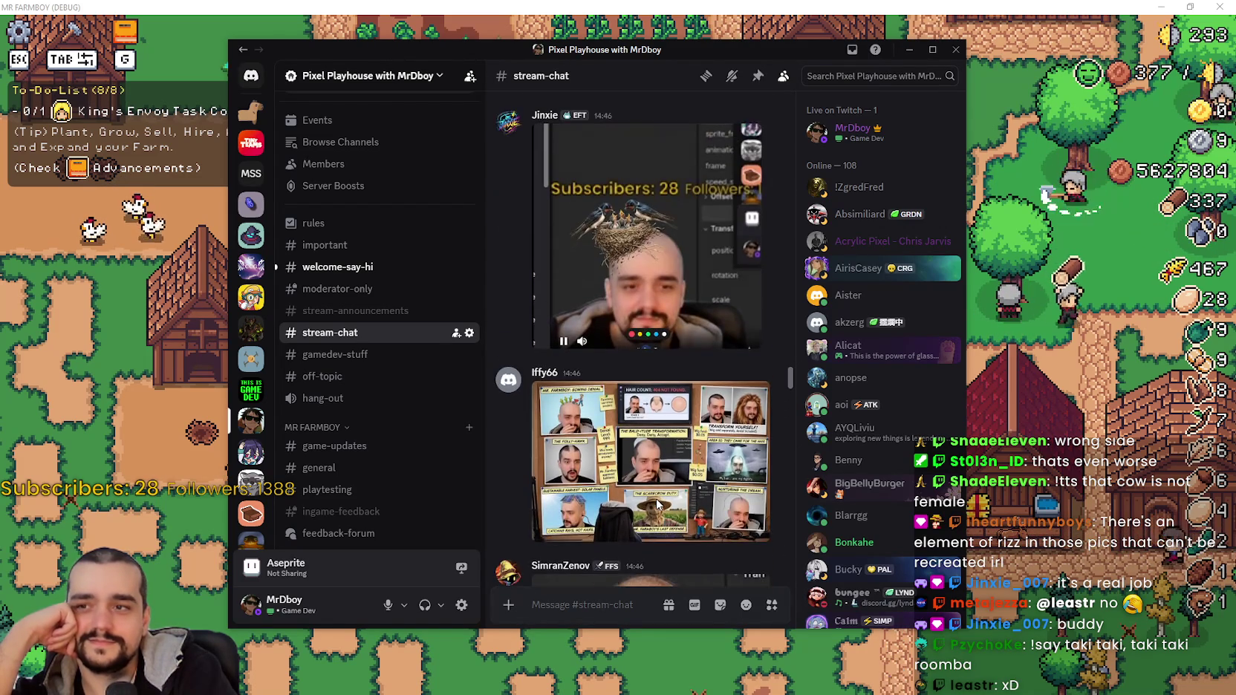
{"action": "scroll", "coordinate": [656, 505], "scroll_direction": "up", "scroll_amount": 4}
{"action": "scroll", "coordinate": [653, 500], "scroll_direction": "down", "scroll_amount": 6}
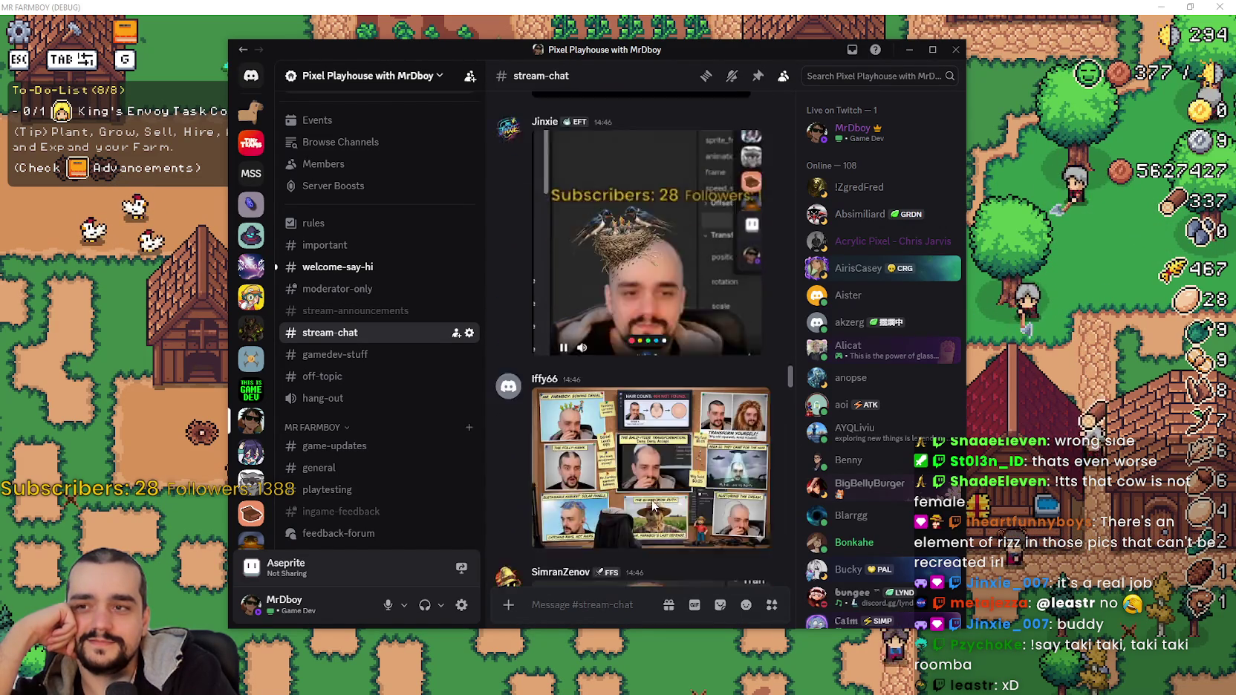
{"action": "left_click", "coordinate": [643, 360]}
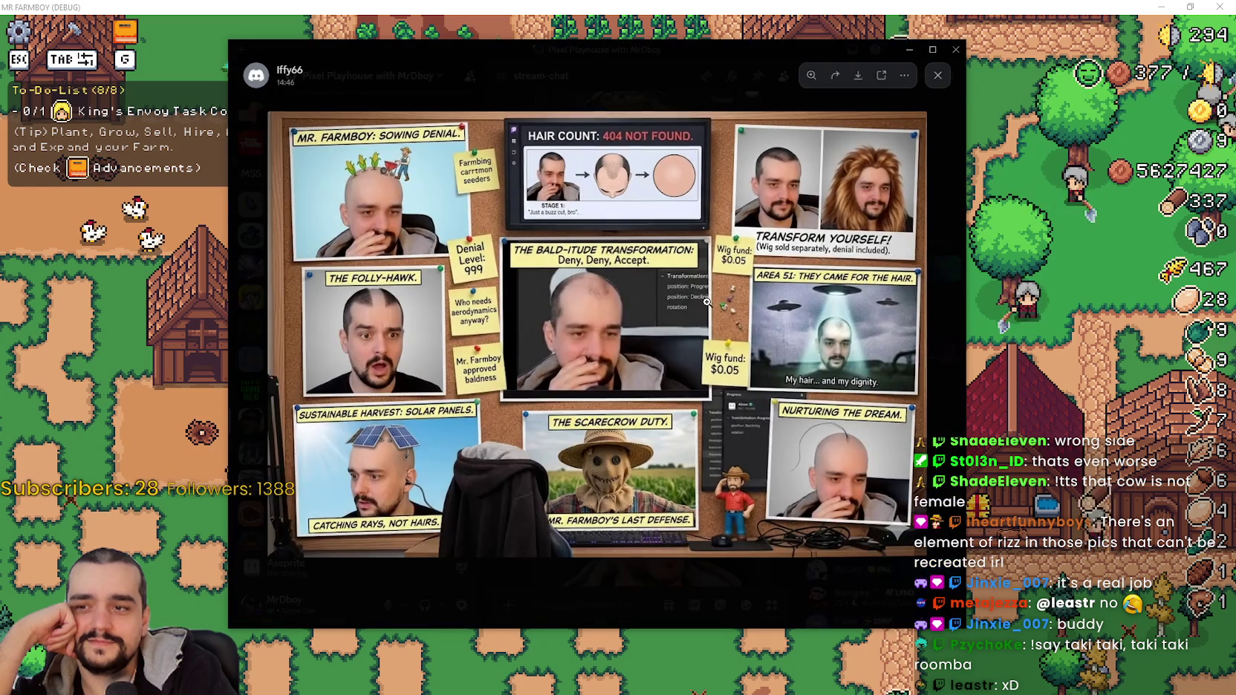
Zoom into the comic-panel collage, pan to its middle panels, then close the viewer.
{"action": "left_click", "coordinate": [452, 283]}
{"action": "mouse_move", "coordinate": [763, 440]}
{"action": "left_mouse_down"}
{"action": "mouse_move", "coordinate": [371, 447]}
{"action": "mouse_move", "coordinate": [694, 483]}
{"action": "mouse_move", "coordinate": [659, 456]}
{"action": "mouse_move", "coordinate": [708, 234]}
{"action": "left_mouse_up"}
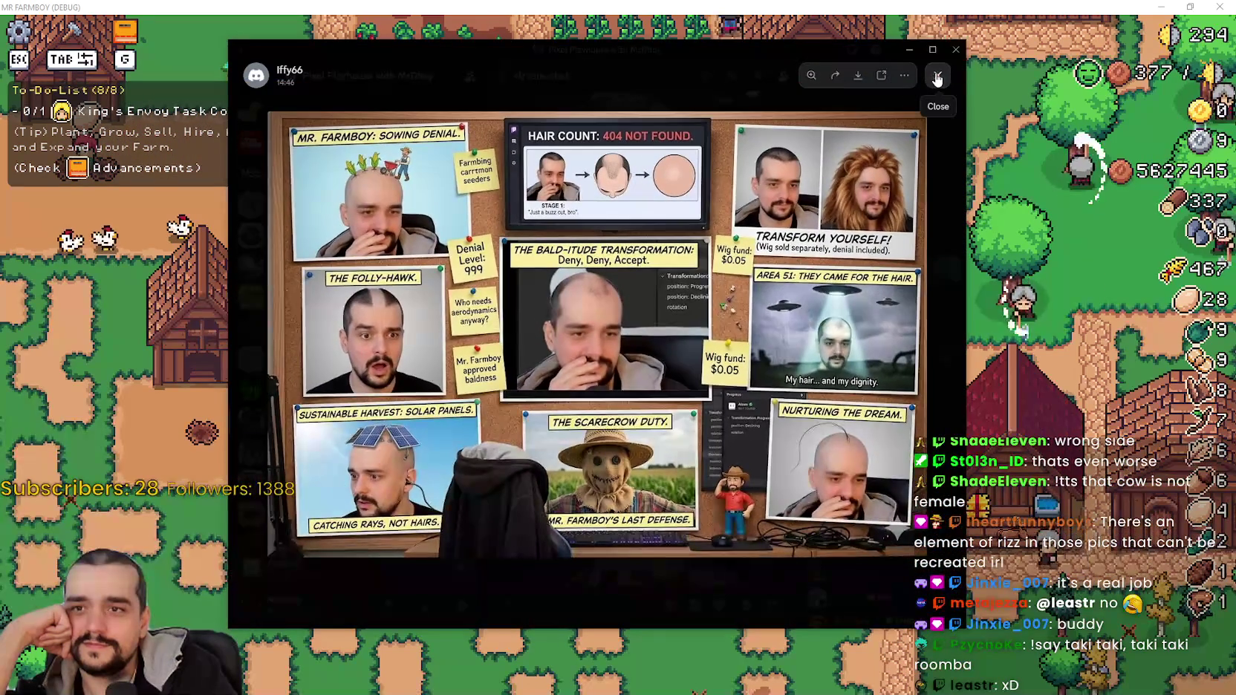
{"action": "left_click", "coordinate": [937, 78]}
{"action": "scroll", "coordinate": [700, 383], "scroll_direction": "down", "scroll_amount": 4}
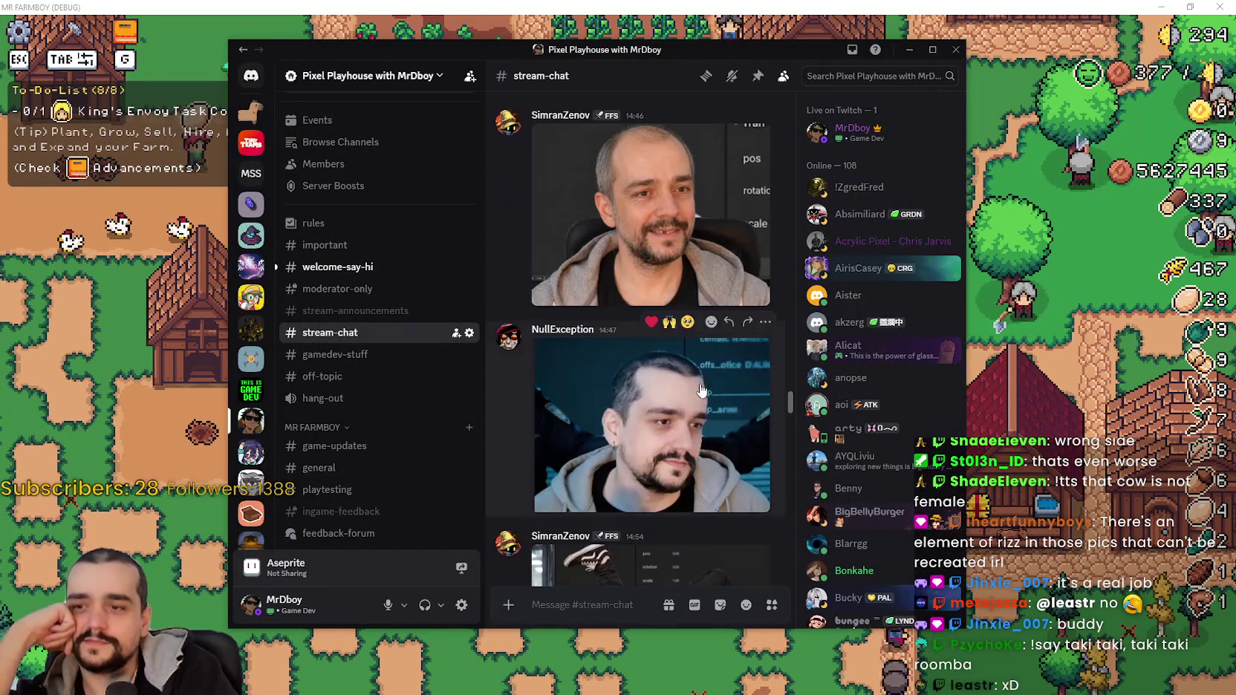
{"action": "scroll", "coordinate": [683, 383], "scroll_direction": "up", "scroll_amount": 8}
{"action": "scroll", "coordinate": [678, 383], "scroll_direction": "up", "scroll_amount": 15}
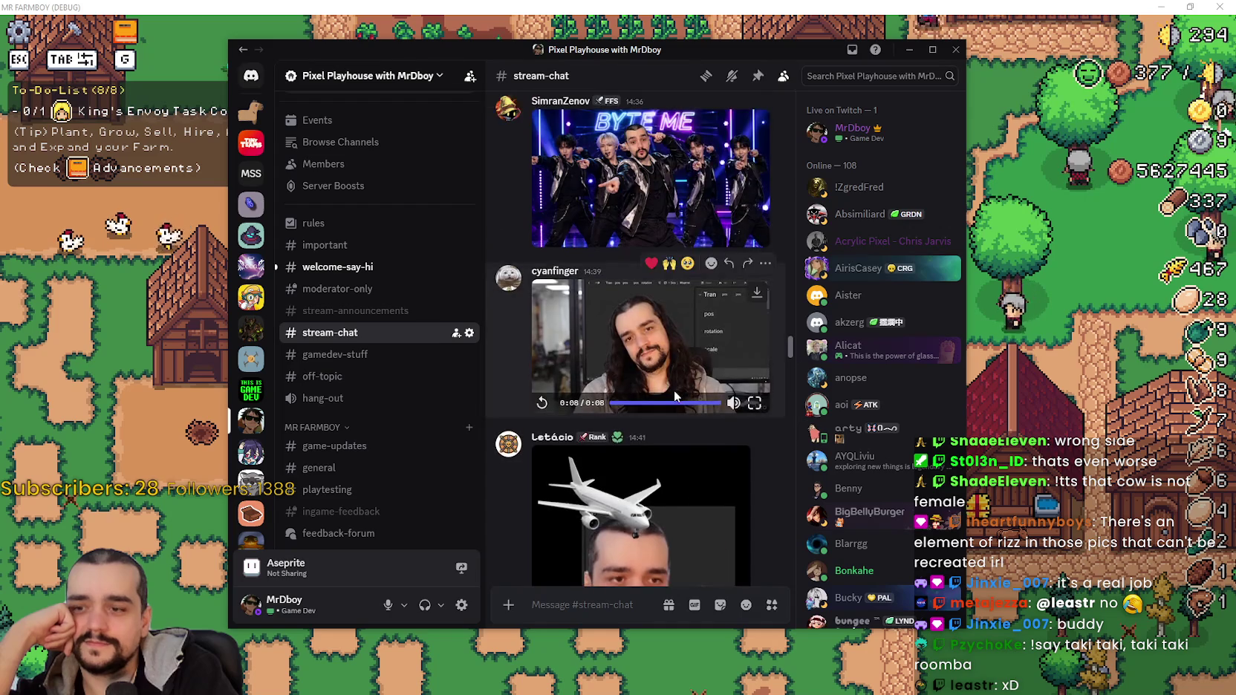
{"action": "scroll", "coordinate": [673, 399], "scroll_direction": "up", "scroll_amount": 15}
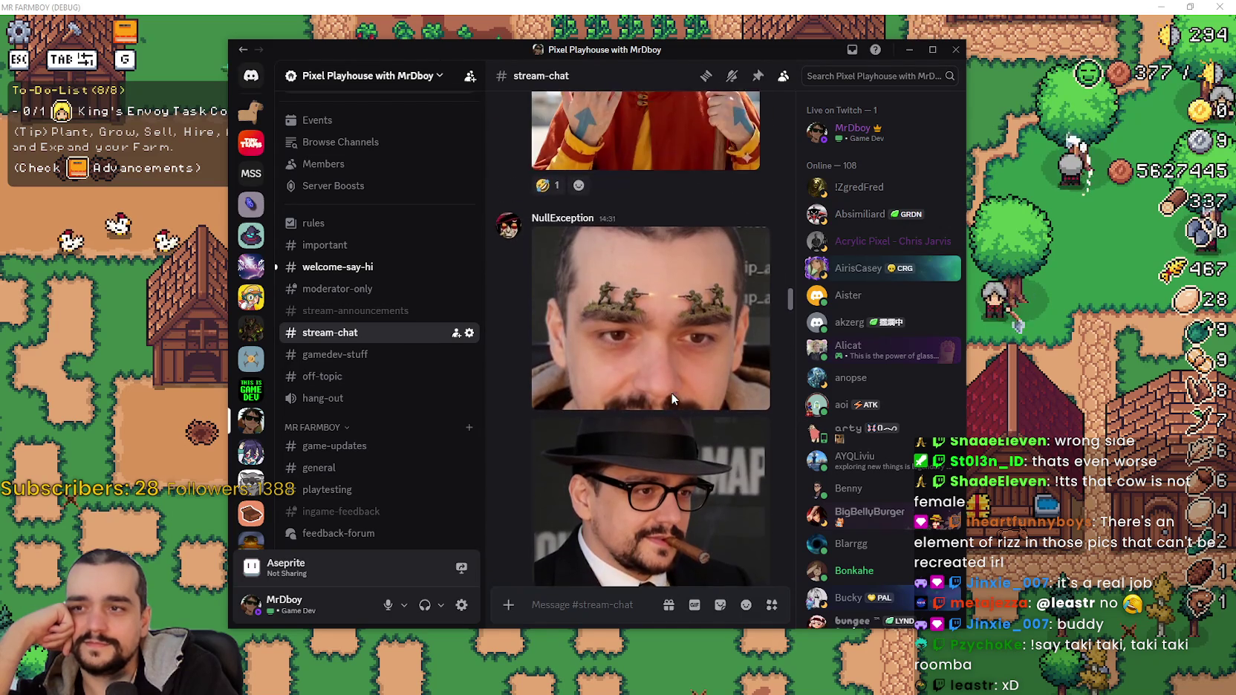
{"action": "scroll", "coordinate": [672, 399], "scroll_direction": "up", "scroll_amount": 15}
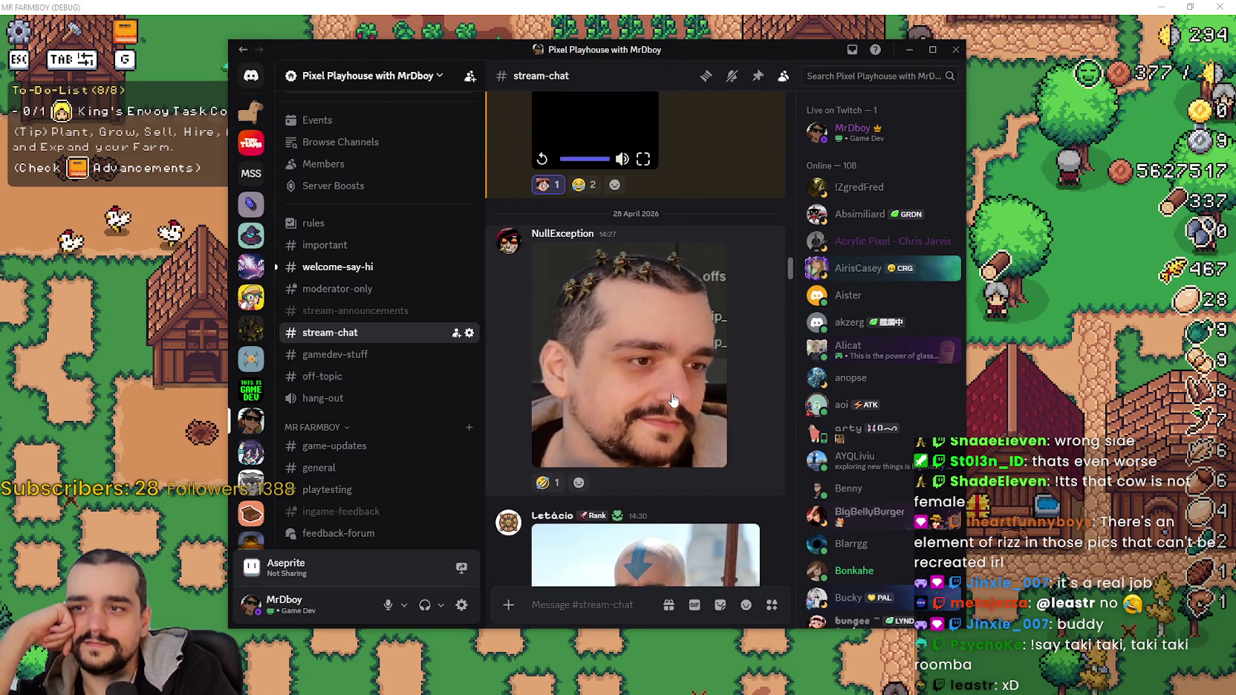
{"action": "scroll", "coordinate": [670, 394], "scroll_direction": "up", "scroll_amount": 15}
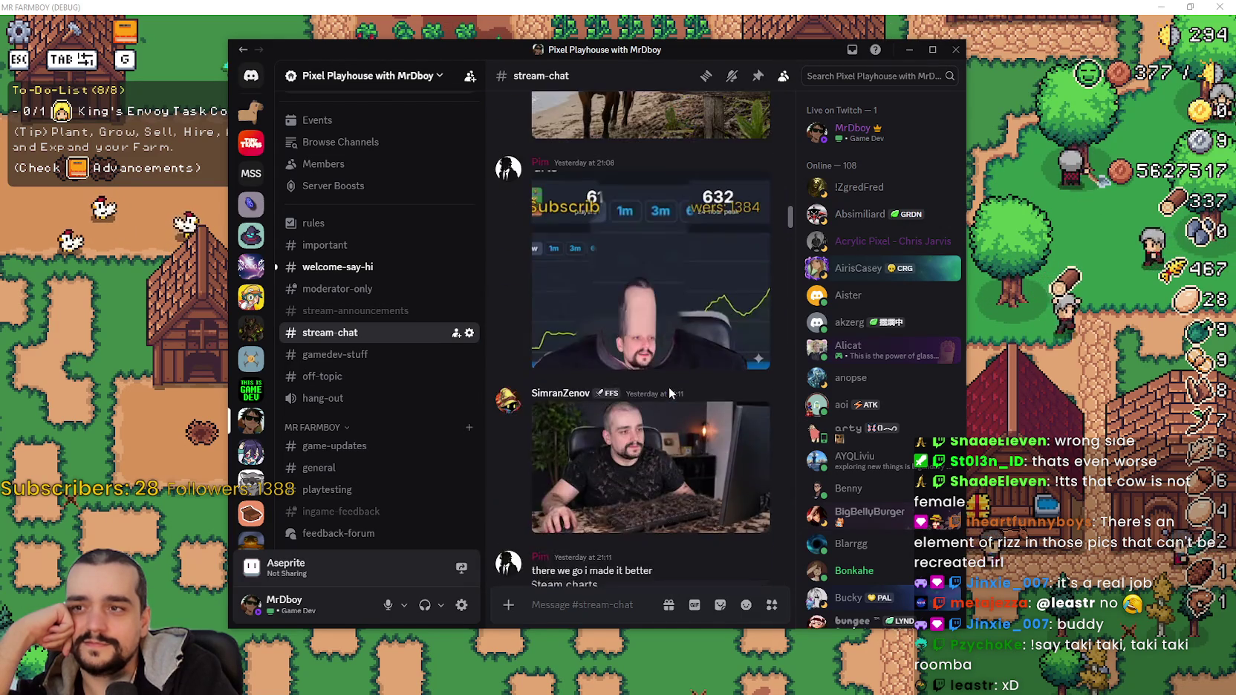
{"action": "scroll", "coordinate": [669, 390], "scroll_direction": "up", "scroll_amount": 10}
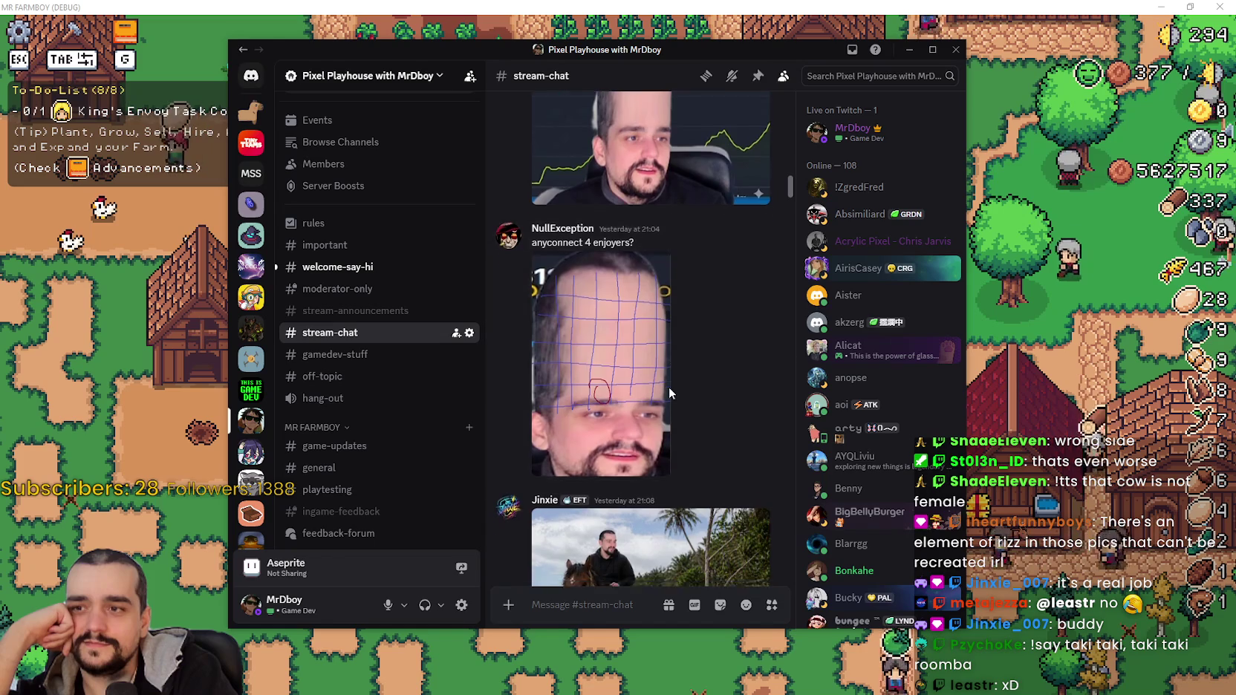
{"action": "scroll", "coordinate": [667, 401], "scroll_direction": "up", "scroll_amount": 10}
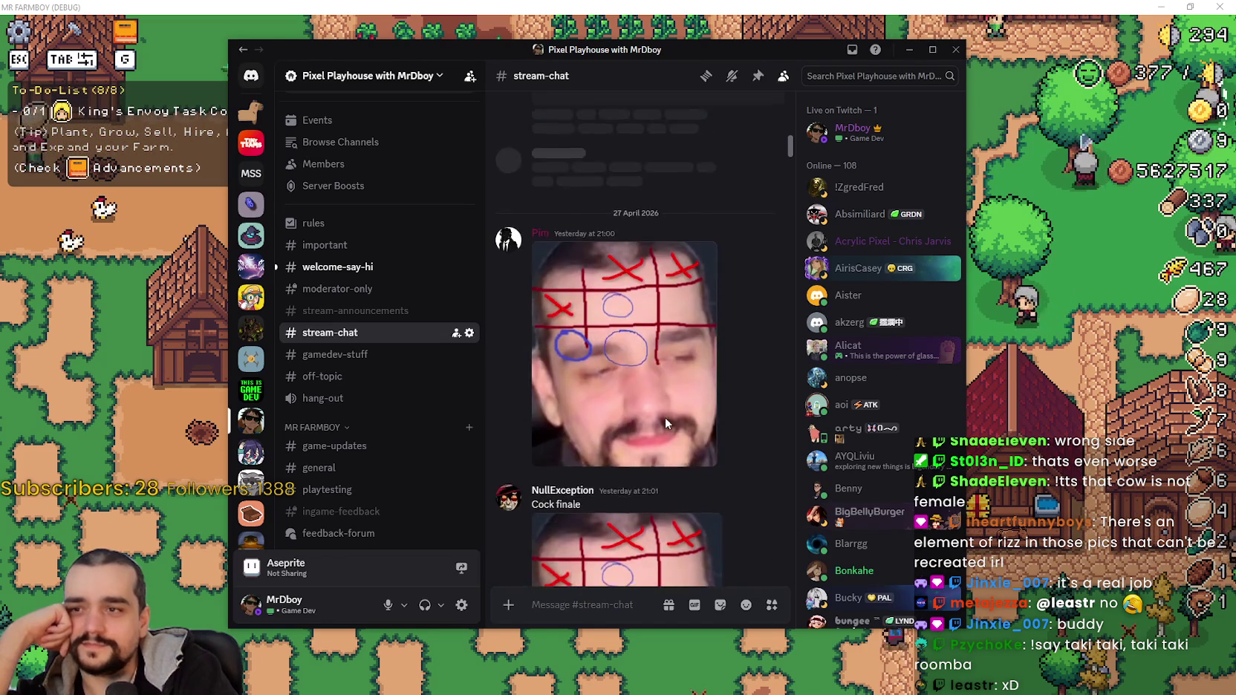
{"action": "scroll", "coordinate": [660, 317], "scroll_direction": "up", "scroll_amount": 3}
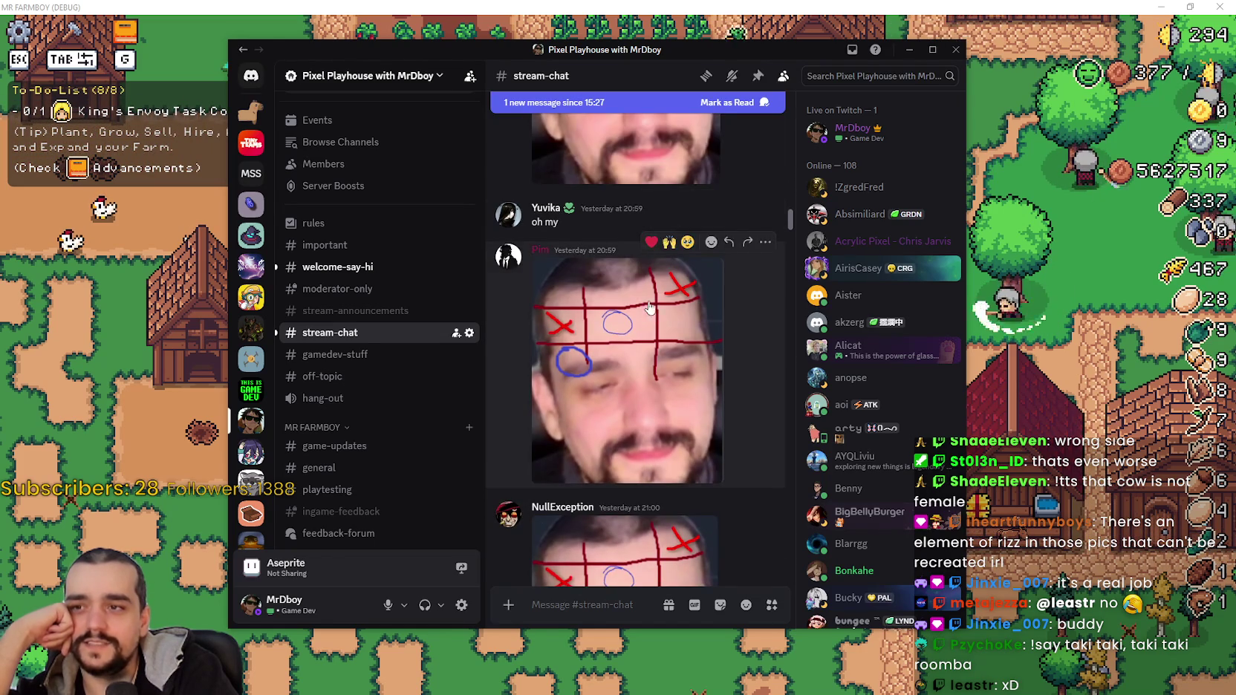
{"action": "left_click", "coordinate": [635, 387]}
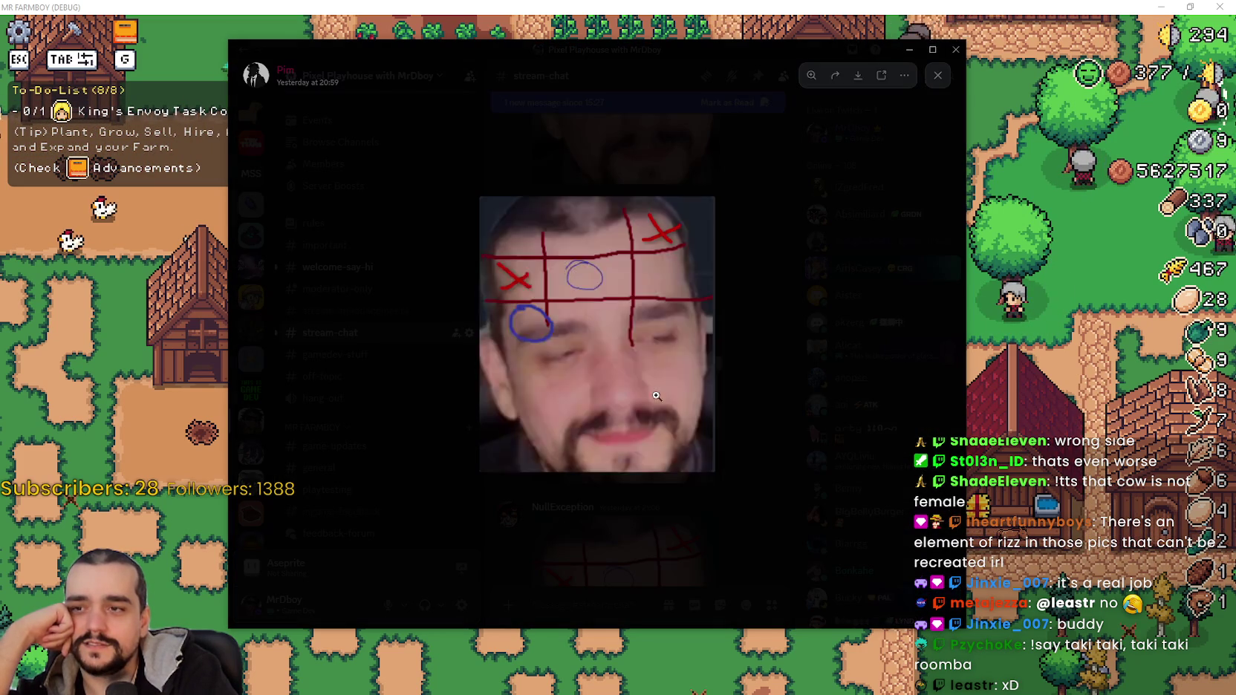
{"action": "left_click", "coordinate": [674, 567]}
{"action": "scroll", "coordinate": [618, 495], "scroll_direction": "down", "scroll_amount": 3}
{"action": "left_click", "coordinate": [639, 520]}
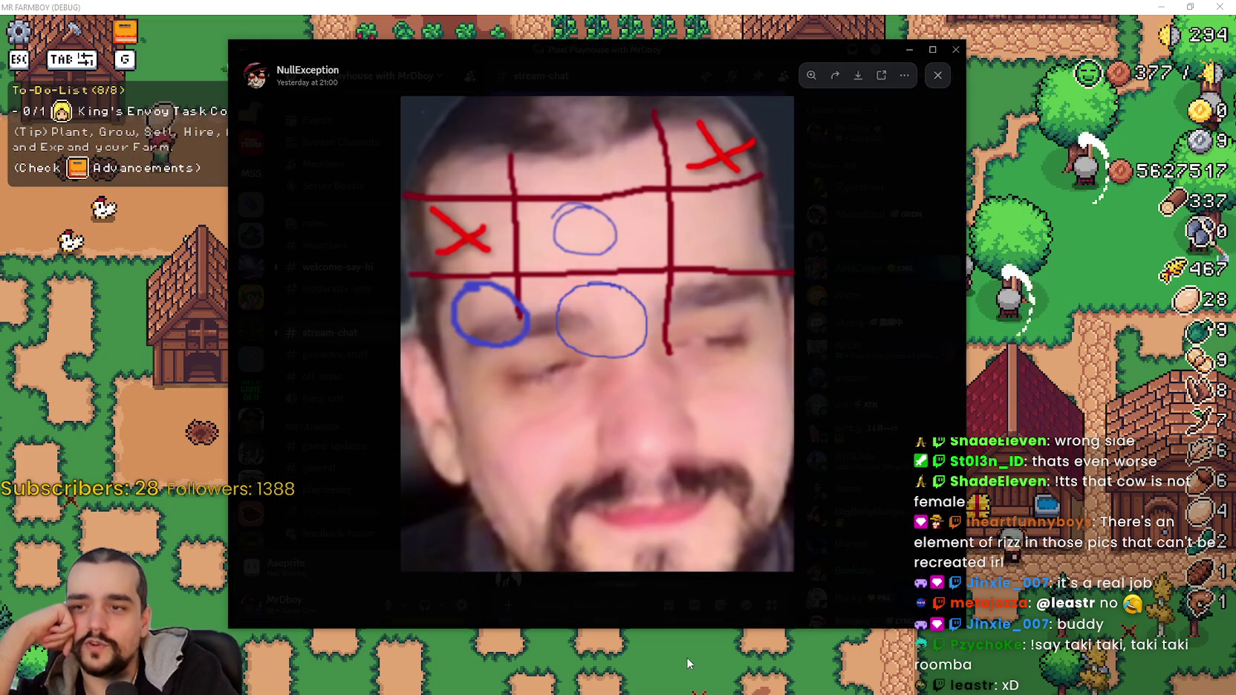
{"action": "left_click", "coordinate": [661, 589]}
{"action": "scroll", "coordinate": [652, 476], "scroll_direction": "up", "scroll_amount": 3}
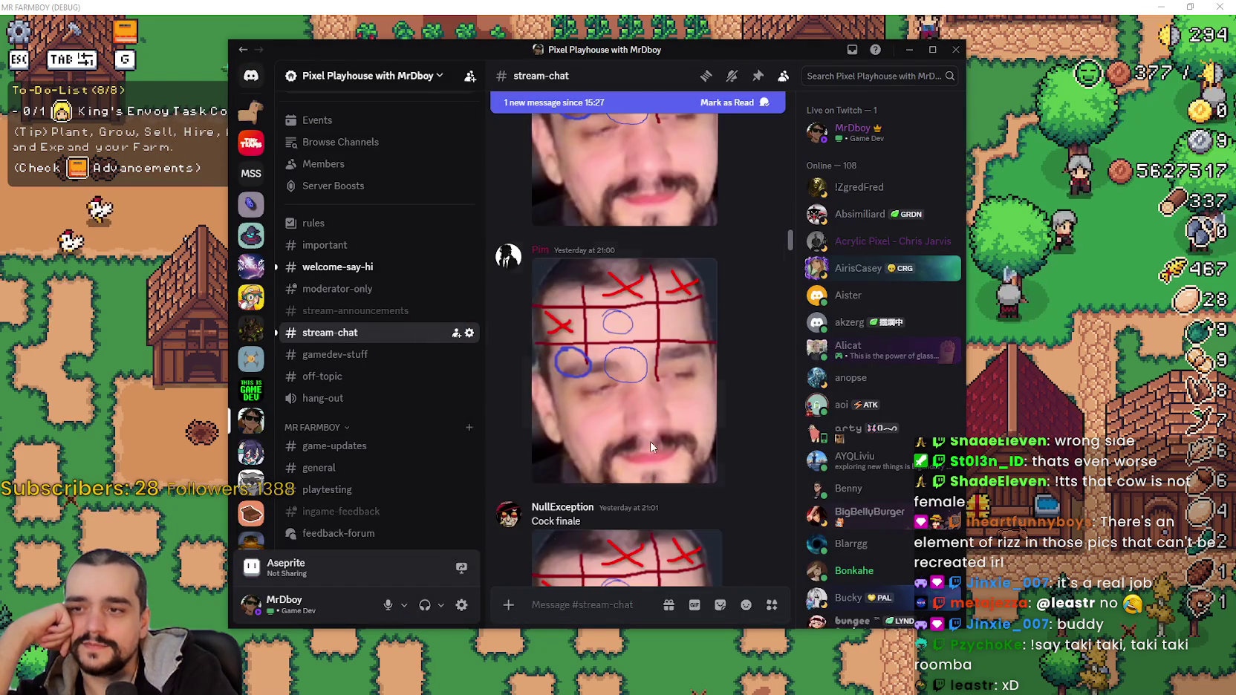
{"action": "left_click", "coordinate": [647, 431]}
{"action": "left_click", "coordinate": [656, 600]}
{"action": "scroll", "coordinate": [636, 494], "scroll_direction": "down", "scroll_amount": 2}
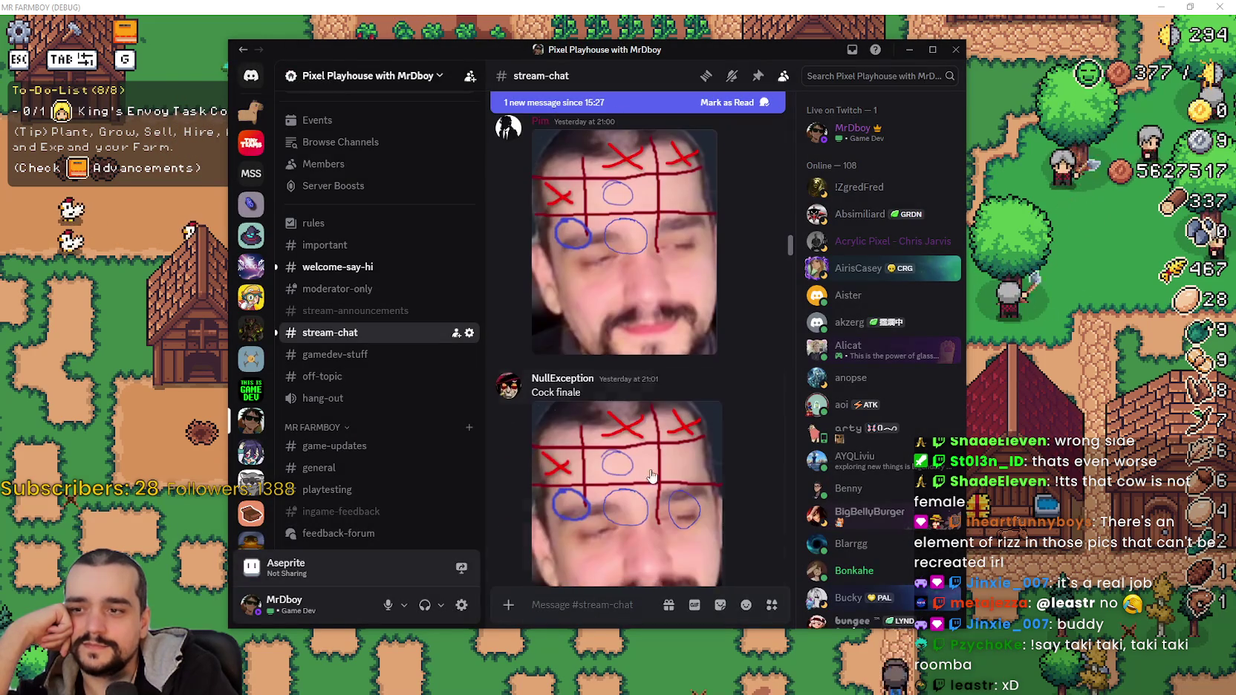
{"action": "left_click", "coordinate": [667, 476]}
{"action": "left_click", "coordinate": [676, 598]}
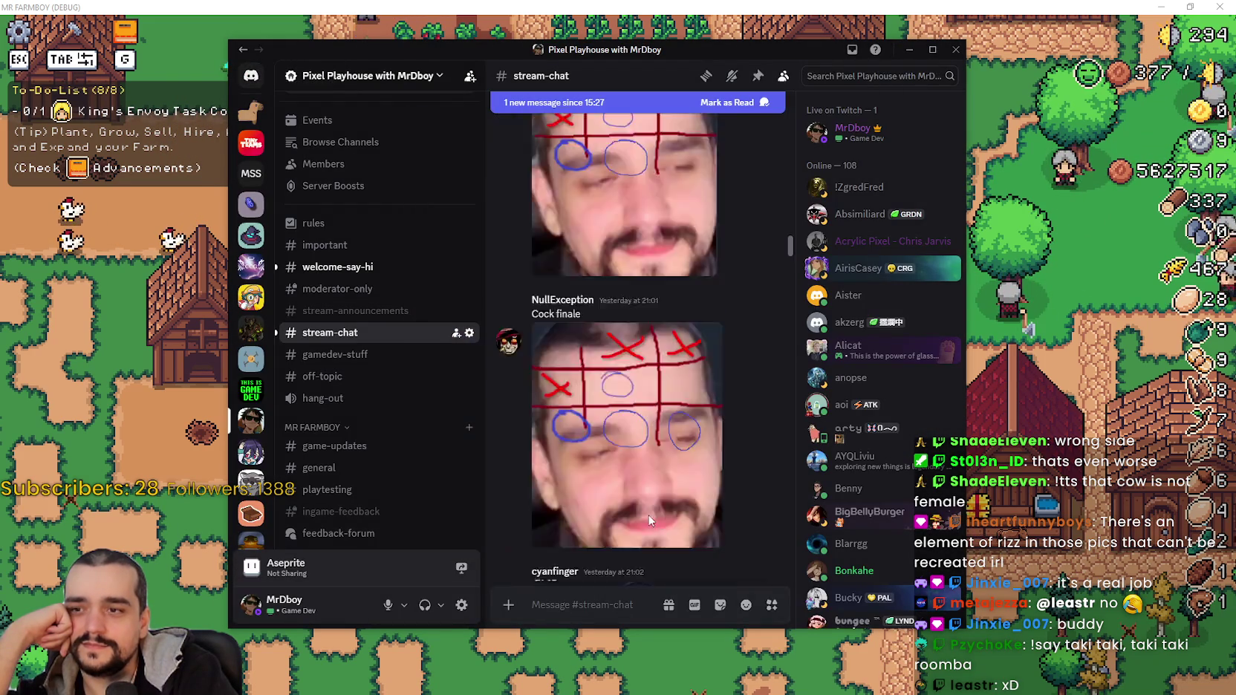
{"action": "scroll", "coordinate": [650, 505], "scroll_direction": "down", "scroll_amount": 5}
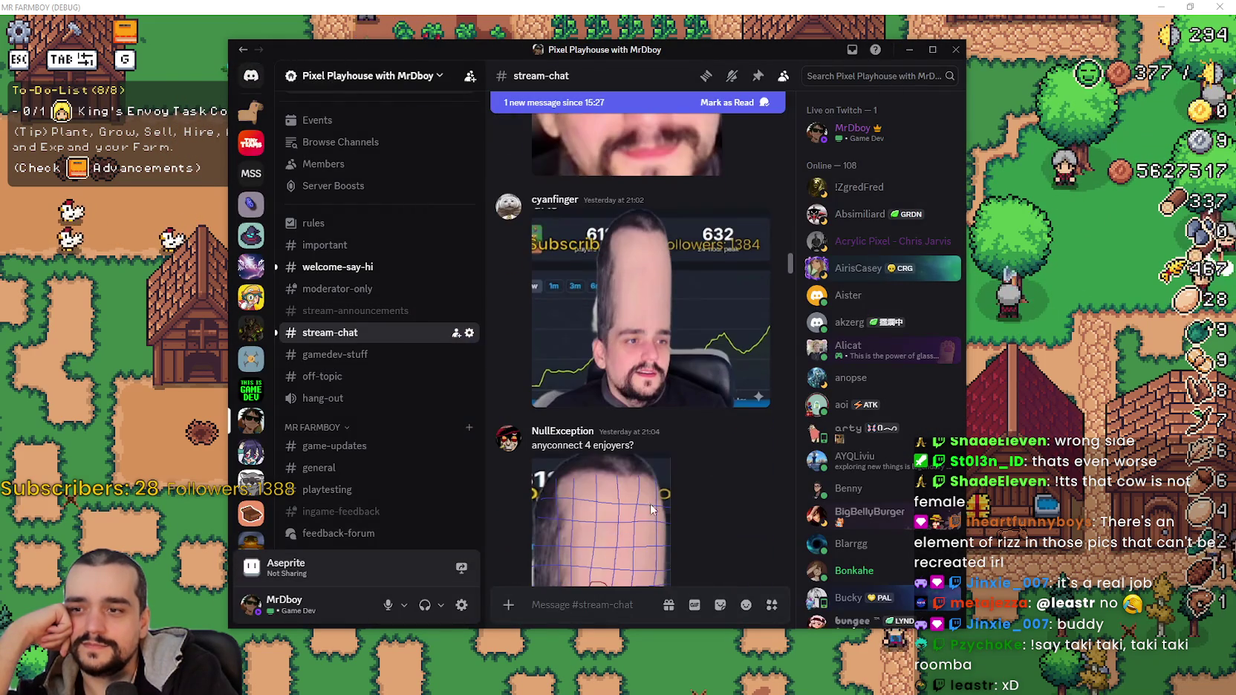
{"action": "left_click", "coordinate": [657, 118]}
{"action": "left_click", "coordinate": [864, 278]}
{"action": "scroll", "coordinate": [636, 384], "scroll_direction": "down", "scroll_amount": 10}
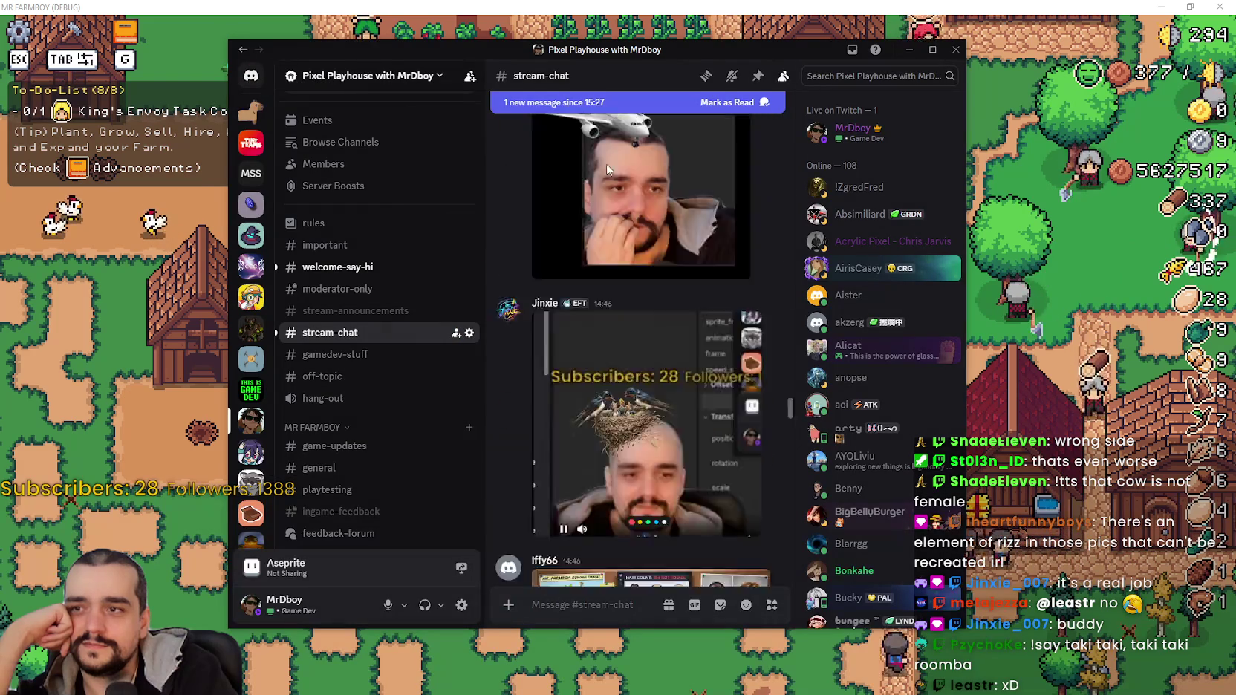
{"action": "left_click", "coordinate": [650, 511]}
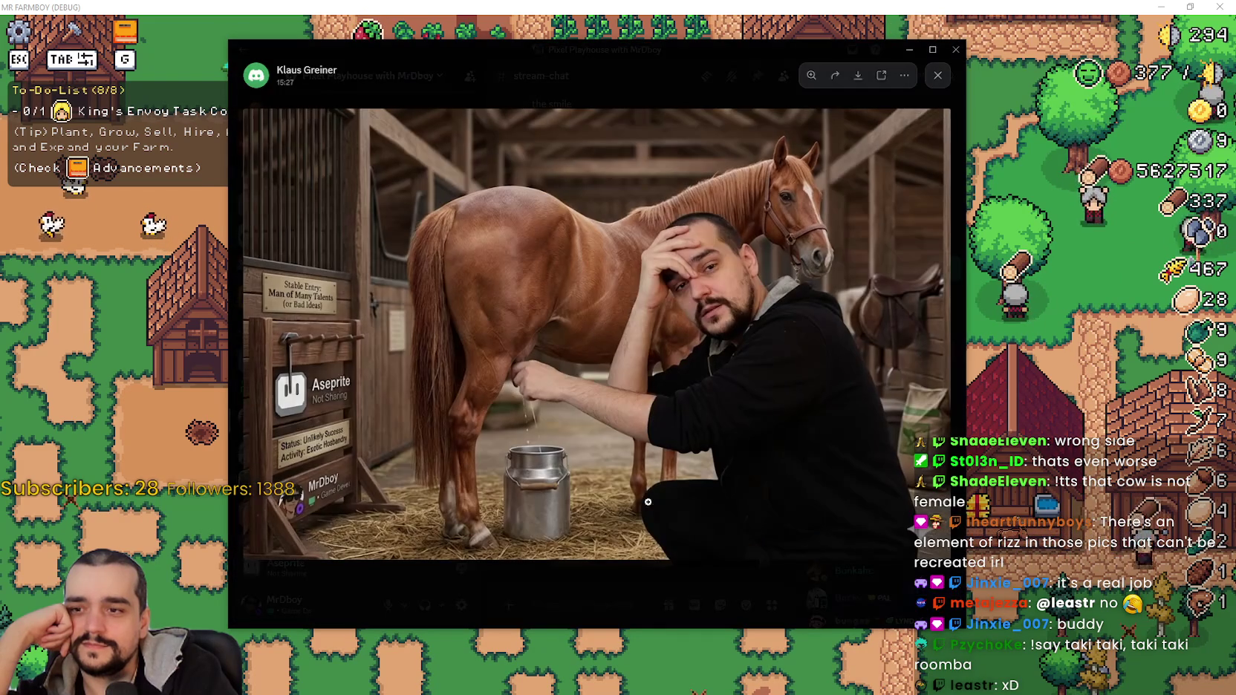
{"action": "left_click", "coordinate": [658, 85]}
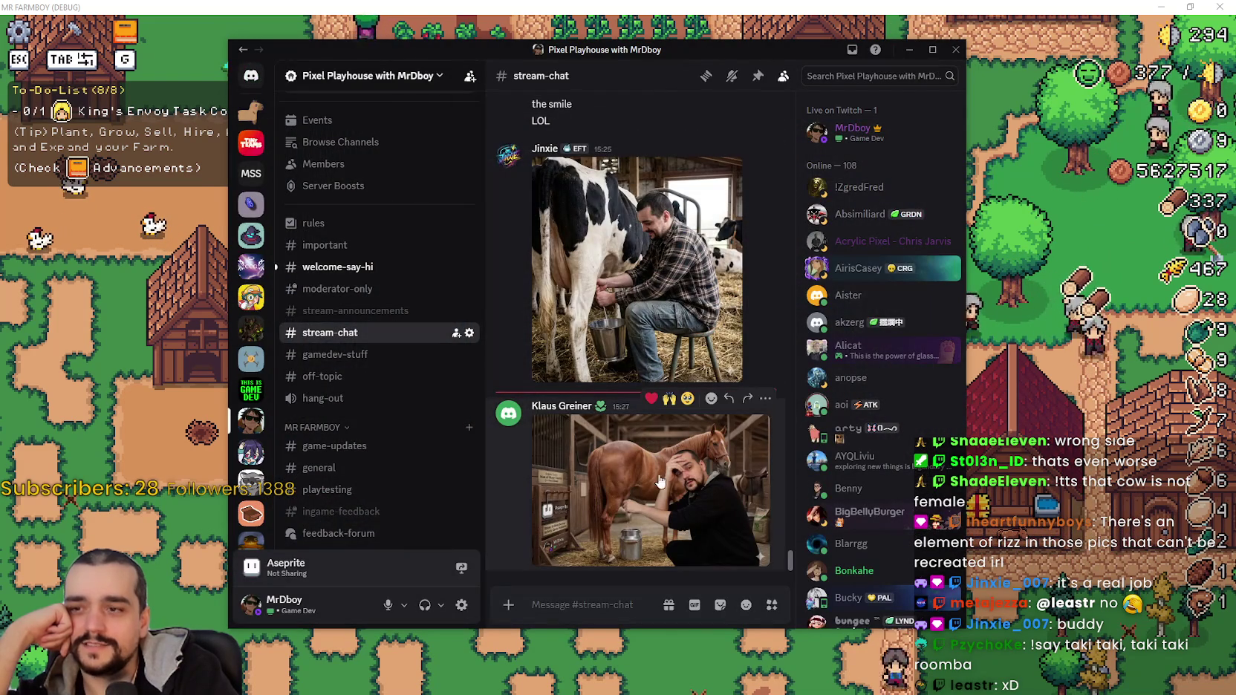
{"action": "left_click", "coordinate": [554, 437]}
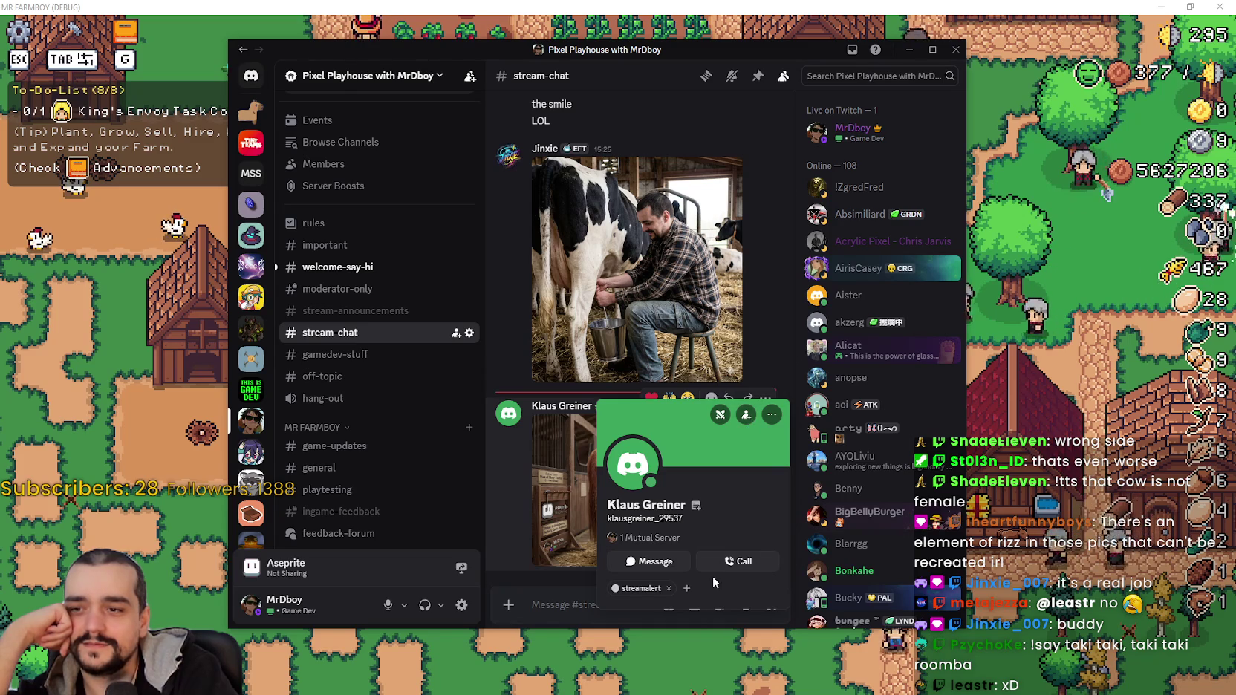
{"action": "scroll", "coordinate": [639, 372], "scroll_direction": "down", "scroll_amount": 3}
Kick the horse-milking picture's poster from the server and confirm the kick.
{"action": "left_click", "coordinate": [544, 384]}
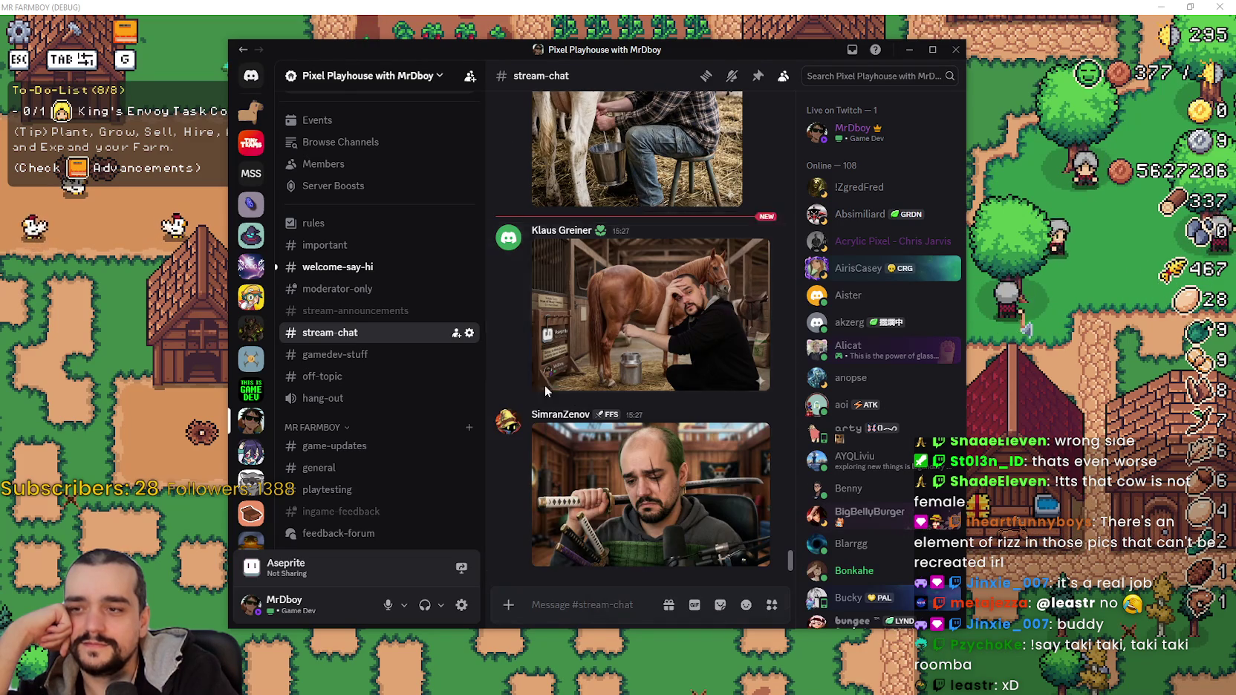
{"action": "right_click", "coordinate": [574, 232]}
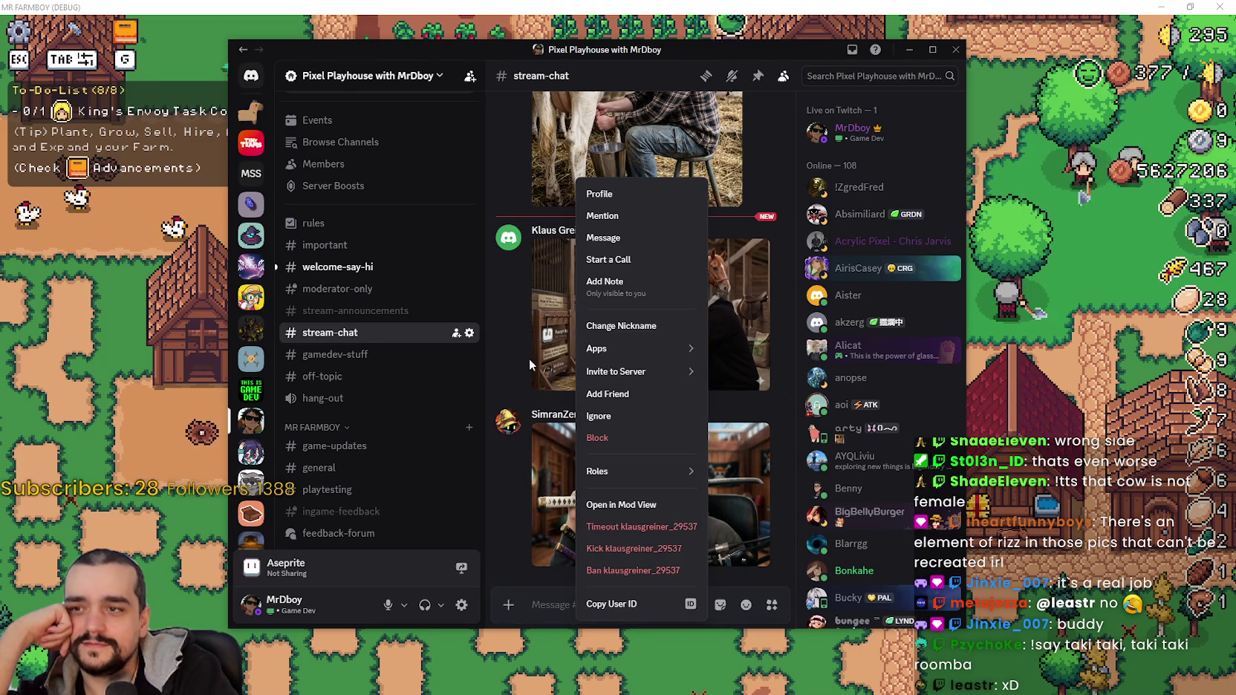
{"action": "left_click", "coordinate": [671, 548]}
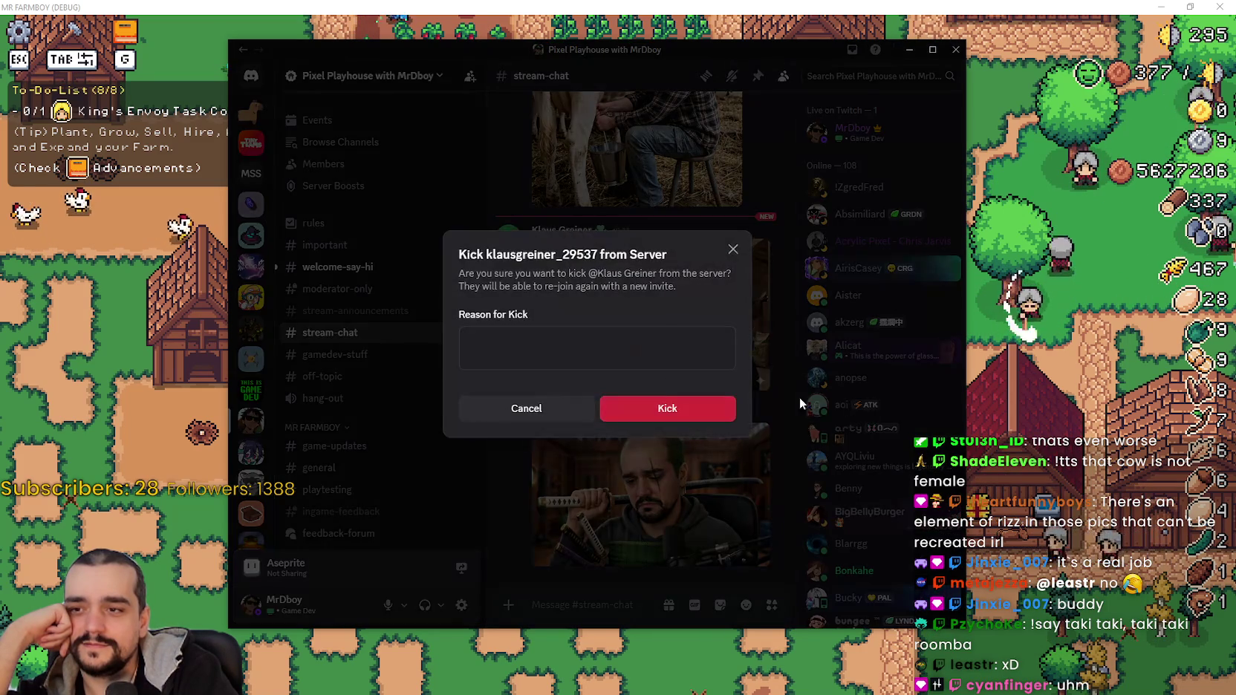
{"action": "left_click", "coordinate": [679, 412]}
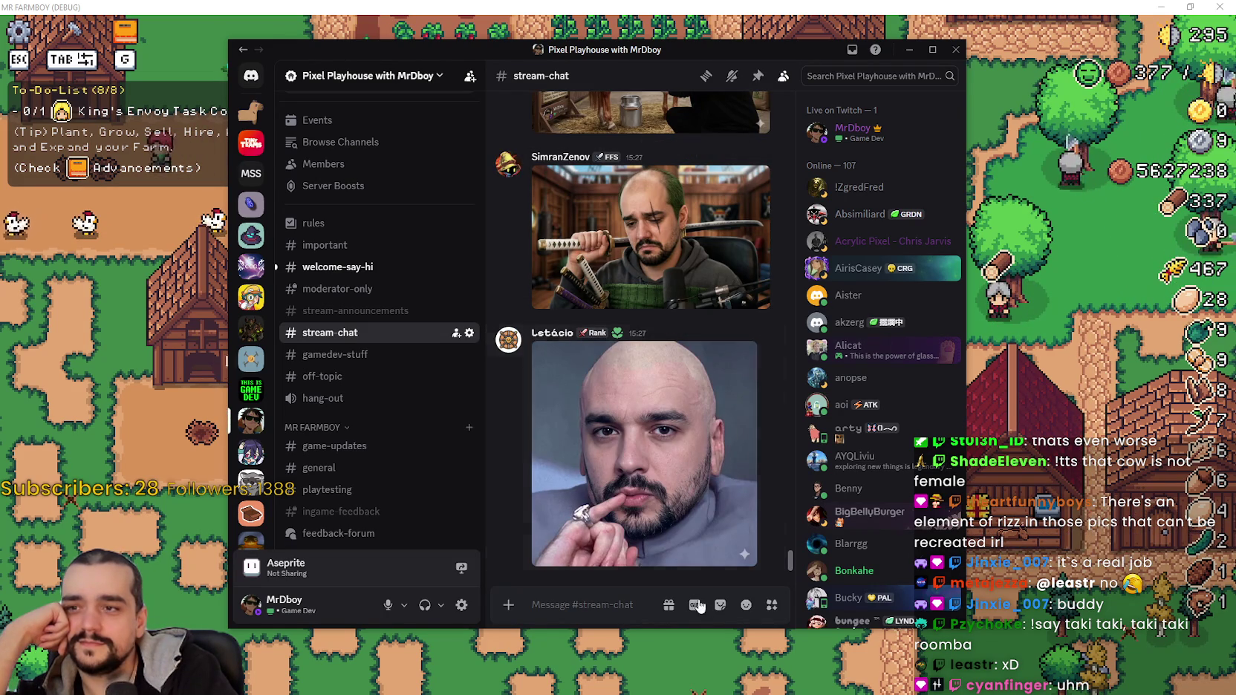
{"action": "left_click", "coordinate": [691, 253]}
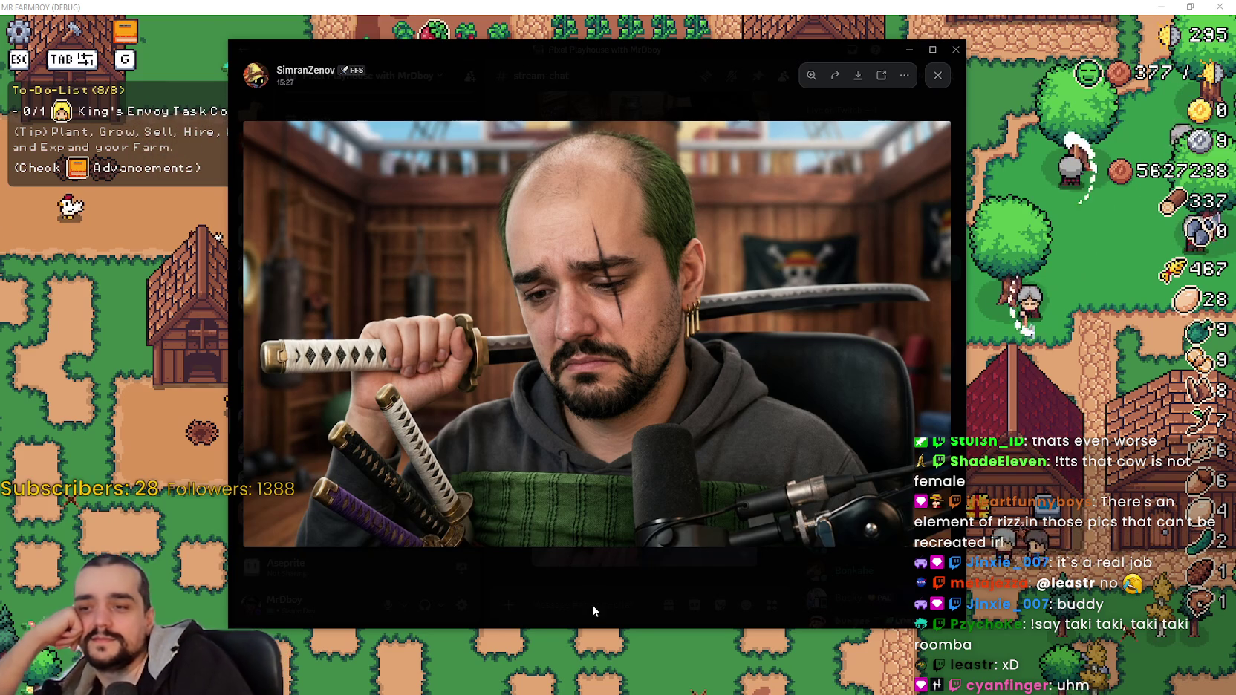
{"action": "left_click", "coordinate": [614, 595]}
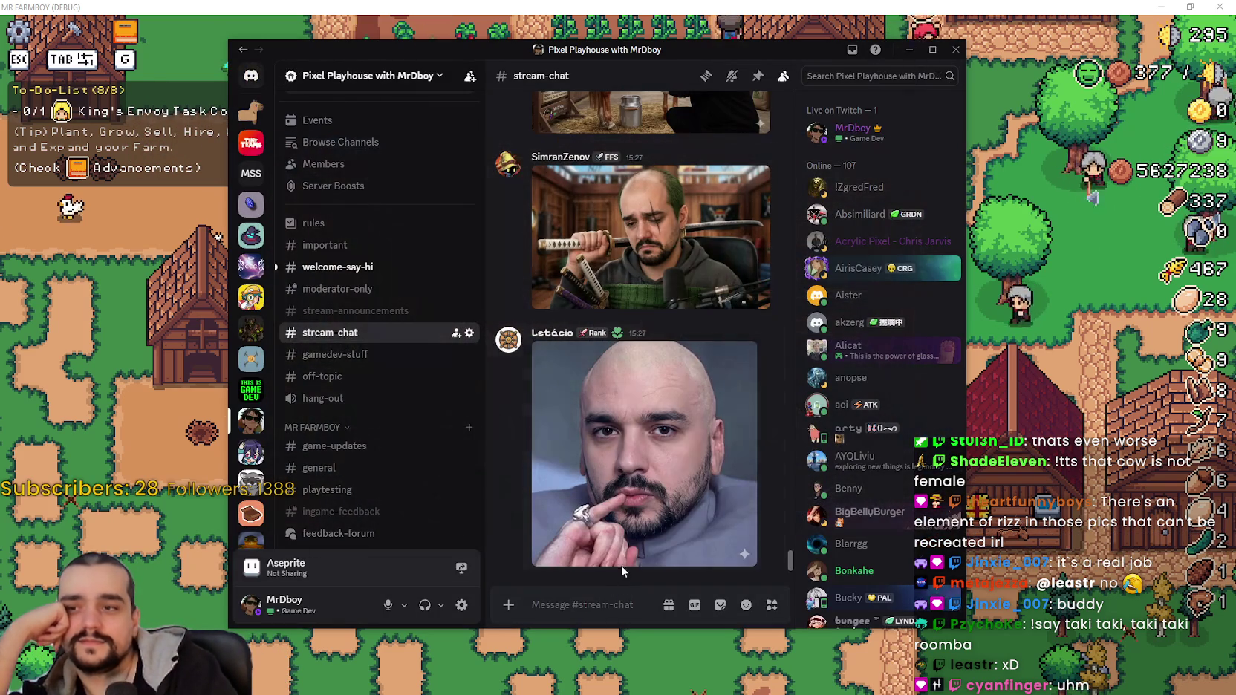
{"action": "left_click", "coordinate": [635, 419]}
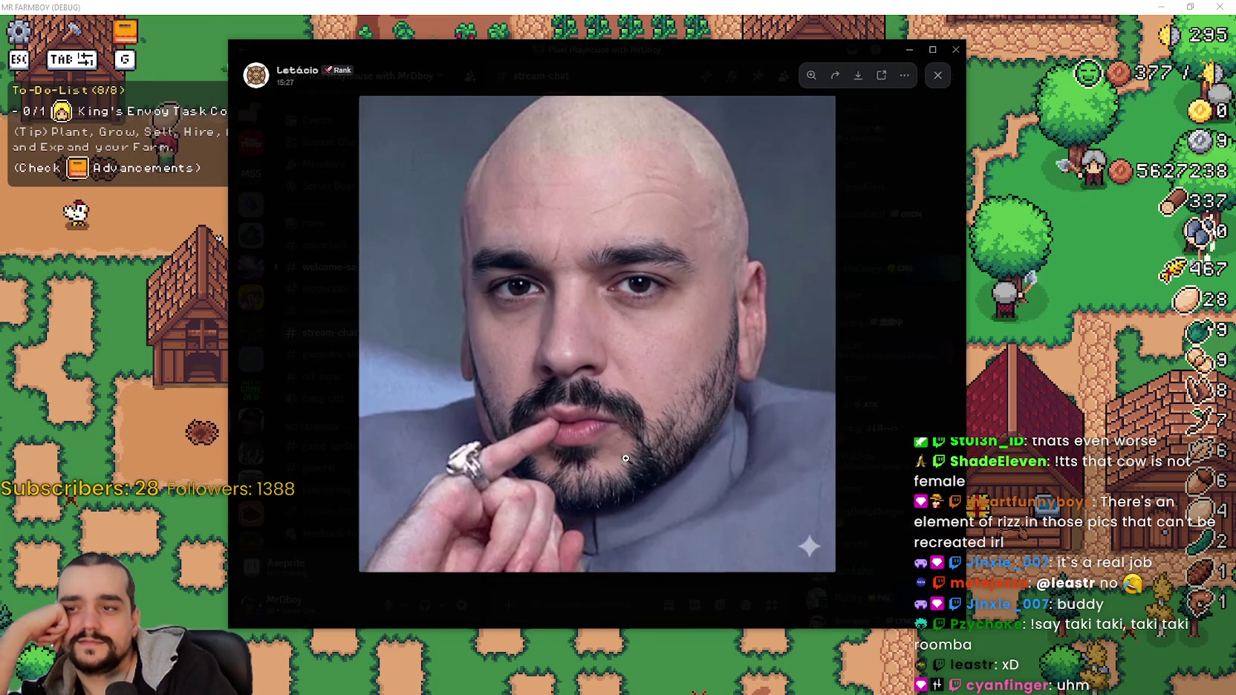
{"action": "left_click", "coordinate": [586, 584]}
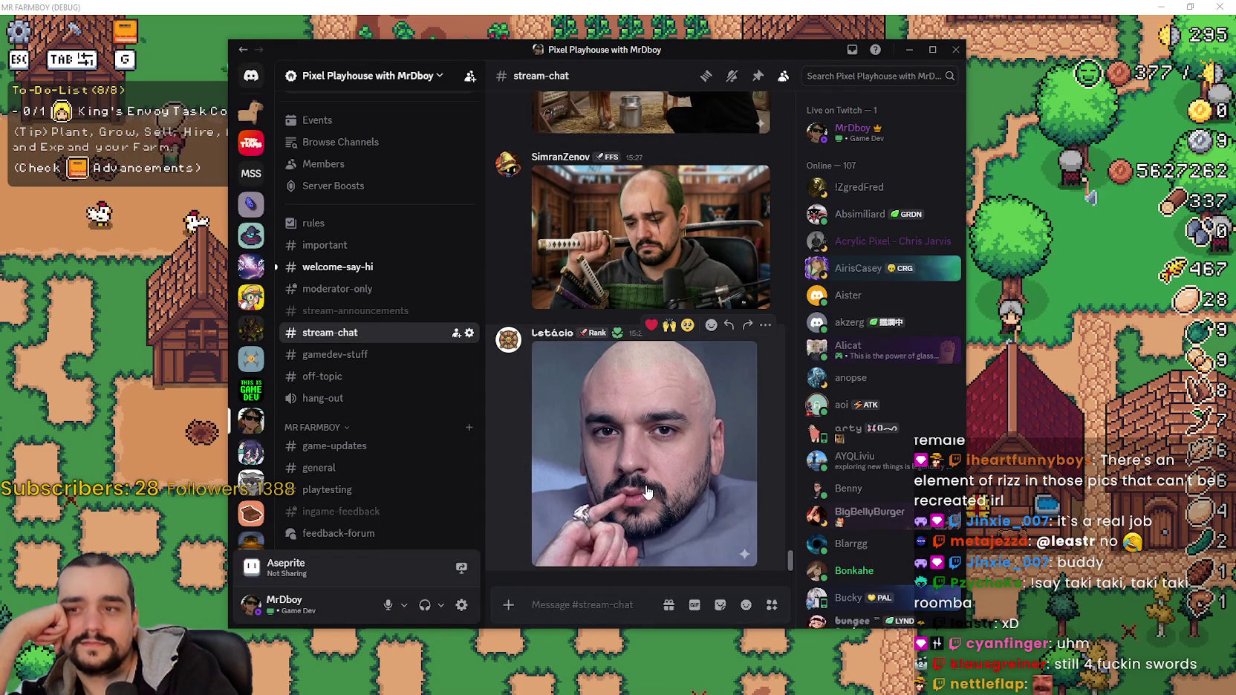
{"action": "left_click", "coordinate": [639, 298]}
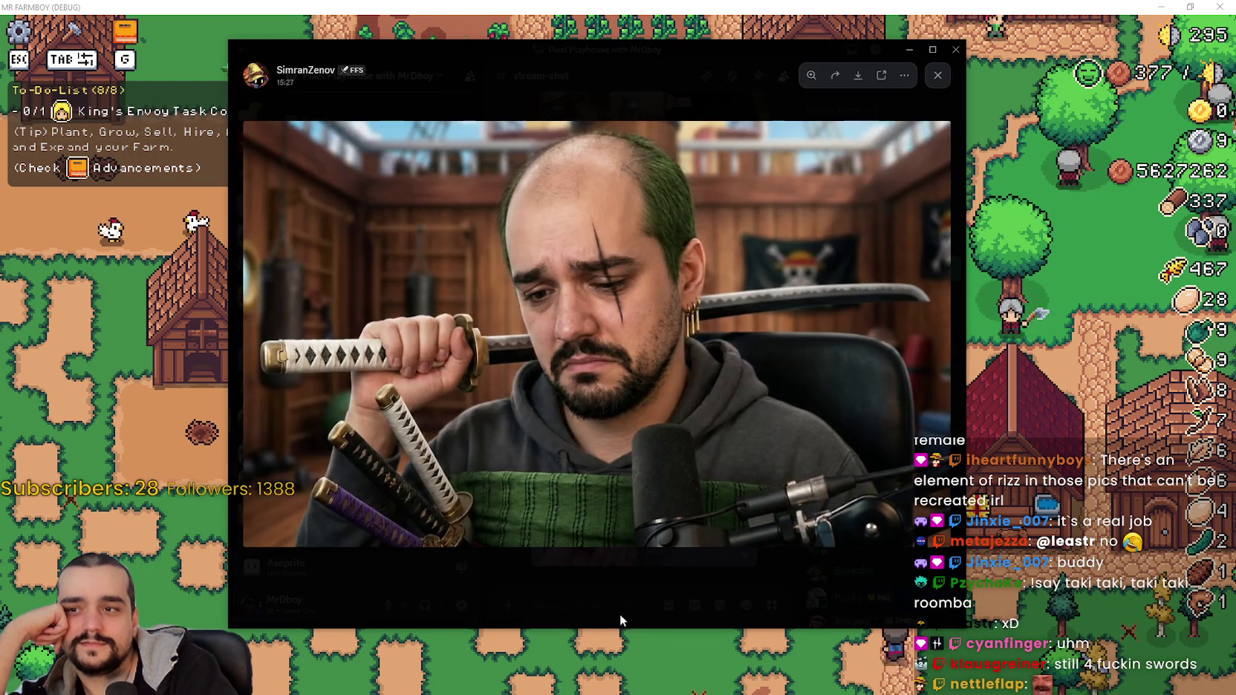
{"action": "left_click", "coordinate": [620, 614]}
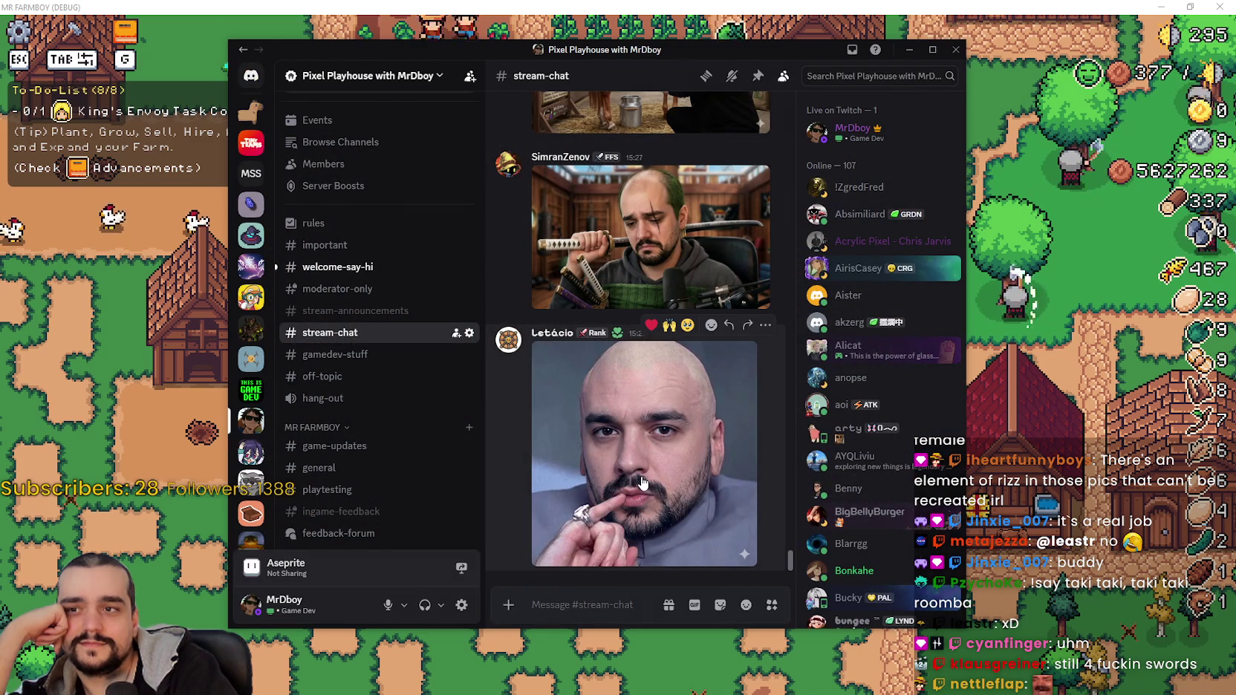
{"action": "scroll", "coordinate": [642, 475], "scroll_direction": "up", "scroll_amount": 2}
{"action": "scroll", "coordinate": [643, 473], "scroll_direction": "down", "scroll_amount": 2}
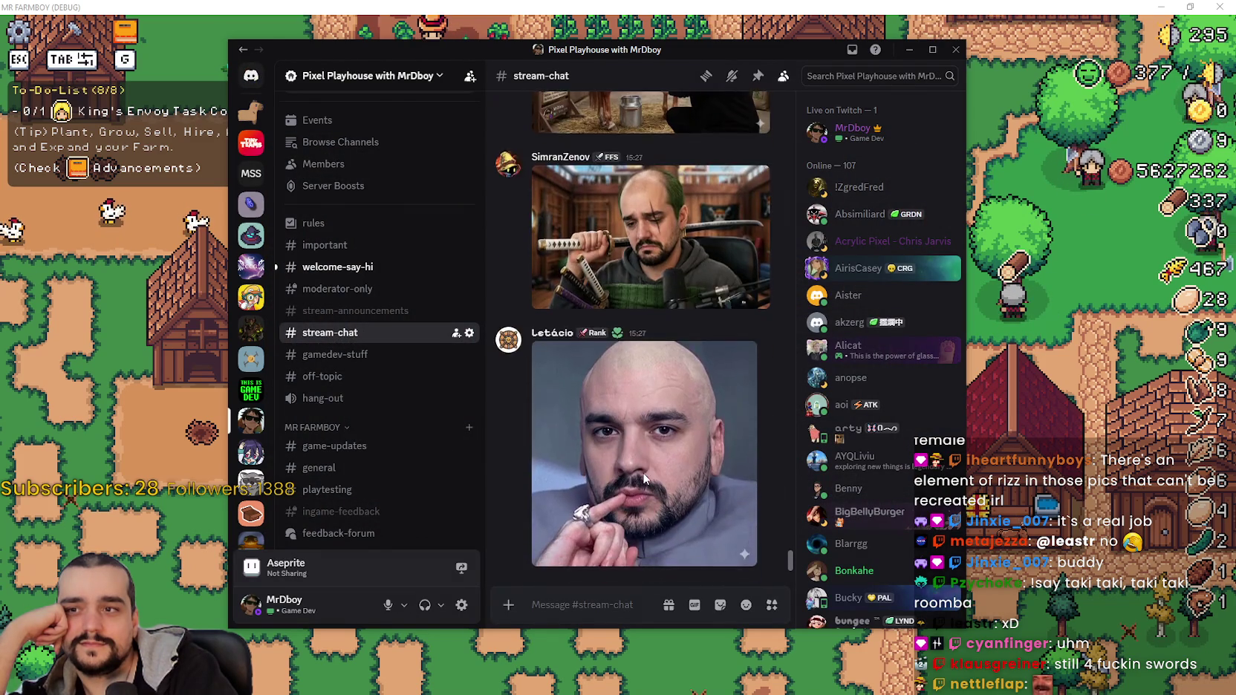
{"action": "scroll", "coordinate": [645, 479], "scroll_direction": "up", "scroll_amount": 3}
{"action": "scroll", "coordinate": [645, 480], "scroll_direction": "up", "scroll_amount": 2}
Check the kicked member's options and their profile card from the join message.
{"action": "right_click", "coordinate": [573, 360]}
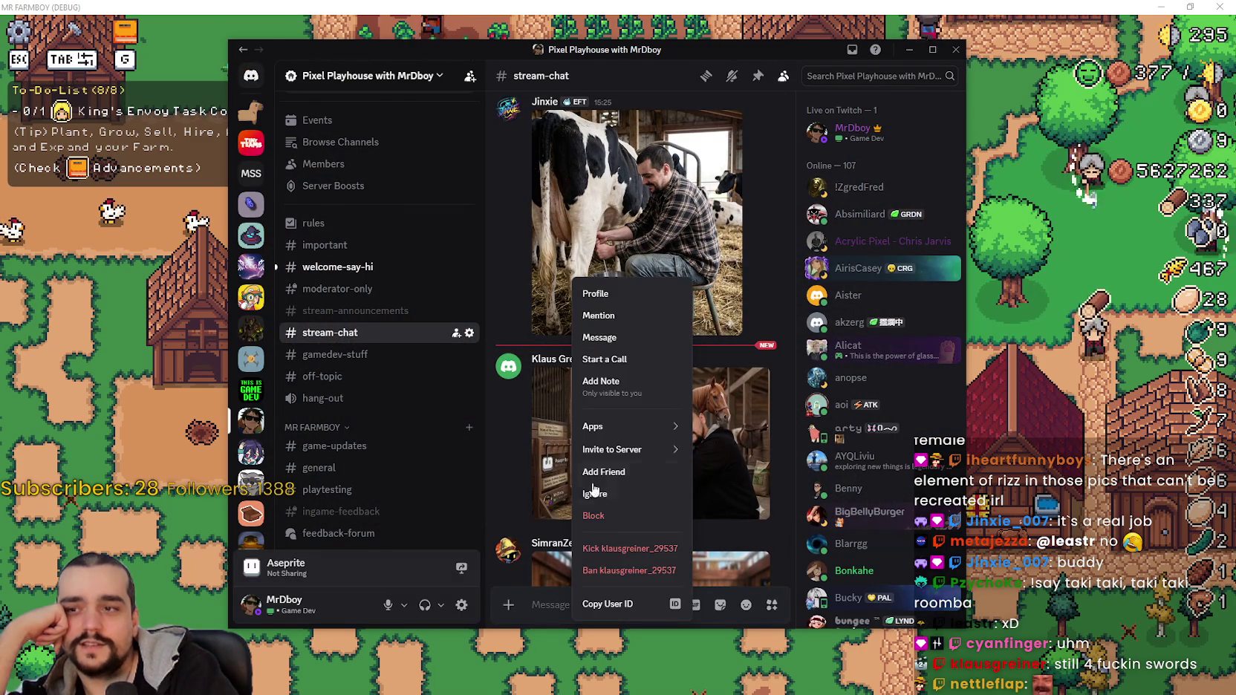
{"action": "left_click", "coordinate": [532, 345]}
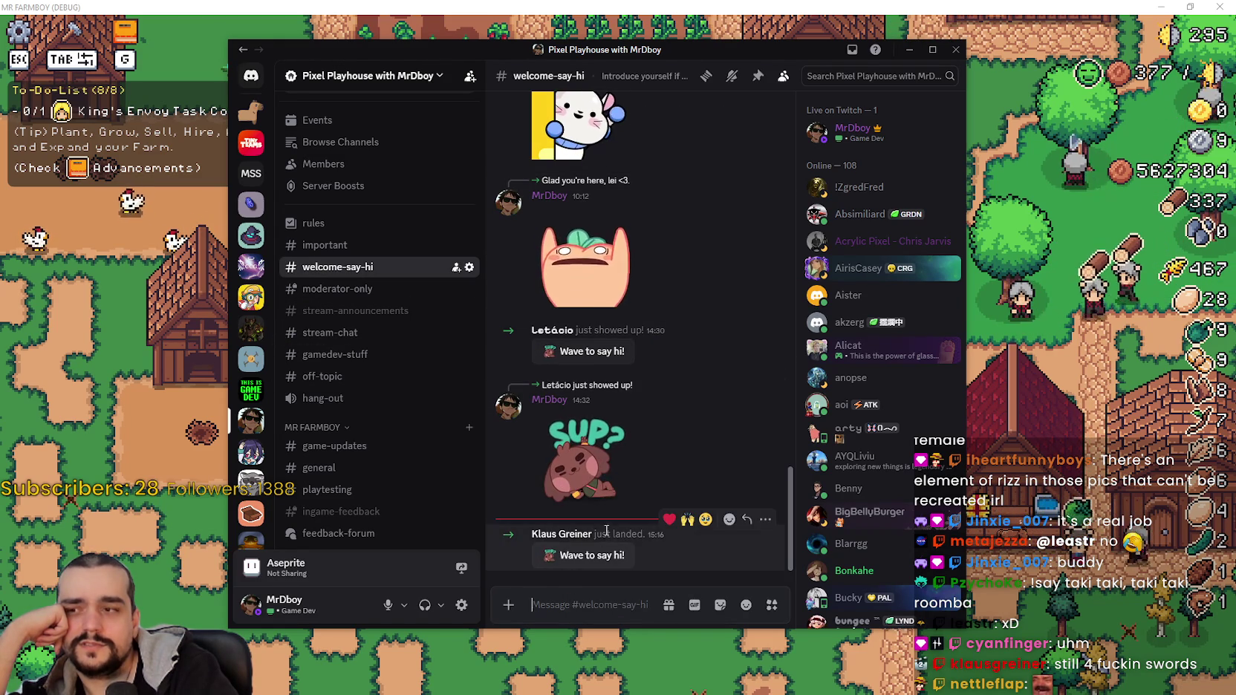
{"action": "left_click", "coordinate": [555, 535]}
{"action": "left_click", "coordinate": [512, 515]}
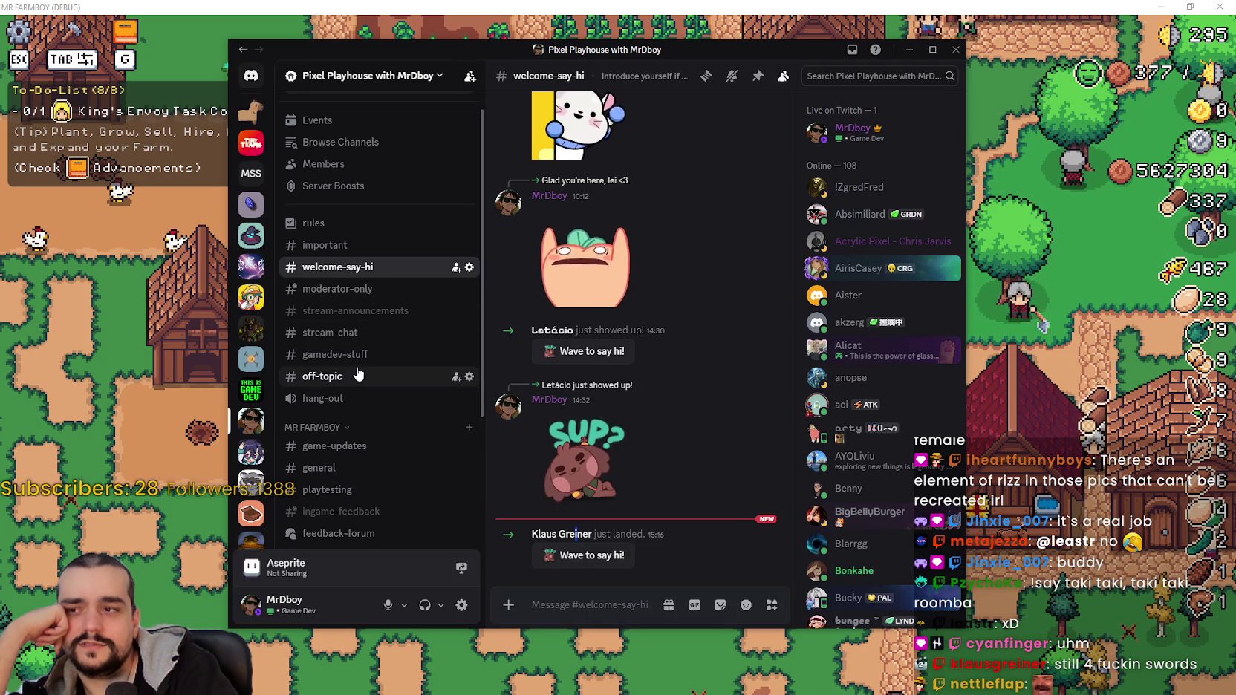
In #stream-chat, delete the horse image message and confirm the deletion.
{"action": "left_click", "coordinate": [349, 333]}
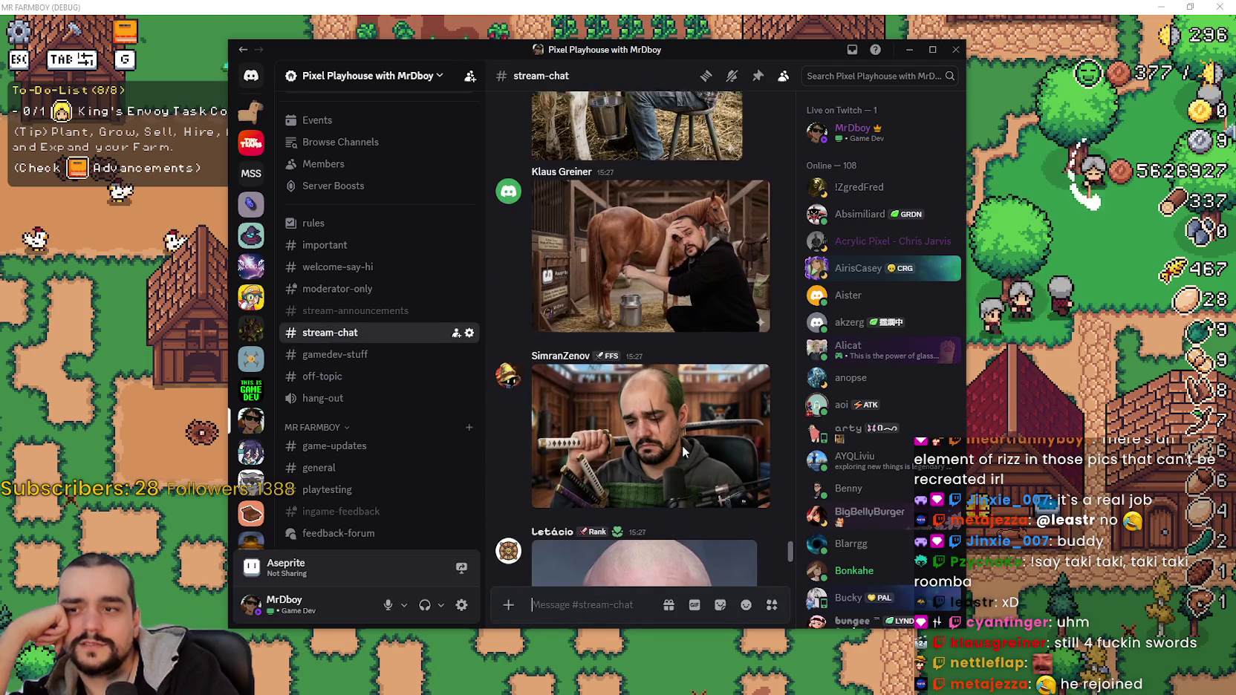
{"action": "right_click", "coordinate": [568, 172]}
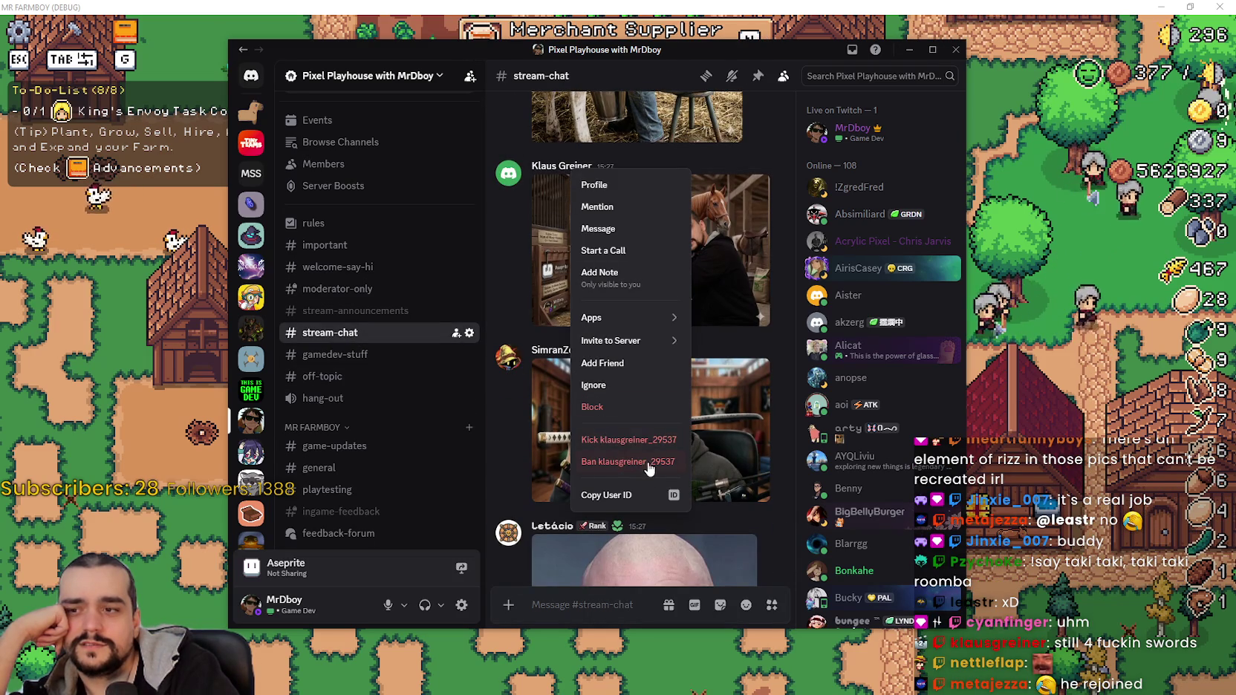
{"action": "left_click", "coordinate": [777, 168]}
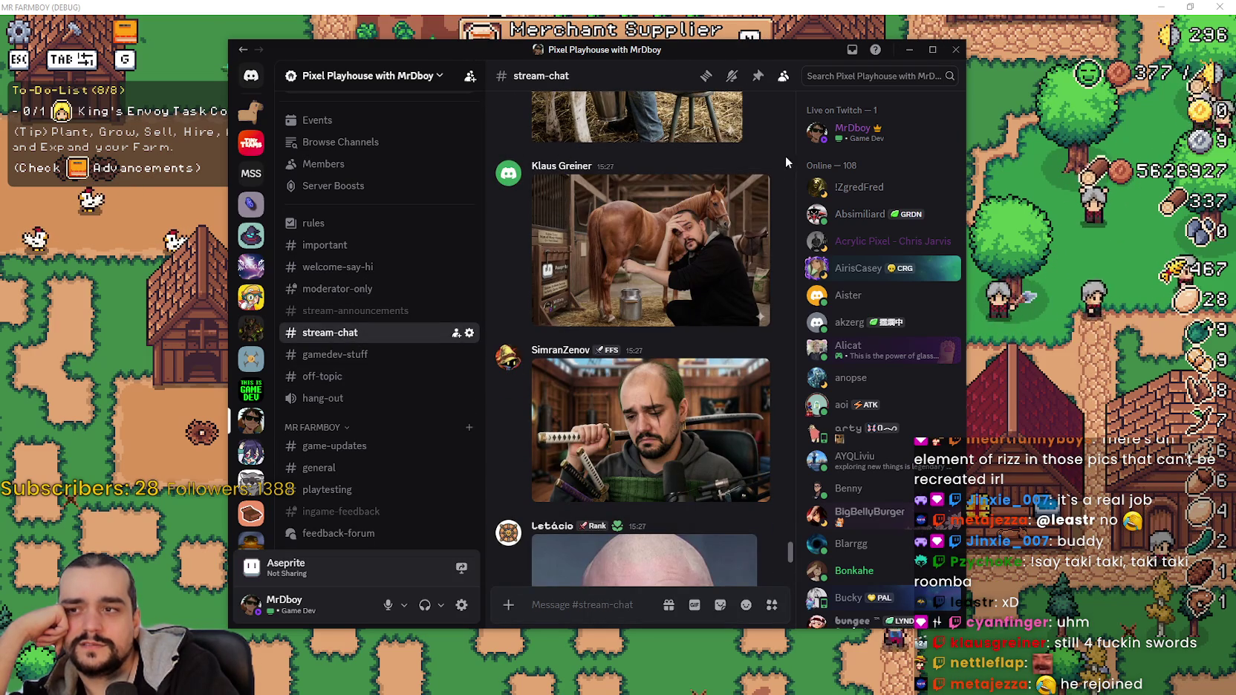
{"action": "left_click", "coordinate": [766, 159]}
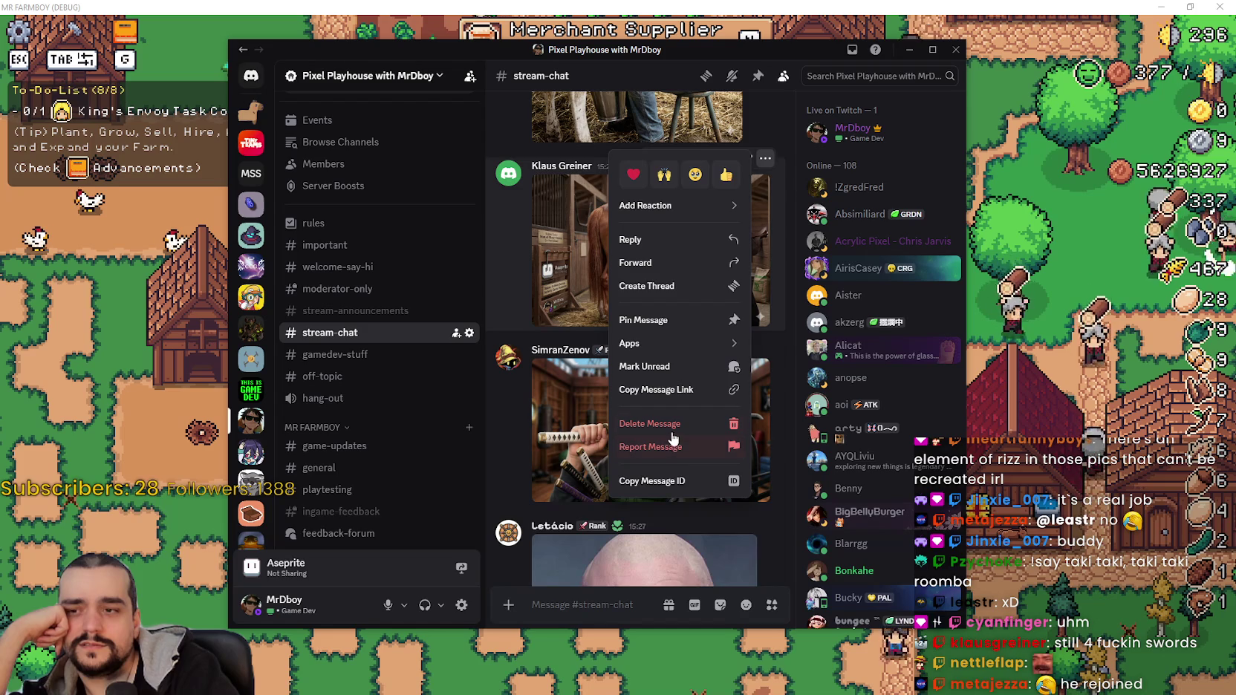
{"action": "left_click", "coordinate": [668, 424]}
{"action": "left_click", "coordinate": [656, 494]}
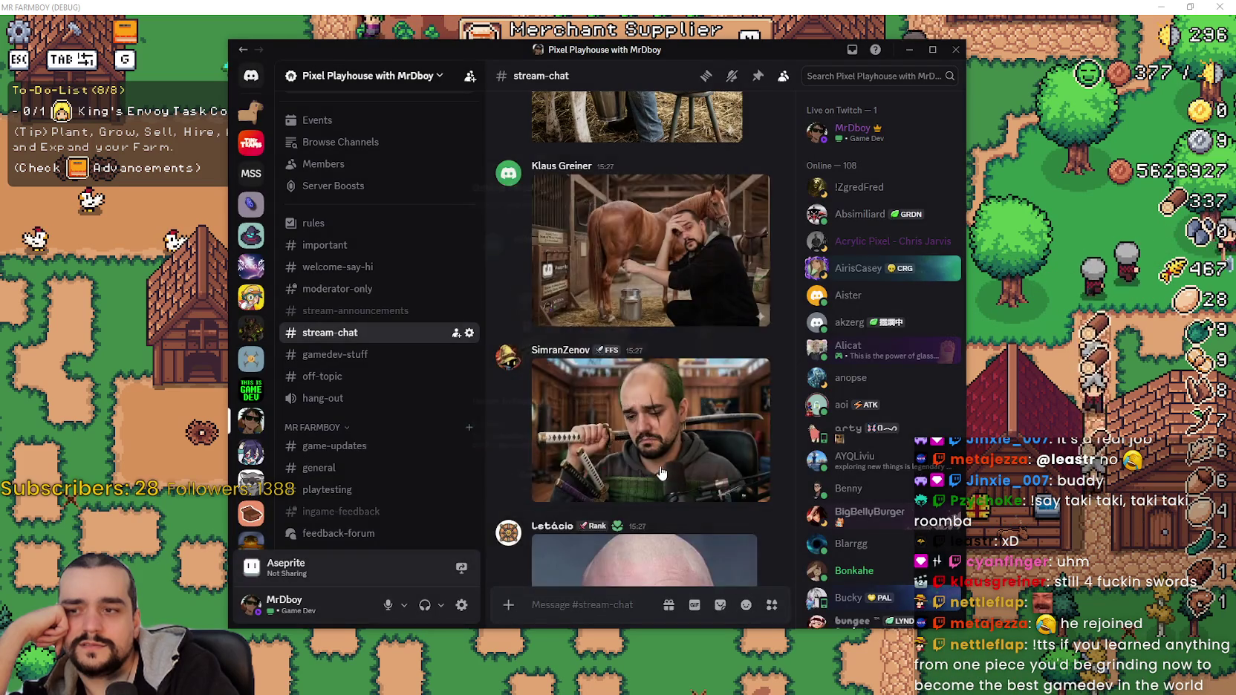
{"action": "mouse_move", "coordinate": [627, 568]}
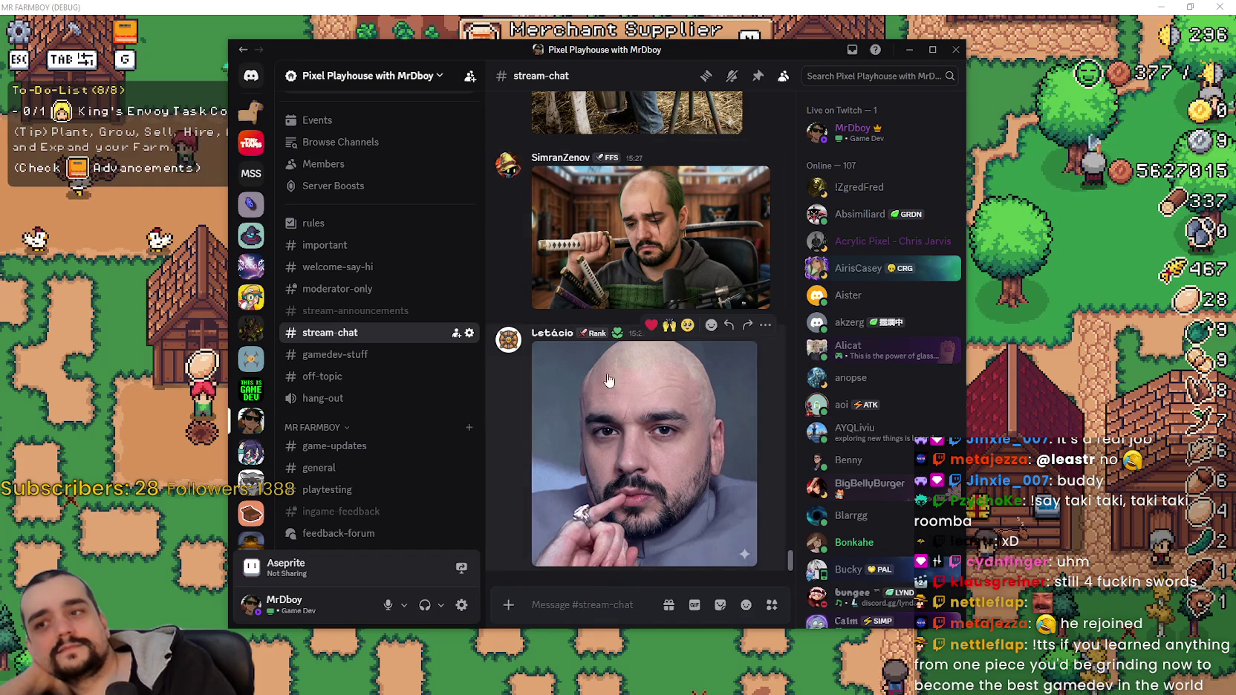
{"action": "left_click", "coordinate": [624, 285]}
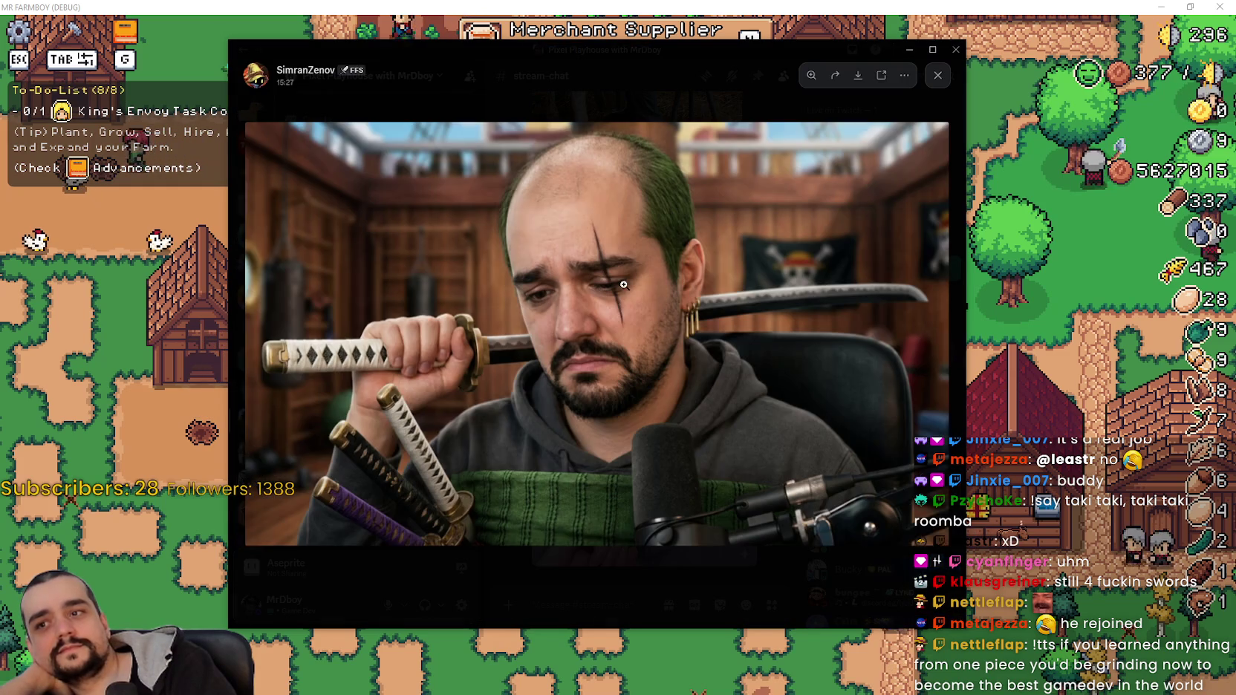
{"action": "left_click", "coordinate": [660, 582]}
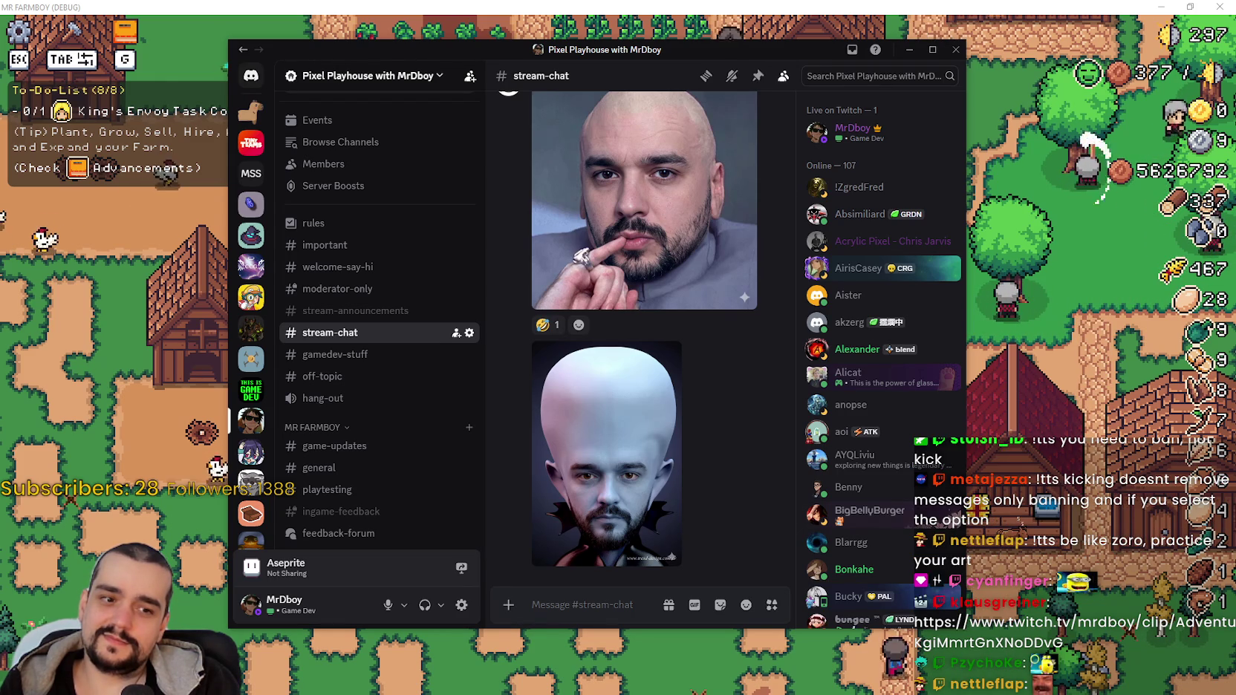
{"action": "left_click", "coordinate": [652, 500]}
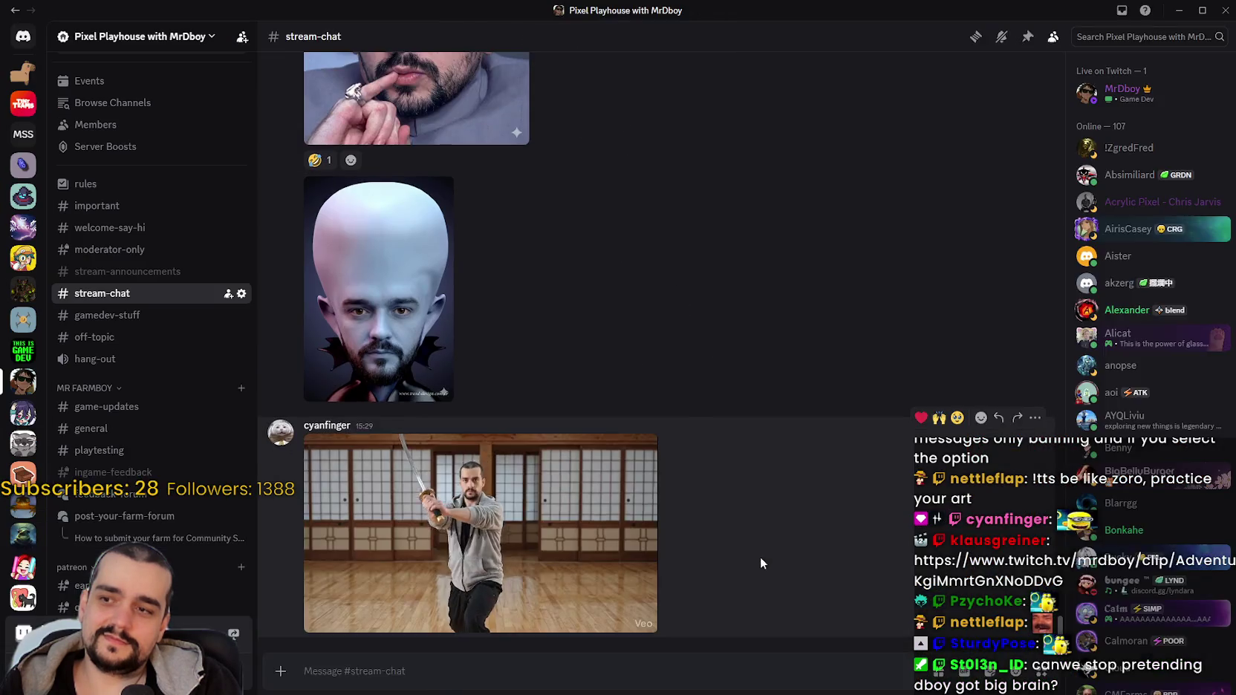
{"action": "left_click", "coordinate": [760, 557]}
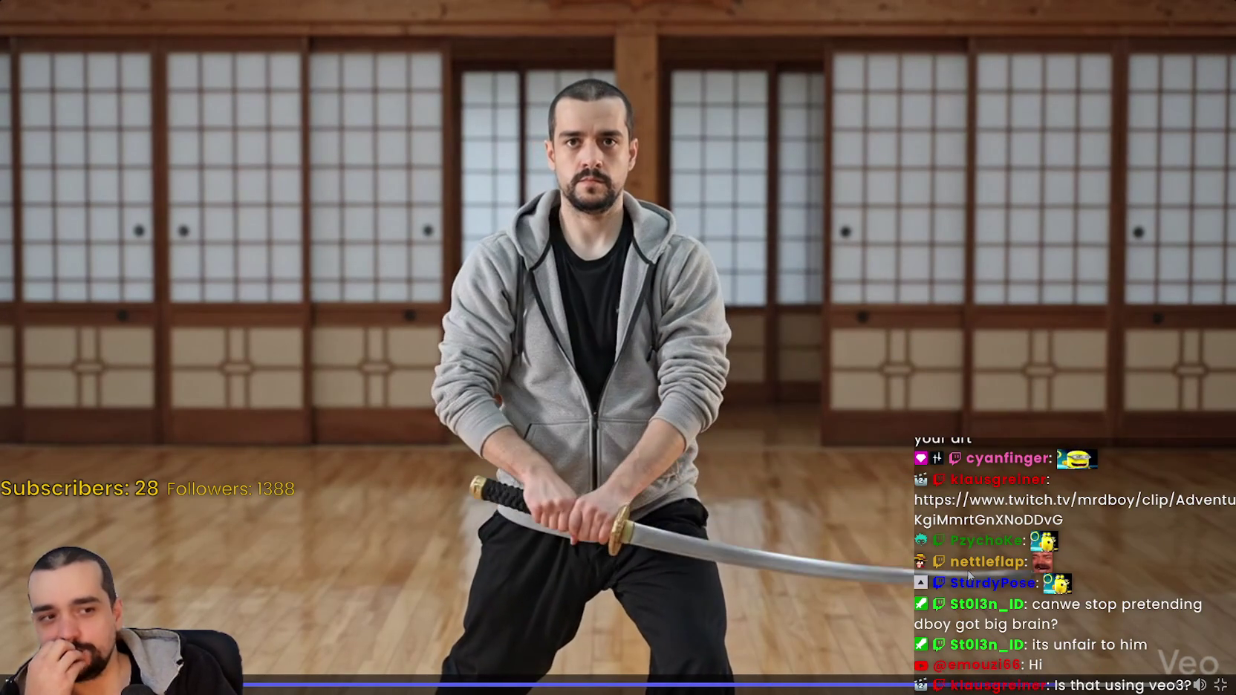
{"action": "key", "text": "Escape"}
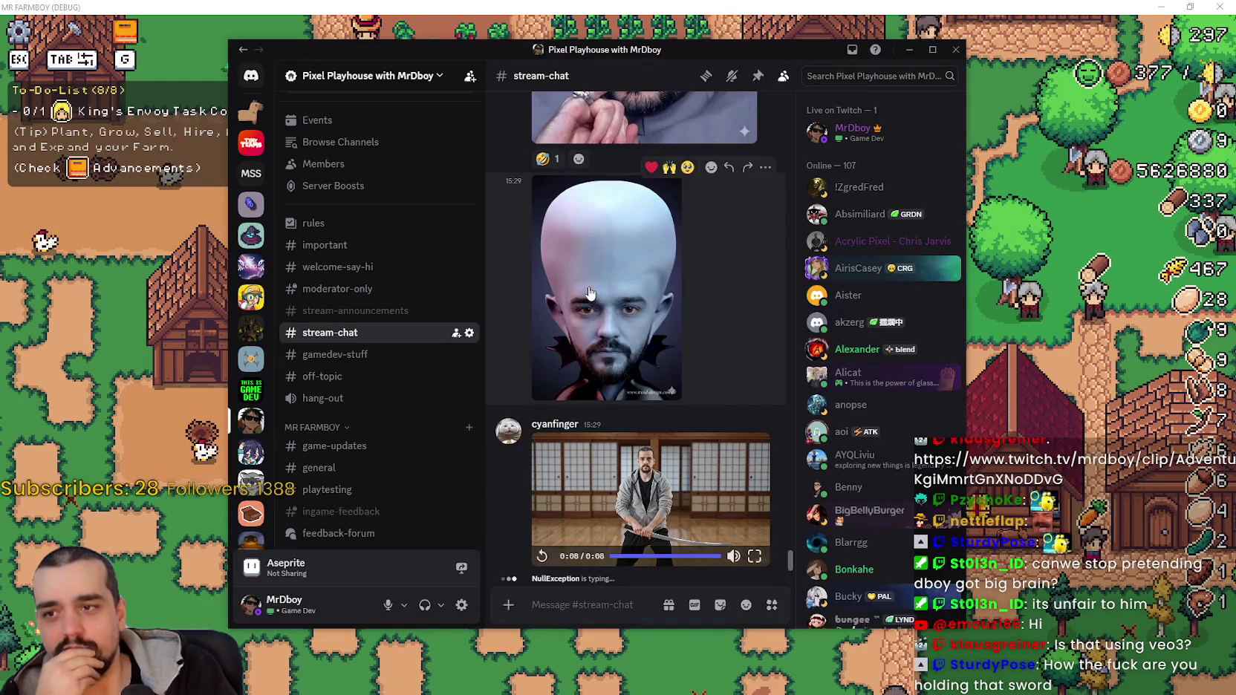
{"action": "left_click", "coordinate": [640, 342]}
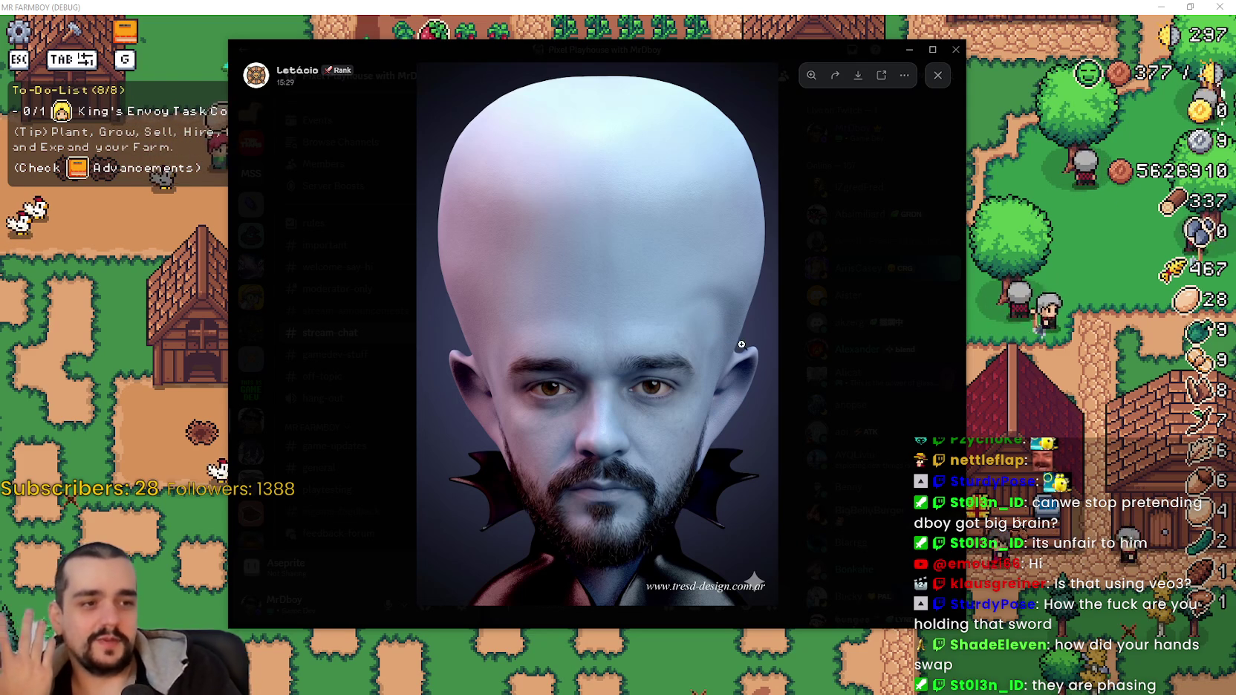
Glance at the tic-tac-toe face image, then play the crossed-swords video full screen.
{"action": "left_click", "coordinate": [868, 294]}
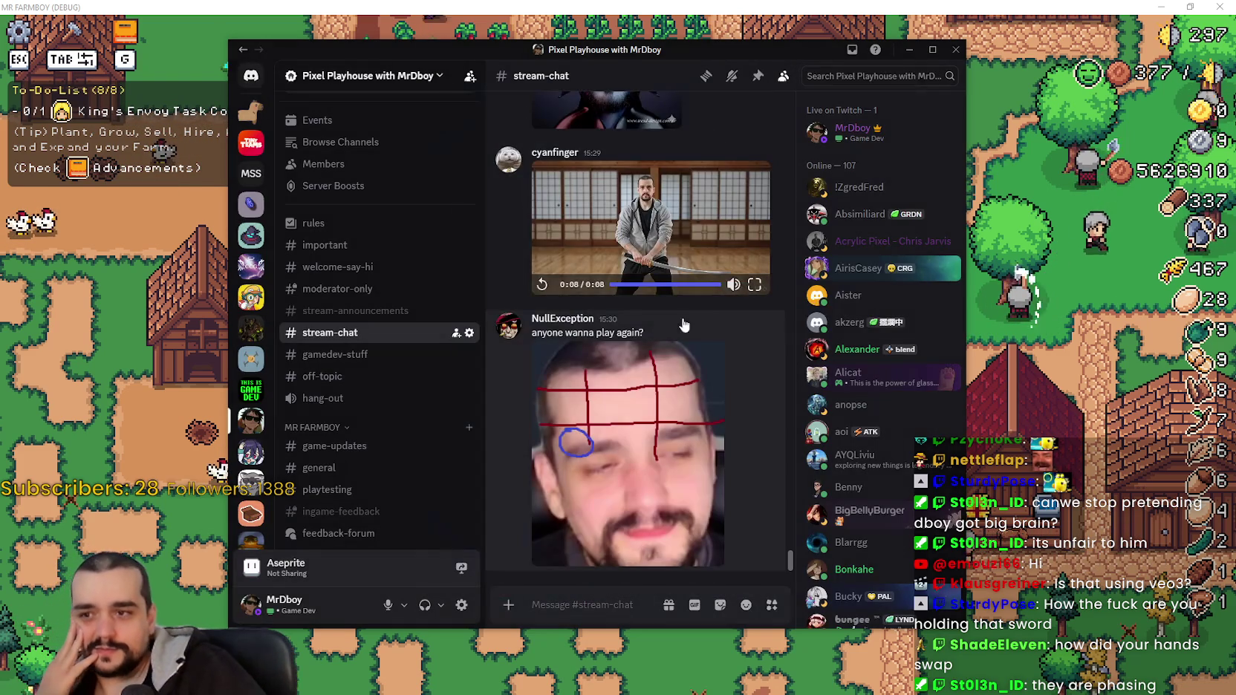
{"action": "left_click", "coordinate": [685, 425]}
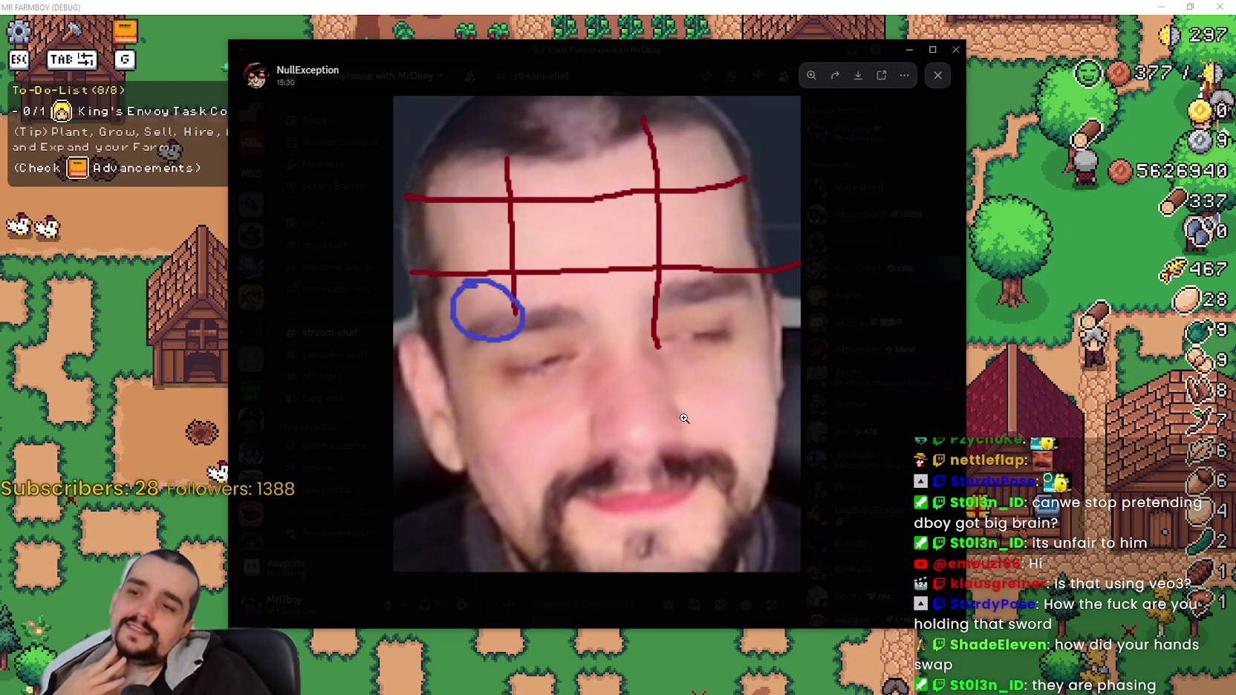
{"action": "left_click", "coordinate": [919, 407]}
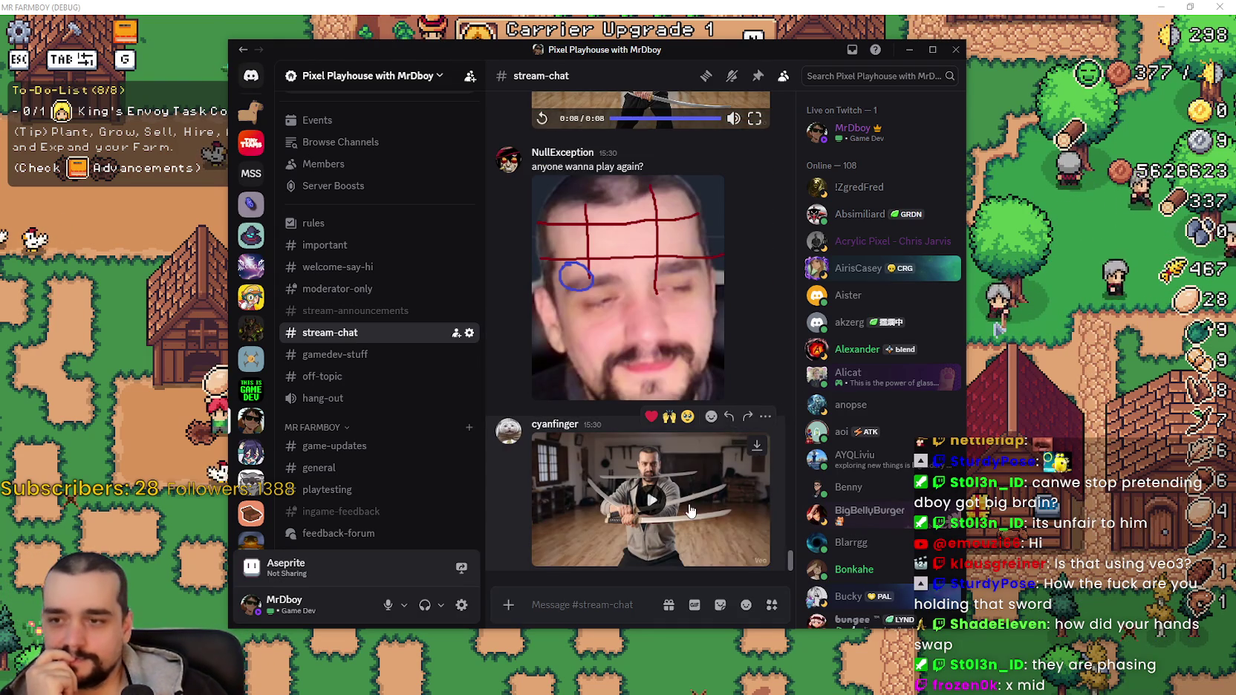
{"action": "left_click", "coordinate": [691, 511]}
{"action": "left_click", "coordinate": [757, 554]}
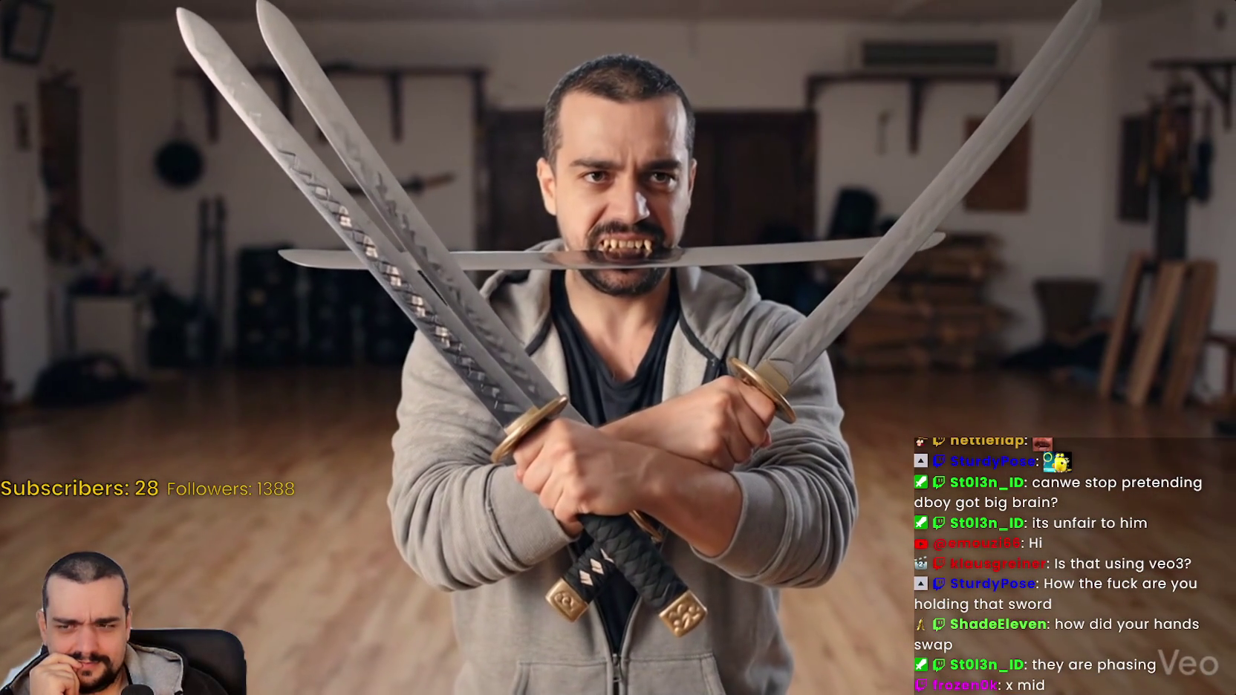
Pause the crossed-swords video with Space and leave full screen.
{"action": "key", "text": "space"}
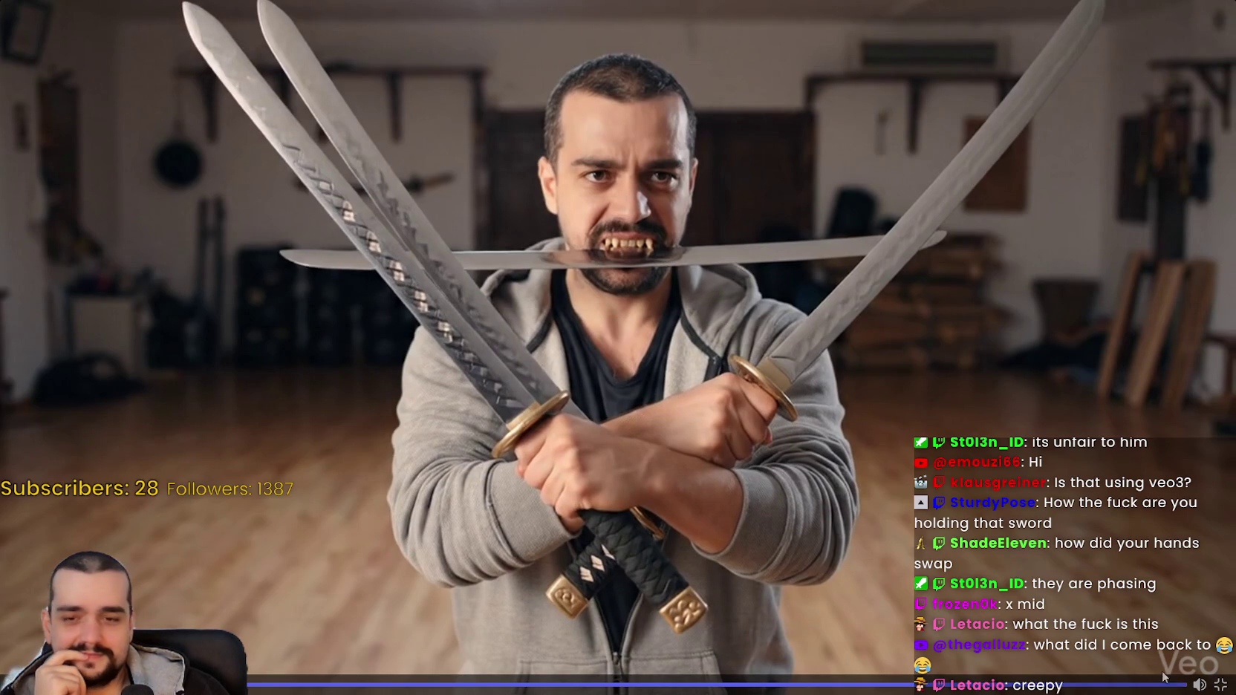
{"action": "left_click", "coordinate": [1220, 685]}
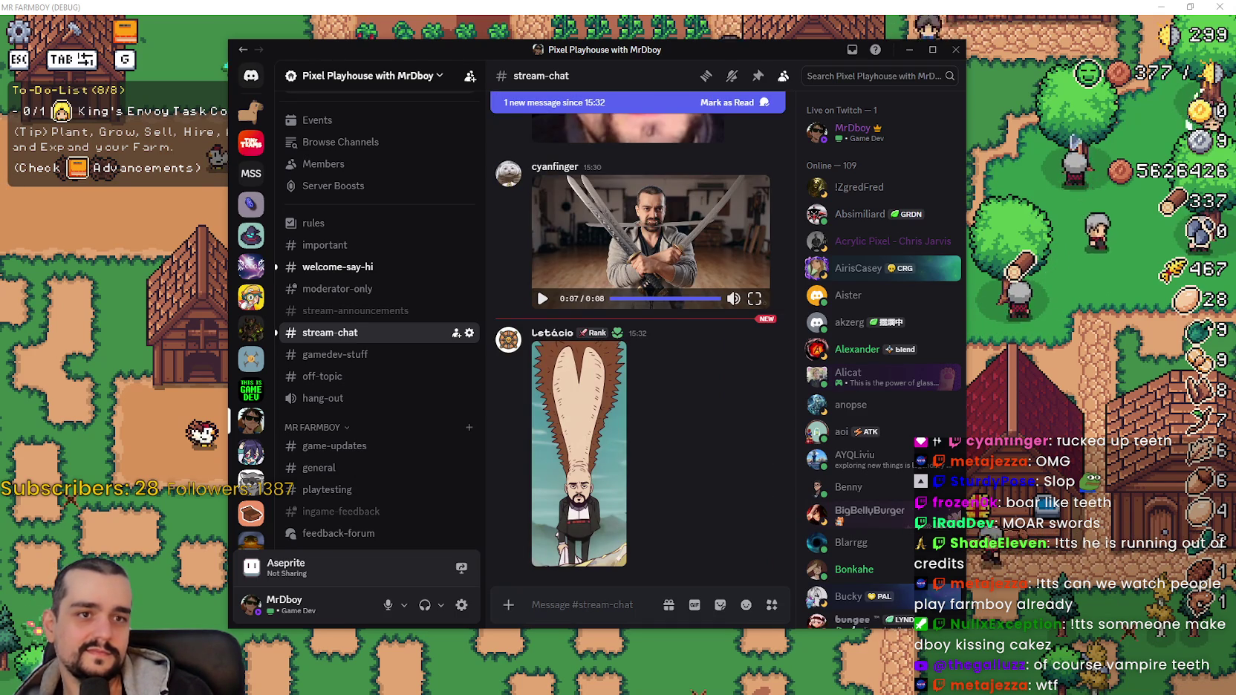
{"action": "left_click", "coordinate": [599, 473]}
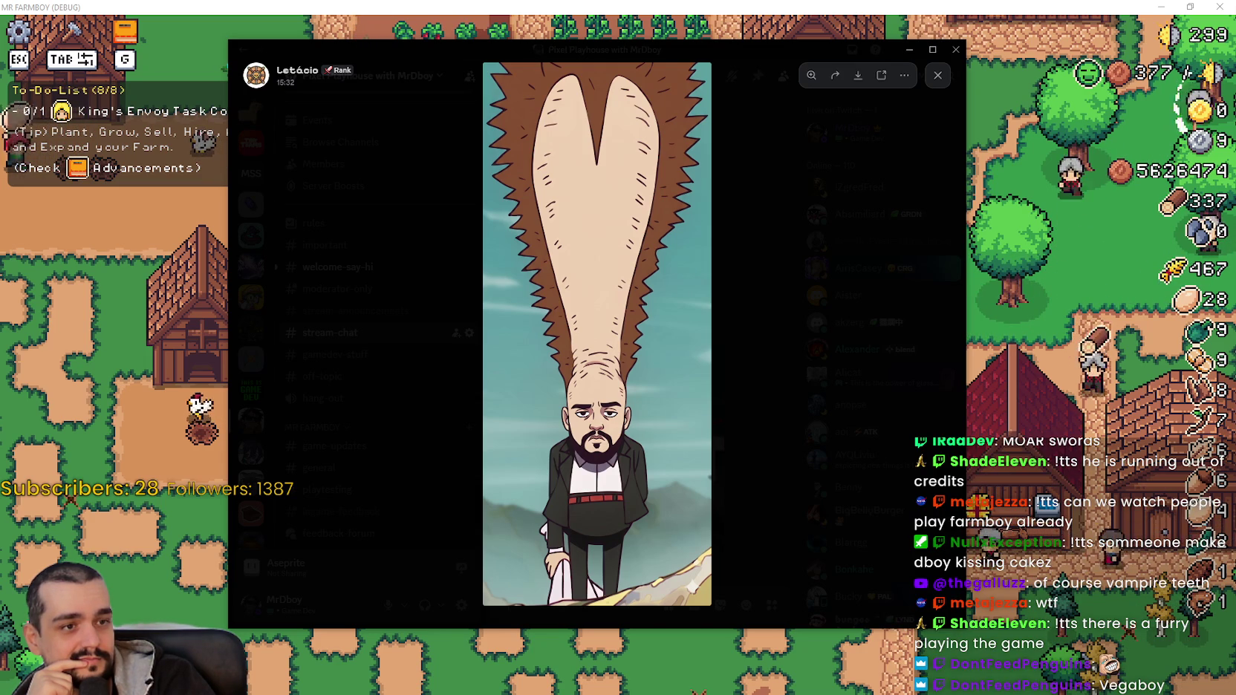
{"action": "left_click", "coordinate": [808, 466]}
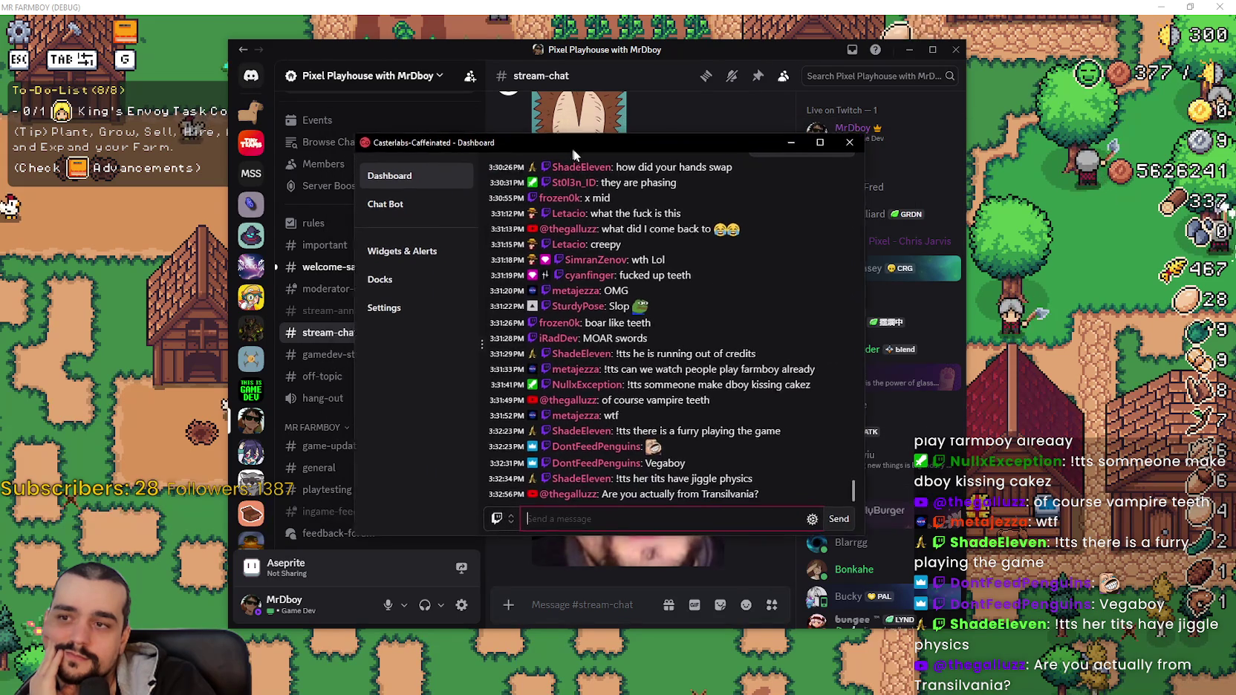
{"action": "scroll", "coordinate": [646, 324], "scroll_direction": "up", "scroll_amount": 4}
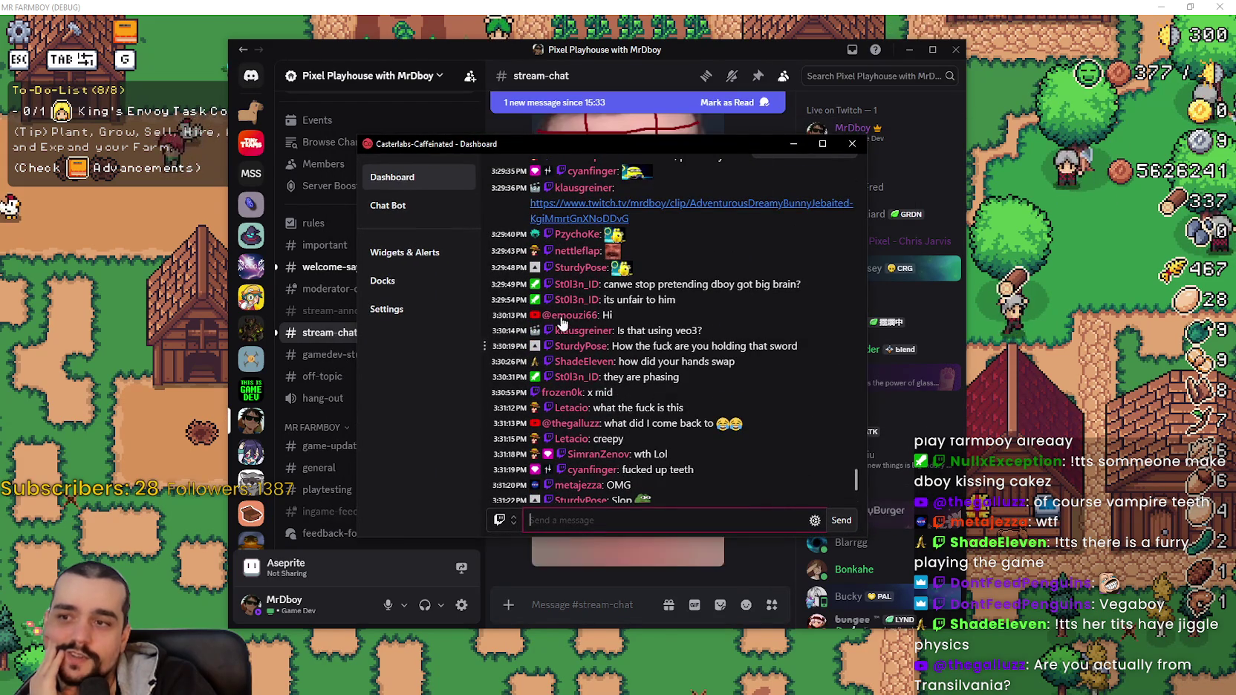
{"action": "scroll", "coordinate": [671, 367], "scroll_direction": "up", "scroll_amount": 3}
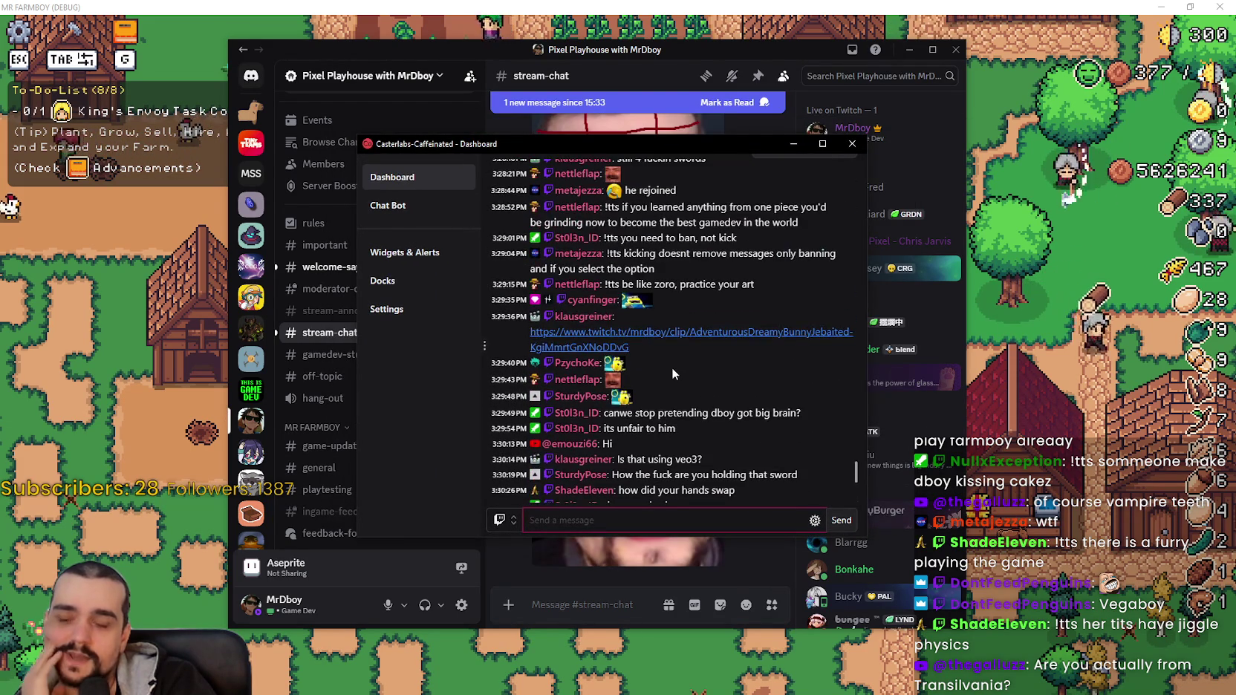
{"action": "scroll", "coordinate": [669, 355], "scroll_direction": "down", "scroll_amount": 10}
{"action": "scroll", "coordinate": [665, 348], "scroll_direction": "down", "scroll_amount": 3}
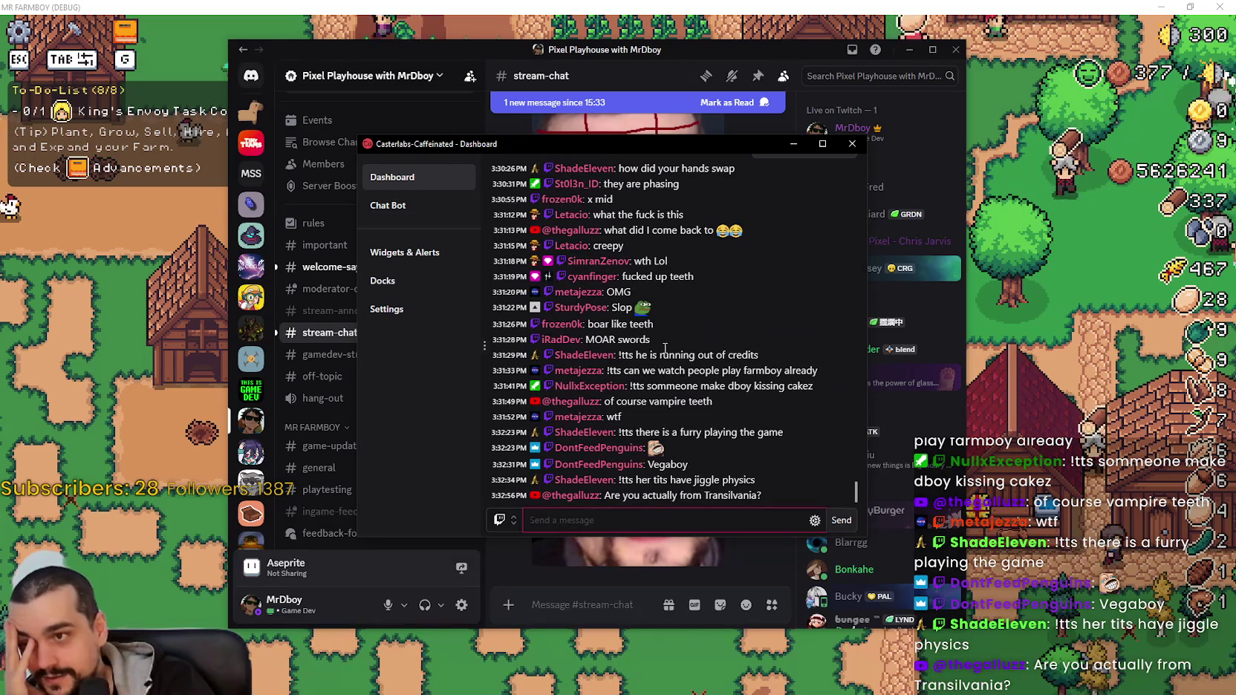
{"action": "scroll", "coordinate": [665, 352], "scroll_direction": "up", "scroll_amount": 2}
{"action": "scroll", "coordinate": [665, 352], "scroll_direction": "down", "scroll_amount": 3}
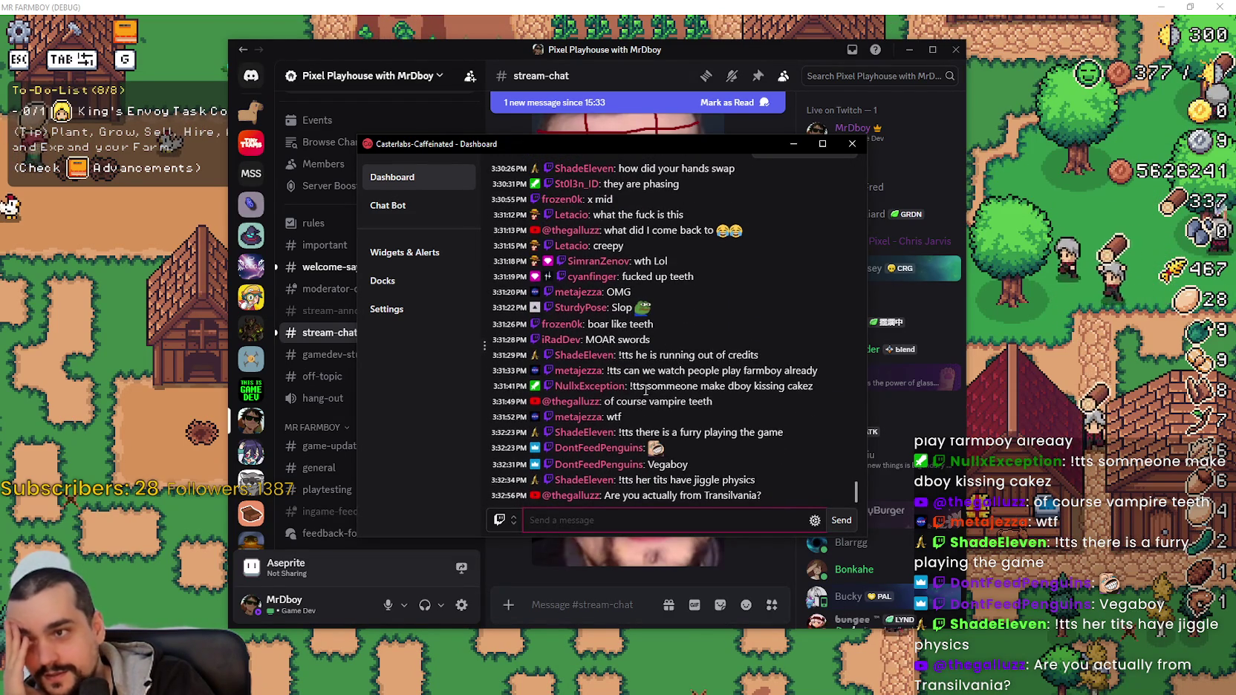
{"action": "scroll", "coordinate": [664, 382], "scroll_direction": "up", "scroll_amount": 2}
{"action": "scroll", "coordinate": [664, 382], "scroll_direction": "down", "scroll_amount": 2}
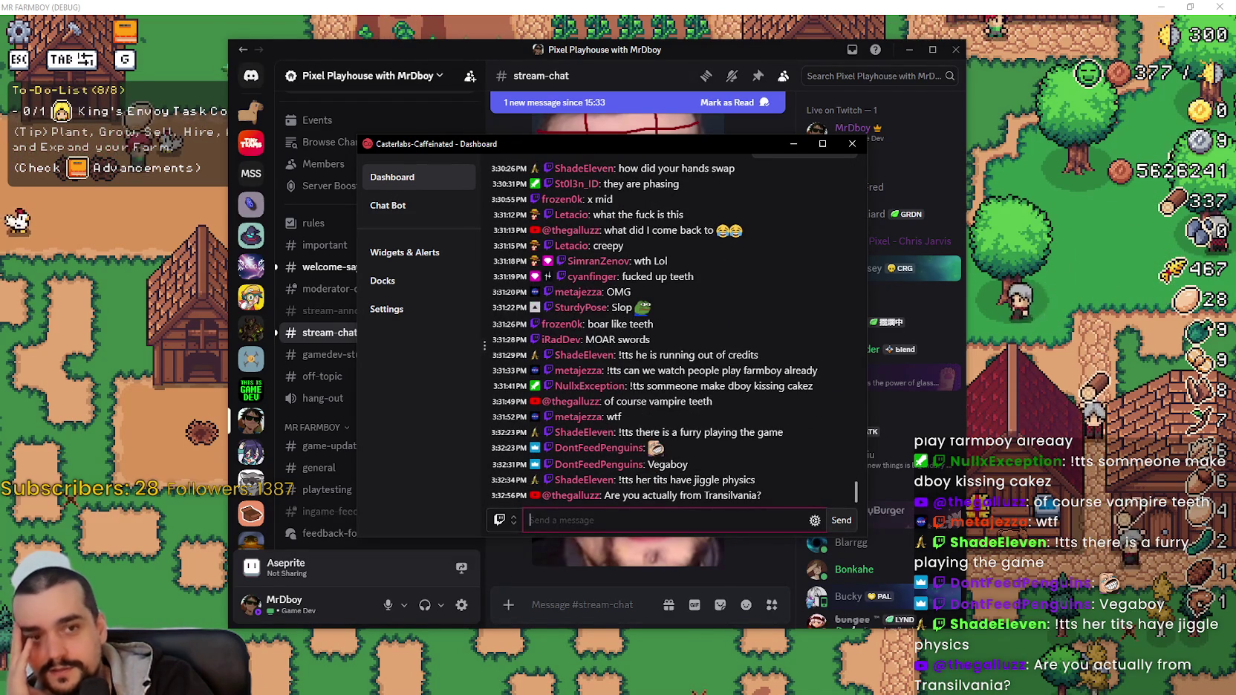
{"action": "left_click", "coordinate": [1040, 325]}
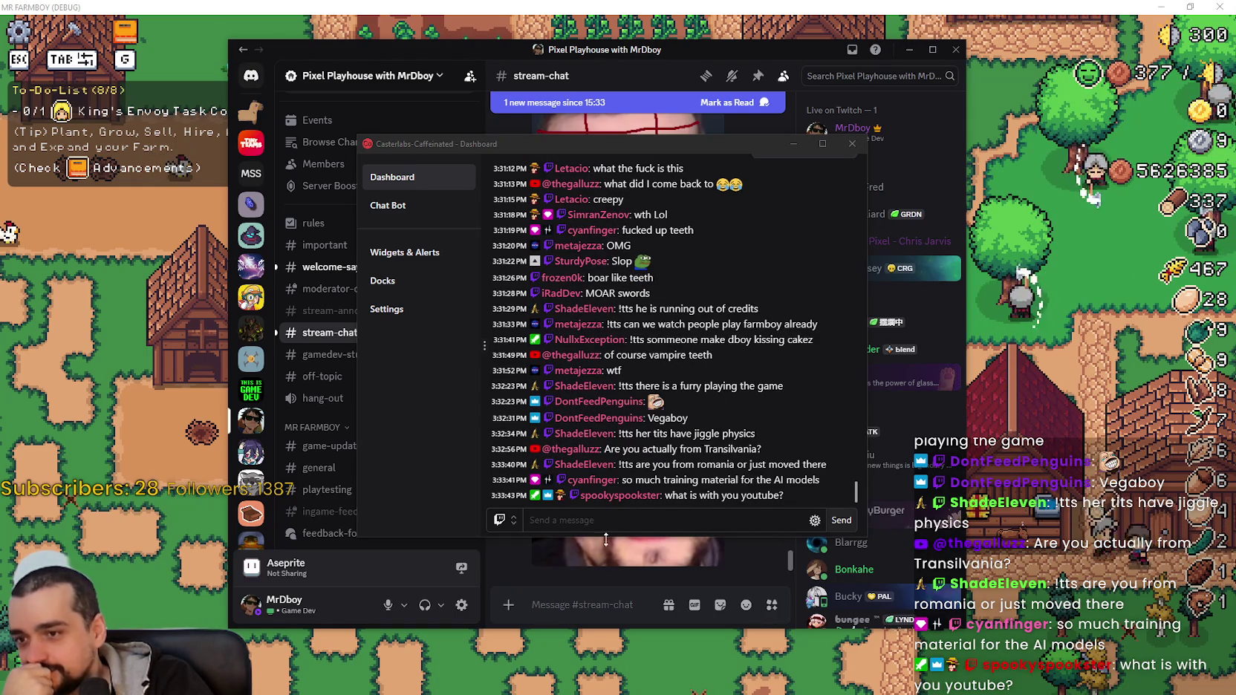
{"action": "left_click", "coordinate": [619, 525]}
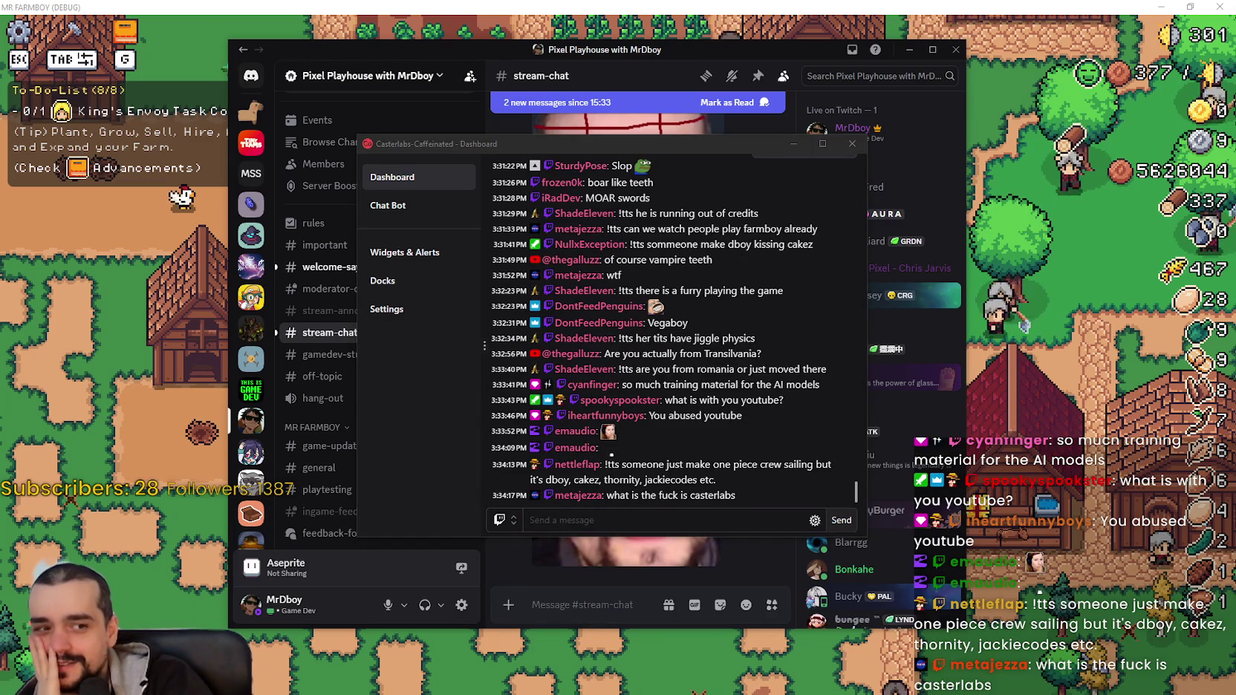
{"action": "left_click", "coordinate": [541, 143]}
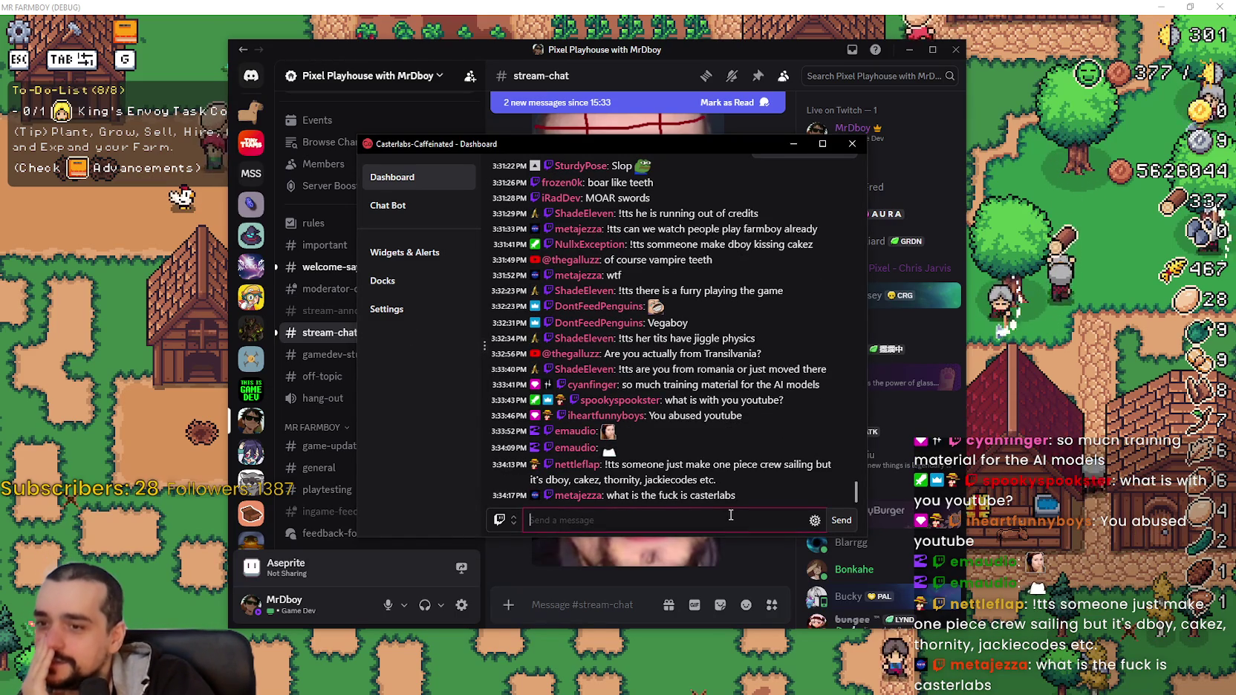
Bring Discord's stream-chat in front of the Casterlabs dashboard and scroll through recent posts.
{"action": "left_click", "coordinate": [541, 130]}
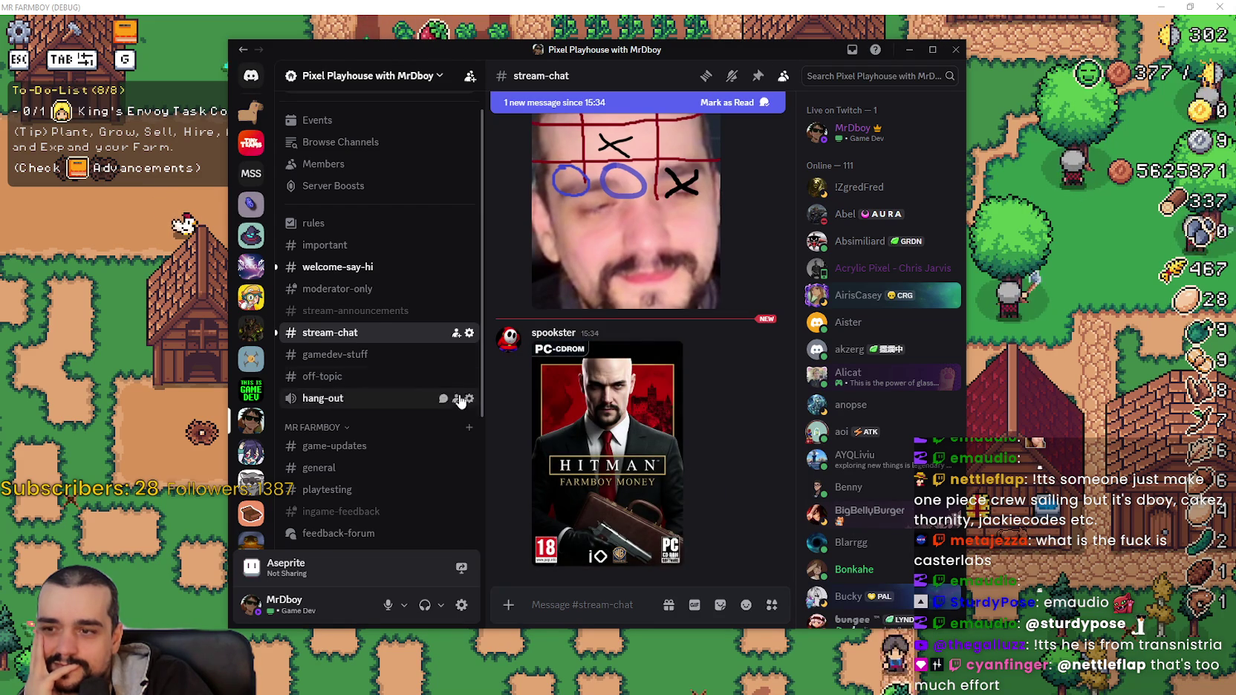
{"action": "scroll", "coordinate": [397, 401], "scroll_direction": "down", "scroll_amount": 4}
{"action": "scroll", "coordinate": [397, 410], "scroll_direction": "up", "scroll_amount": 3}
{"action": "scroll", "coordinate": [398, 410], "scroll_direction": "up", "scroll_amount": 2}
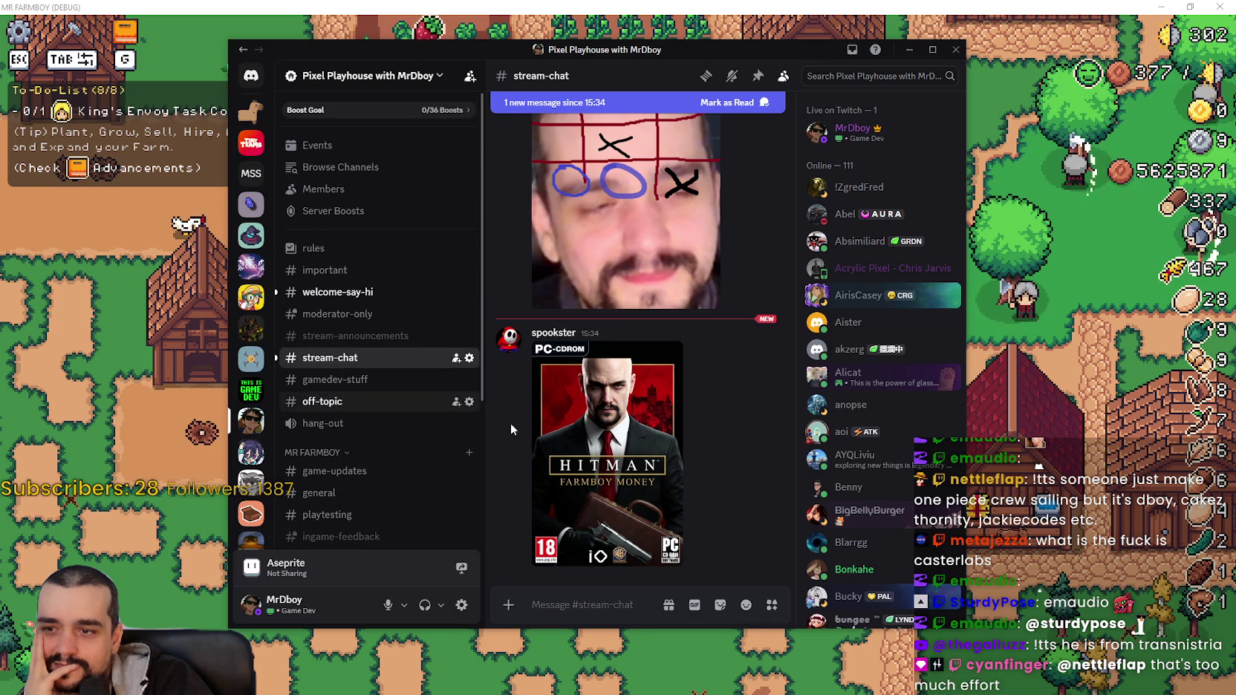
Enlarge the Hitman 'FARMBOY MONEY' cover picture, close it with Esc, and scroll the chat.
{"action": "left_click", "coordinate": [689, 518]}
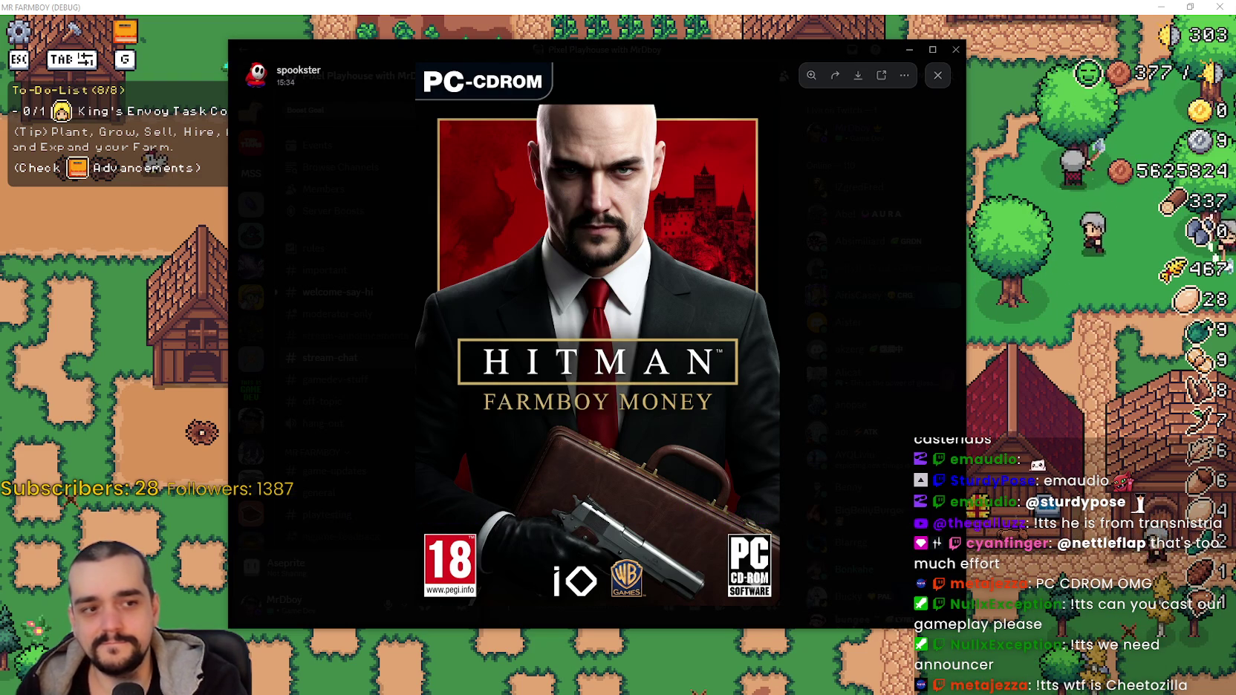
{"action": "key", "text": "Escape"}
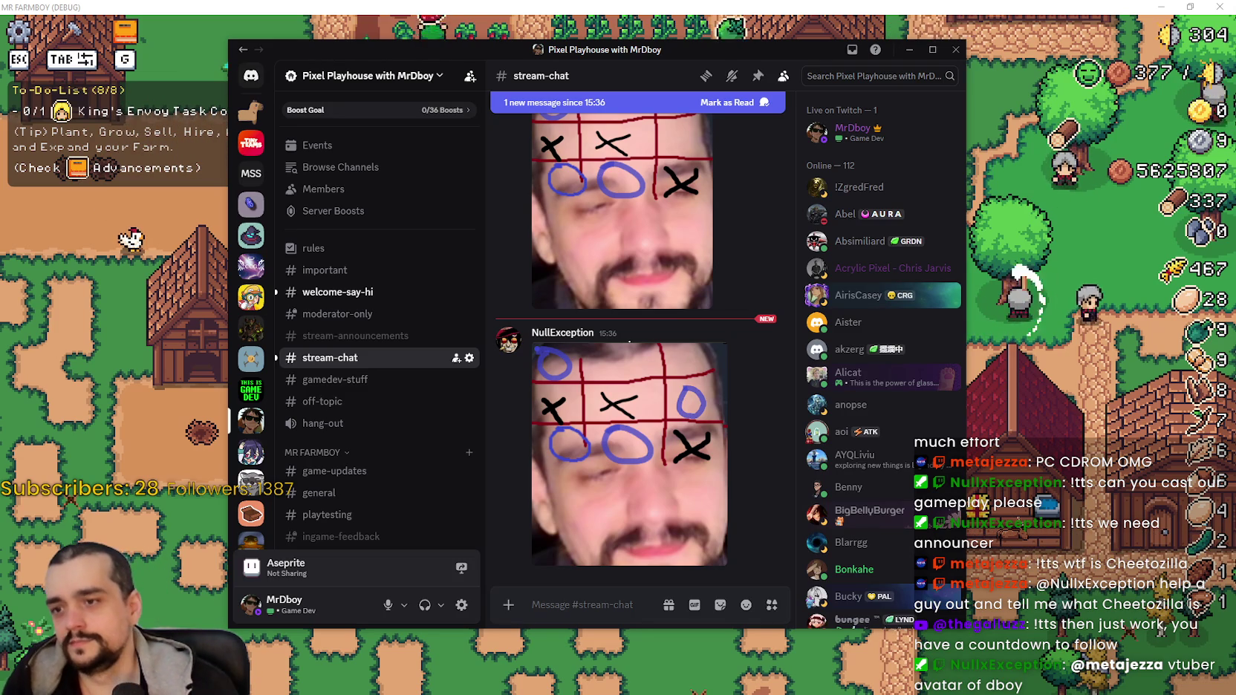
{"action": "scroll", "coordinate": [867, 338], "scroll_direction": "down", "scroll_amount": 3}
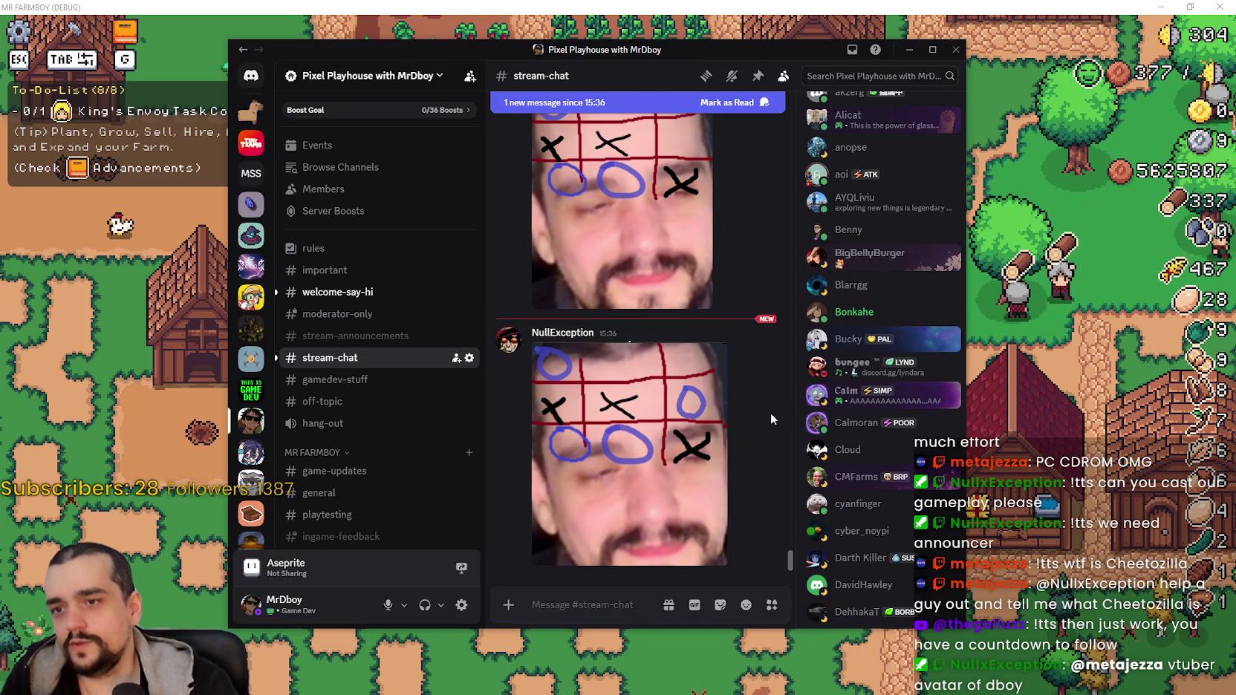
{"action": "scroll", "coordinate": [859, 456], "scroll_direction": "up", "scroll_amount": 4}
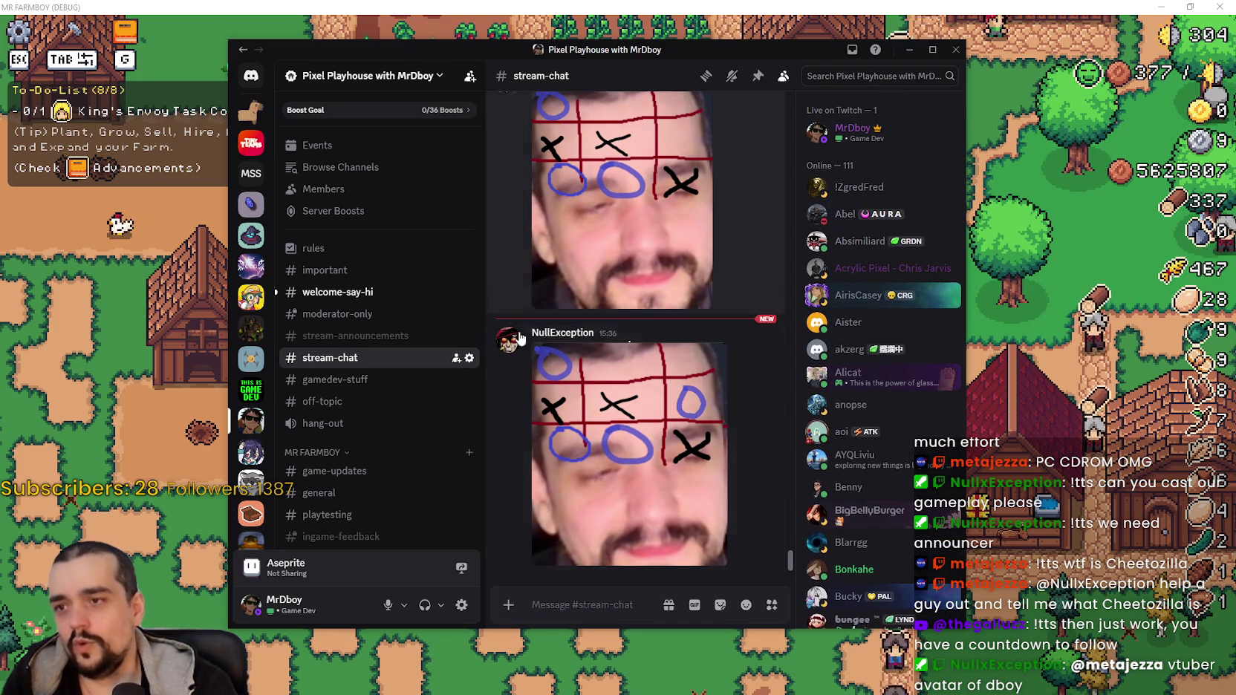
{"action": "left_click_drag", "start_coordinate": [347, 45], "coordinate": [1235, 30]}
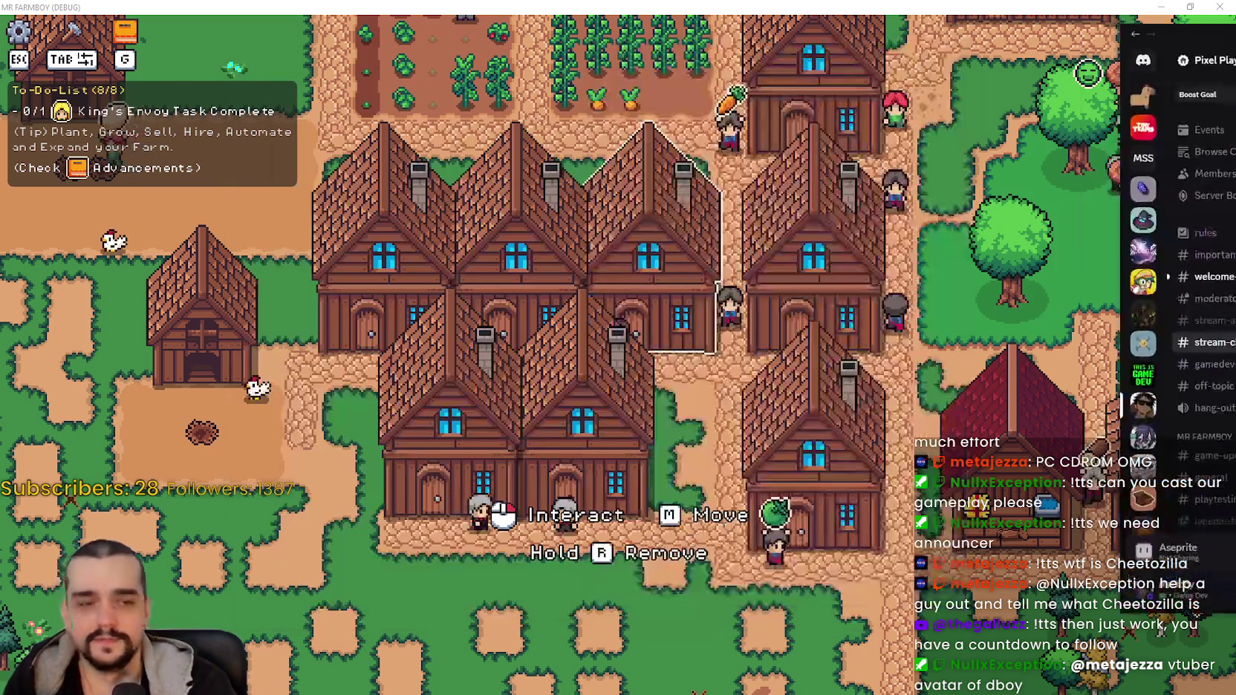
{"action": "key", "text": "alt+Tab"}
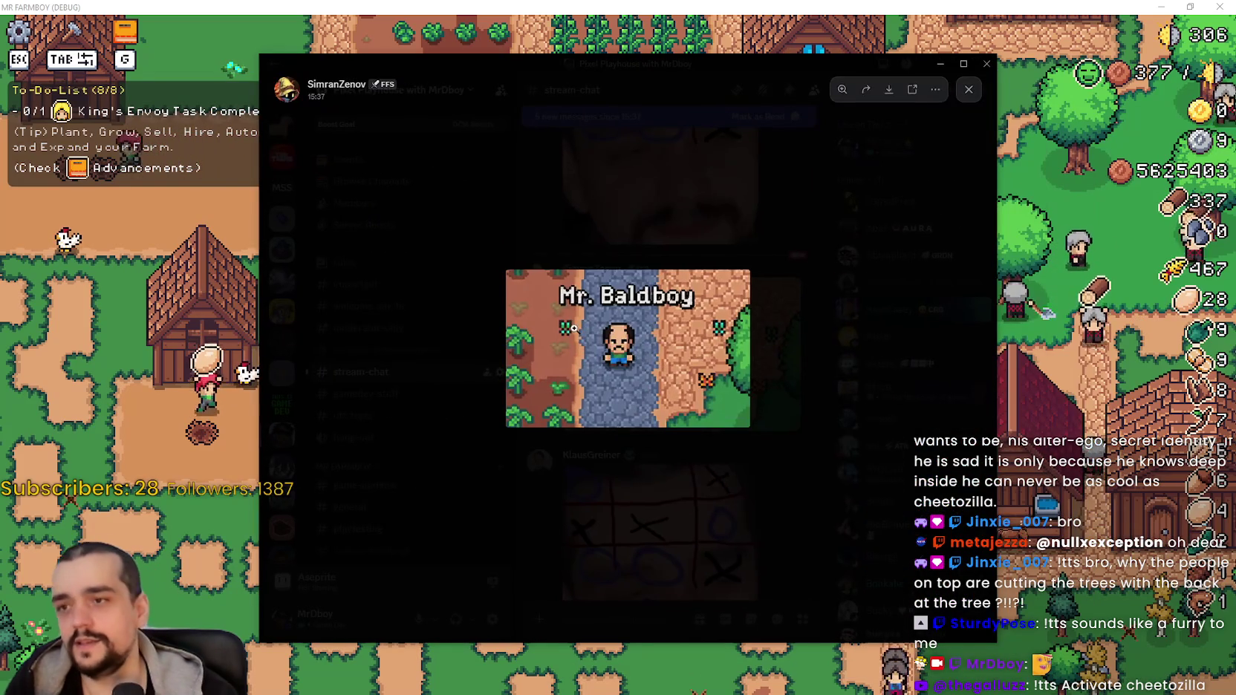
Enlarge the Mr. Baldboy pixel-art picture, then close the viewer.
{"action": "left_click", "coordinate": [573, 328]}
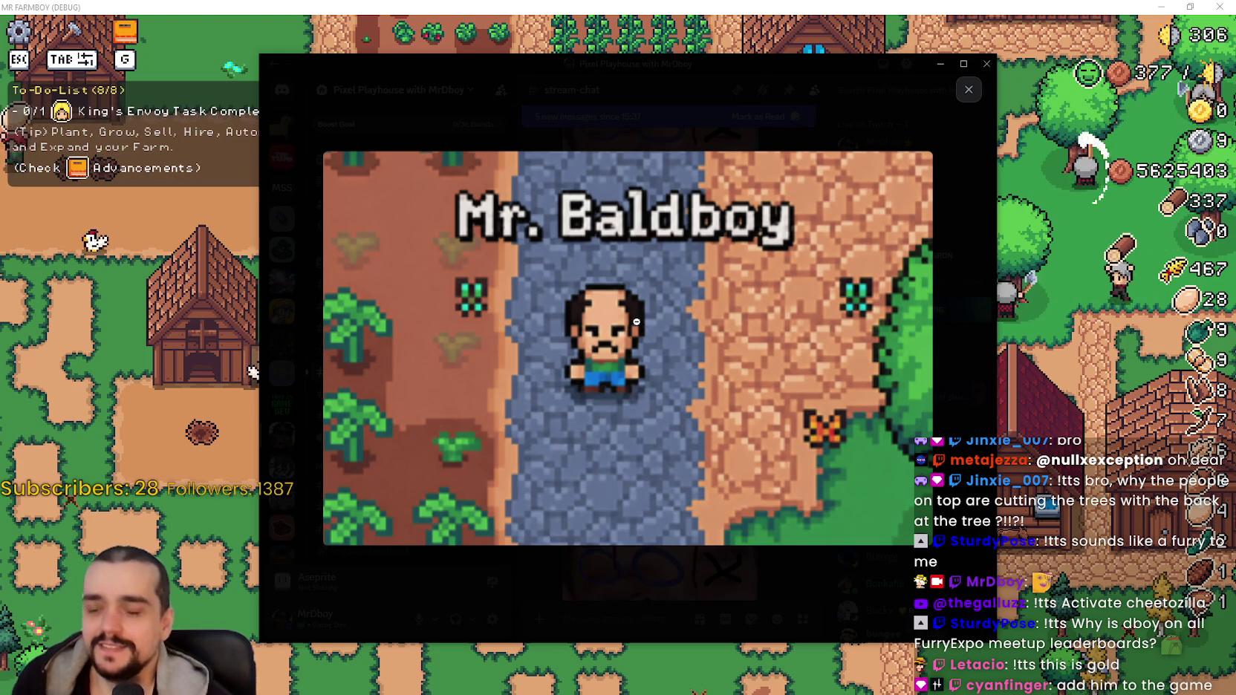
{"action": "left_click", "coordinate": [670, 129]}
View the gym photo full size, close it, then enlarge the bearded man in glasses photo.
{"action": "scroll", "coordinate": [599, 433], "scroll_direction": "down", "scroll_amount": 2}
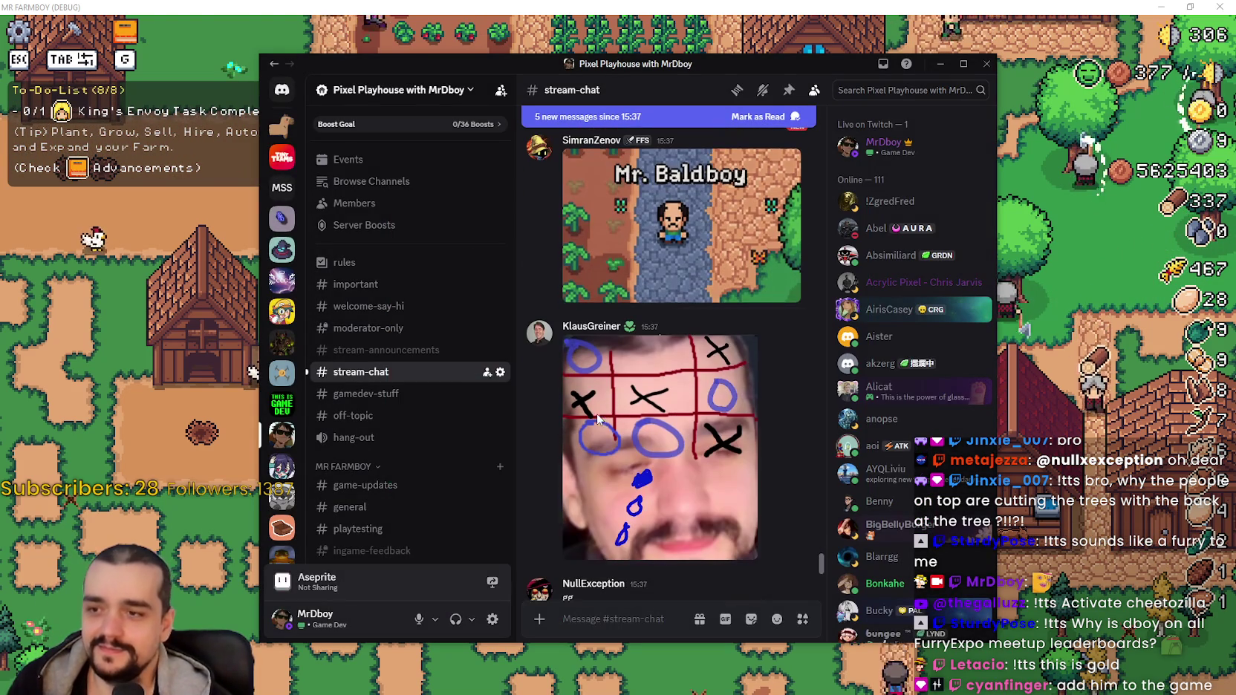
{"action": "scroll", "coordinate": [601, 420], "scroll_direction": "down", "scroll_amount": 2}
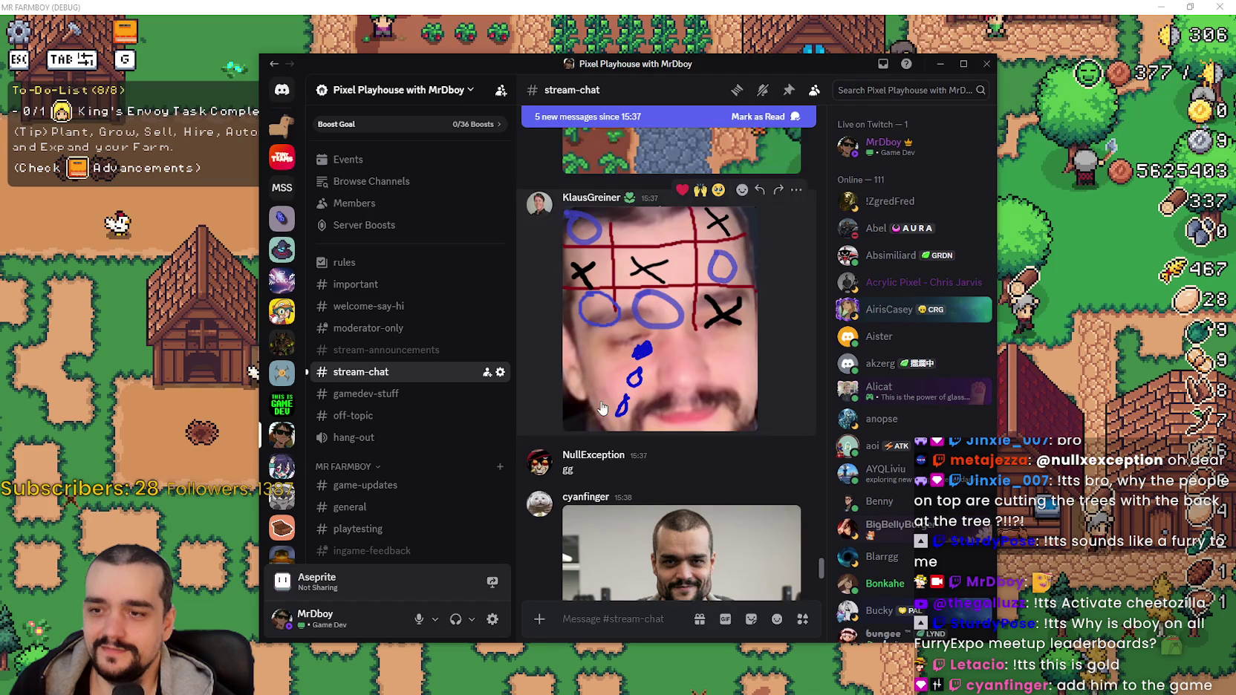
{"action": "scroll", "coordinate": [602, 405], "scroll_direction": "down", "scroll_amount": 3}
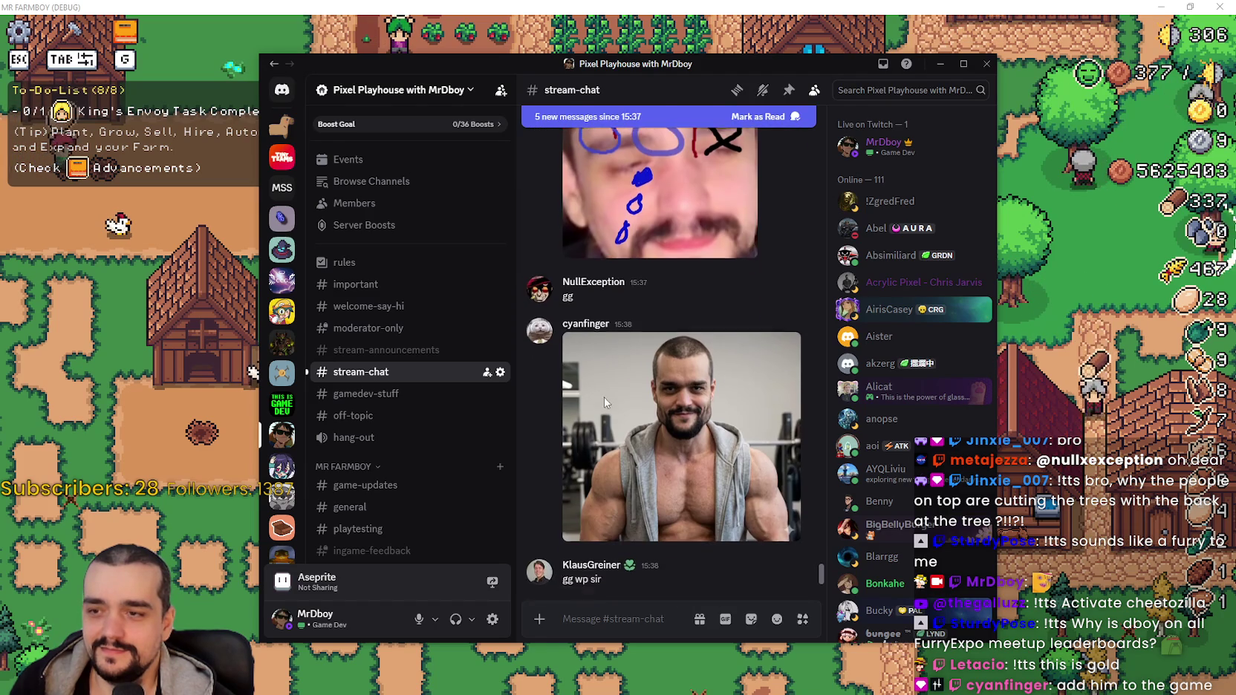
{"action": "mouse_move", "coordinate": [689, 324]}
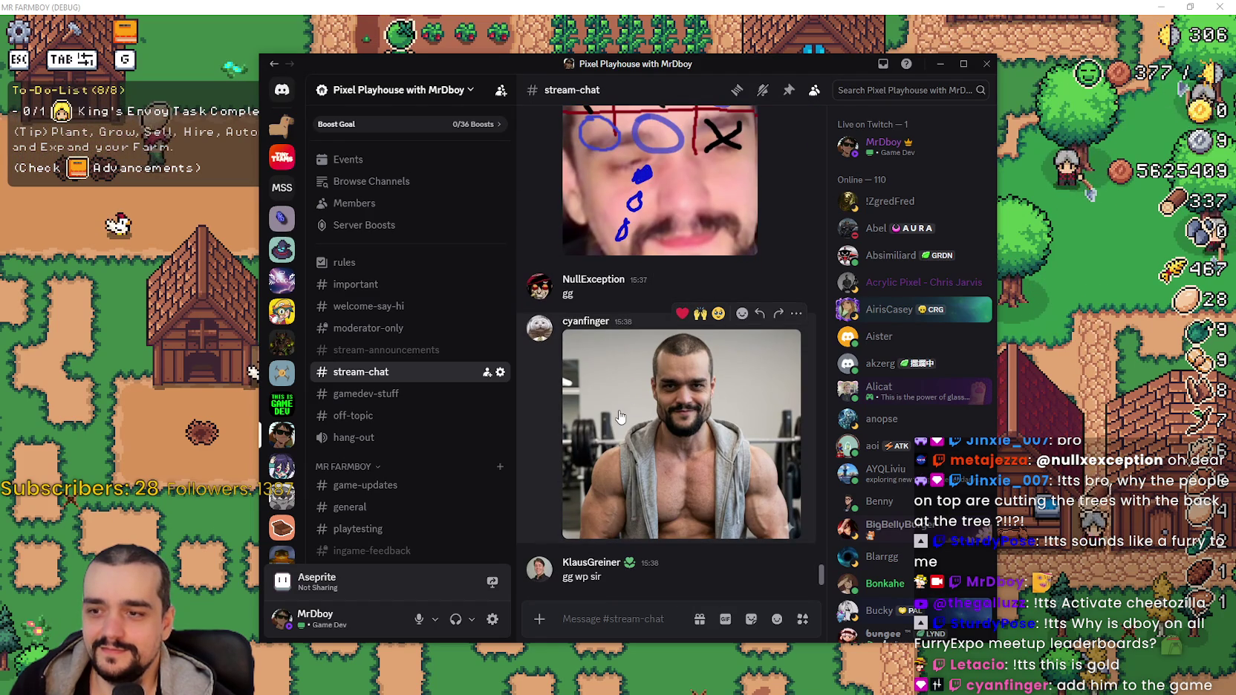
{"action": "left_click", "coordinate": [673, 355]}
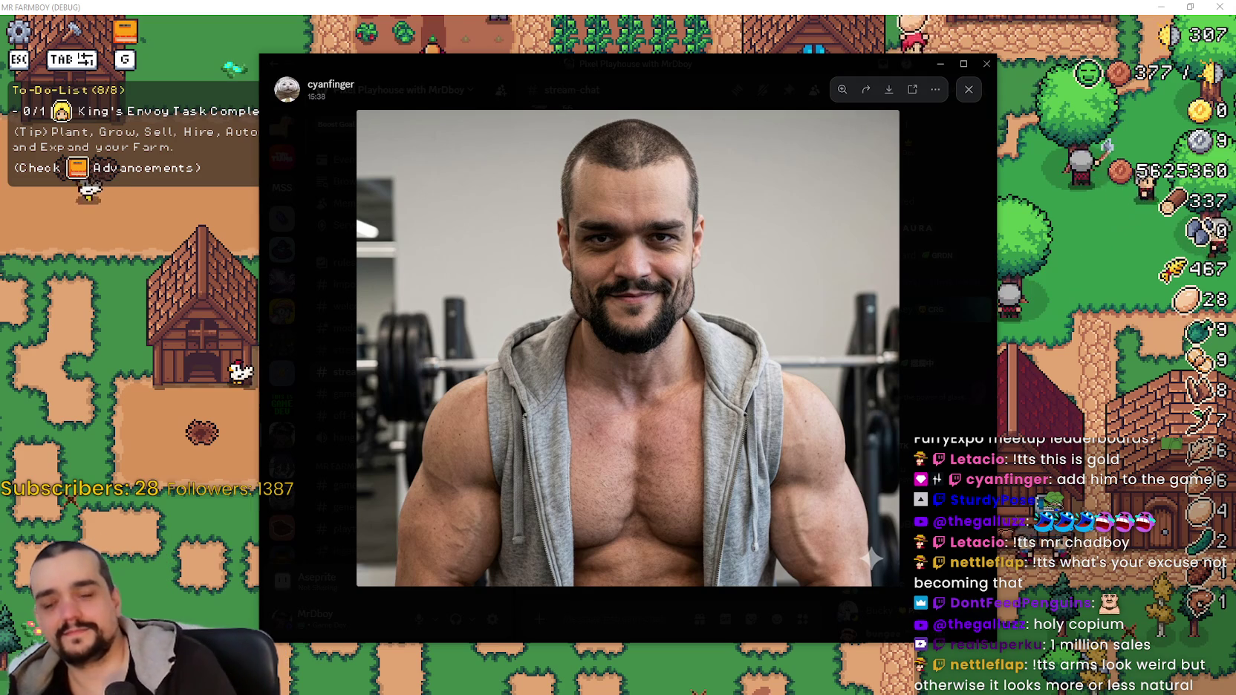
{"action": "left_click", "coordinate": [938, 373]}
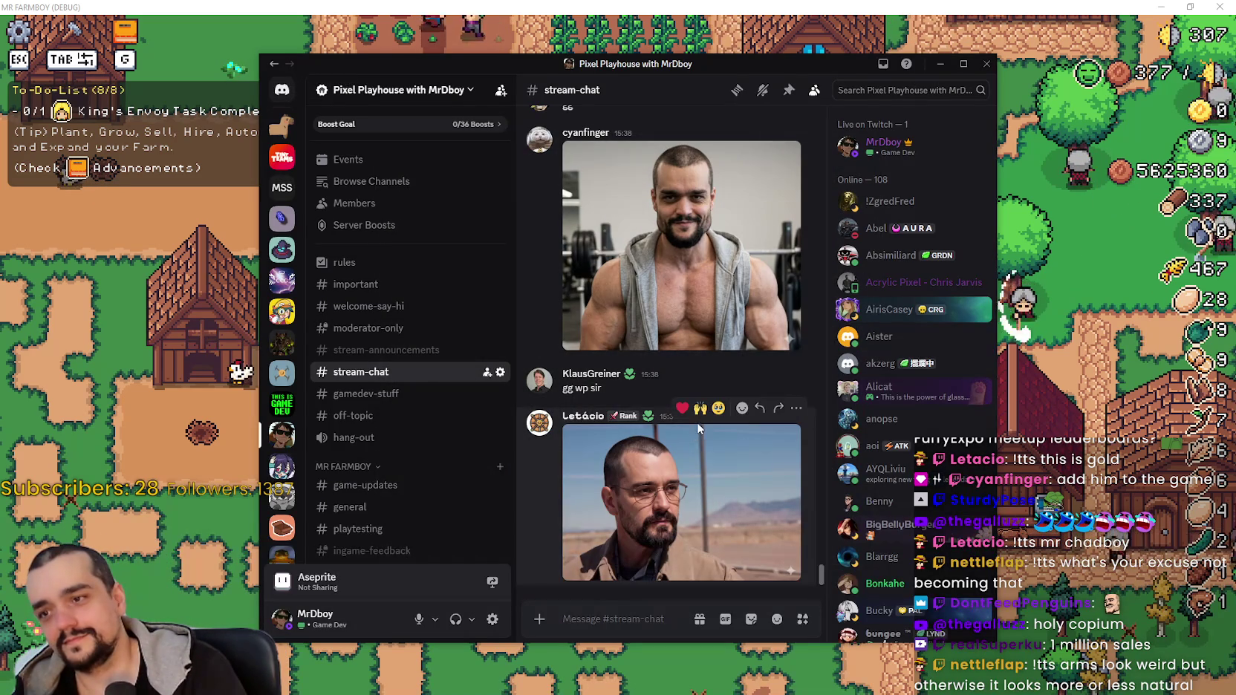
{"action": "left_click", "coordinate": [680, 564]}
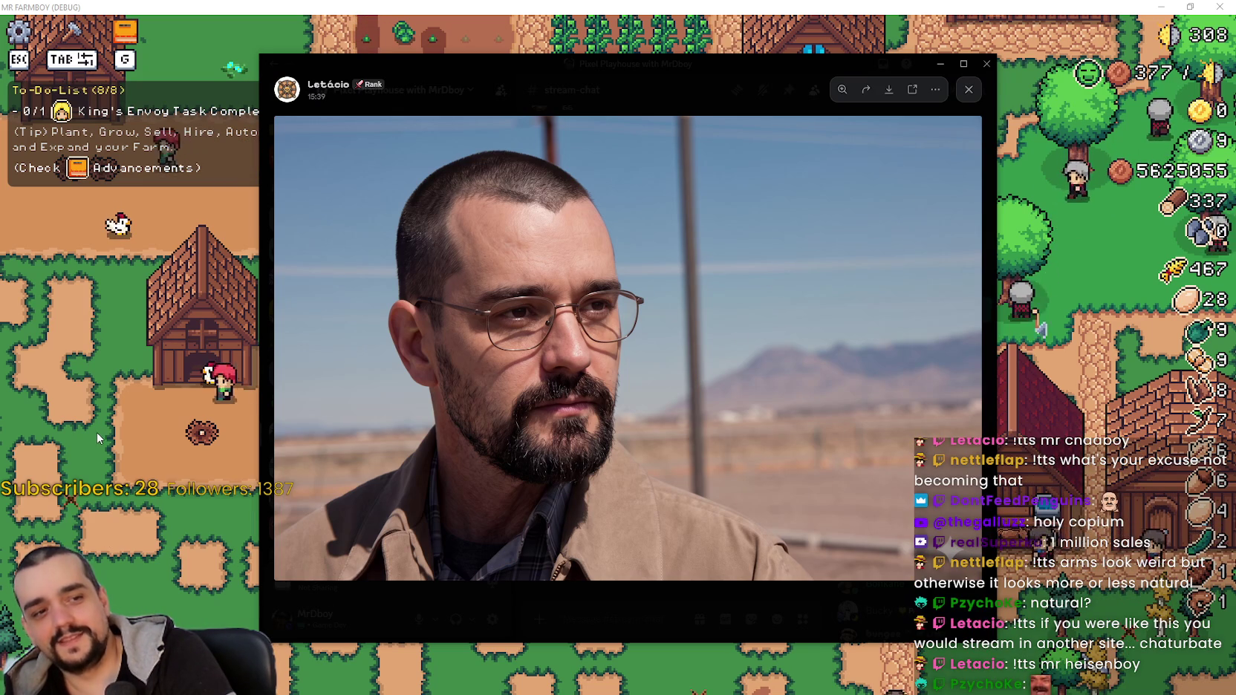
{"action": "left_click", "coordinate": [659, 77]}
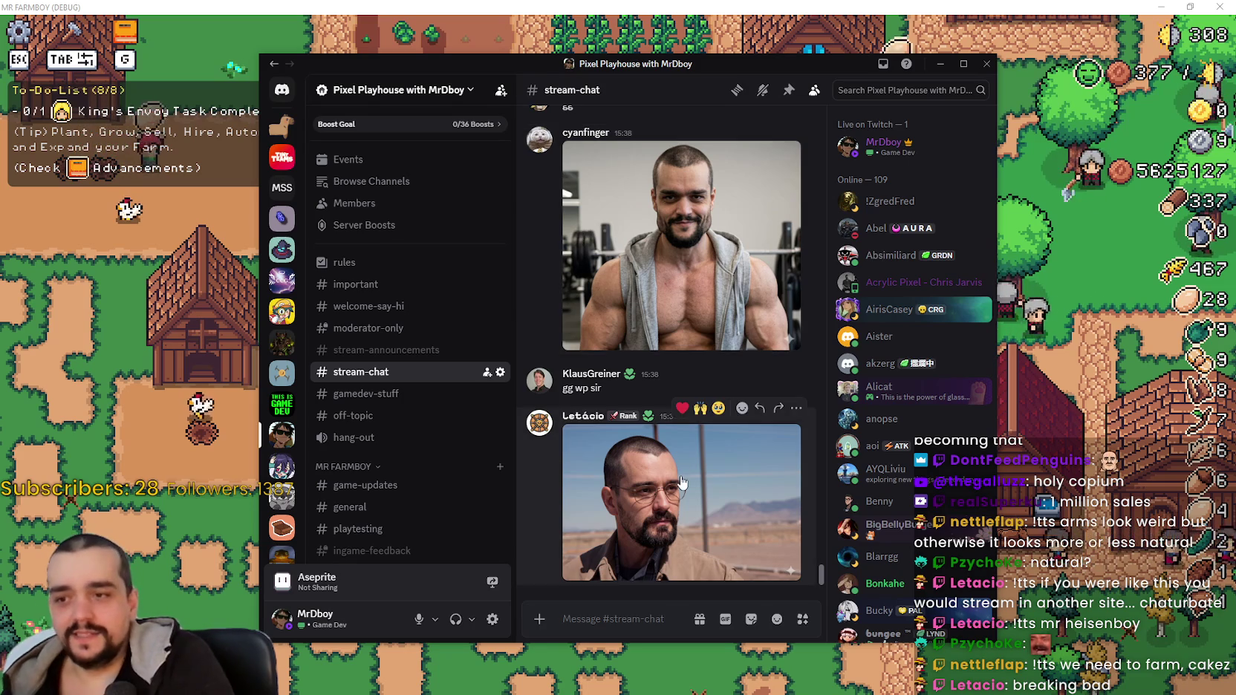
{"action": "left_click", "coordinate": [676, 437]}
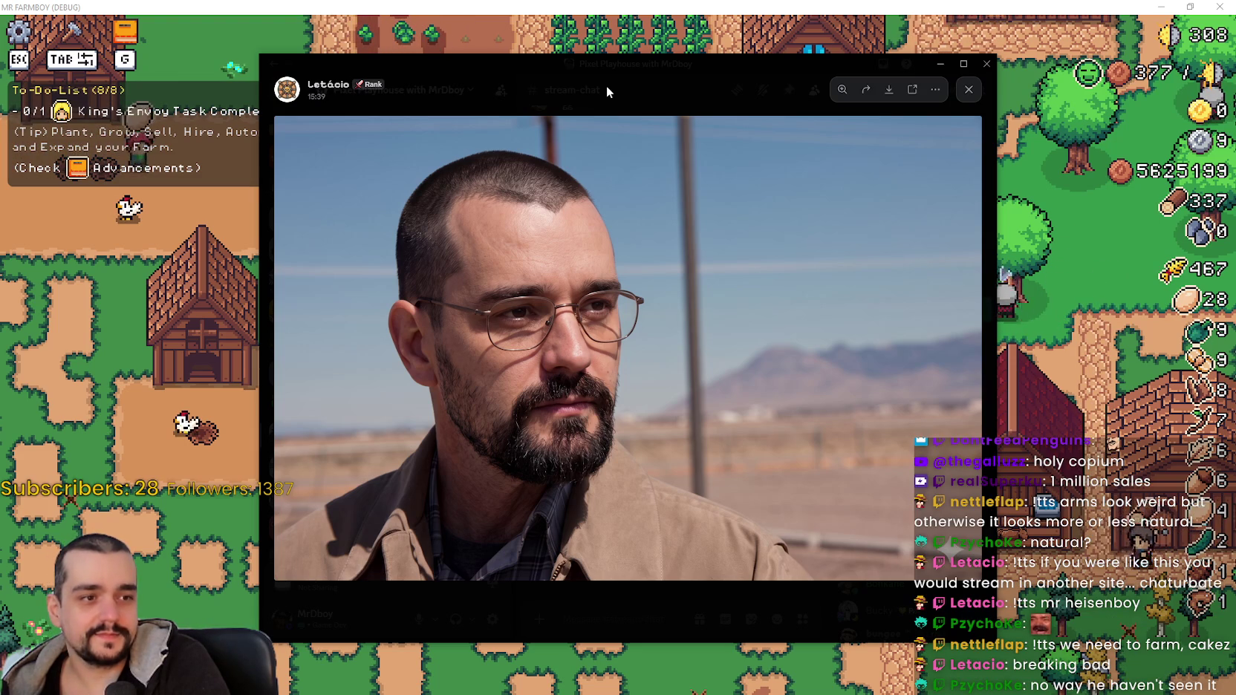
Close Discord's enlarged photo viewer to return to the stream-chat channel.
{"action": "left_click", "coordinate": [606, 91]}
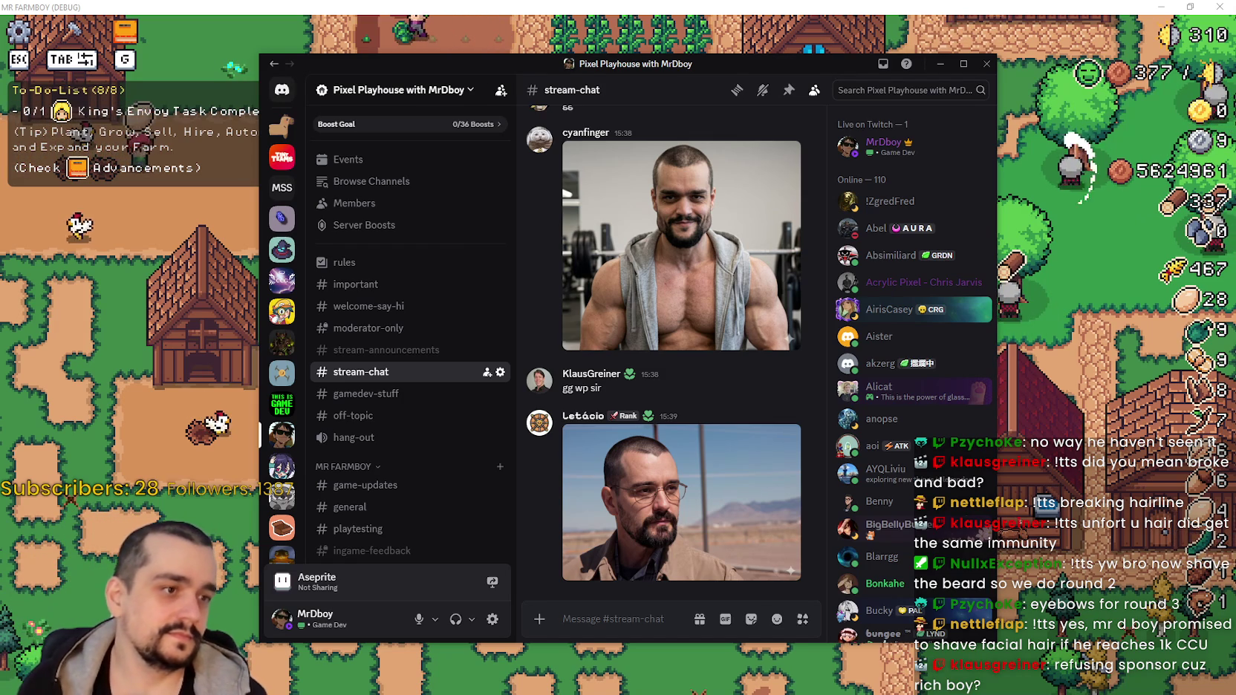
Return to Mr. Farmboy and walk the farmer up-left past the coops, then down.
{"action": "key", "text": "alt+Tab"}
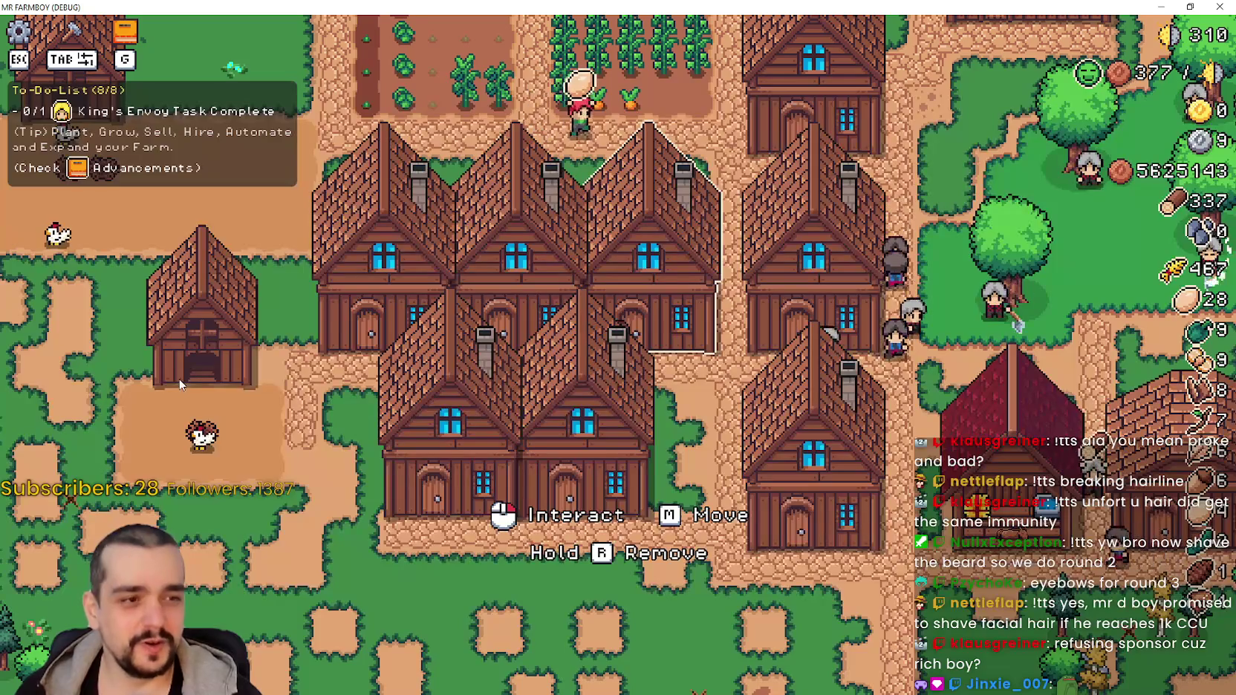
{"action": "key", "text": "a"}
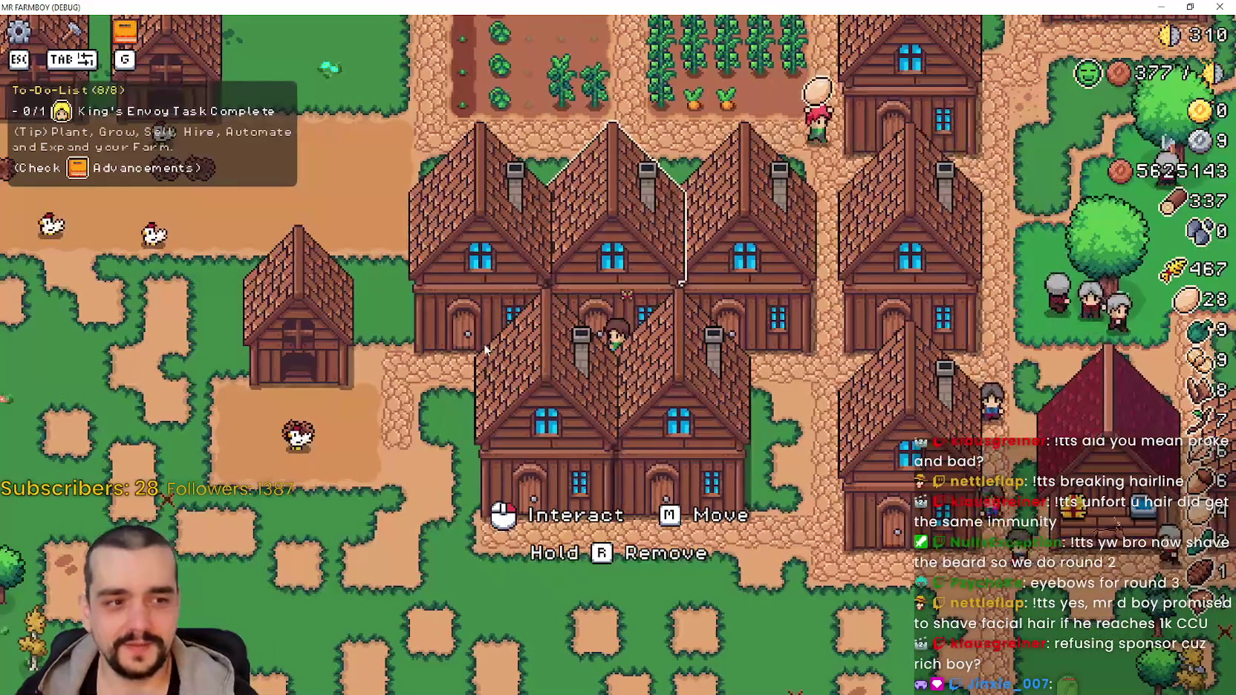
{"action": "key", "text": "a"}
{"action": "key", "text": "w"}
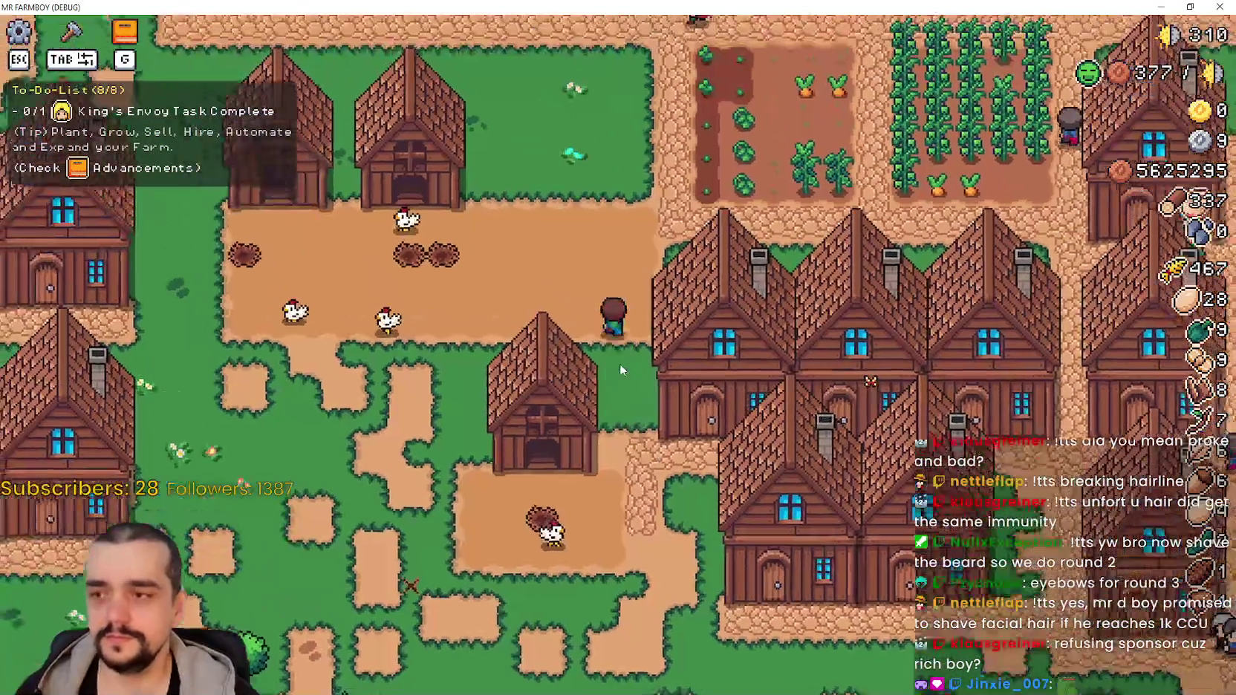
{"action": "key", "text": "a"}
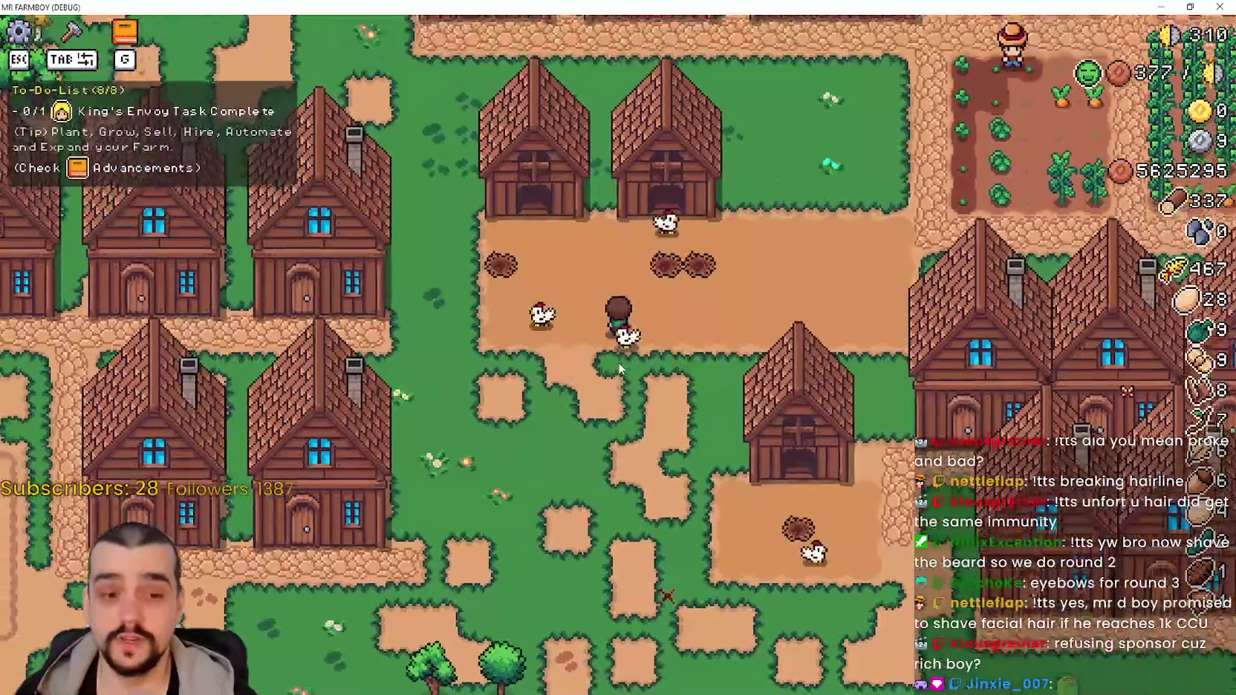
{"action": "key", "text": "s"}
Open the Animals advancements panel, then take the game out of full screen.
{"action": "key", "text": "g"}
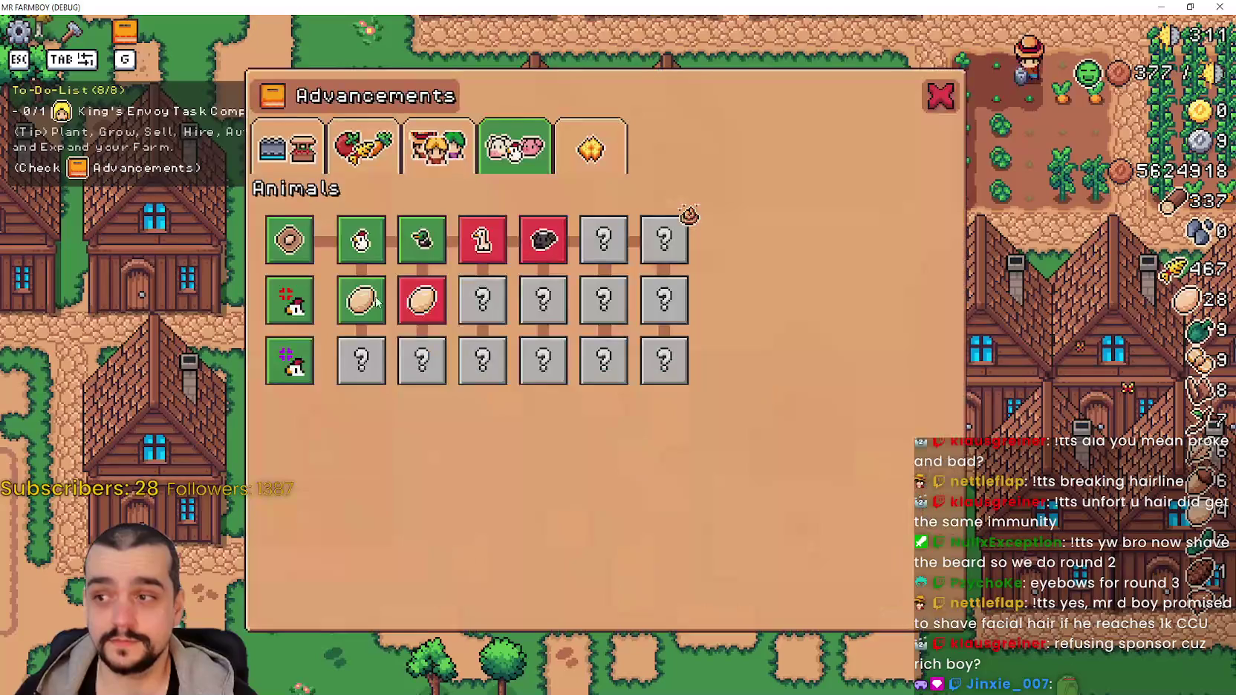
{"action": "mouse_move", "coordinate": [300, 326]}
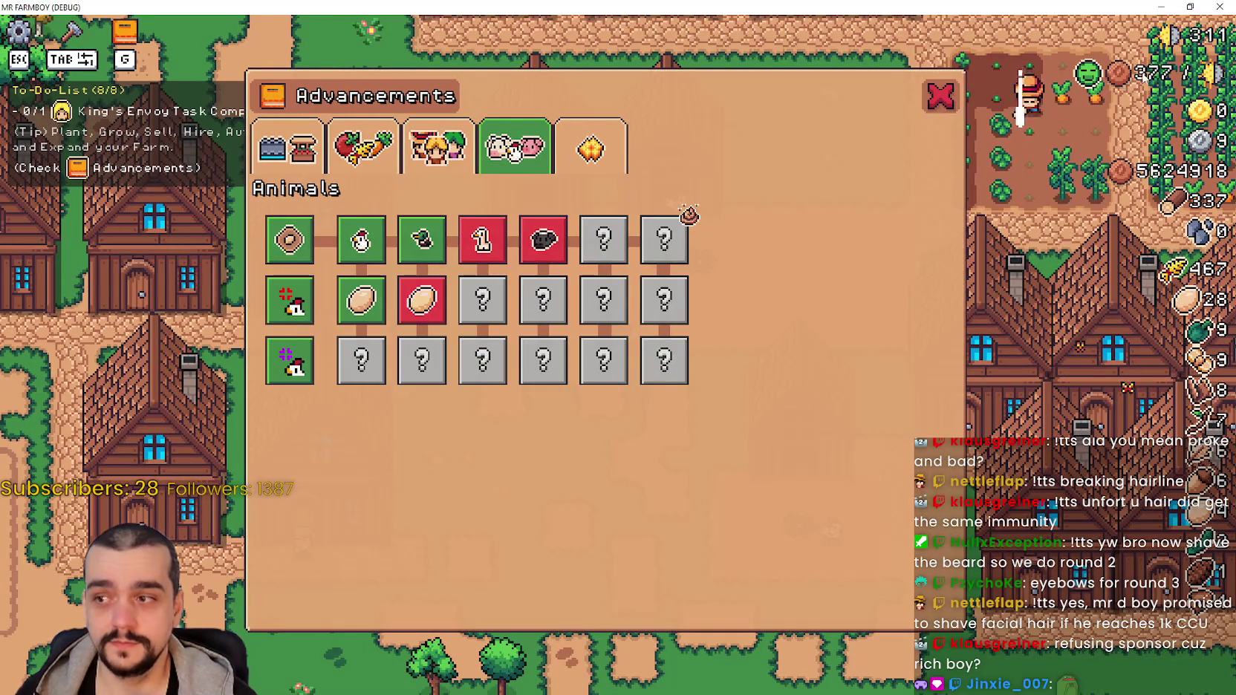
{"action": "left_click", "coordinate": [1190, 6]}
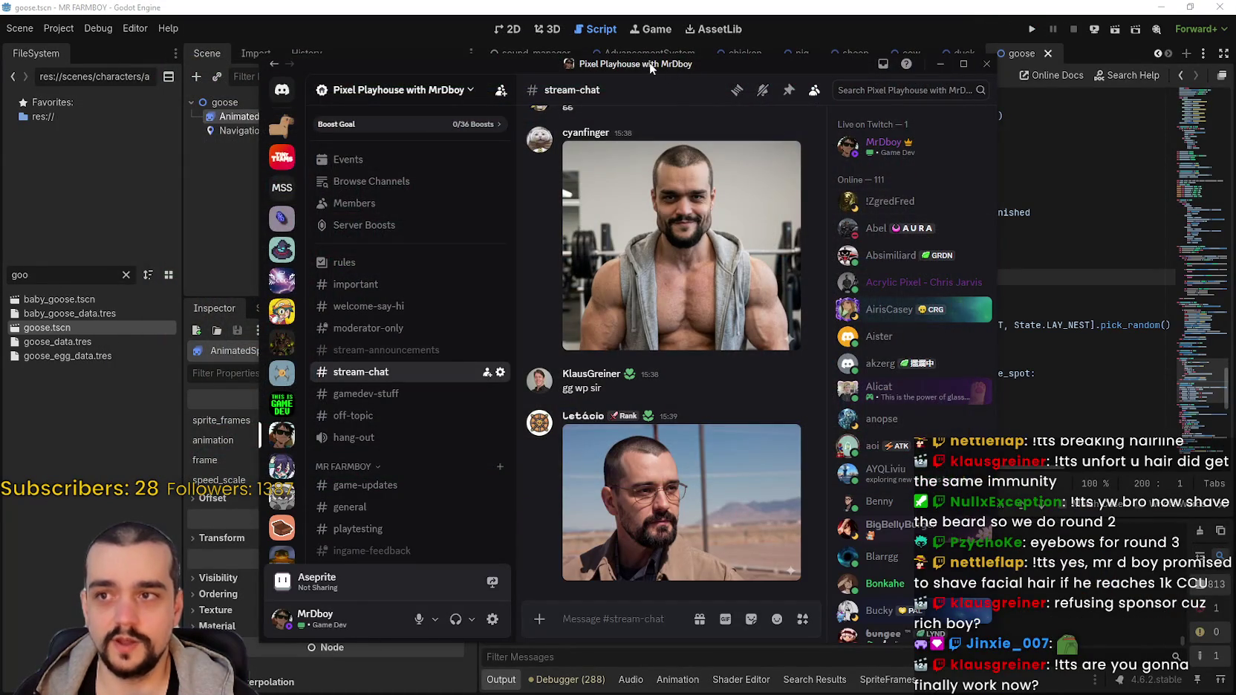
Dismiss the Discord window covering the Godot editor.
{"action": "left_click", "coordinate": [940, 64]}
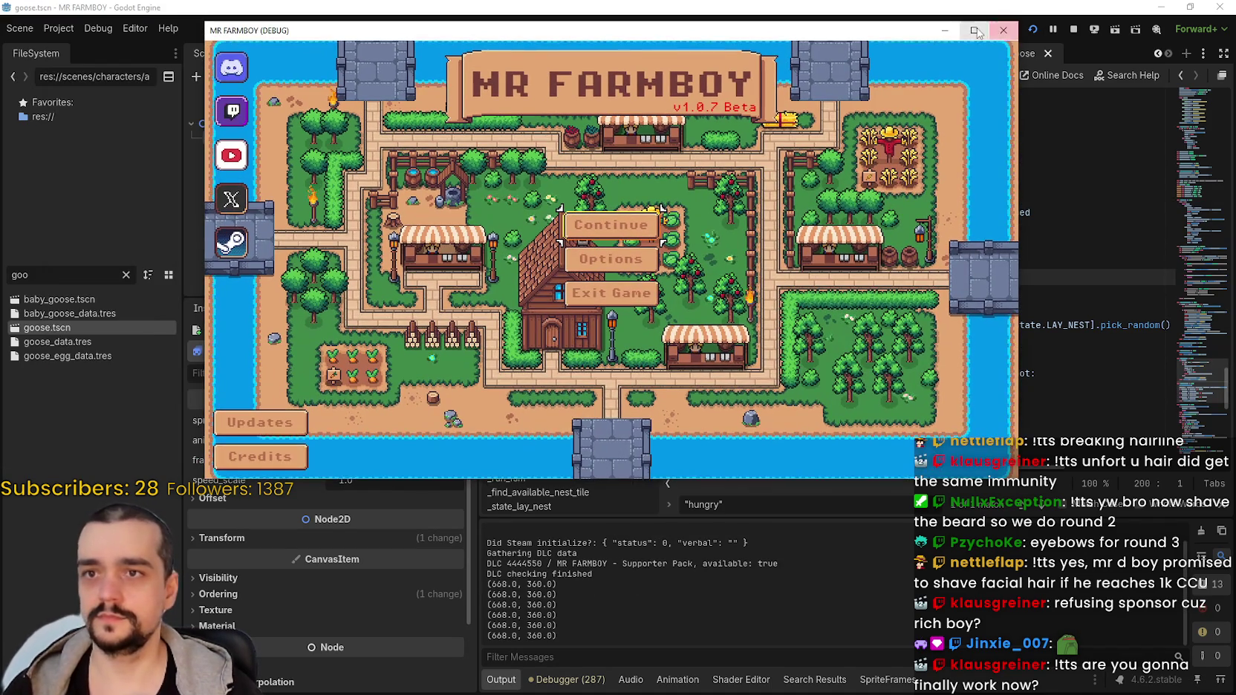
Maximize the game window and load Save 7 (Normal) from the save list.
{"action": "left_click", "coordinate": [975, 30]}
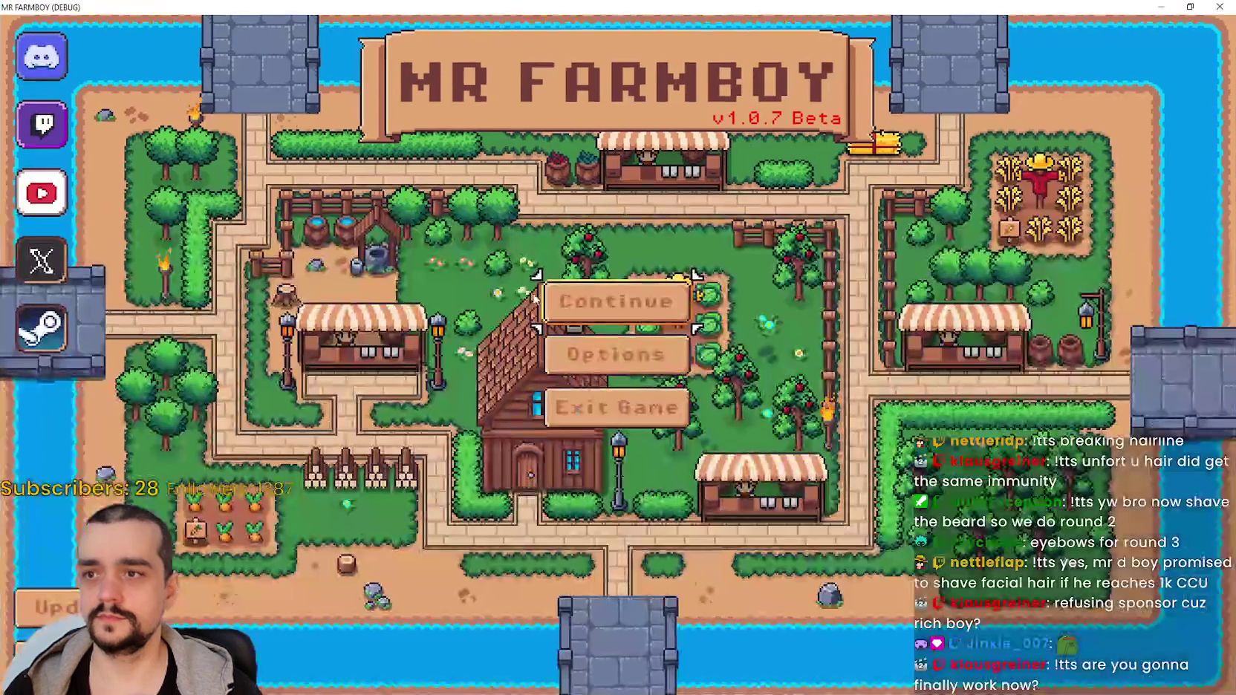
{"action": "left_click", "coordinate": [618, 300]}
{"action": "scroll", "coordinate": [630, 425], "scroll_direction": "down", "scroll_amount": 3}
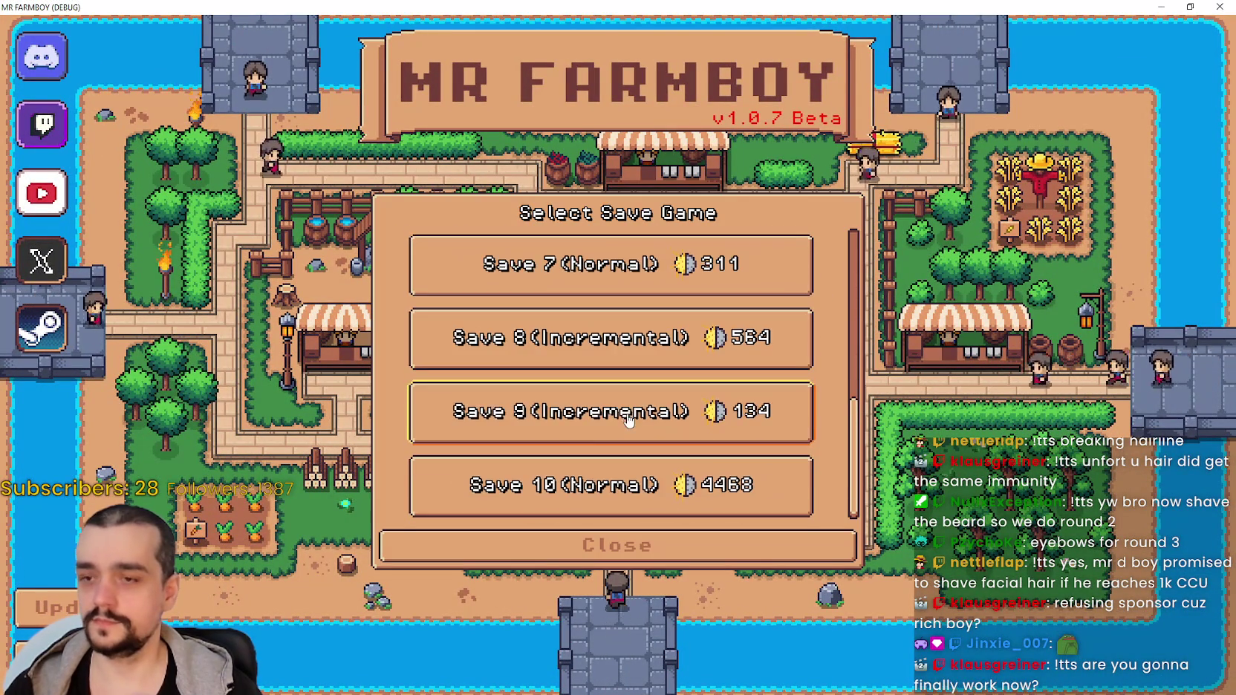
{"action": "left_click", "coordinate": [629, 416]}
{"action": "left_click", "coordinate": [565, 327]}
{"action": "left_click", "coordinate": [544, 289]}
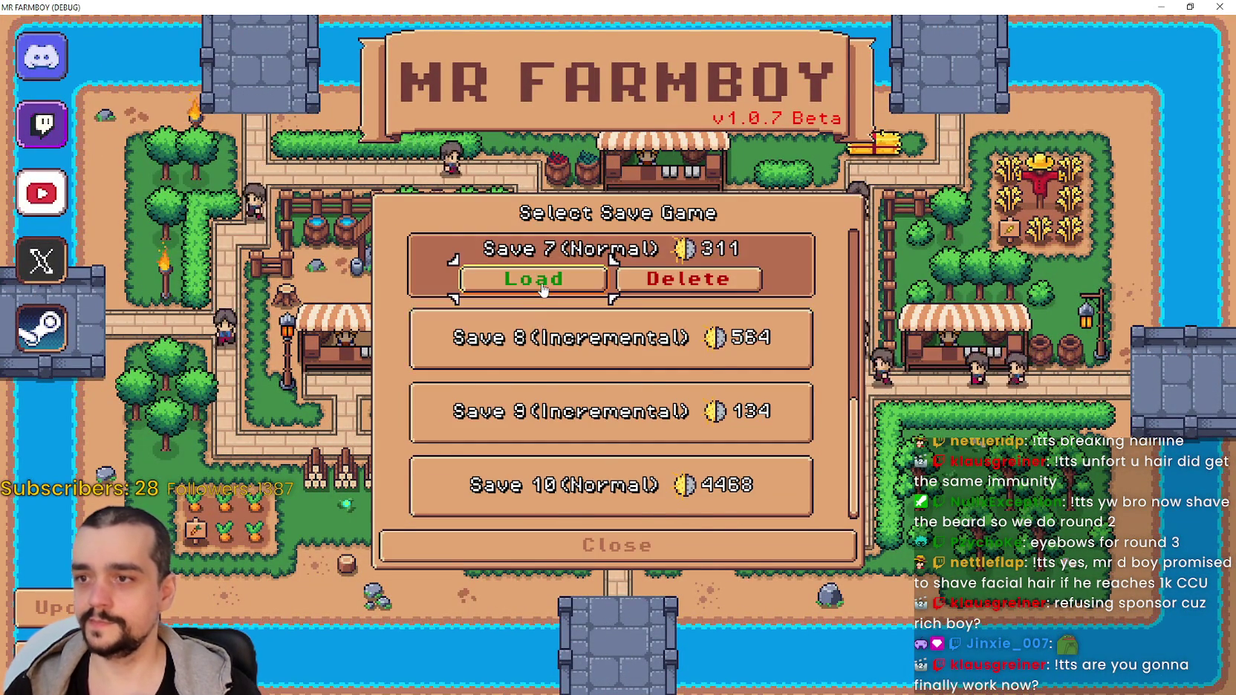
{"action": "left_click", "coordinate": [537, 281]}
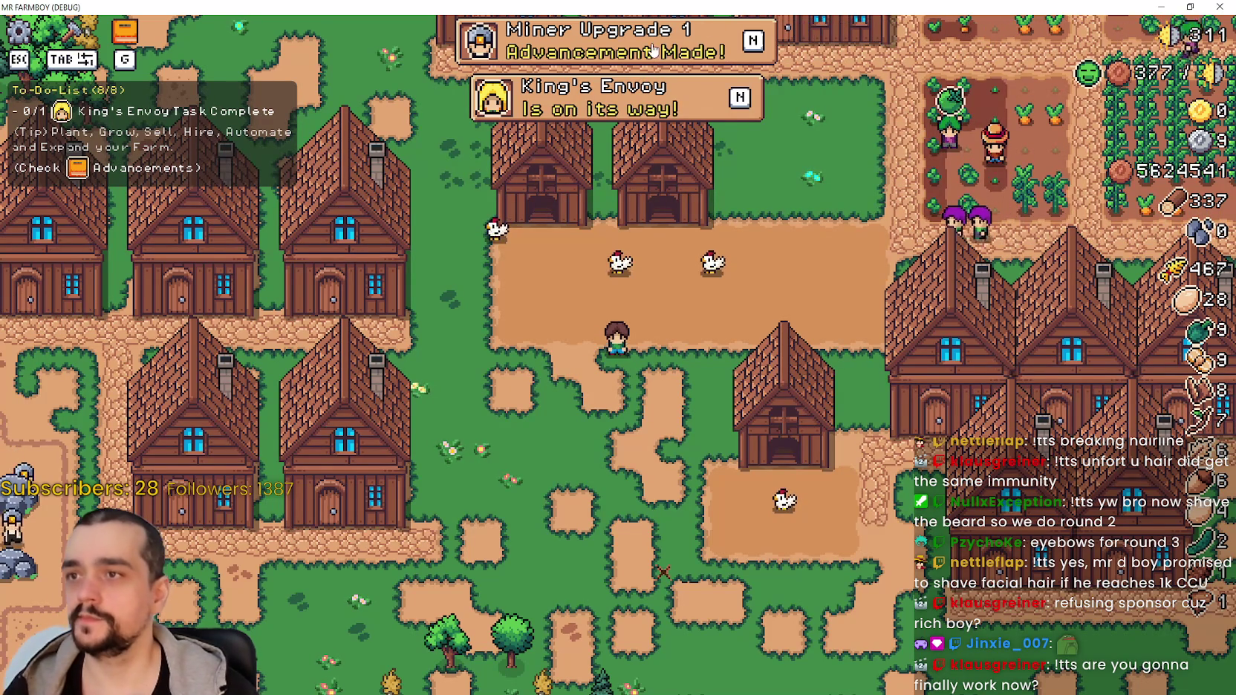
{"action": "left_click", "coordinate": [667, 63]}
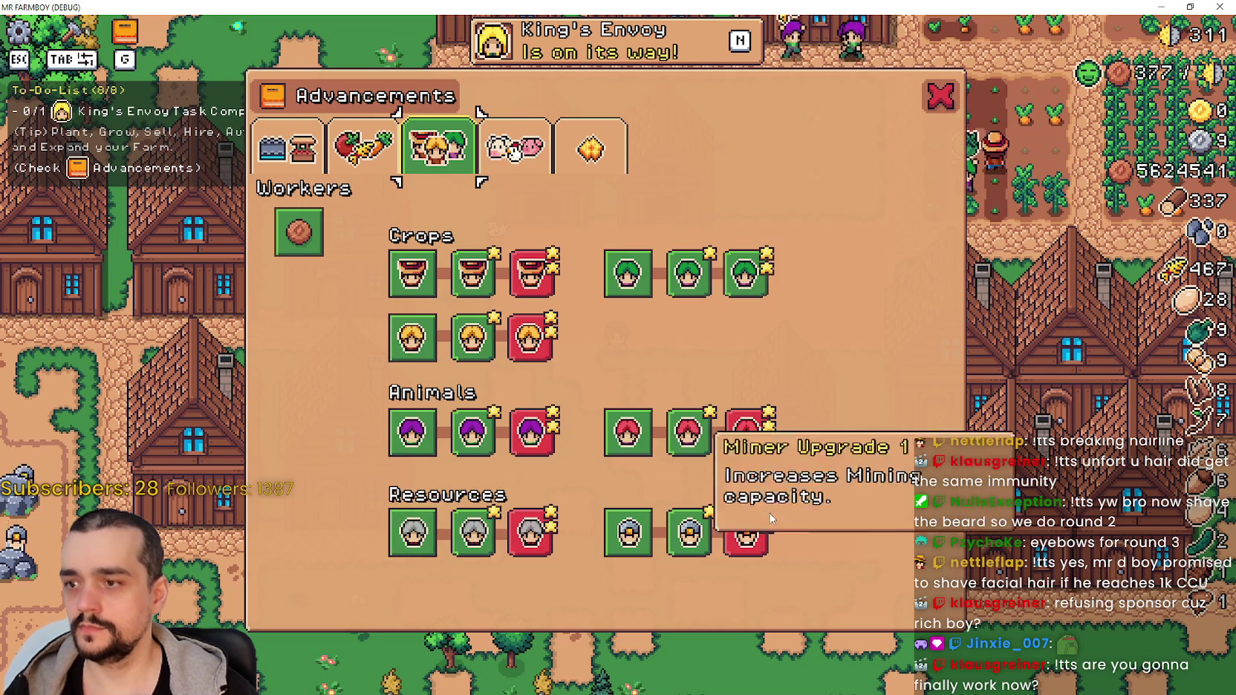
{"action": "left_click", "coordinate": [514, 147]}
{"action": "left_click", "coordinate": [438, 147]}
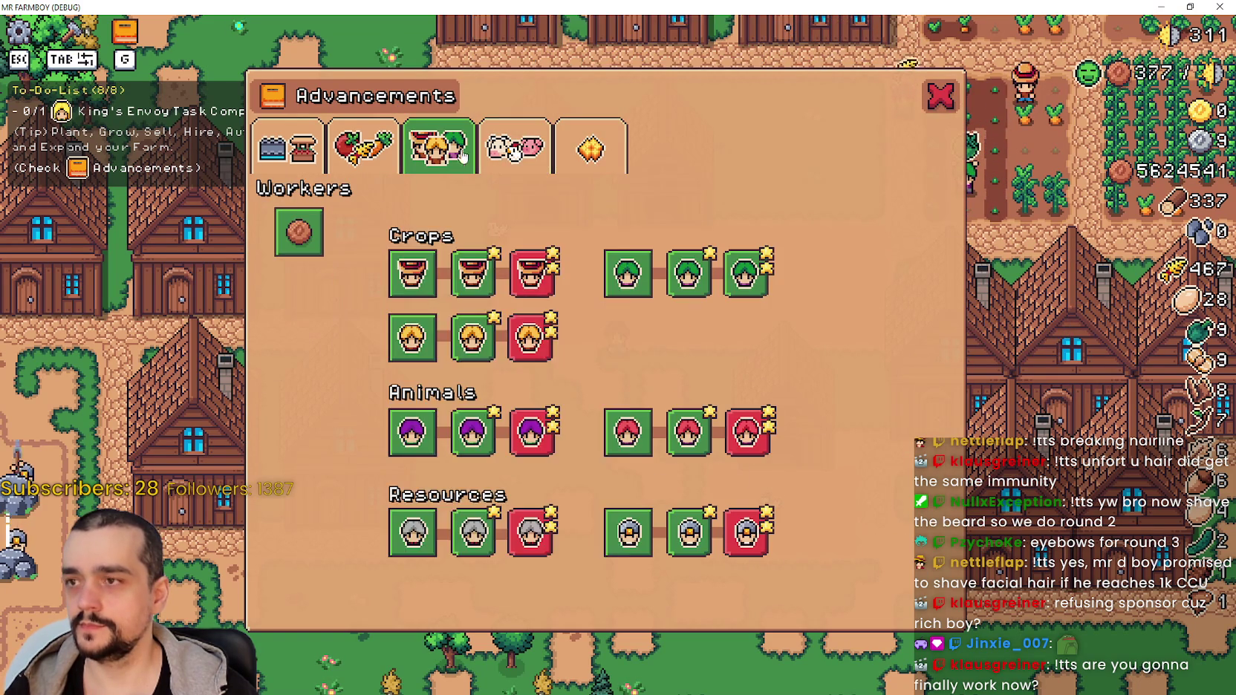
{"action": "left_click", "coordinate": [517, 147]}
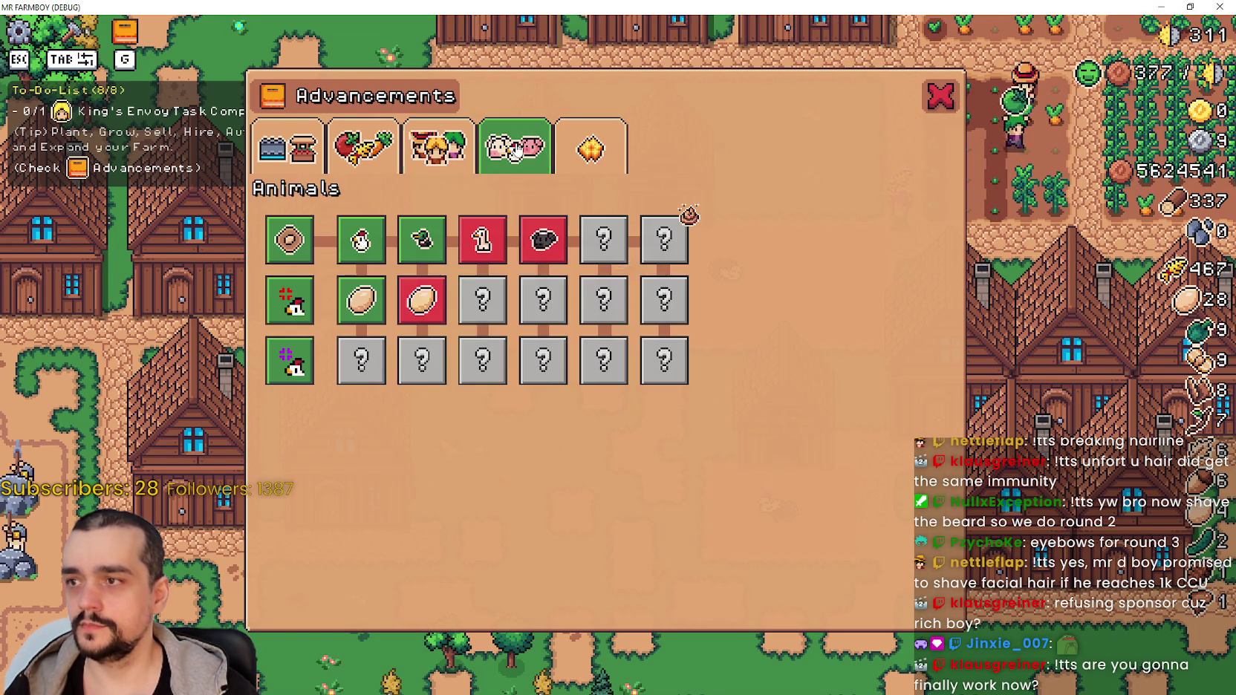
{"action": "left_click", "coordinate": [465, 152]}
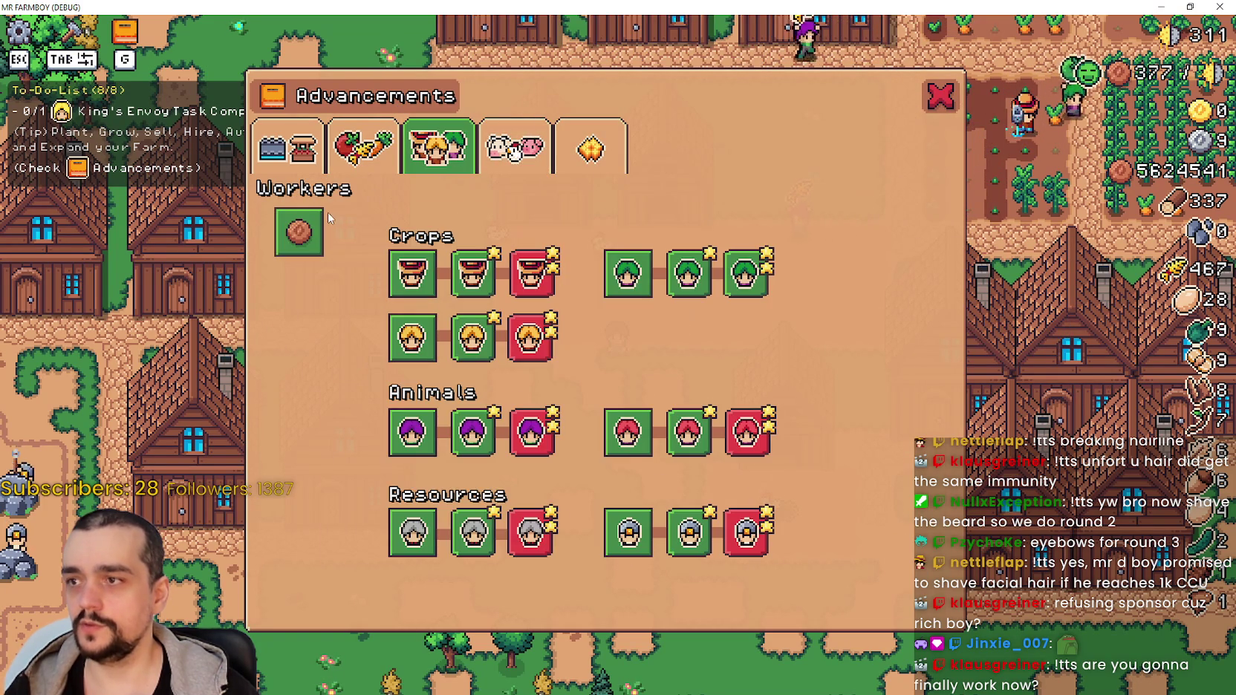
{"action": "left_click", "coordinate": [544, 144]}
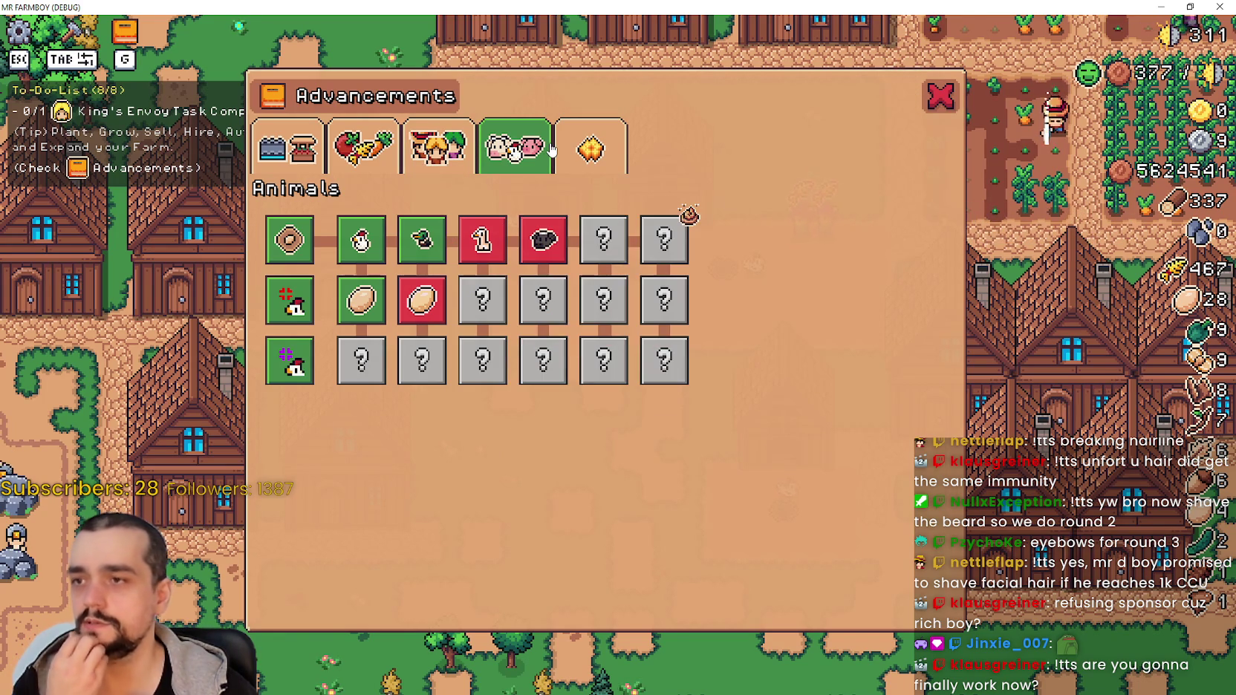
{"action": "left_click", "coordinate": [446, 143]}
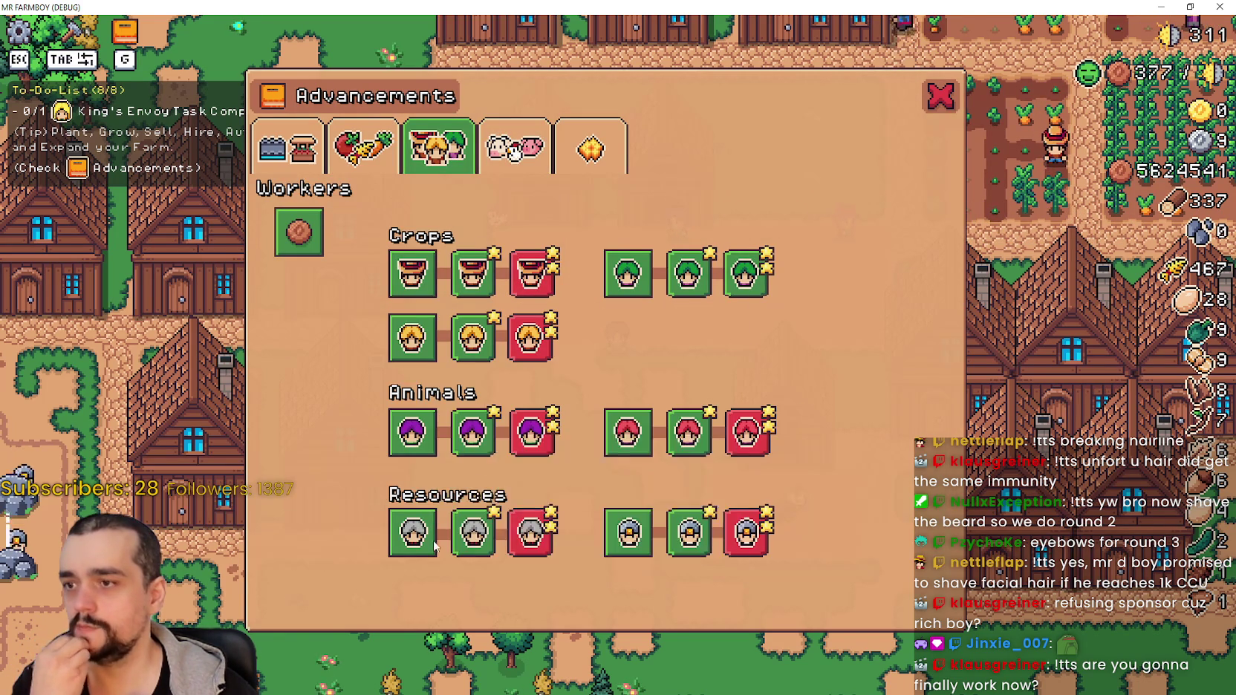
{"action": "left_click", "coordinate": [515, 147]}
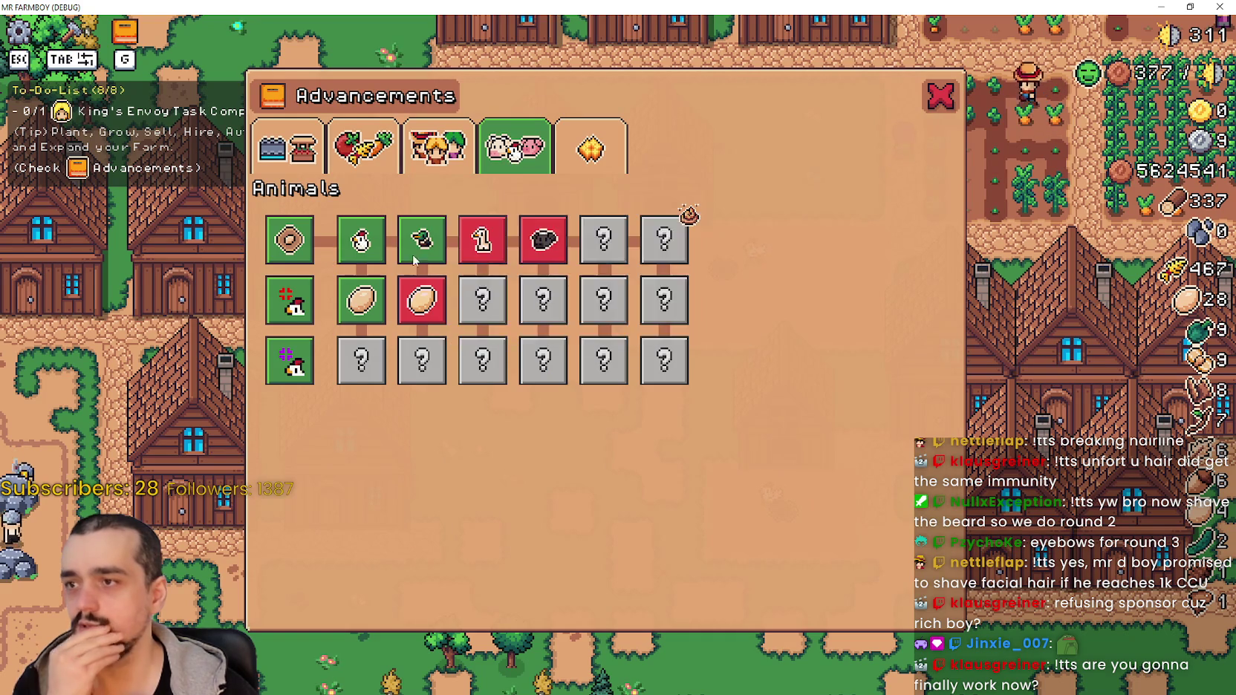
{"action": "mouse_move", "coordinate": [555, 253]}
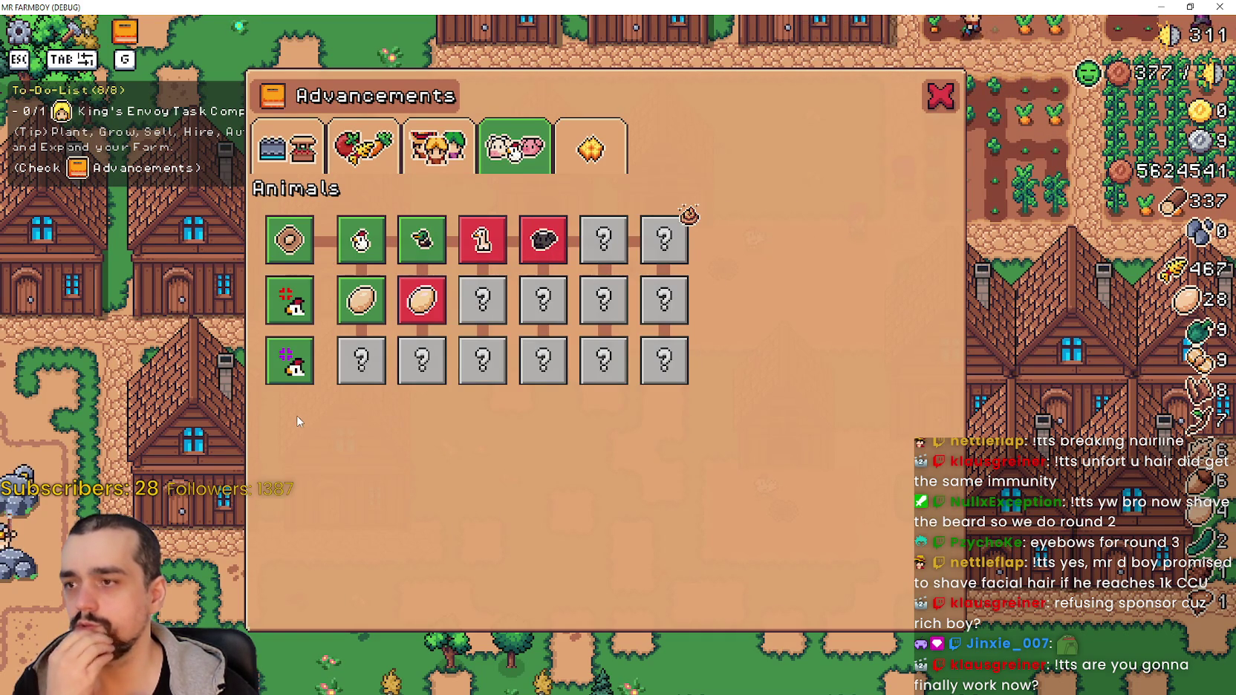
{"action": "left_click", "coordinate": [470, 167]}
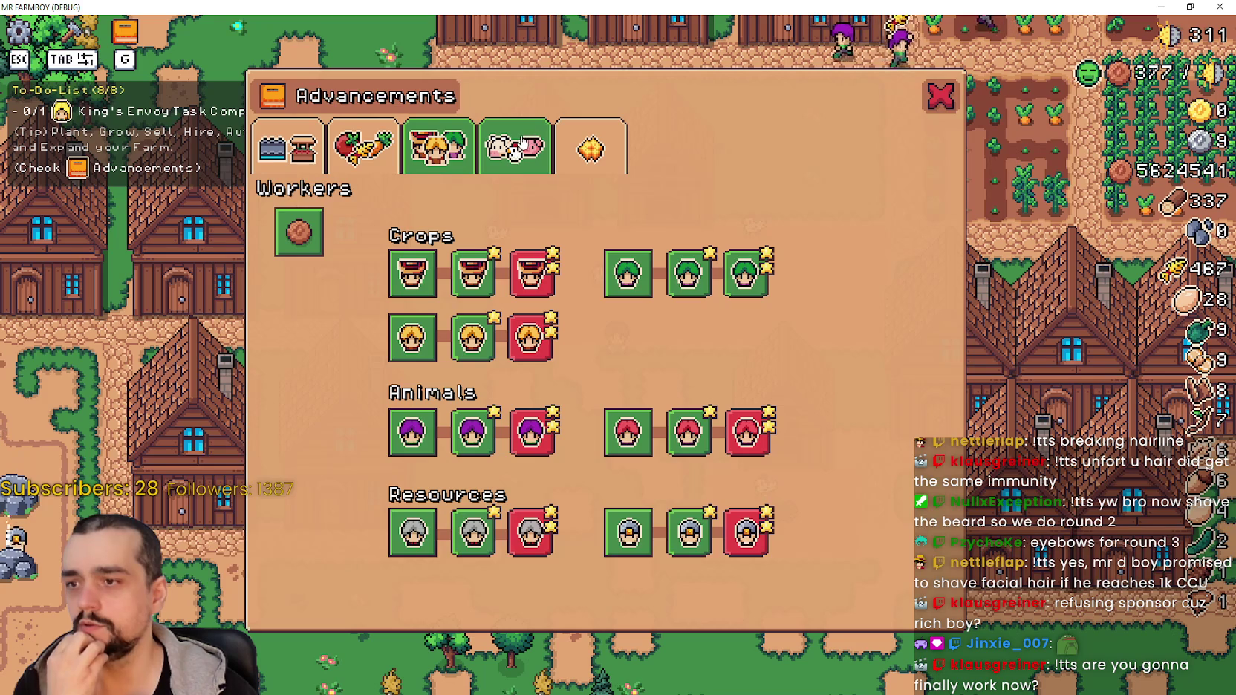
{"action": "left_click", "coordinate": [517, 142]}
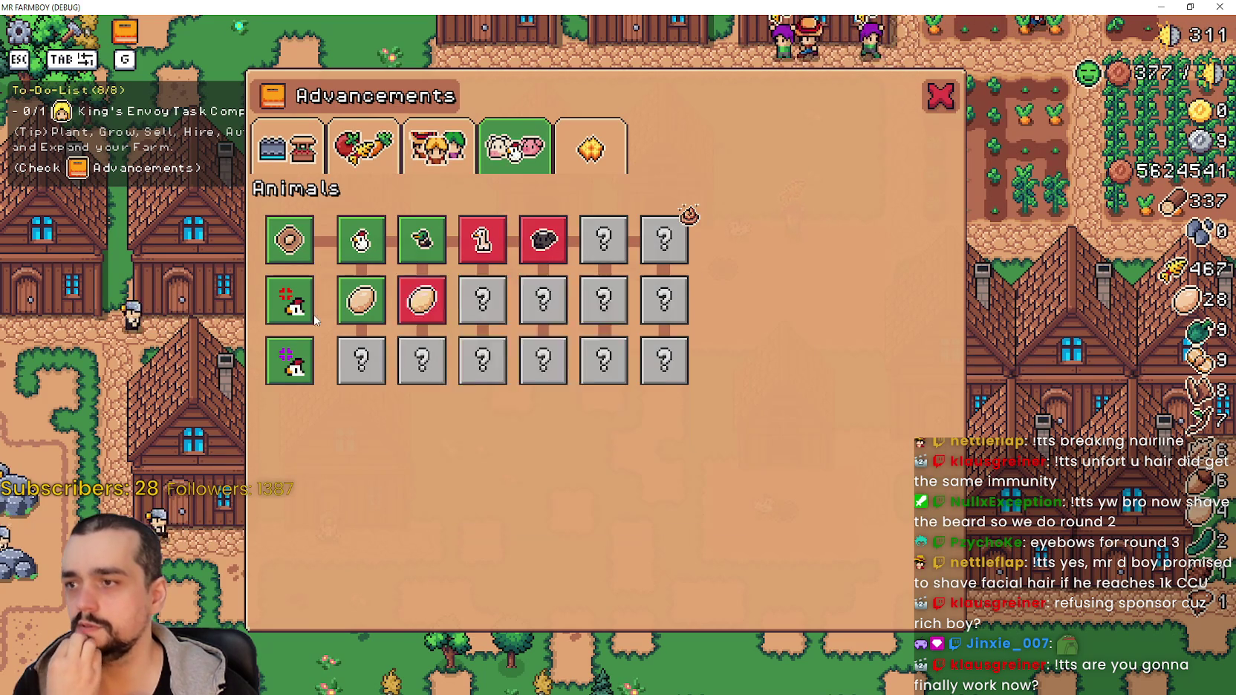
{"action": "mouse_move", "coordinate": [288, 356]}
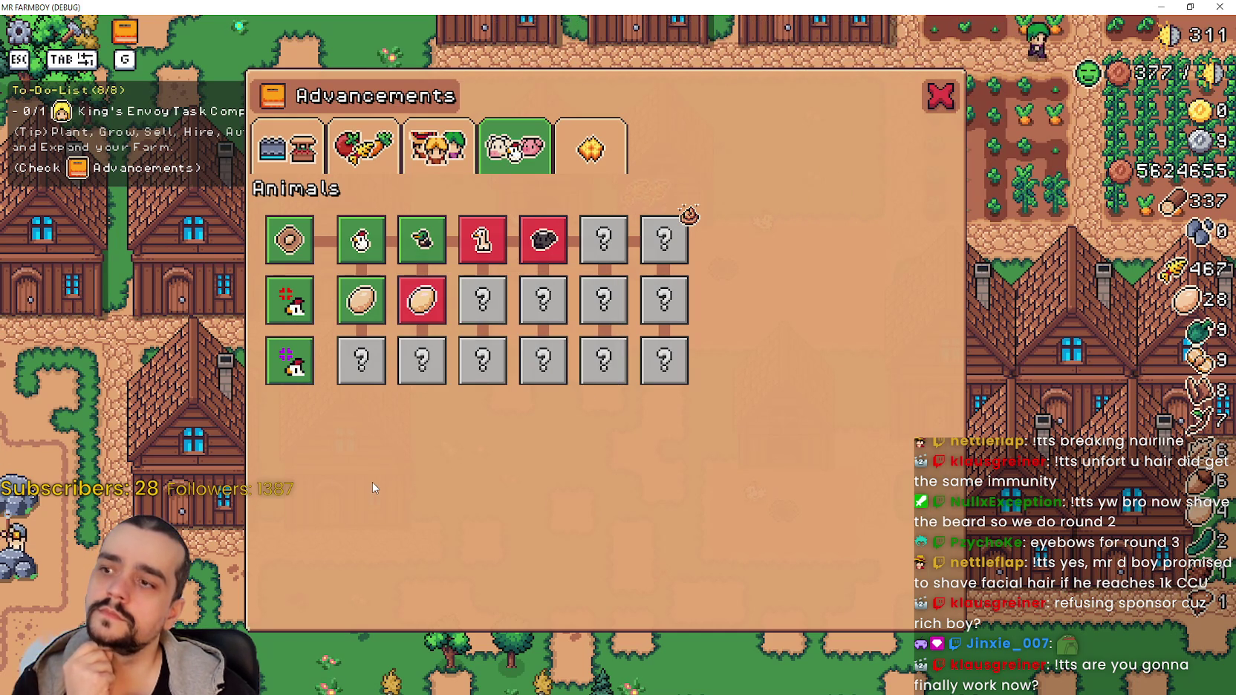
{"action": "key", "text": "Left"}
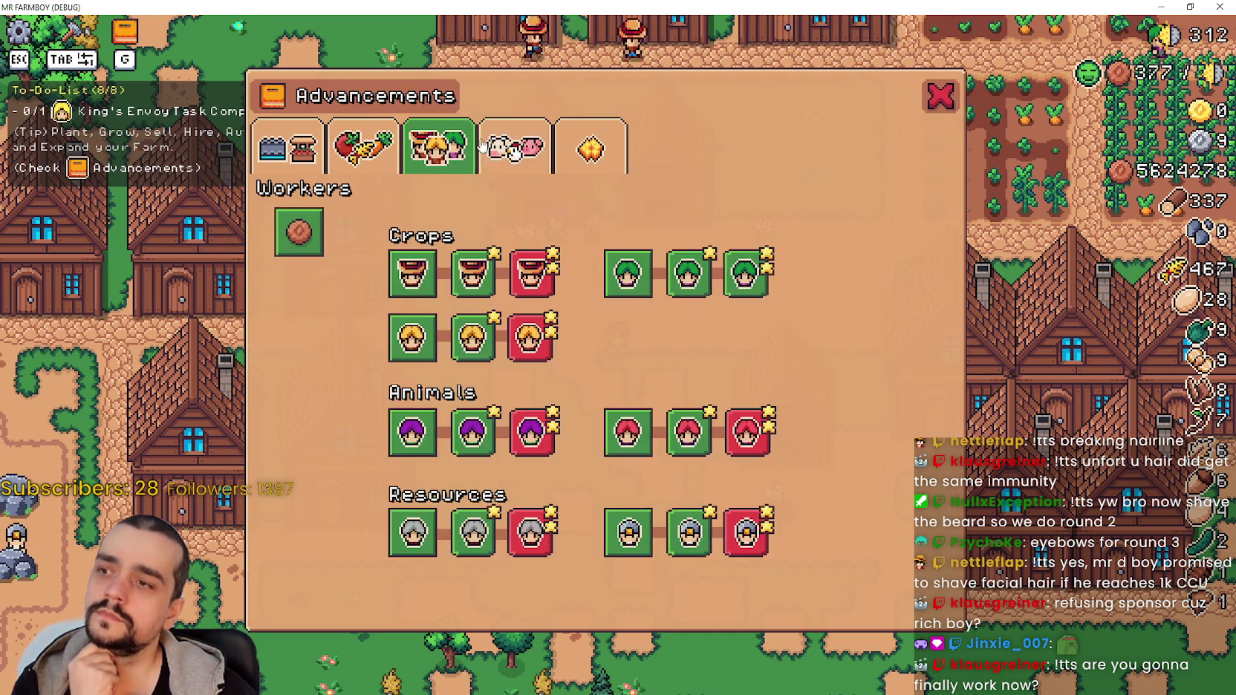
{"action": "key", "text": "Right"}
{"action": "key", "text": "Left"}
{"action": "key", "text": "Right"}
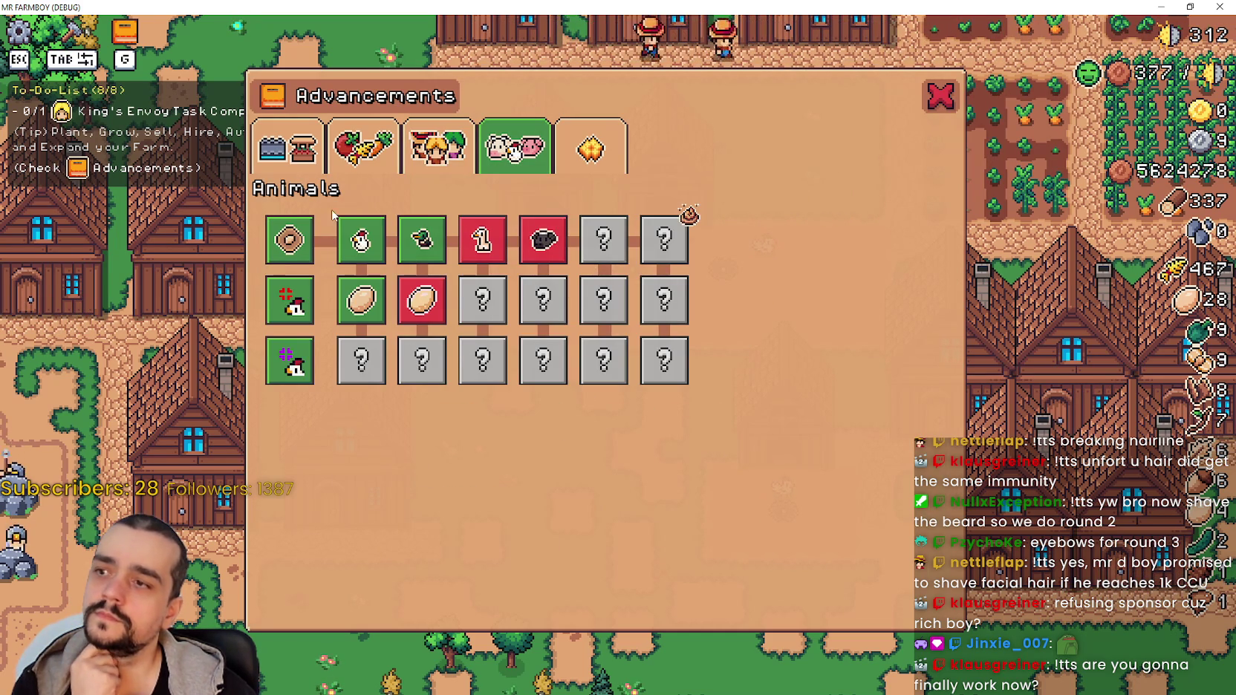
{"action": "left_click", "coordinate": [469, 142]}
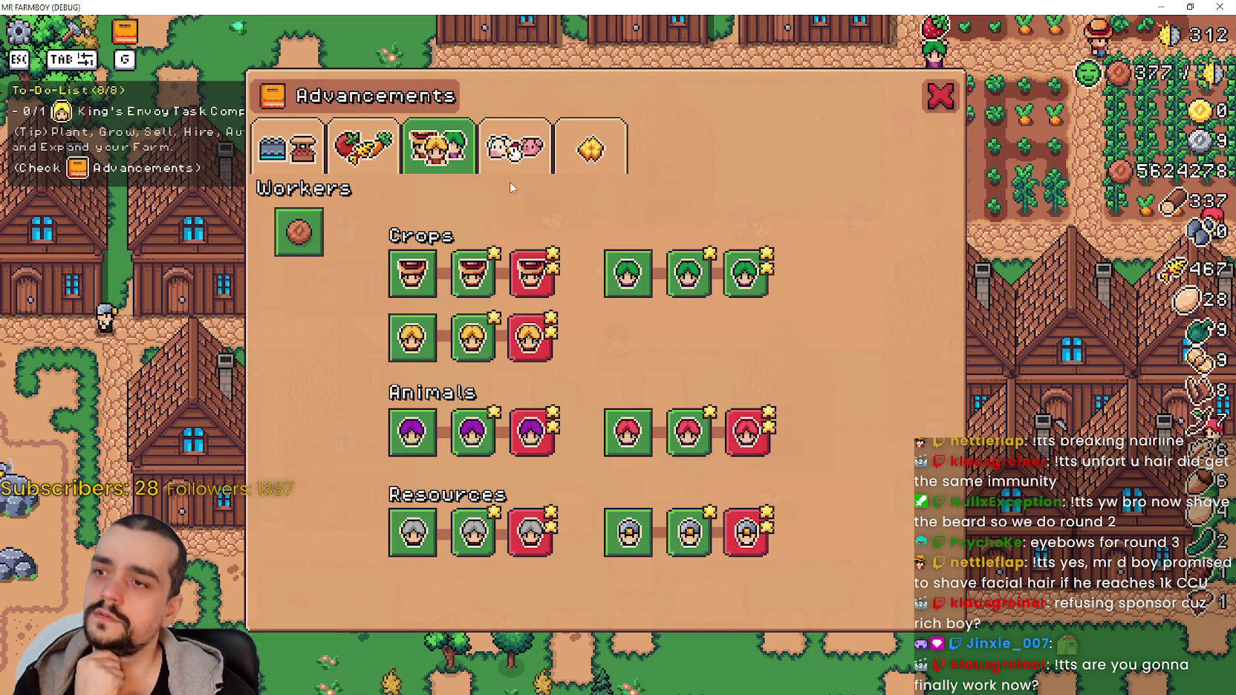
{"action": "left_click", "coordinate": [517, 148]}
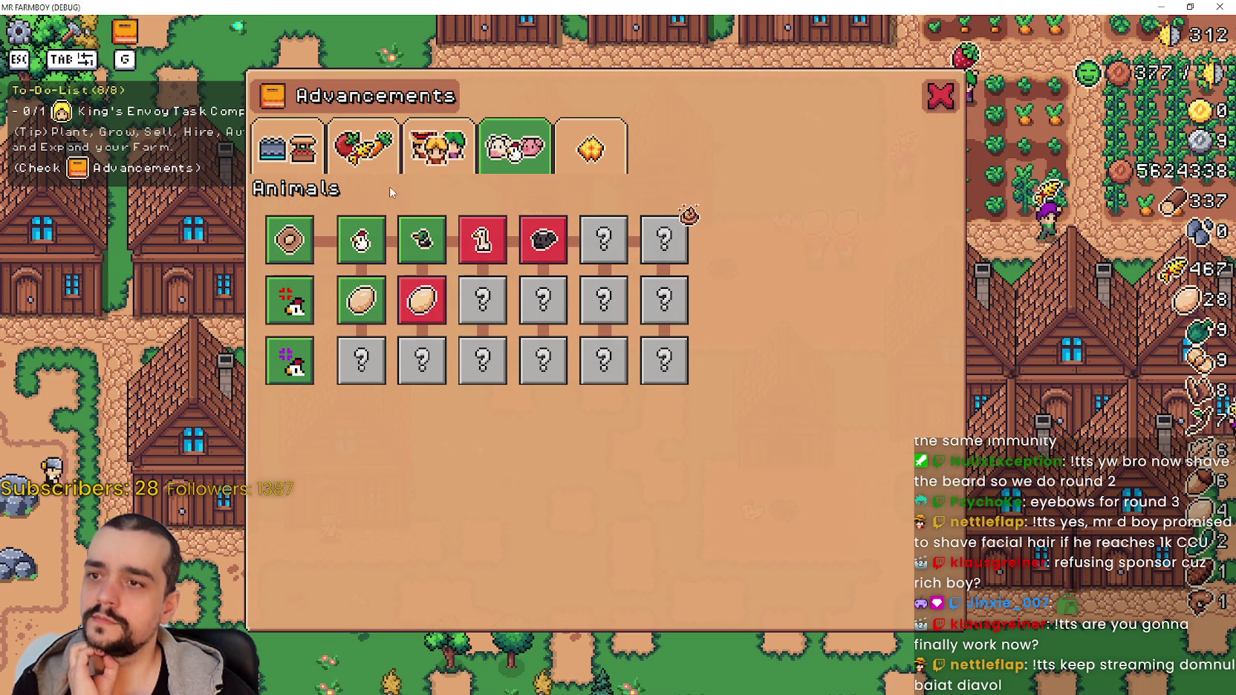
{"action": "left_click", "coordinate": [942, 97]}
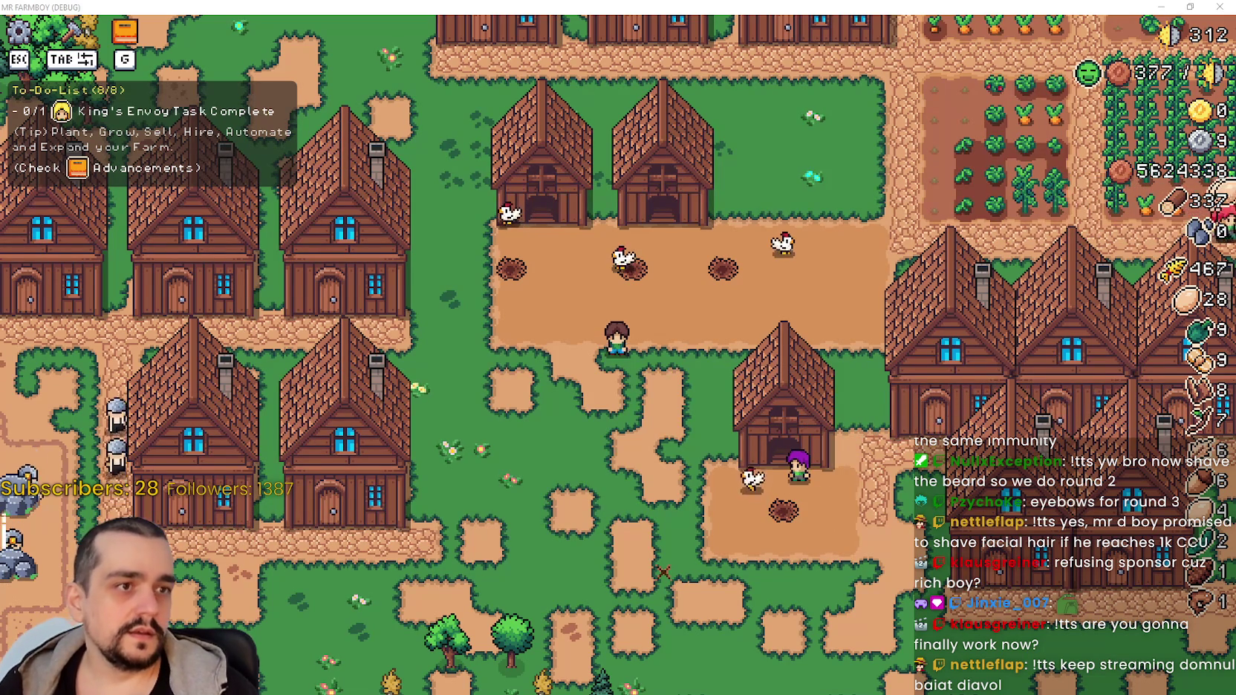
Drag Discord's Balding Bad image viewer from the right edge to the screen centre.
{"action": "mouse_move", "coordinate": [1235, 122]}
{"action": "left_mouse_down"}
{"action": "mouse_move", "coordinate": [891, 119]}
{"action": "mouse_move", "coordinate": [607, 38]}
{"action": "mouse_move", "coordinate": [540, 36]}
{"action": "left_mouse_up"}
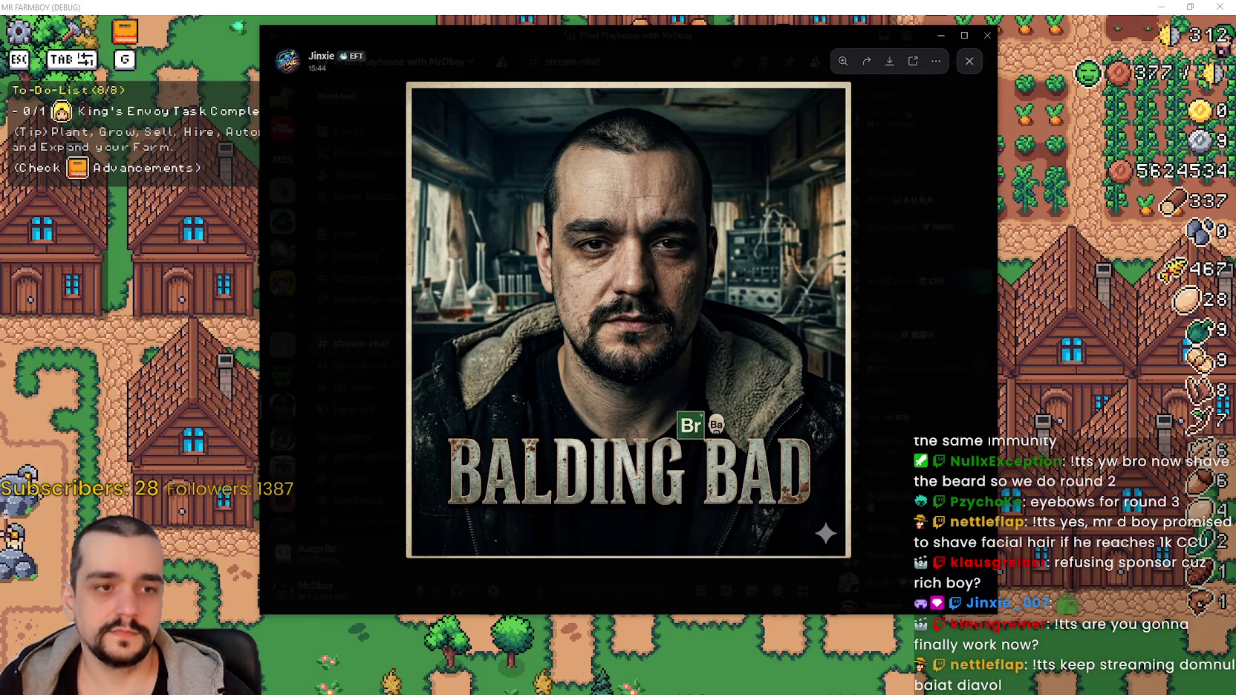
Close the Balding Bad image viewer and switch to the Steam s&box store page.
{"action": "left_click", "coordinate": [508, 21]}
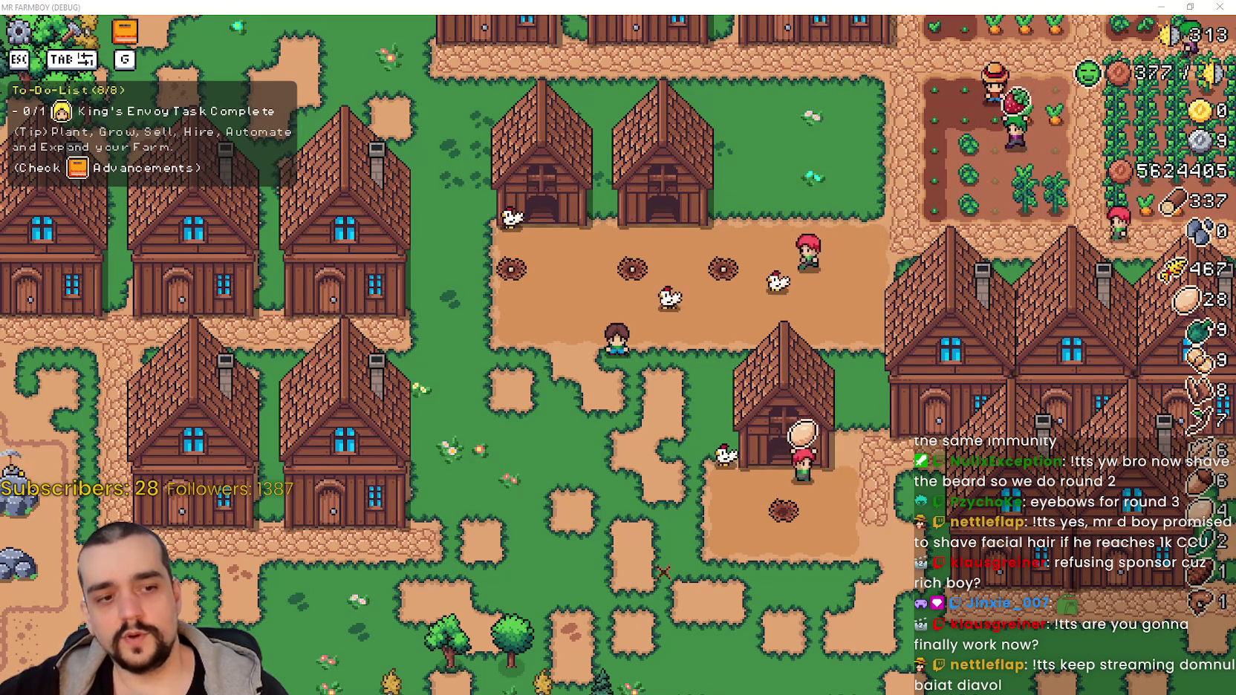
{"action": "key", "text": "alt+Tab"}
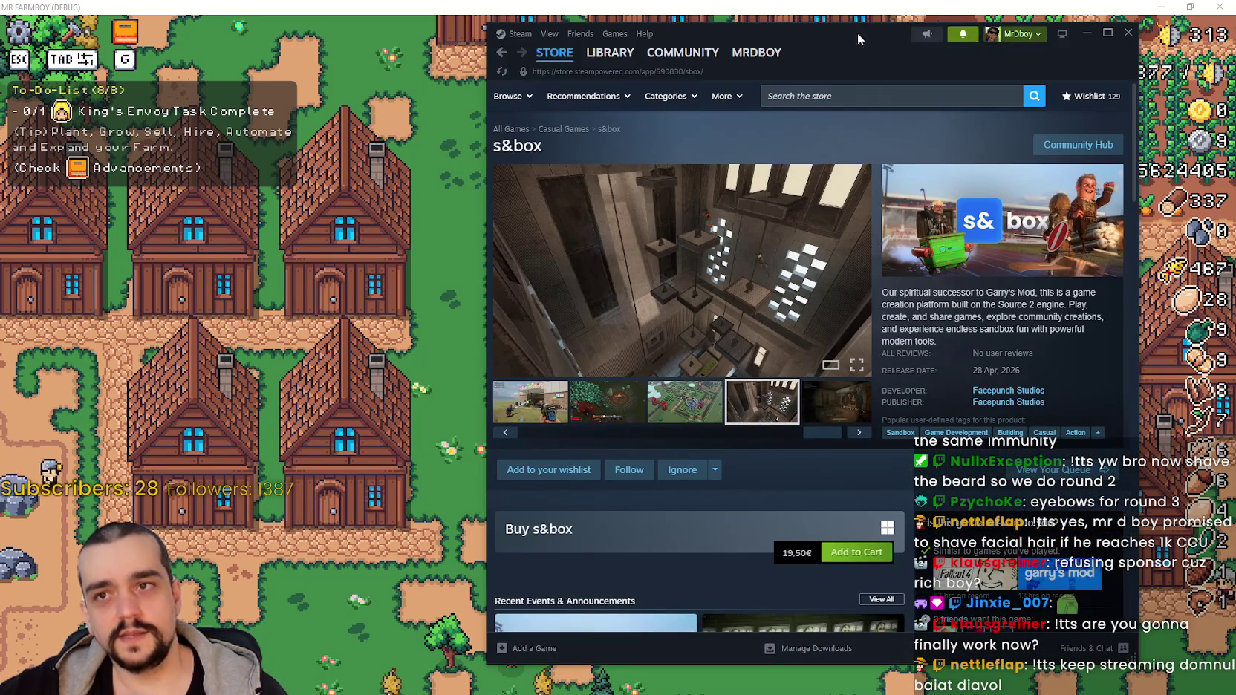
Bring Steam forward, move it right, and read the thread's last comment about bigger fruits.
{"action": "key", "text": "alt+Tab"}
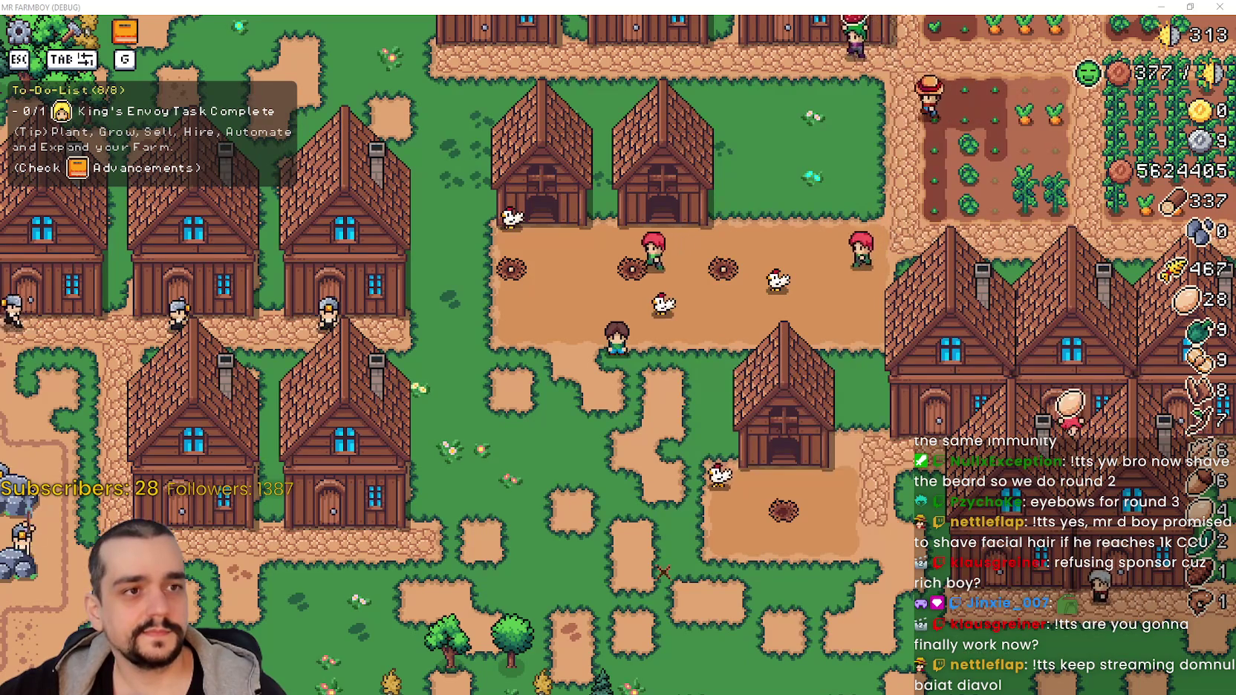
{"action": "key", "text": "alt+Tab"}
{"action": "left_click_drag", "start_coordinate": [574, 65], "coordinate": [741, 59]}
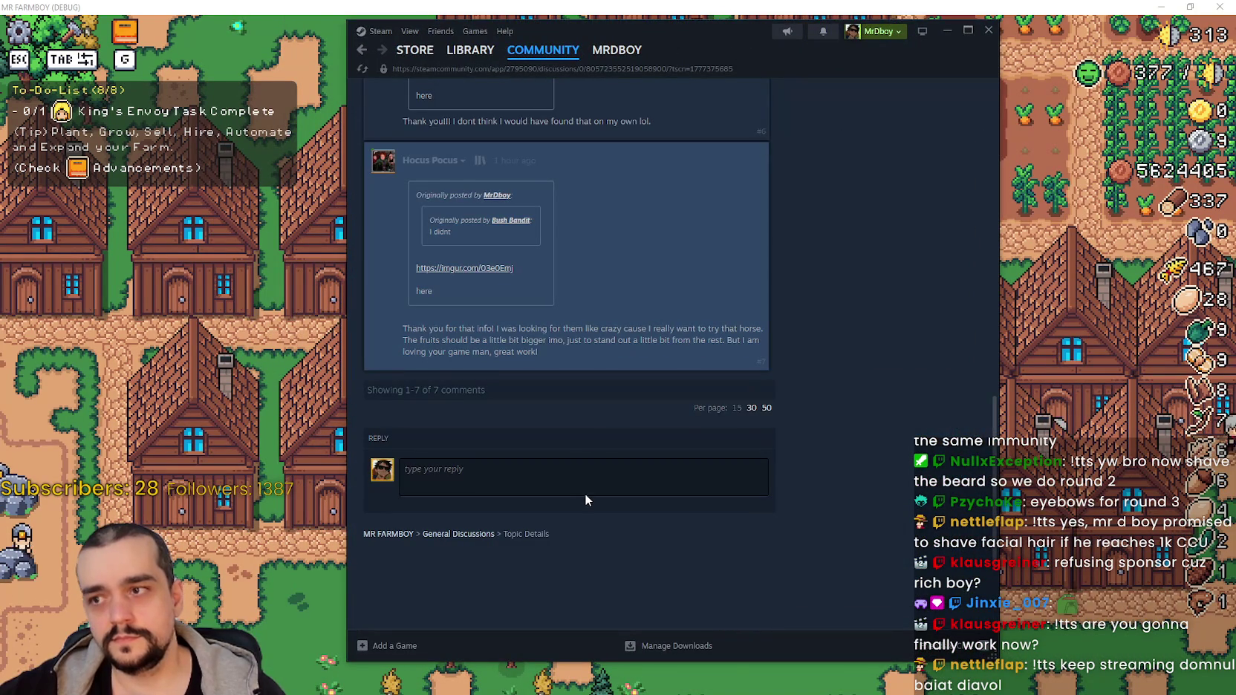
{"action": "scroll", "coordinate": [587, 491], "scroll_direction": "up", "scroll_amount": 3}
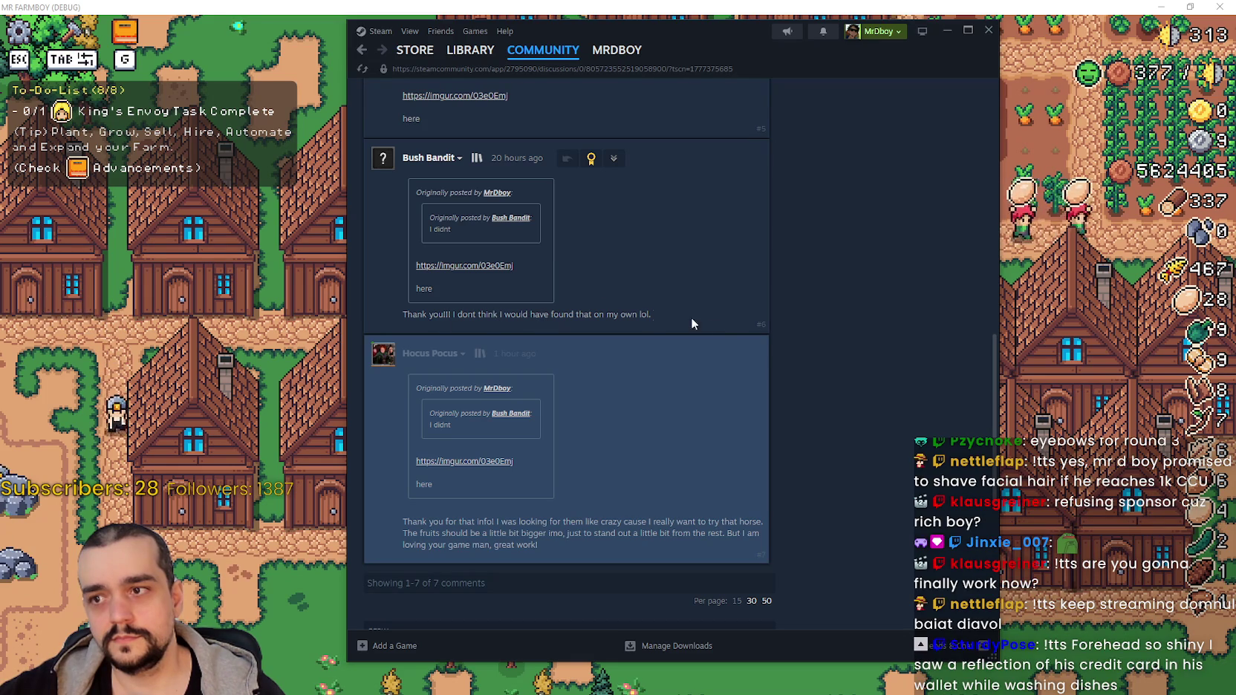
{"action": "mouse_move", "coordinate": [402, 525]}
{"action": "left_mouse_down"}
{"action": "mouse_move", "coordinate": [762, 517]}
{"action": "mouse_move", "coordinate": [448, 535]}
{"action": "mouse_move", "coordinate": [539, 548]}
{"action": "mouse_move", "coordinate": [423, 535]}
{"action": "left_mouse_up"}
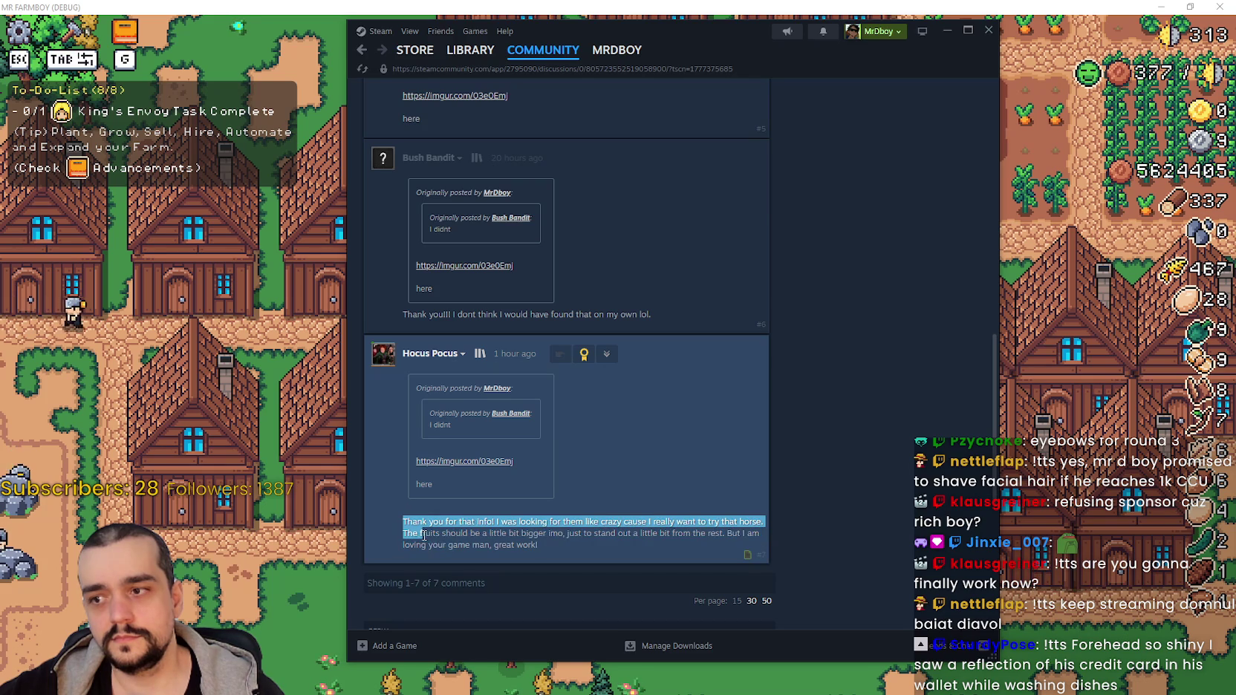
{"action": "mouse_move", "coordinate": [599, 535]}
{"action": "left_mouse_down"}
{"action": "mouse_move", "coordinate": [508, 547]}
{"action": "mouse_move", "coordinate": [620, 537]}
{"action": "mouse_move", "coordinate": [556, 557]}
{"action": "mouse_move", "coordinate": [565, 547]}
{"action": "left_mouse_up"}
{"action": "left_click", "coordinate": [565, 547]}
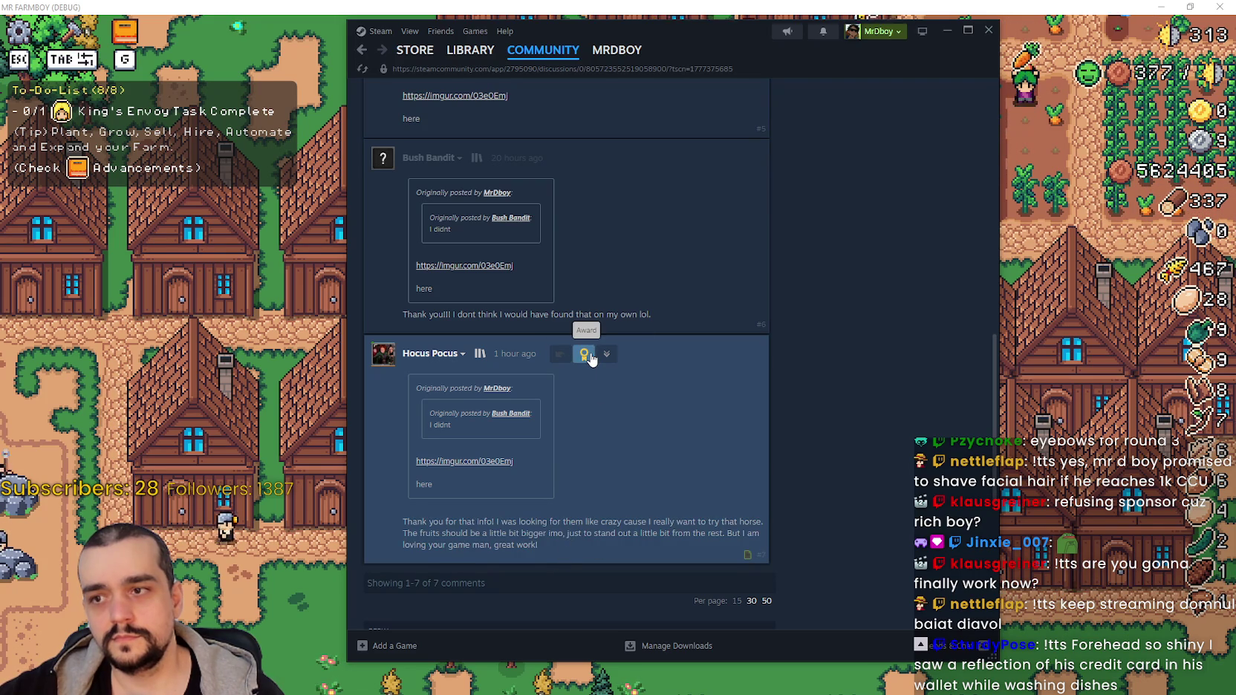
Give the thread's last comment the Beautiful award.
{"action": "left_click", "coordinate": [586, 355]}
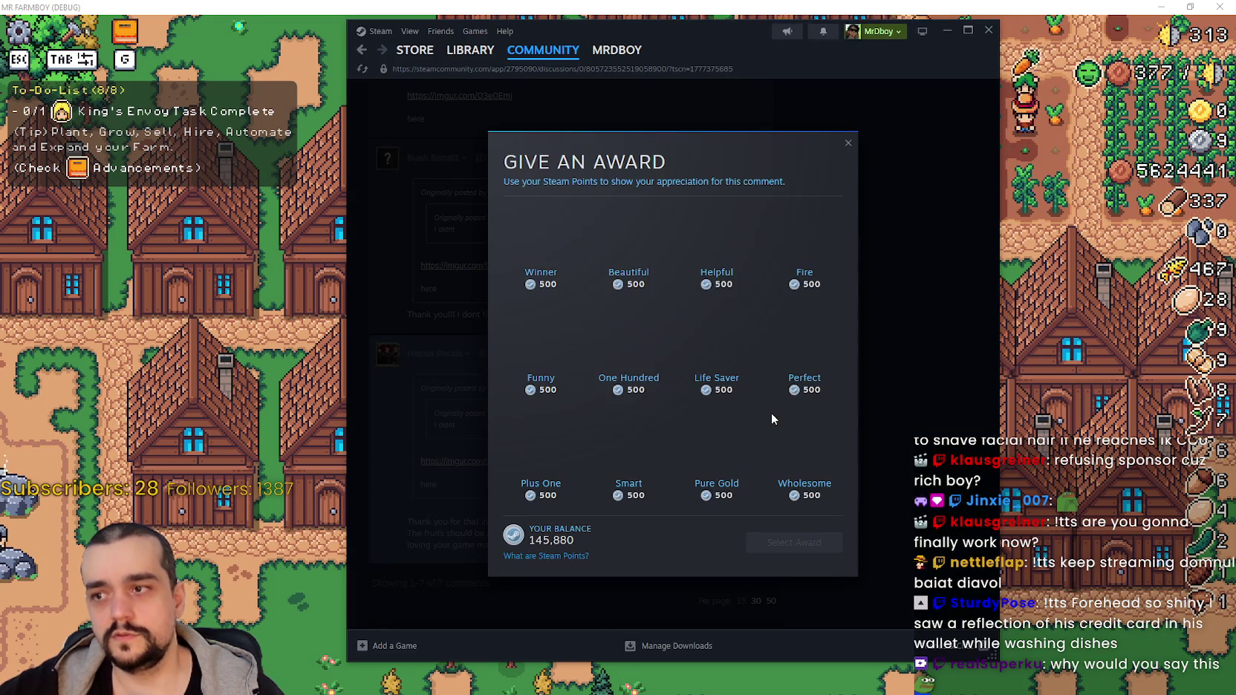
{"action": "left_click", "coordinate": [628, 238]}
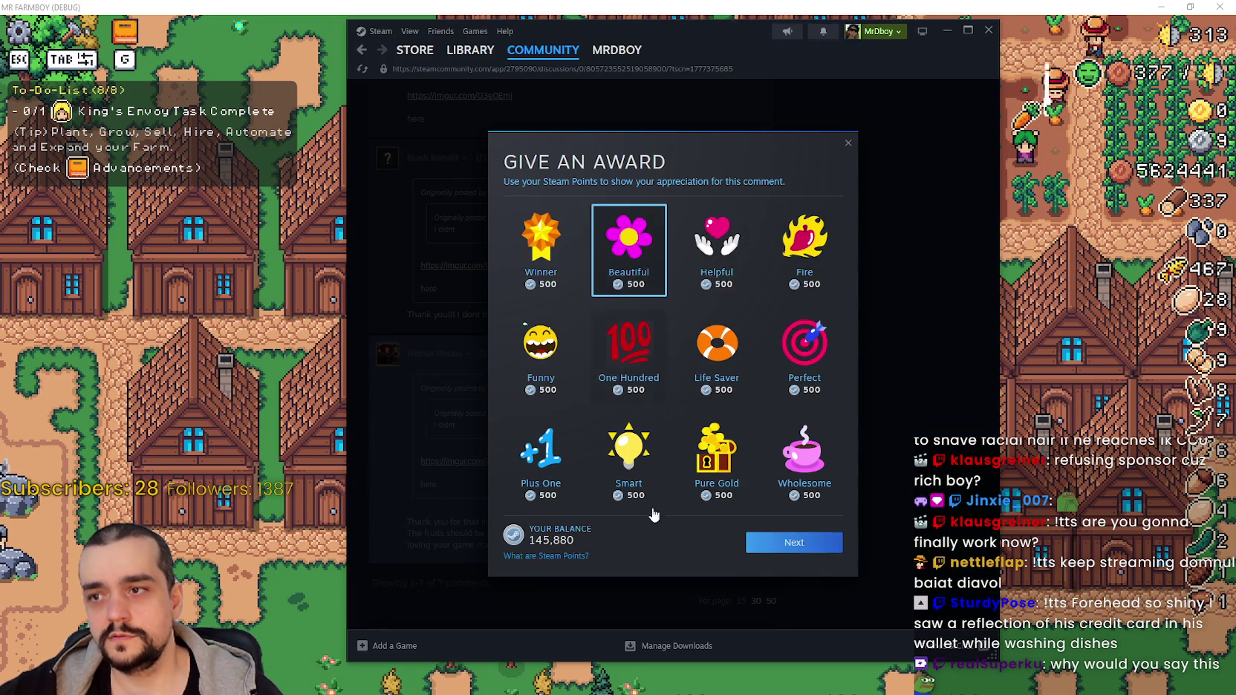
{"action": "left_click", "coordinate": [794, 542]}
{"action": "left_click", "coordinate": [810, 459]}
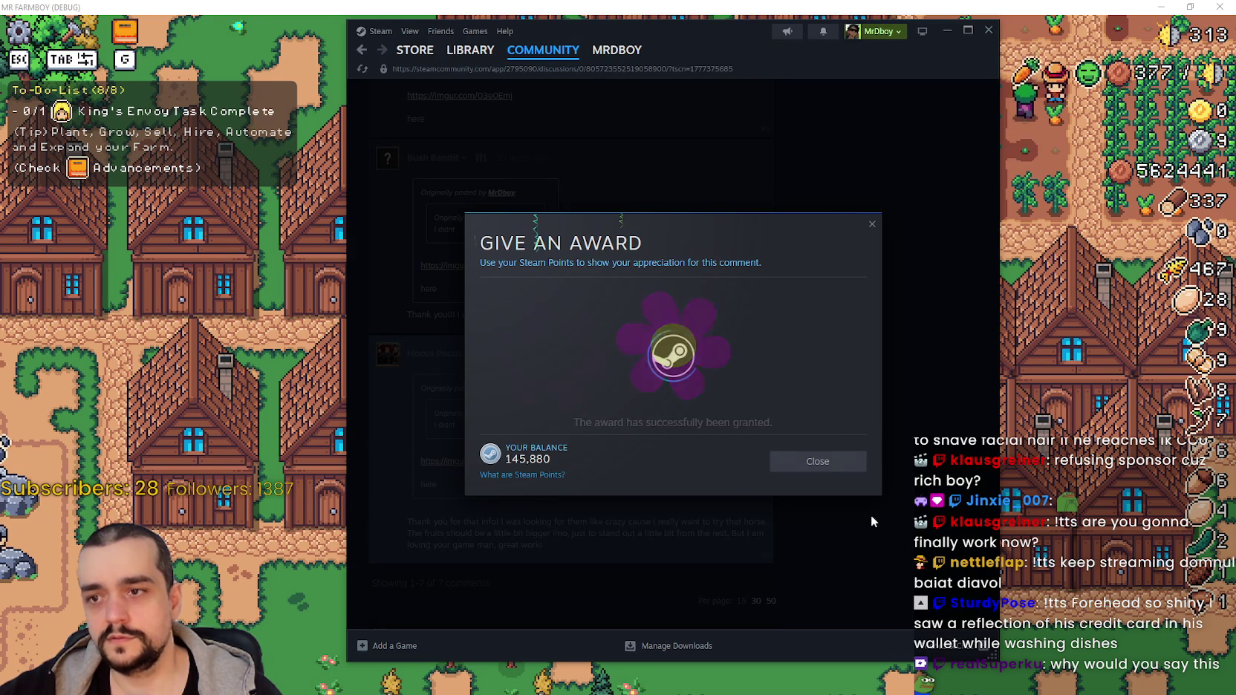
{"action": "left_click", "coordinate": [850, 468]}
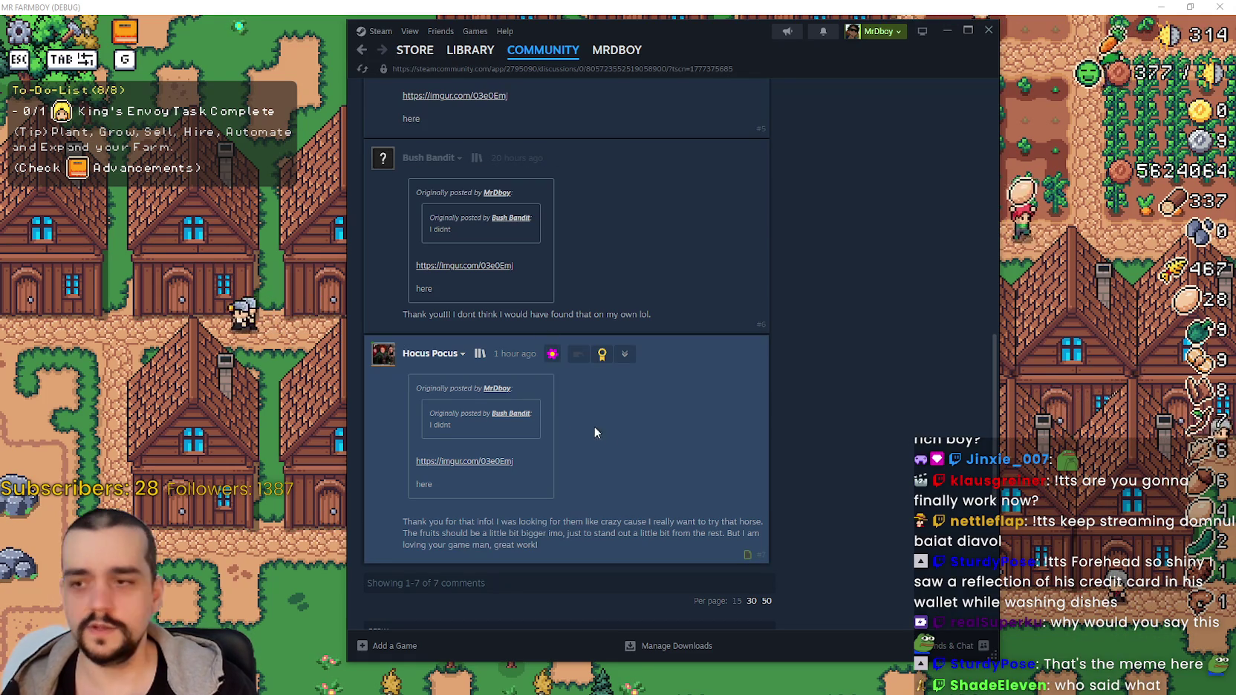
Go back to the Mr Farmboy Discussions topic list, then return to the game.
{"action": "scroll", "coordinate": [640, 435], "scroll_direction": "up", "scroll_amount": 10}
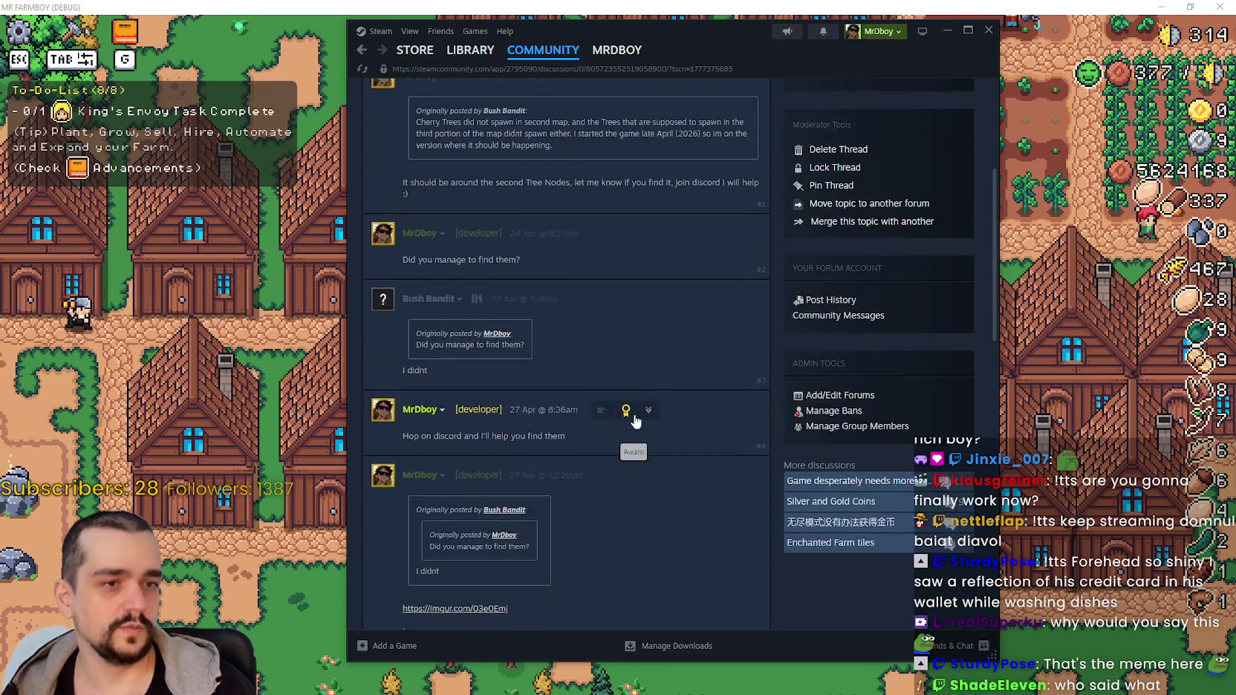
{"action": "scroll", "coordinate": [602, 374], "scroll_direction": "up", "scroll_amount": 3}
{"action": "left_click", "coordinate": [416, 141]}
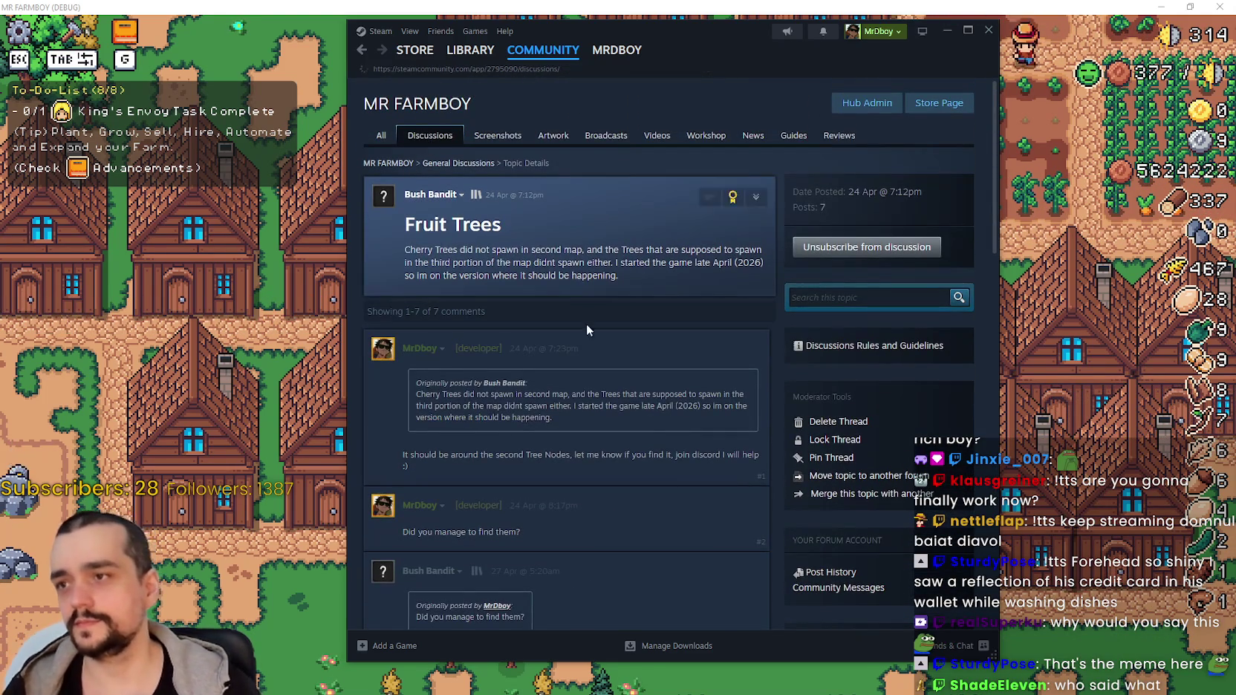
{"action": "scroll", "coordinate": [654, 520], "scroll_direction": "down", "scroll_amount": 3}
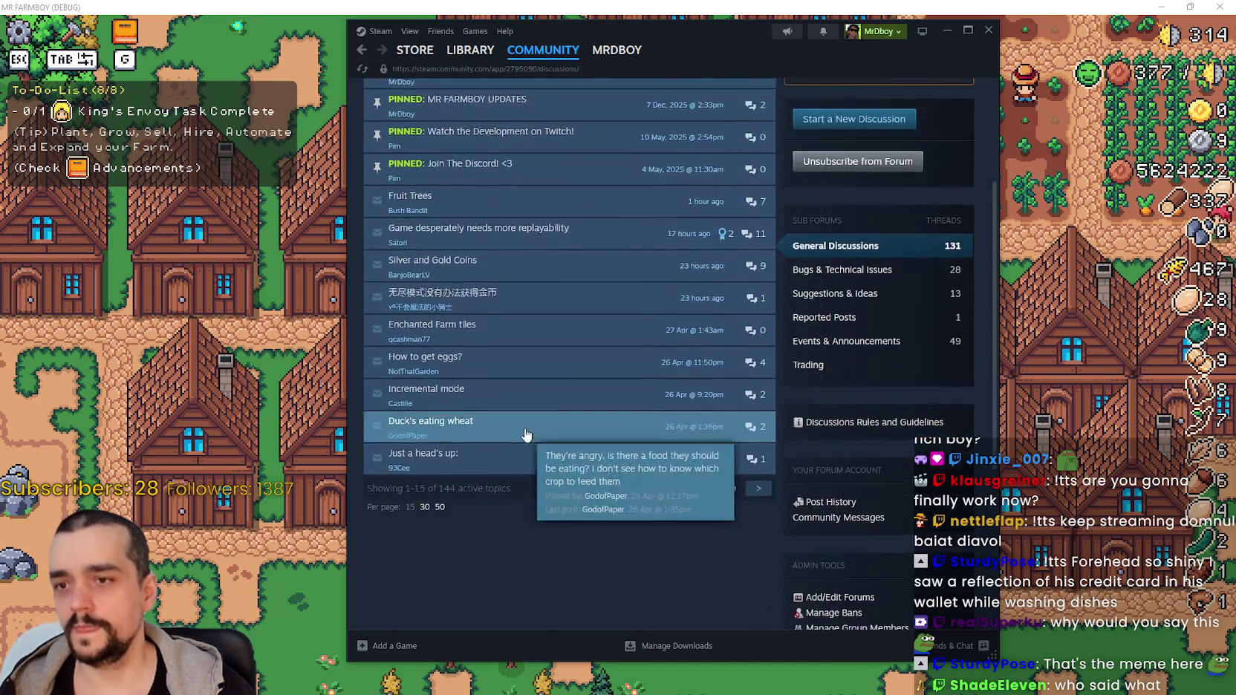
{"action": "left_click", "coordinate": [281, 368]}
Briefly check the advancements panel, then close the goose scene in Godot to show duck.tscn.
{"action": "key", "text": "Tab"}
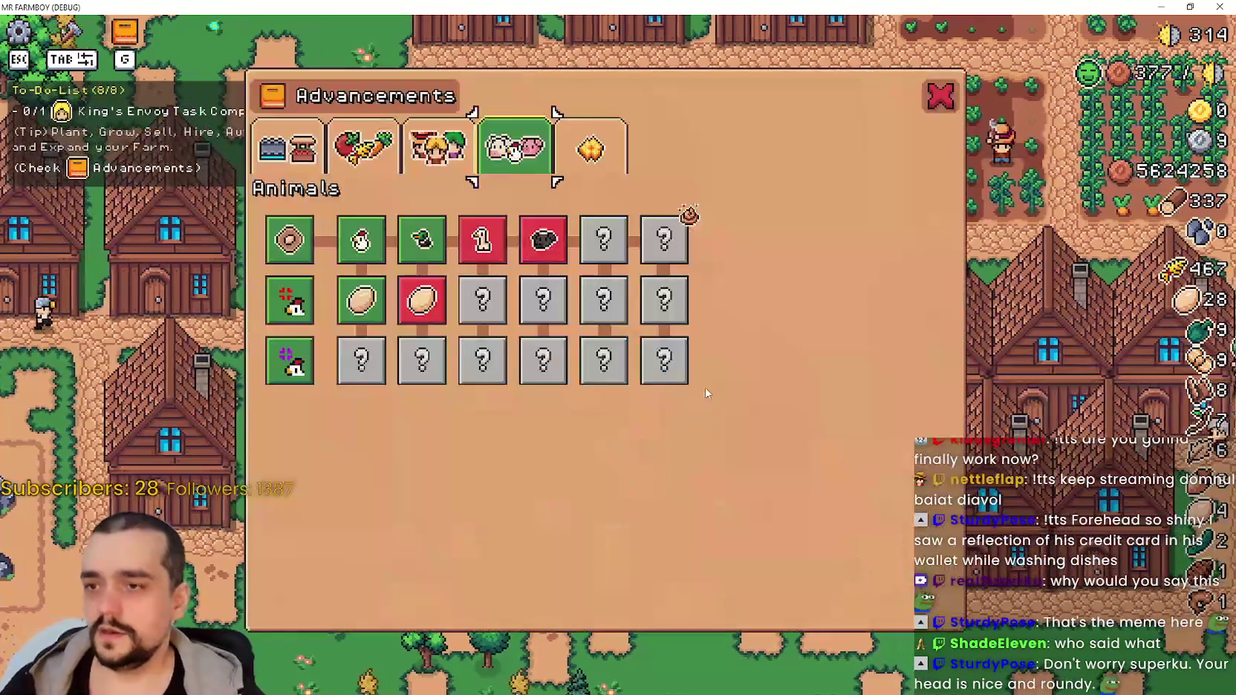
{"action": "key", "text": "Escape"}
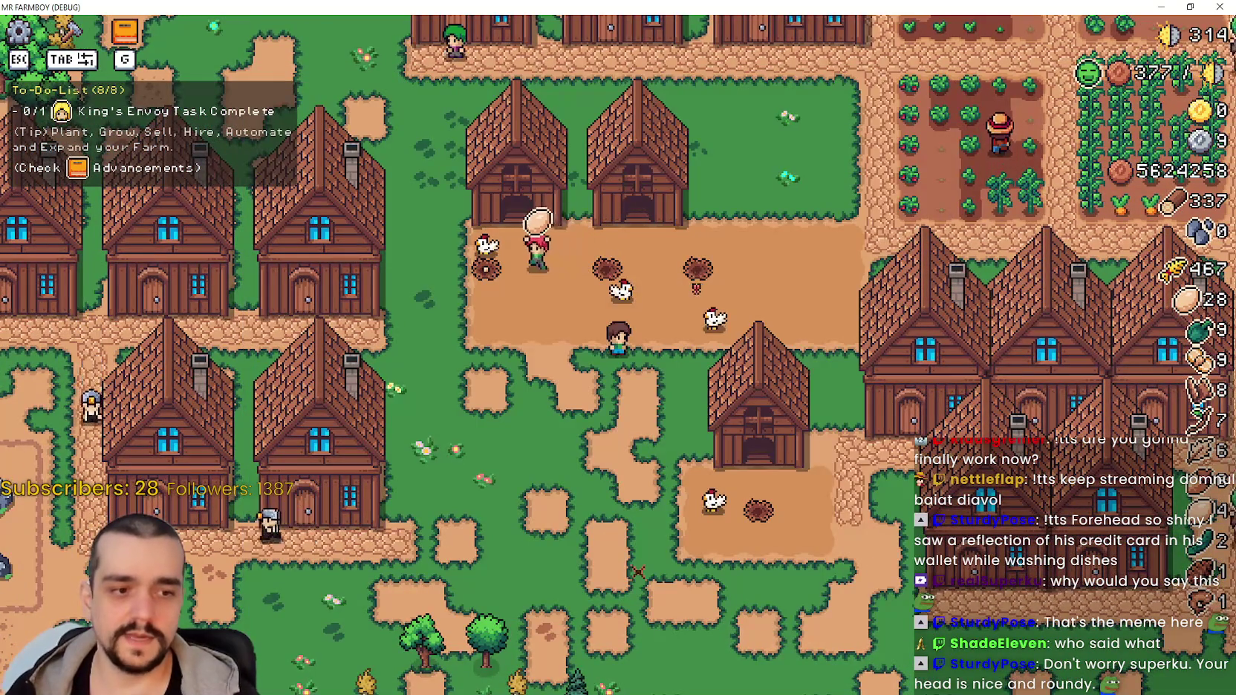
{"action": "key", "text": "alt+Tab"}
{"action": "left_click", "coordinate": [911, 312]}
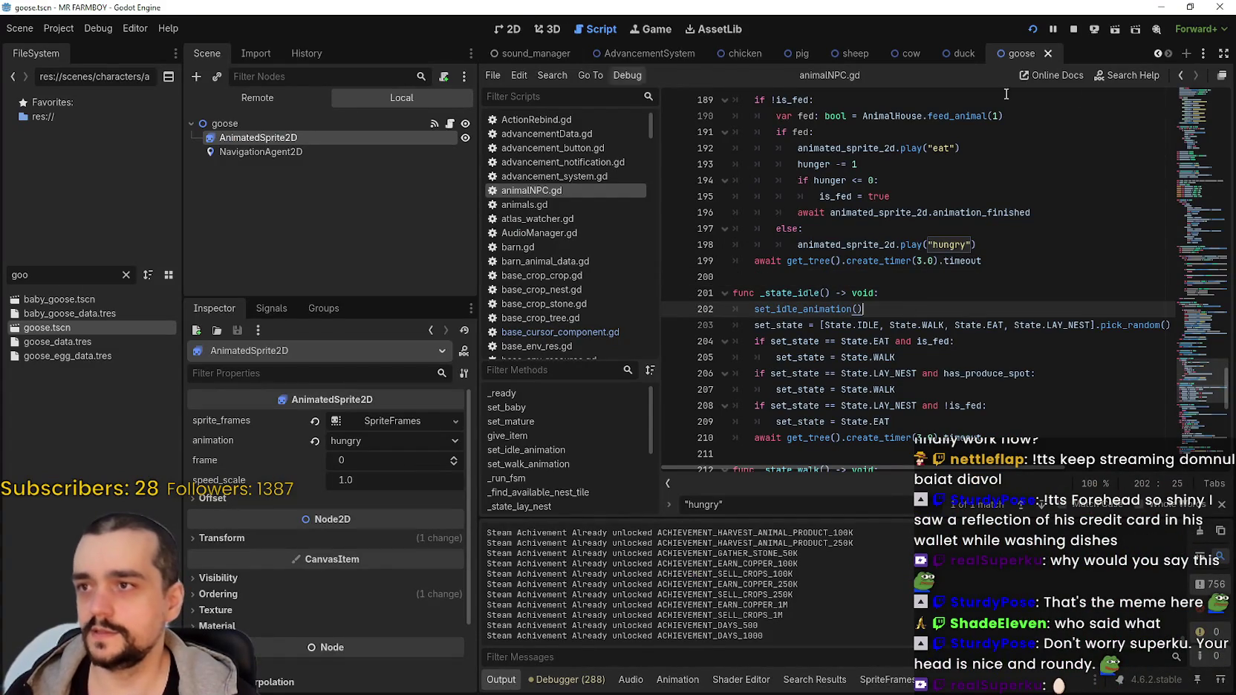
{"action": "left_click", "coordinate": [1049, 55]}
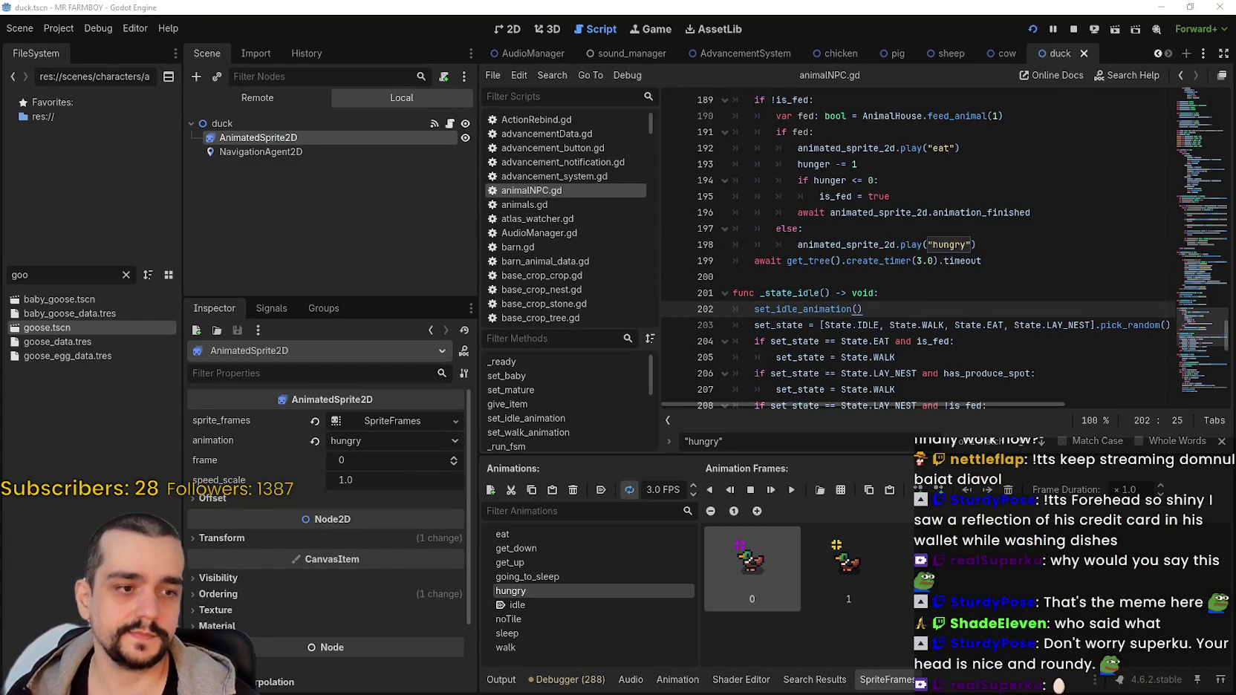
{"action": "key", "text": "alt+Tab"}
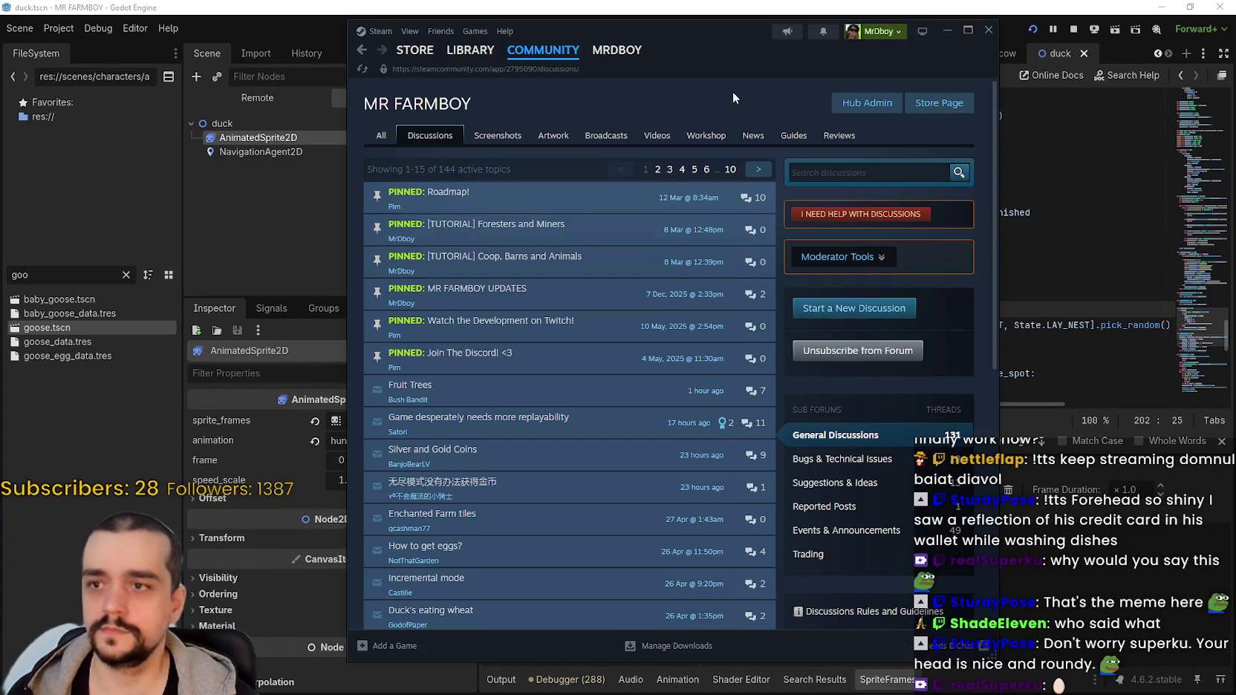
Switch away from the Steam discussions window to the Godot editor.
{"action": "key", "text": "alt+Tab"}
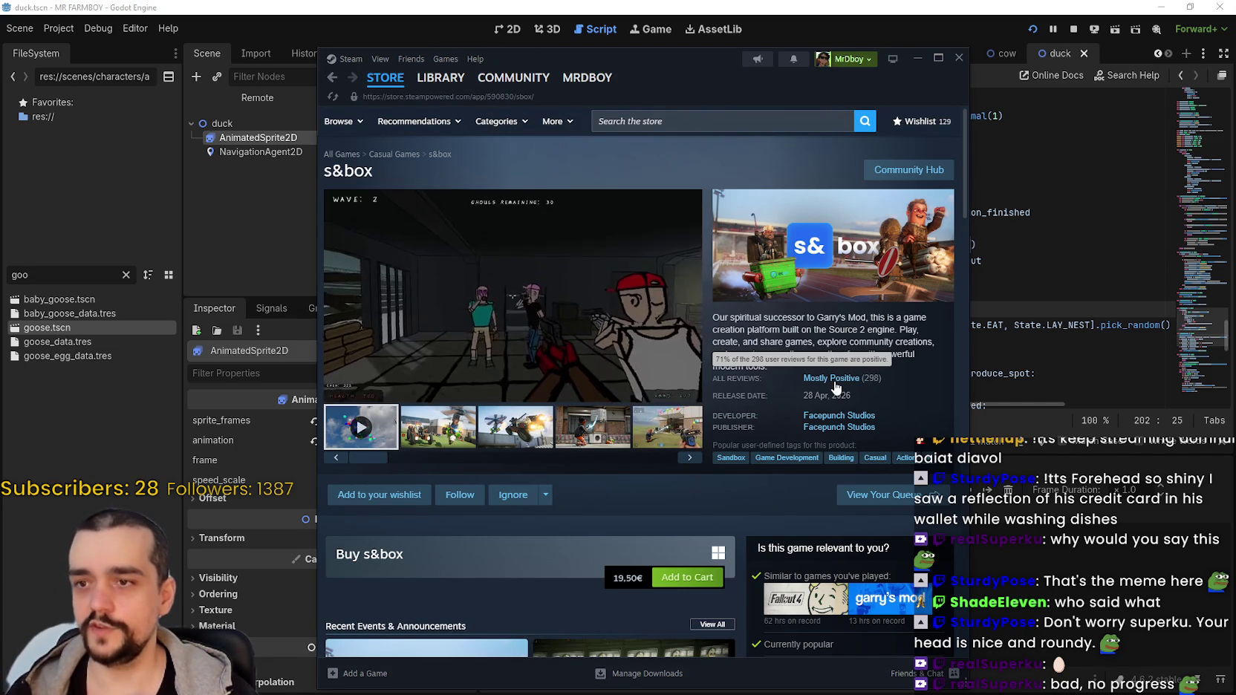
{"action": "left_click", "coordinate": [909, 169]}
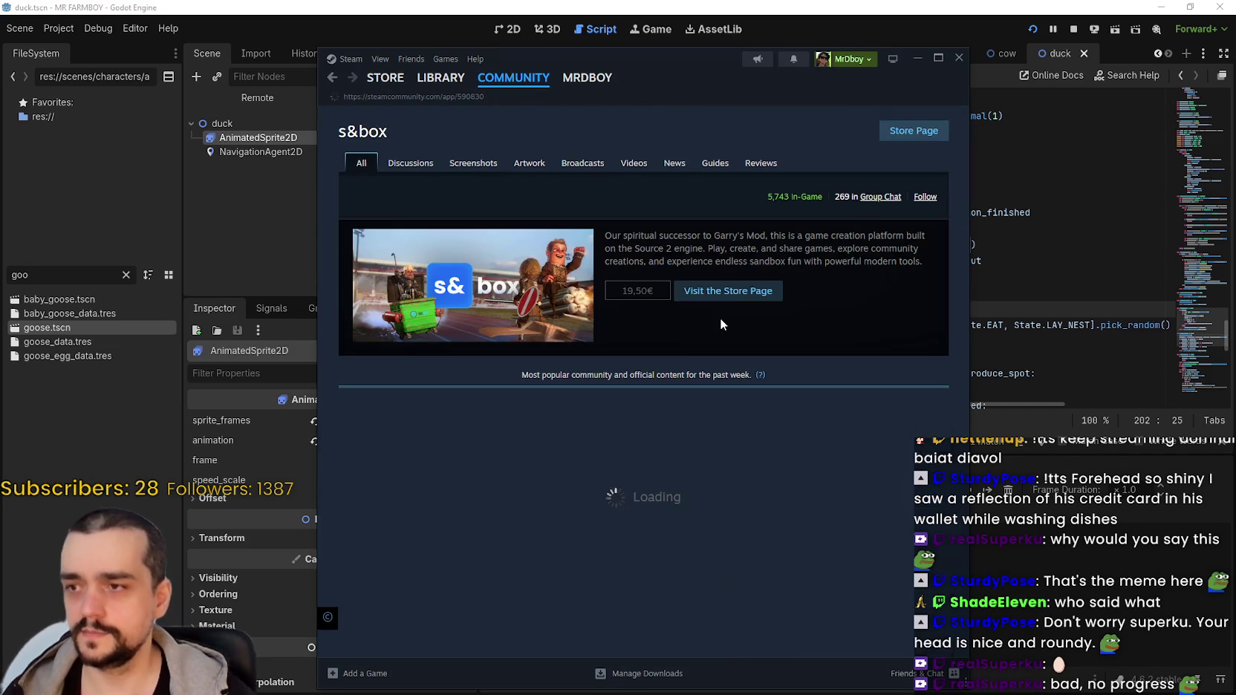
{"action": "scroll", "coordinate": [719, 314], "scroll_direction": "down", "scroll_amount": 2}
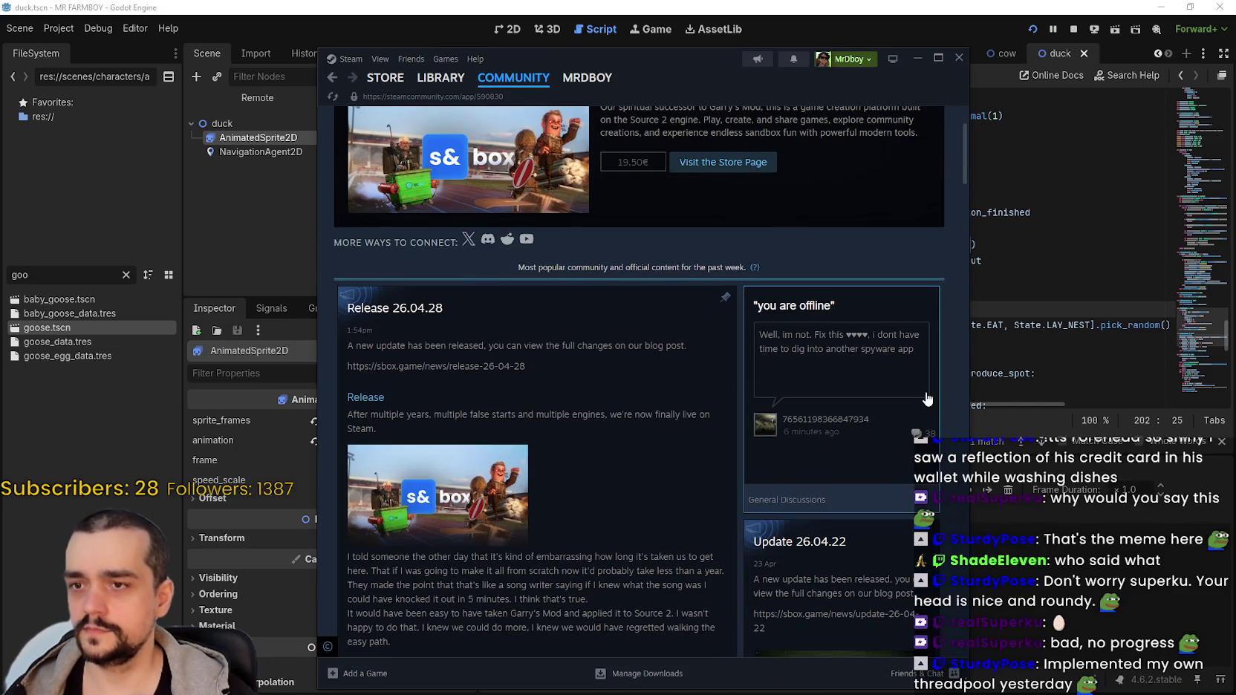
{"action": "scroll", "coordinate": [734, 431], "scroll_direction": "down", "scroll_amount": 4}
{"action": "scroll", "coordinate": [740, 393], "scroll_direction": "down", "scroll_amount": 6}
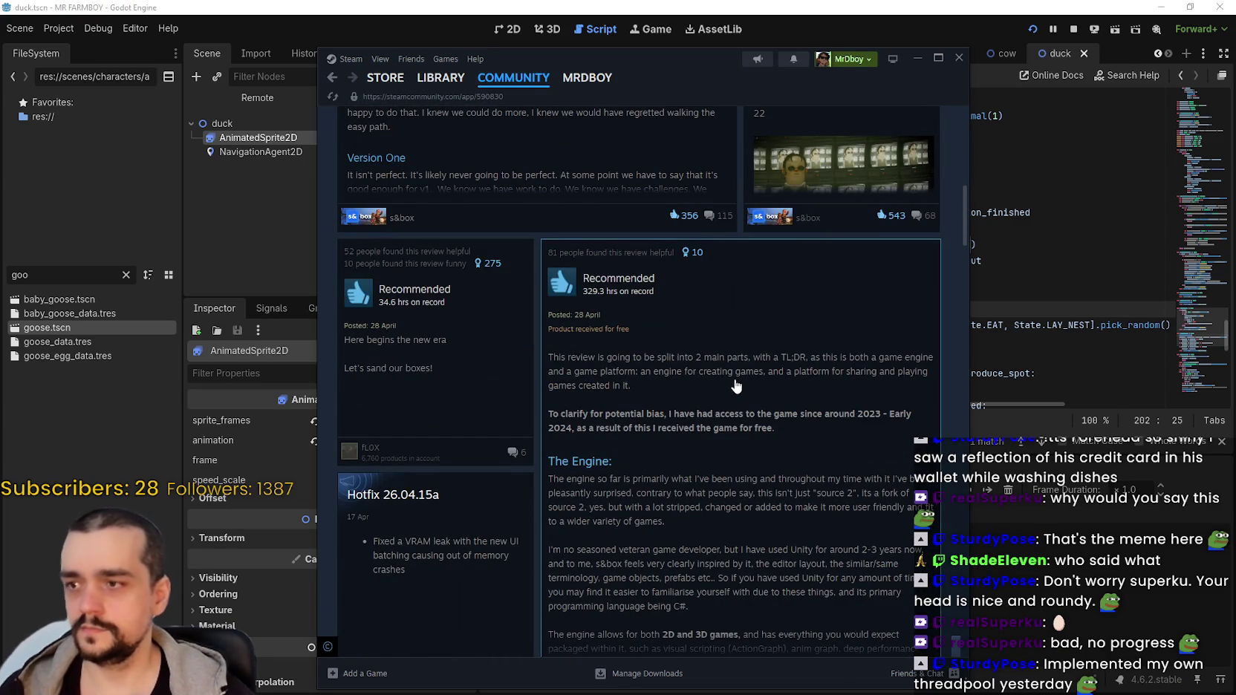
{"action": "scroll", "coordinate": [734, 388], "scroll_direction": "down", "scroll_amount": 7}
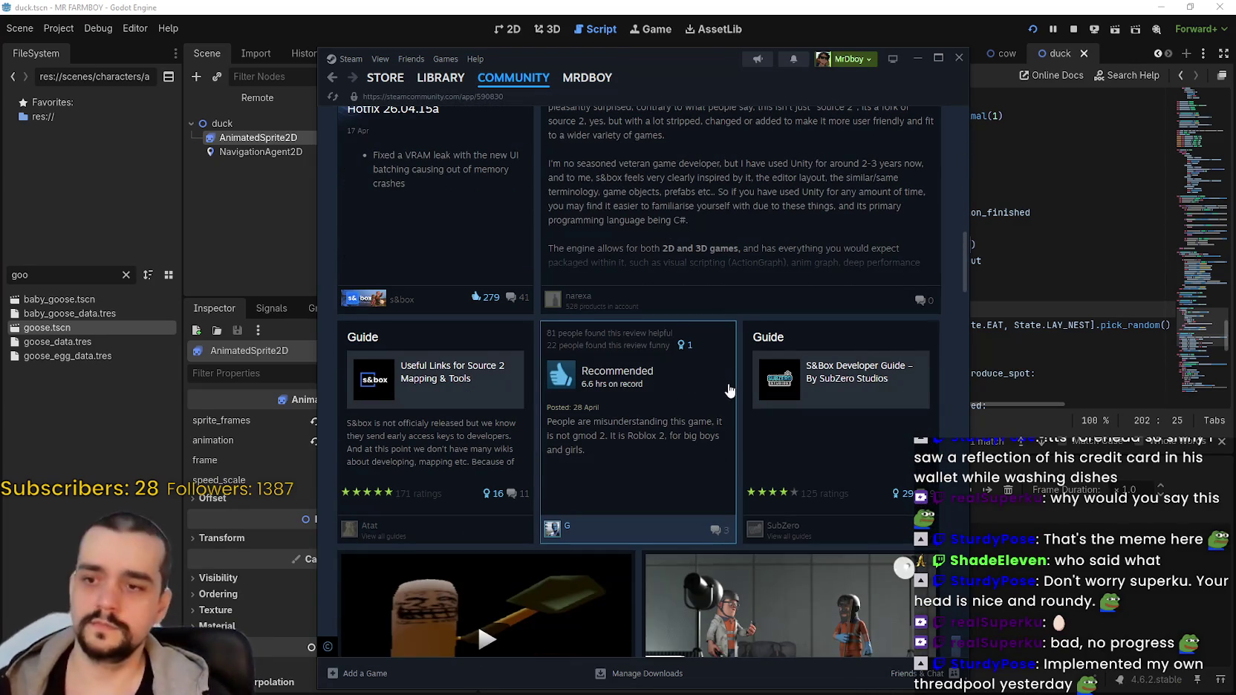
{"action": "scroll", "coordinate": [730, 392], "scroll_direction": "down", "scroll_amount": 20}
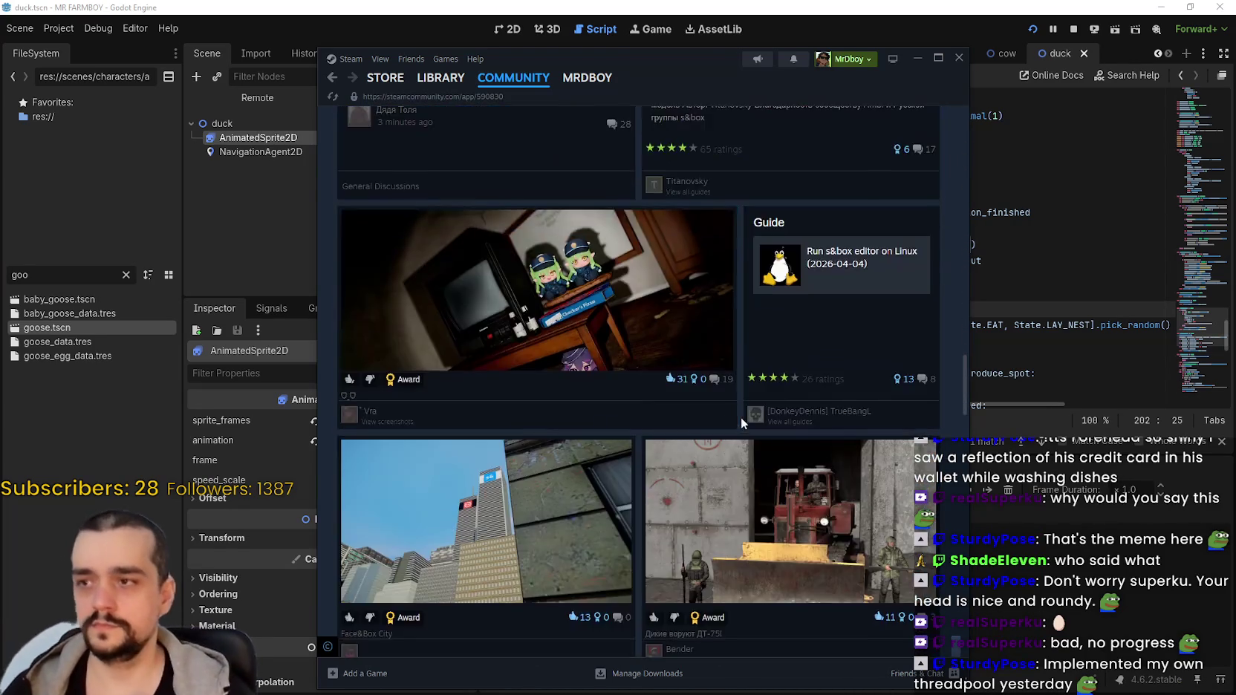
{"action": "scroll", "coordinate": [741, 418], "scroll_direction": "down", "scroll_amount": 10}
{"action": "scroll", "coordinate": [765, 460], "scroll_direction": "up", "scroll_amount": 9}
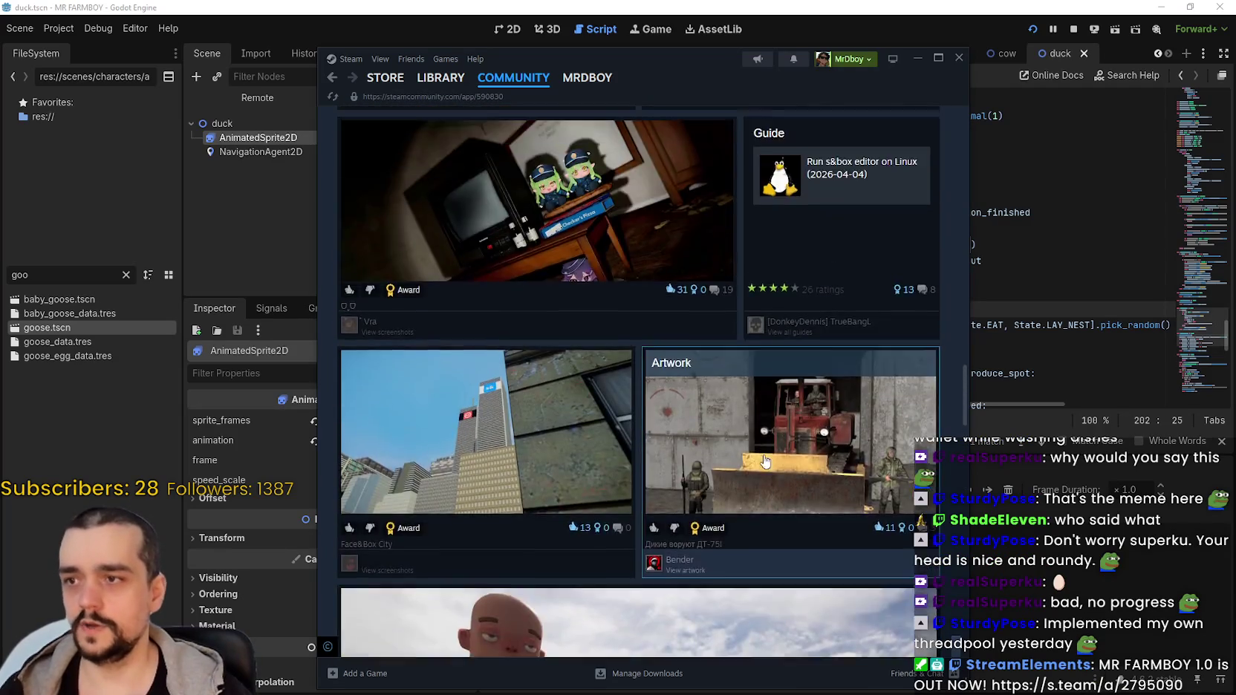
{"action": "scroll", "coordinate": [765, 461], "scroll_direction": "up", "scroll_amount": 4}
{"action": "mouse_move", "coordinate": [962, 355]}
{"action": "left_mouse_down"}
{"action": "mouse_move", "coordinate": [948, 526]}
{"action": "mouse_move", "coordinate": [965, 361]}
{"action": "mouse_move", "coordinate": [964, 118]}
{"action": "mouse_move", "coordinate": [905, 584]}
{"action": "left_mouse_up"}
{"action": "scroll", "coordinate": [903, 550], "scroll_direction": "down", "scroll_amount": 5}
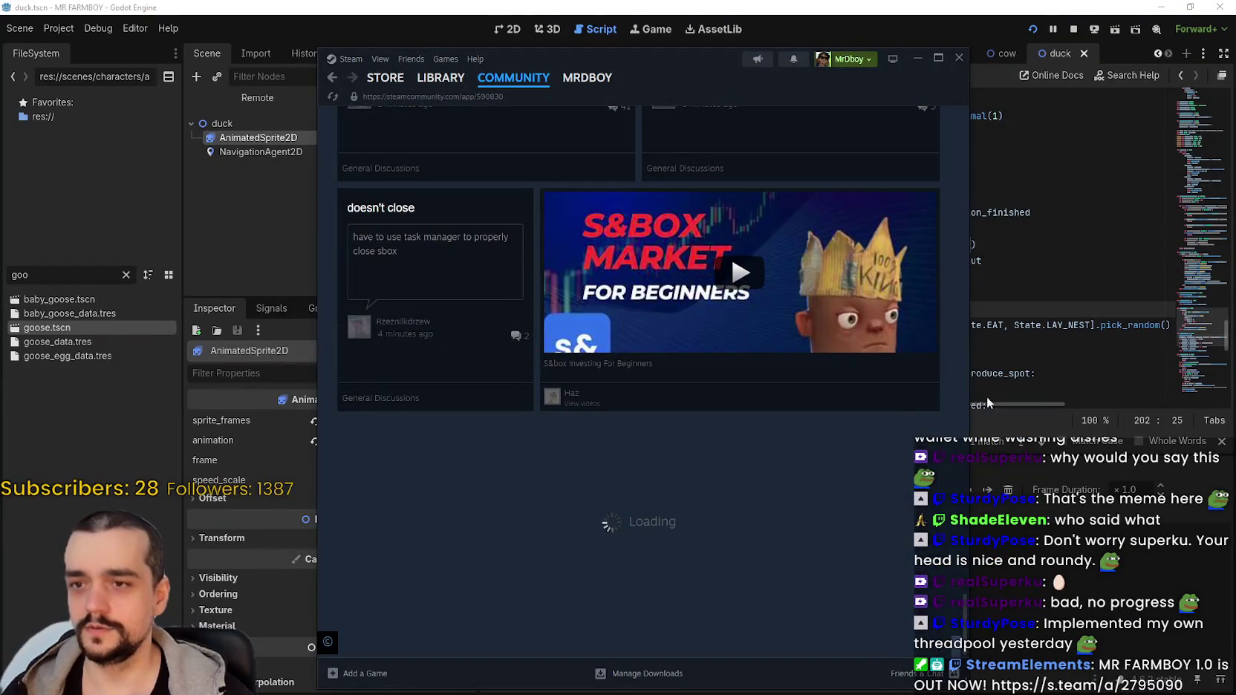
{"action": "scroll", "coordinate": [903, 550], "scroll_direction": "up", "scroll_amount": 10}
{"action": "scroll", "coordinate": [944, 602], "scroll_direction": "down", "scroll_amount": 15}
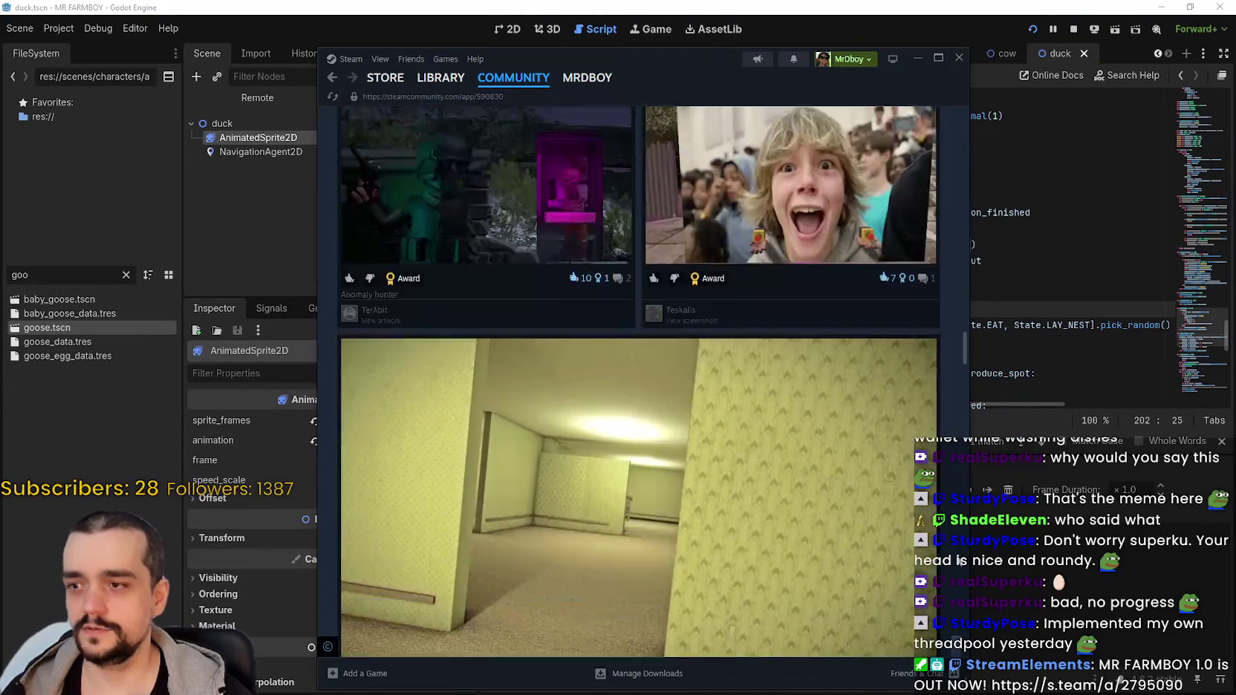
{"action": "scroll", "coordinate": [947, 646], "scroll_direction": "up", "scroll_amount": 5}
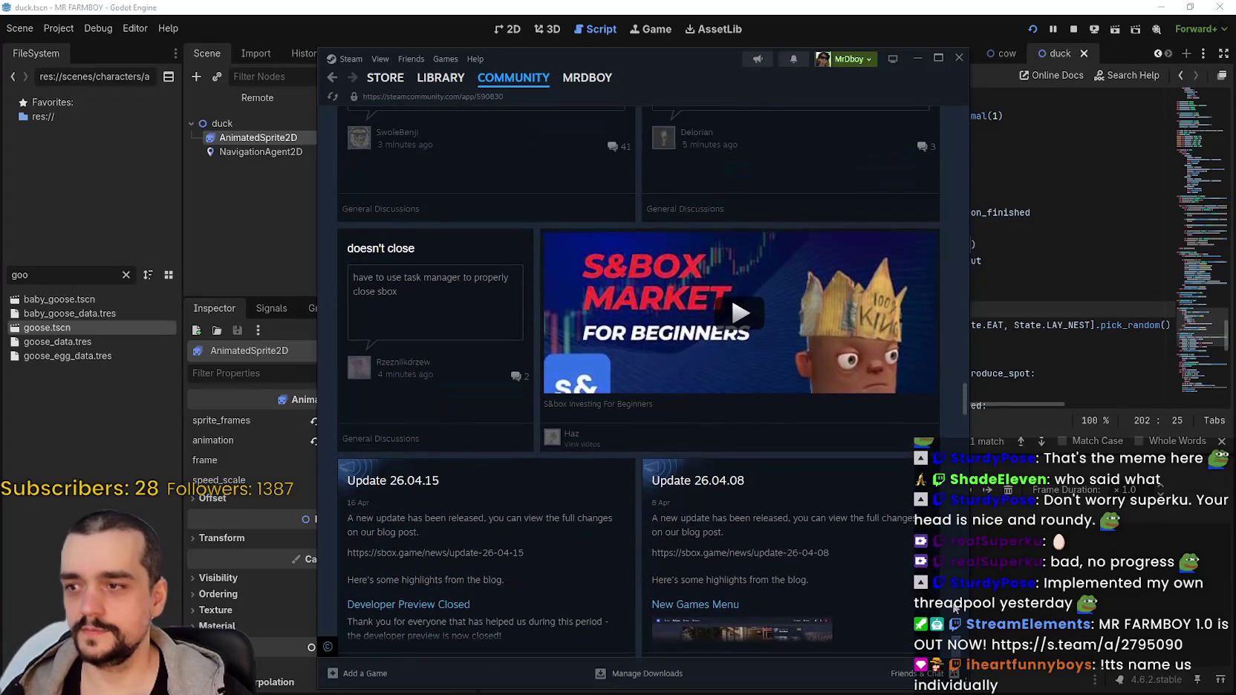
{"action": "scroll", "coordinate": [949, 619], "scroll_direction": "down", "scroll_amount": 1}
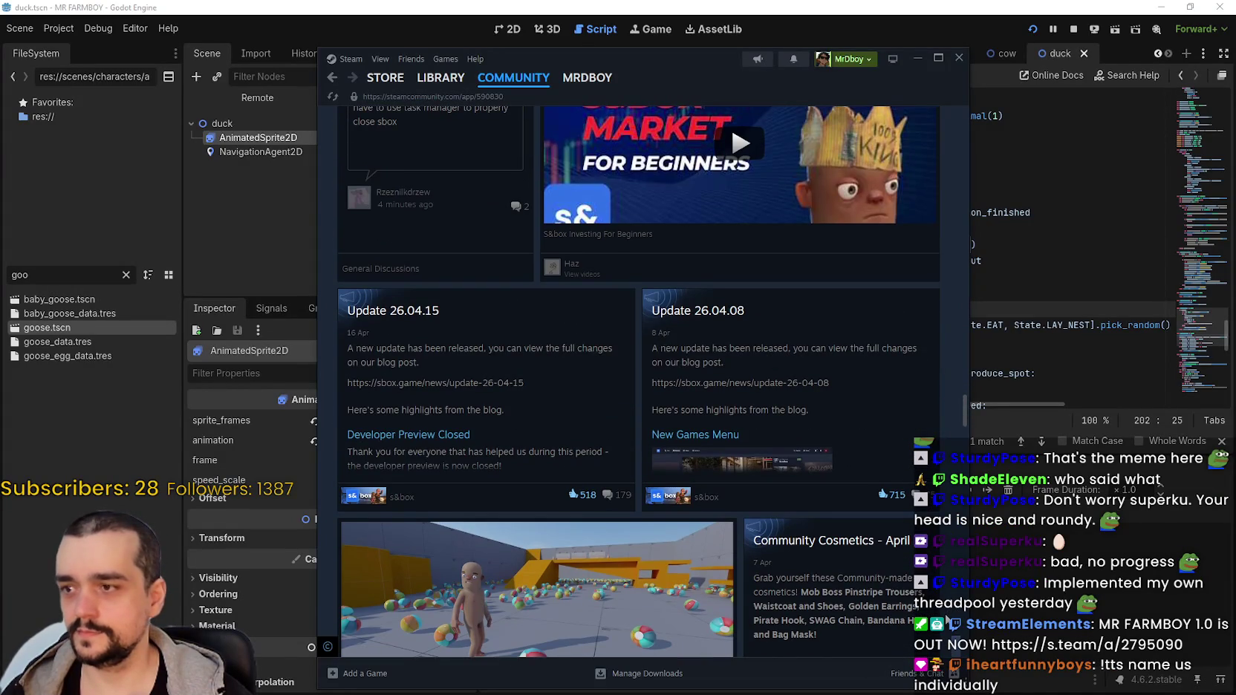
{"action": "scroll", "coordinate": [951, 327], "scroll_direction": "up", "scroll_amount": 11}
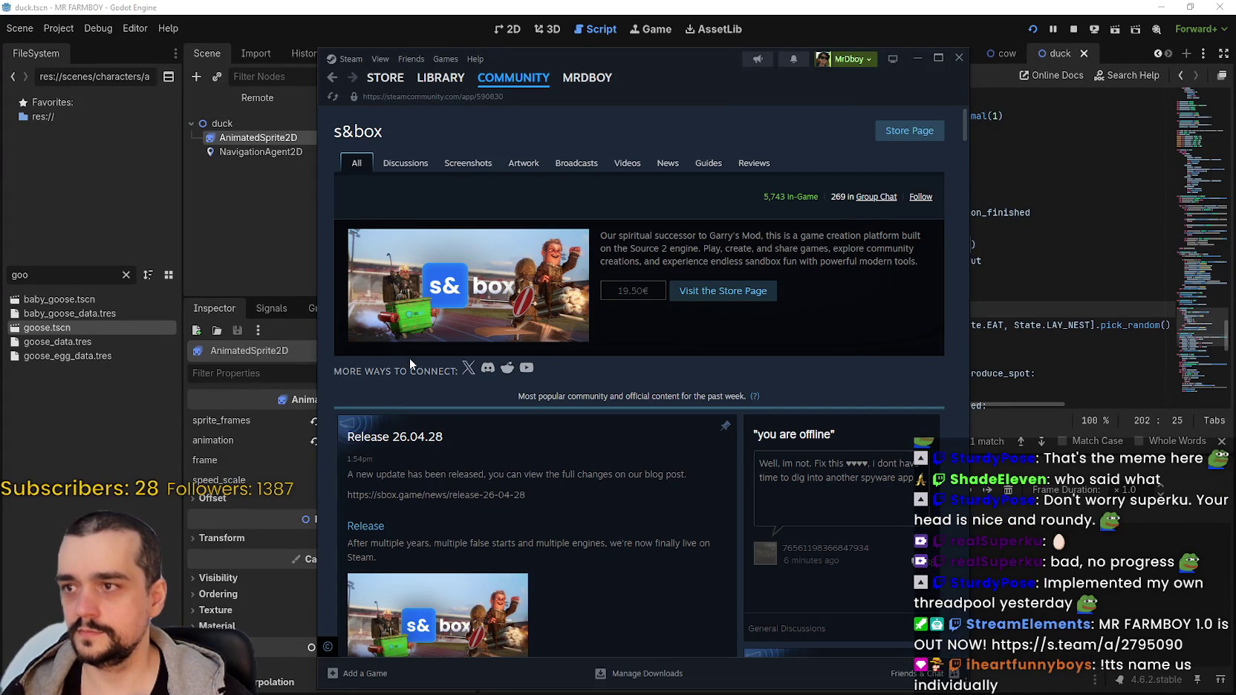
{"action": "left_click", "coordinate": [556, 477]}
{"action": "scroll", "coordinate": [606, 401], "scroll_direction": "down", "scroll_amount": 1}
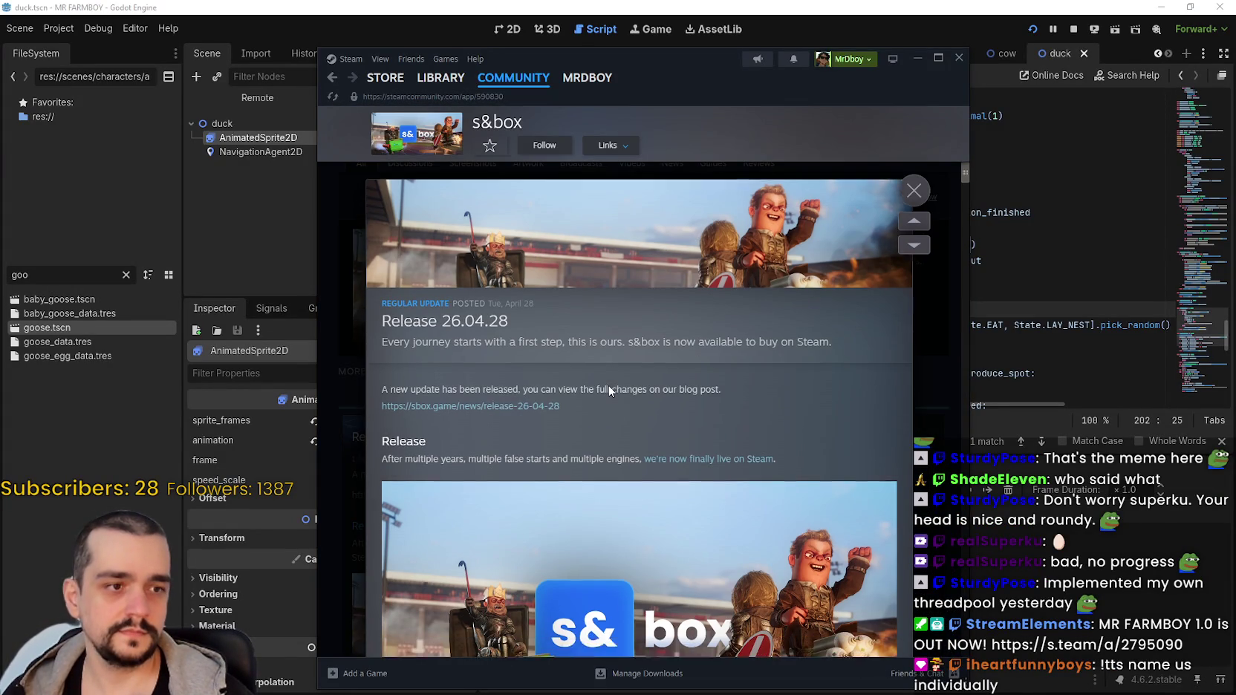
{"action": "scroll", "coordinate": [610, 391], "scroll_direction": "down", "scroll_amount": 1}
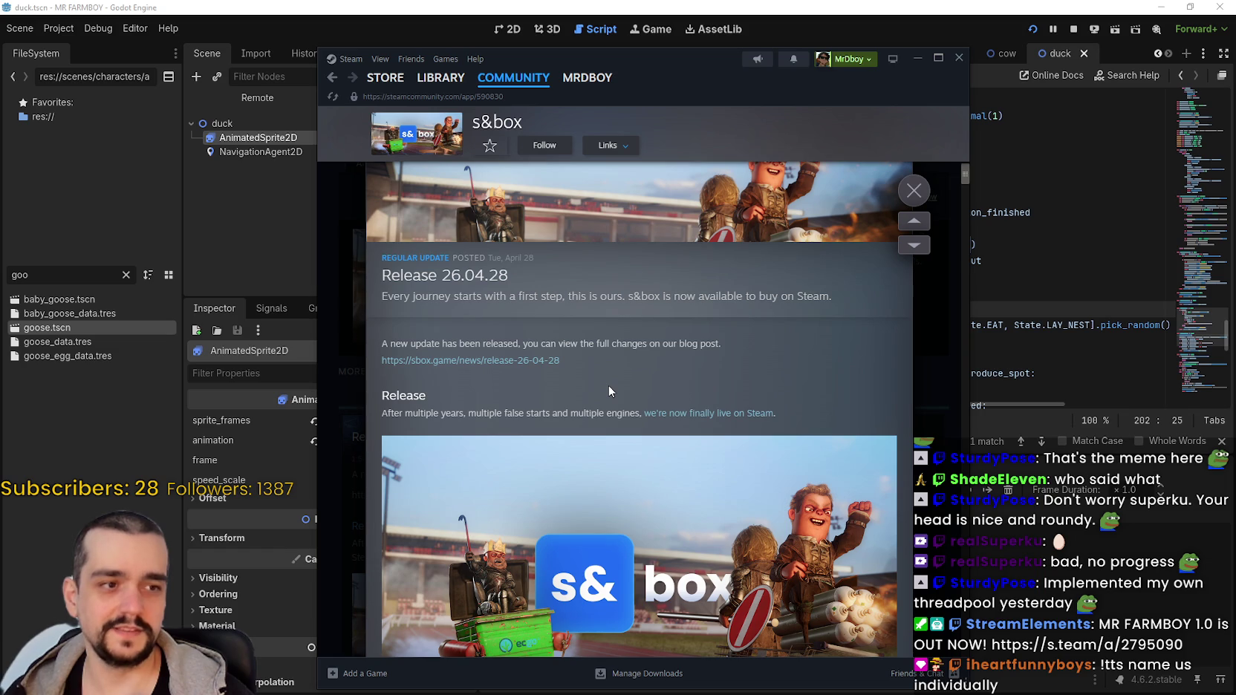
{"action": "scroll", "coordinate": [592, 362], "scroll_direction": "down", "scroll_amount": 10}
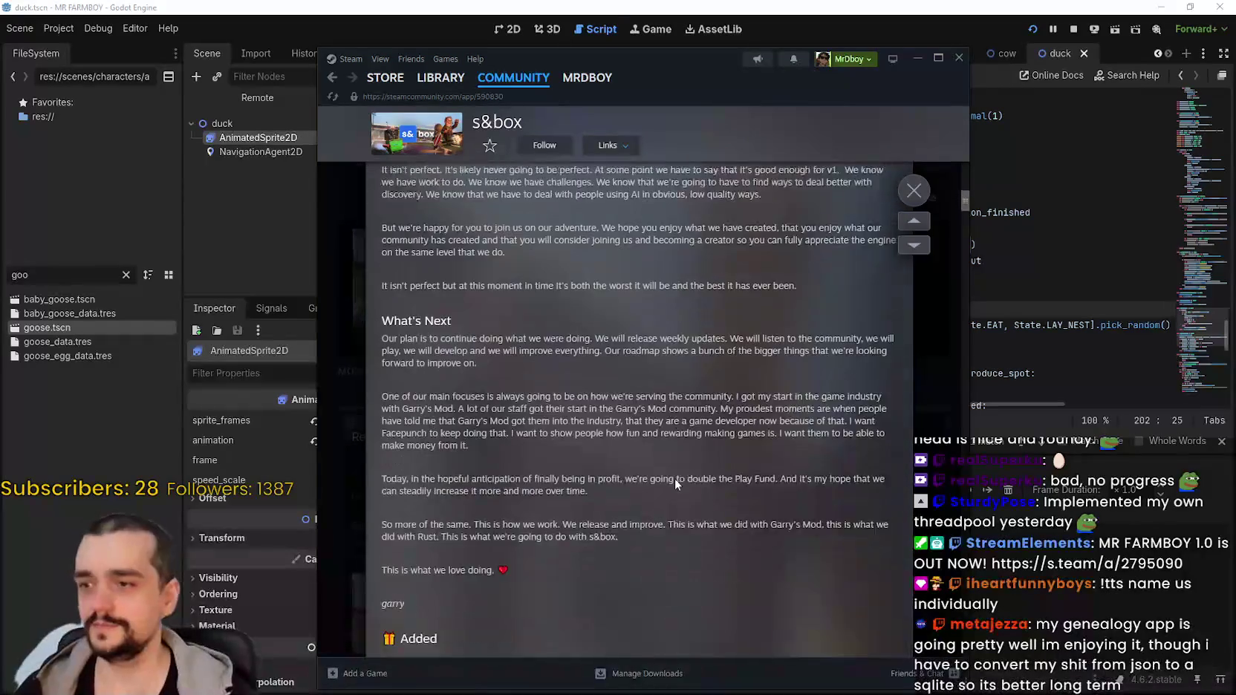
{"action": "scroll", "coordinate": [768, 415], "scroll_direction": "down", "scroll_amount": 5}
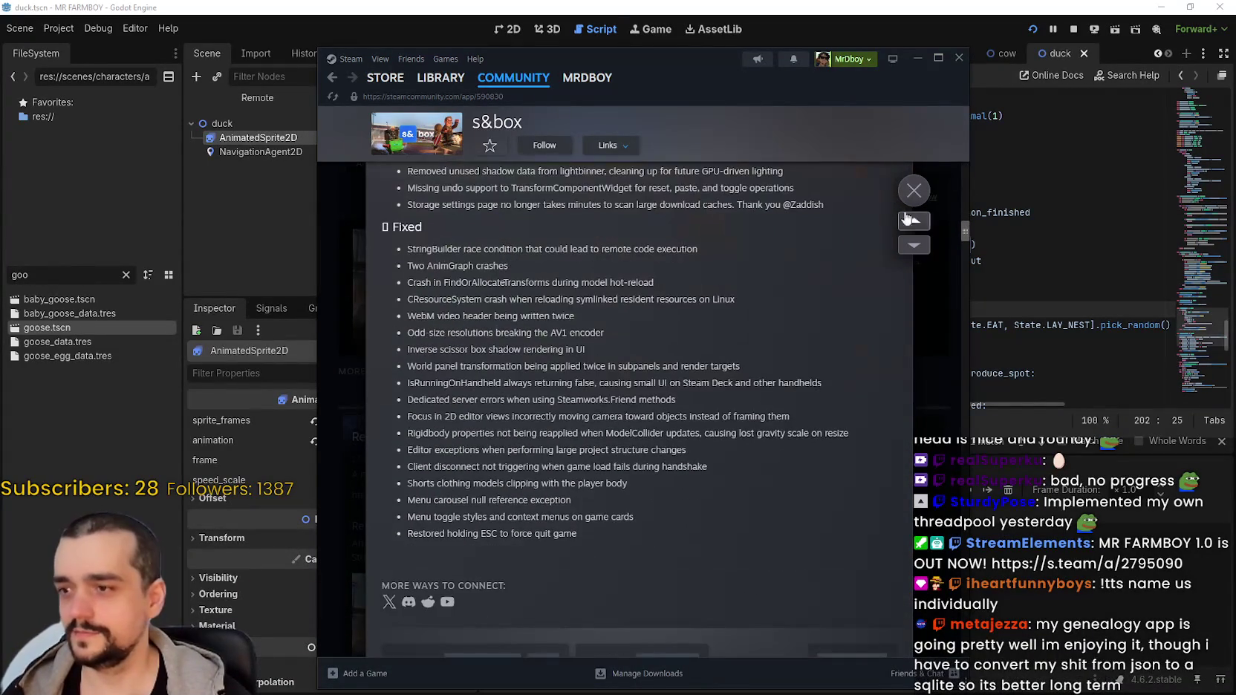
{"action": "left_click", "coordinate": [913, 191]}
{"action": "mouse_move", "coordinate": [422, 86]}
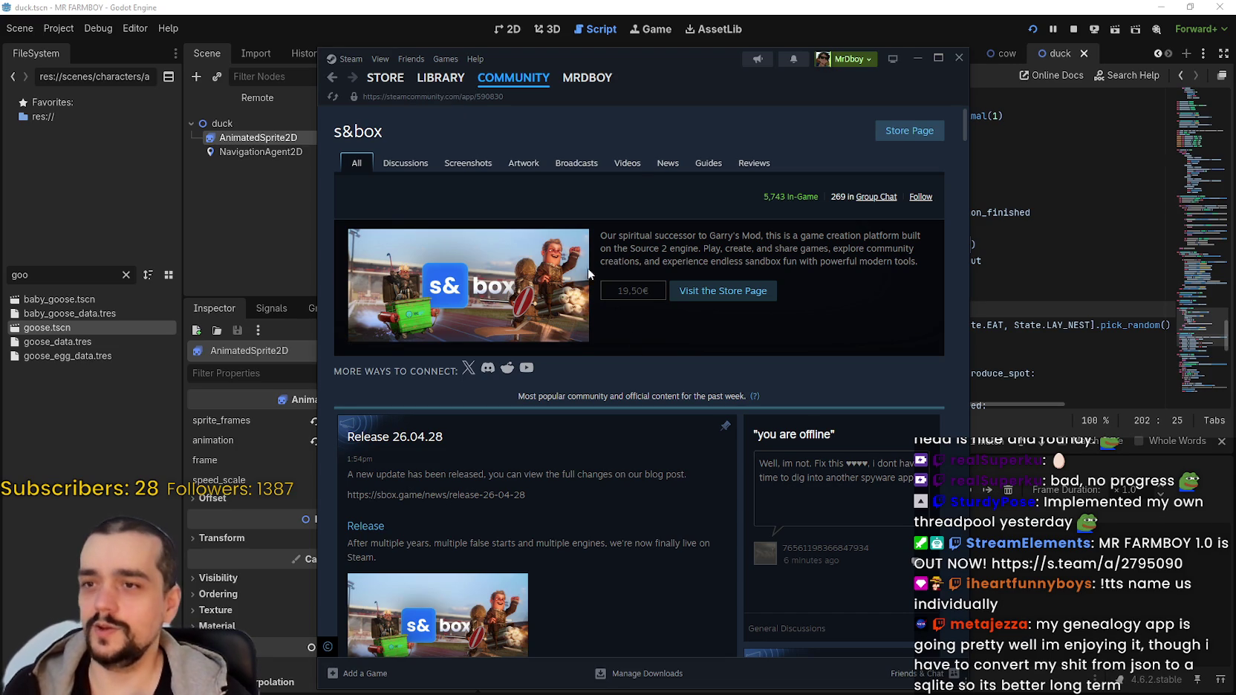
Open MR FARMBOY's store page from the Steam library, then minimize Steam.
{"action": "left_click", "coordinate": [438, 80]}
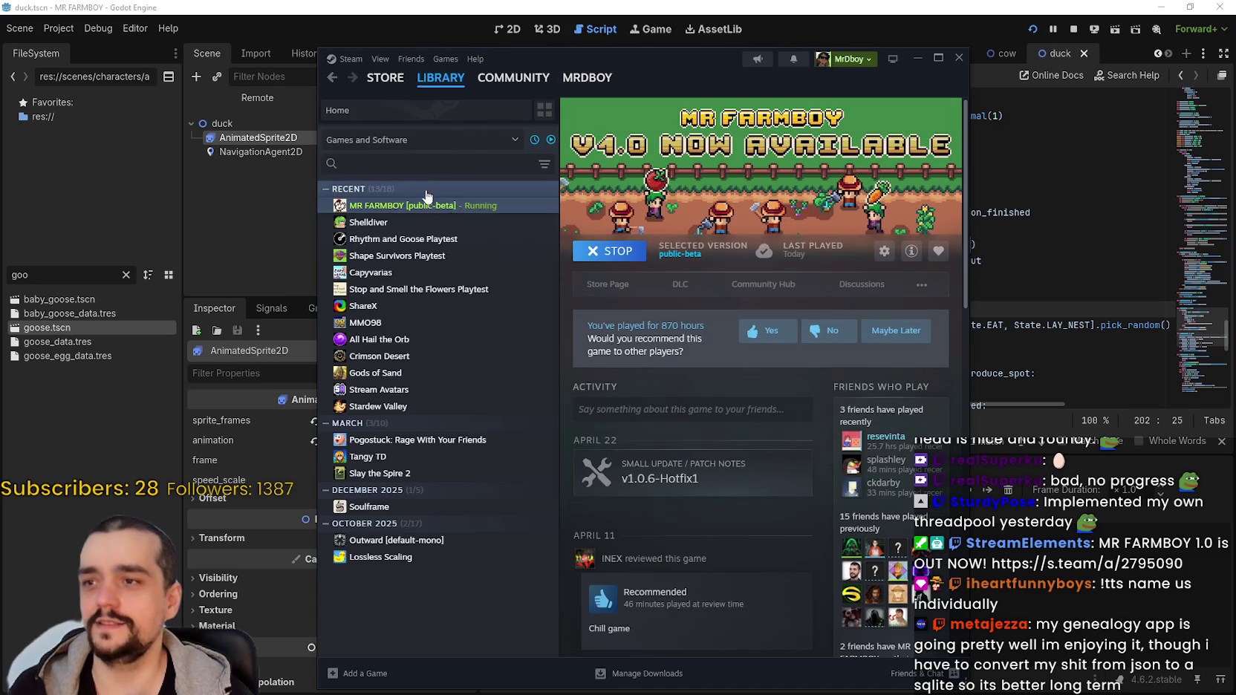
{"action": "left_click", "coordinate": [625, 292]}
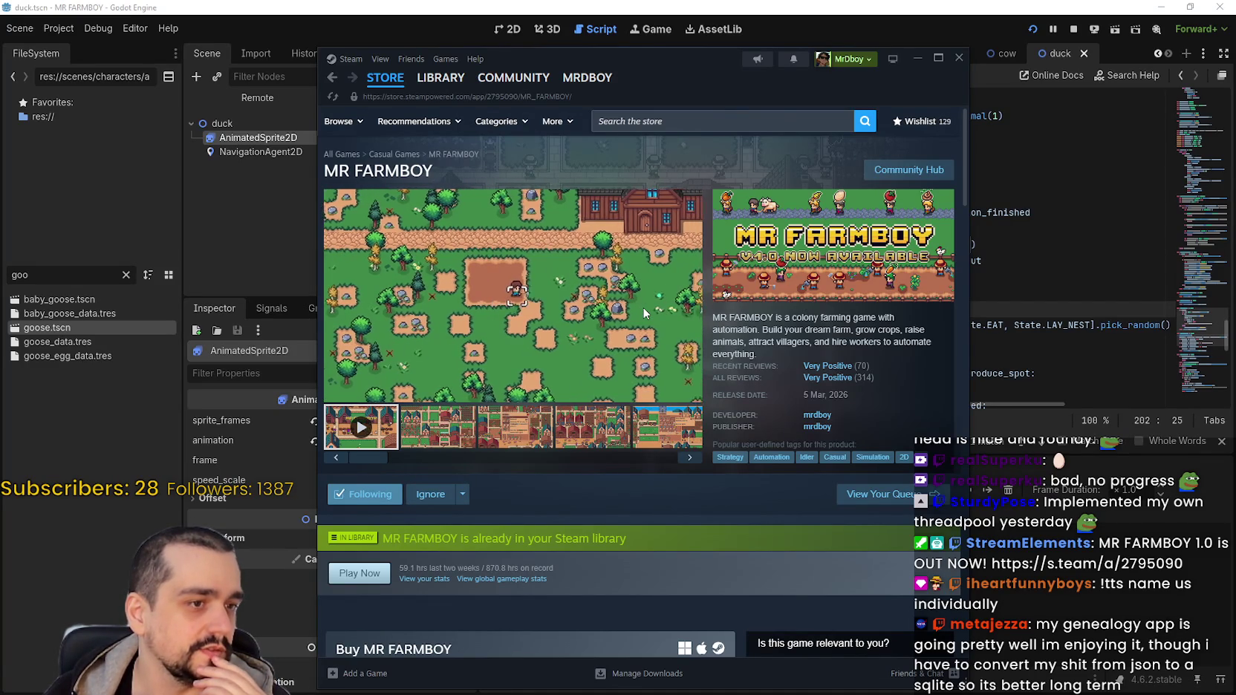
{"action": "mouse_move", "coordinate": [587, 232]}
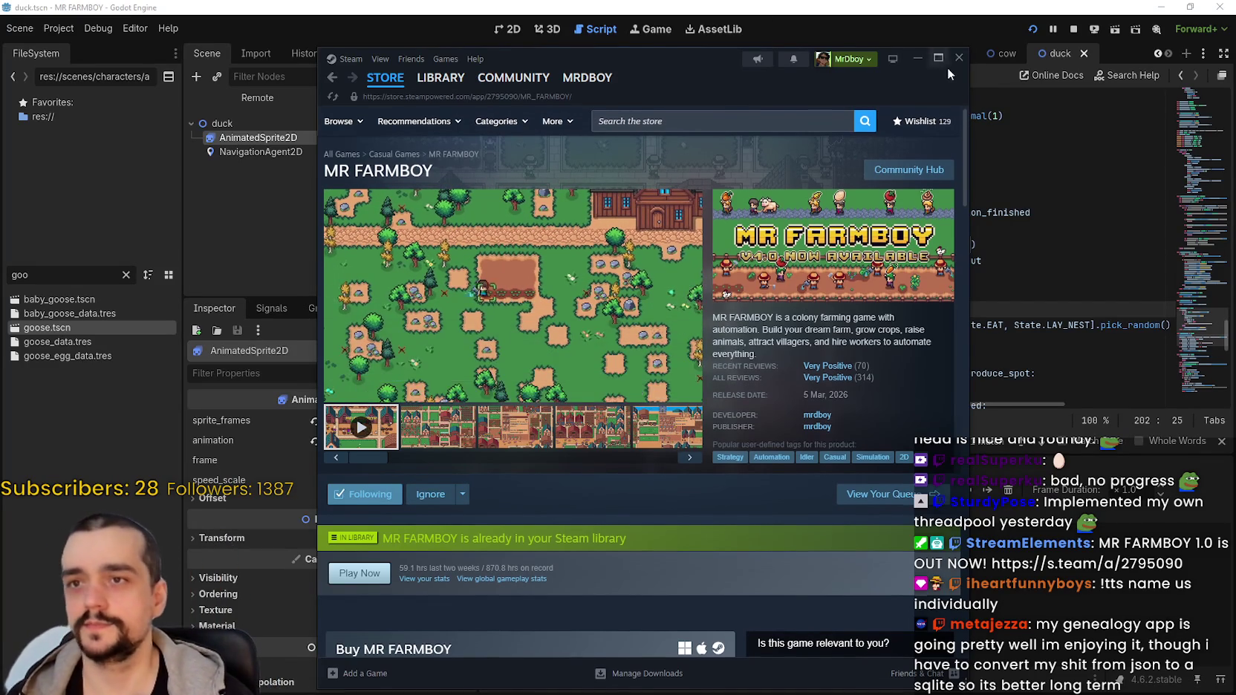
{"action": "left_click_drag", "start_coordinate": [910, 61], "coordinate": [901, 67]}
{"action": "left_click", "coordinate": [900, 65]}
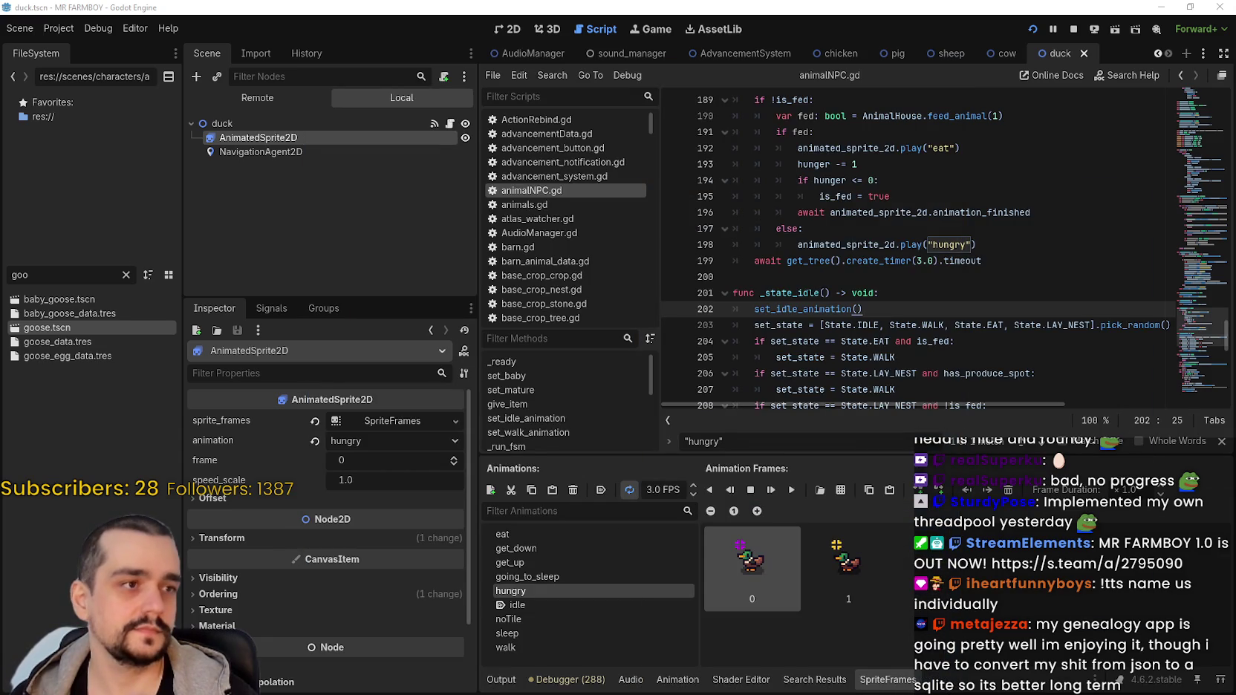
Add new bullets below the Poop line, ending with 'Reajusted the Animal Advancements tab.'.
{"action": "key", "text": "alt+Tab"}
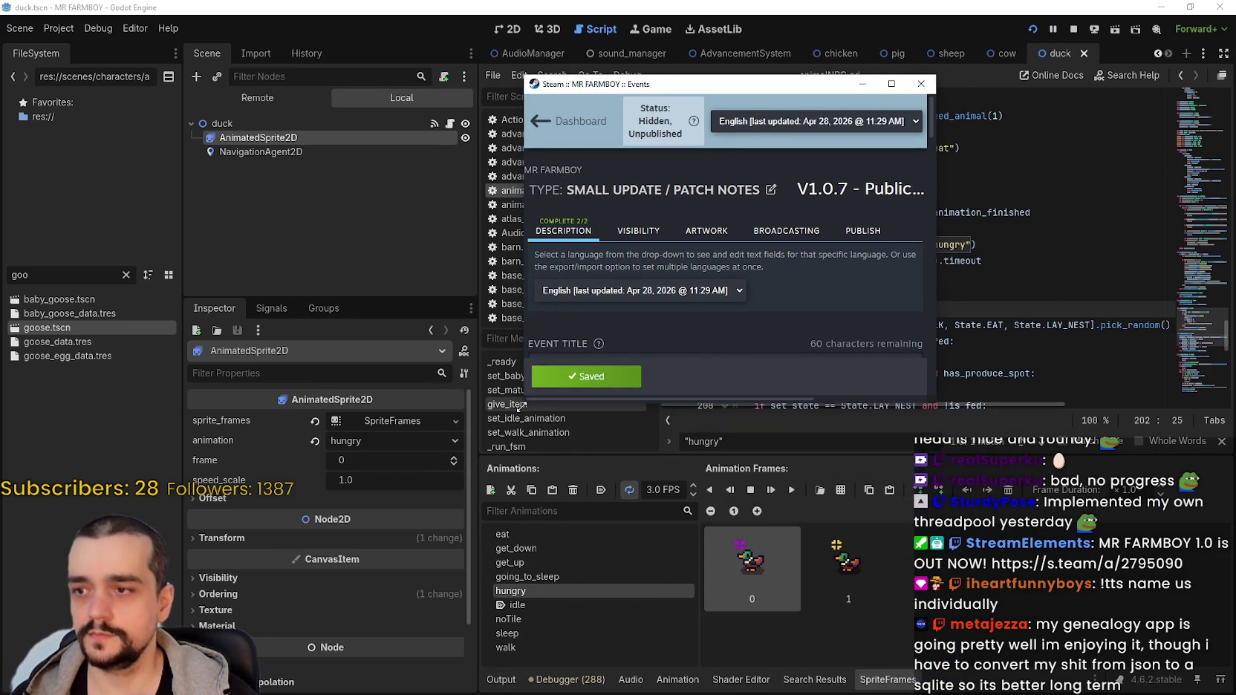
{"action": "mouse_move", "coordinate": [517, 405]}
{"action": "left_mouse_down"}
{"action": "mouse_move", "coordinate": [166, 461]}
{"action": "mouse_move", "coordinate": [166, 574]}
{"action": "left_mouse_up"}
{"action": "scroll", "coordinate": [593, 308], "scroll_direction": "down", "scroll_amount": 5}
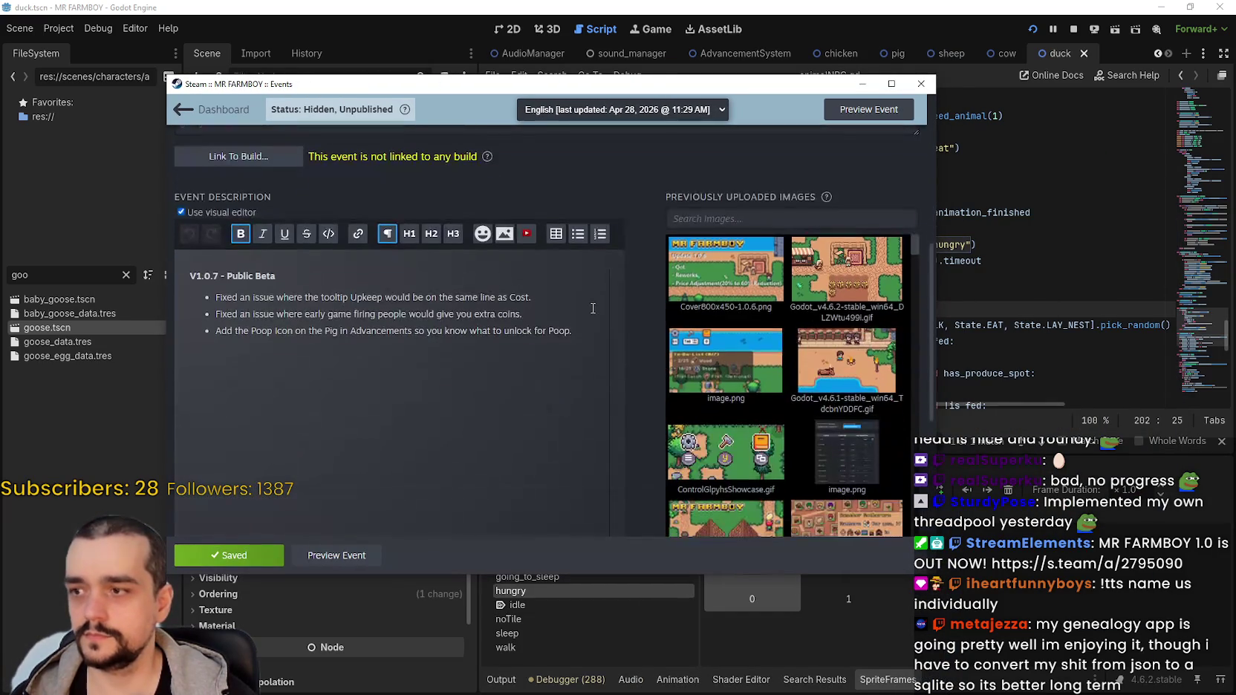
{"action": "left_click", "coordinate": [589, 332]}
{"action": "key", "text": "Return"}
{"action": "type", "text": "Ad"}
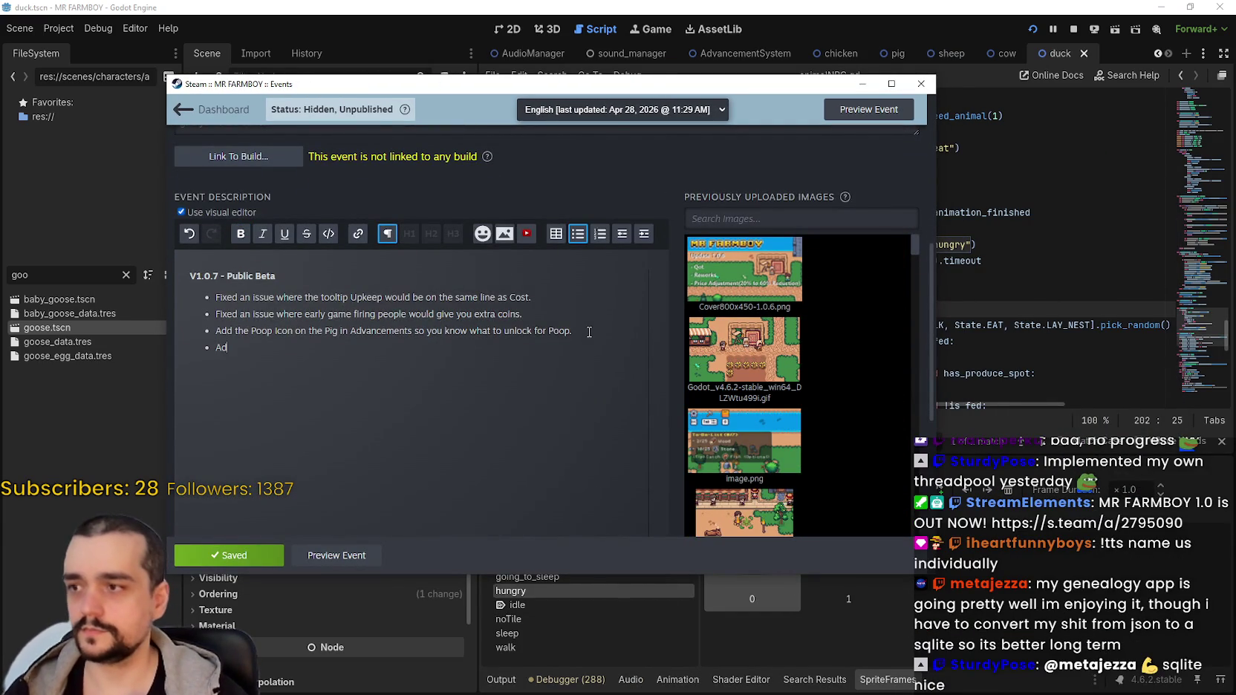
{"action": "type", "text": "ded "}
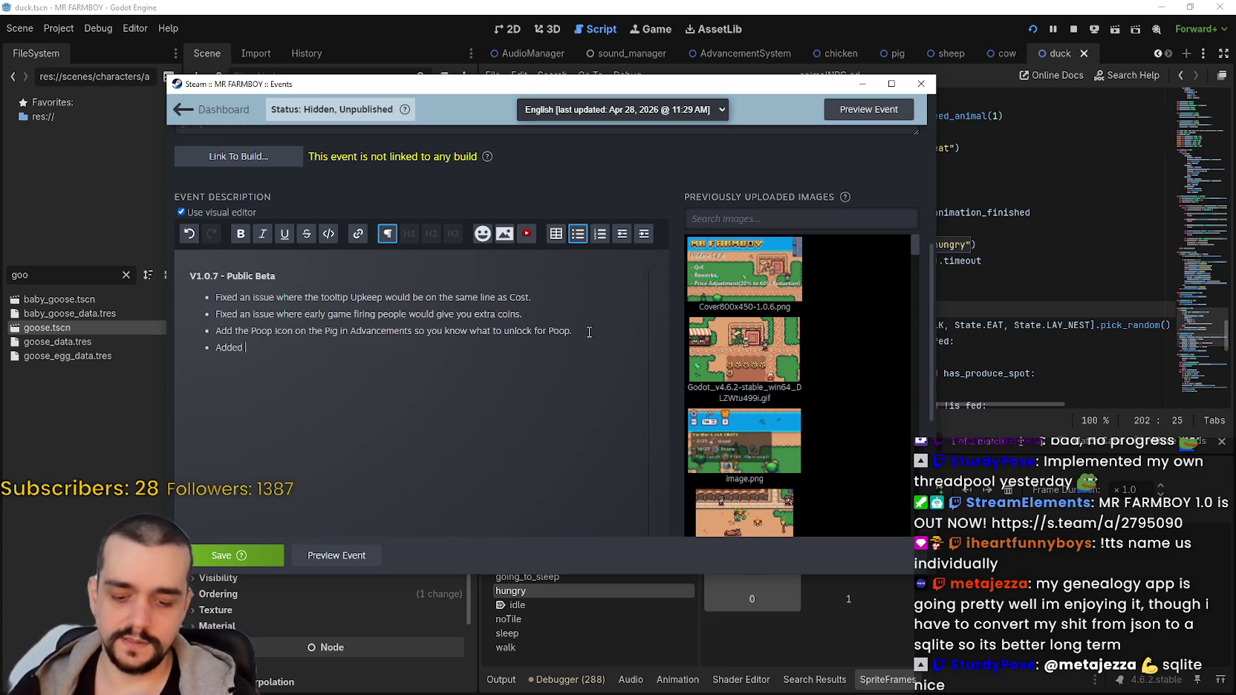
{"action": "type", "text": "New Advancements to "}
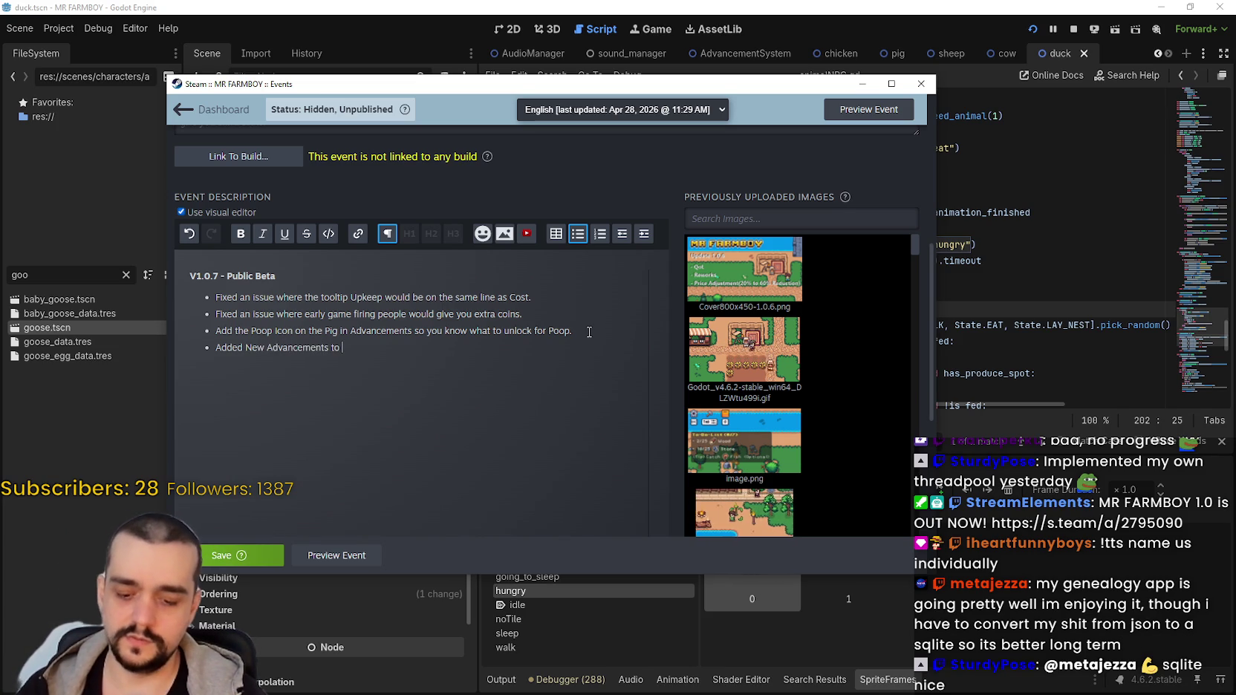
{"action": "type", "text": "Animals, to show the"}
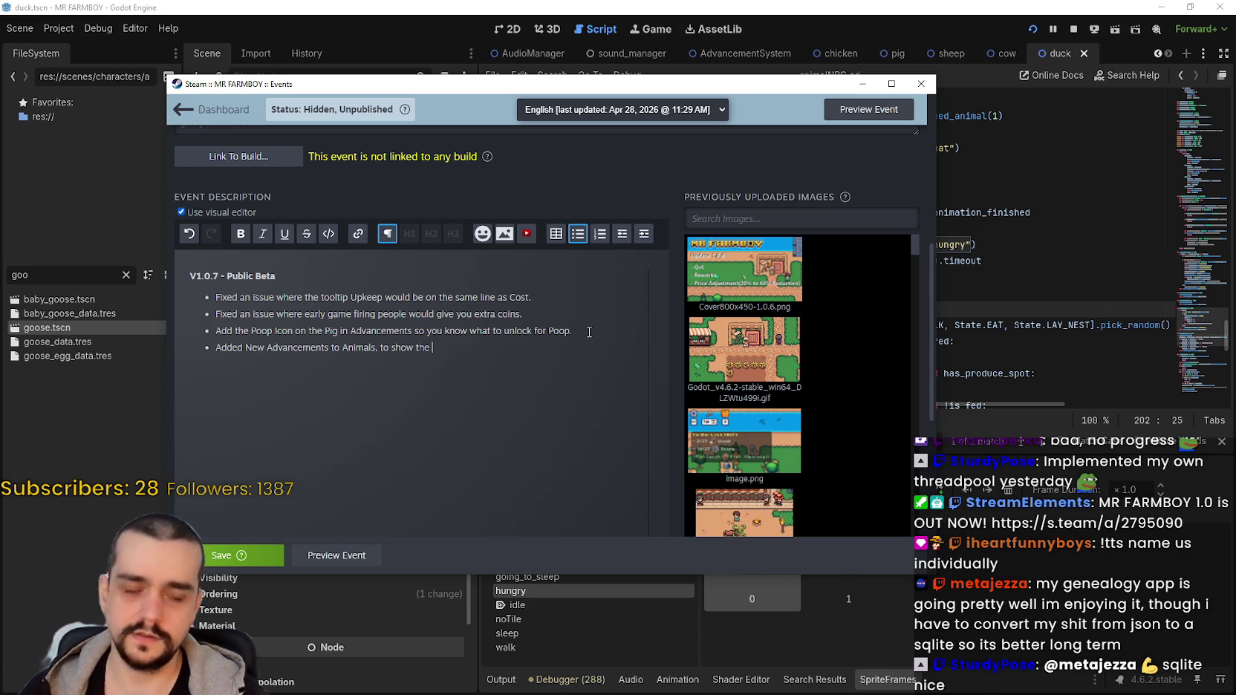
{"action": "type", "text": "Needs of an a"}
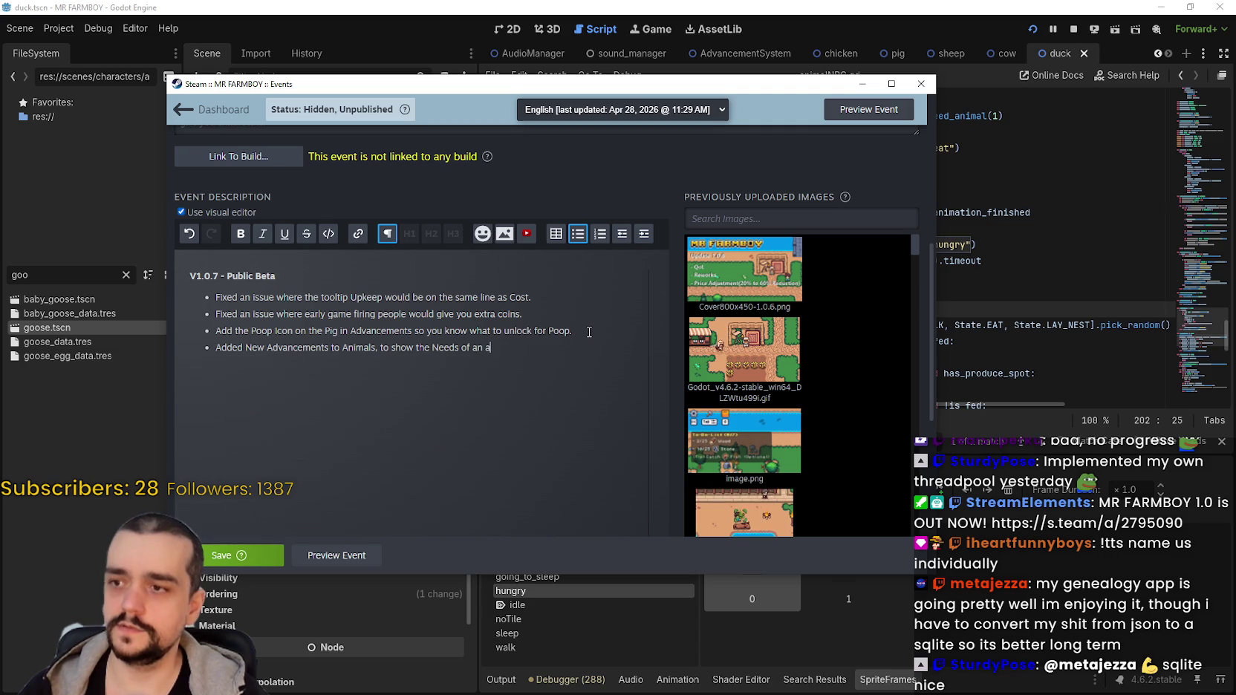
{"action": "type", "text": "nimal like no food or no"}
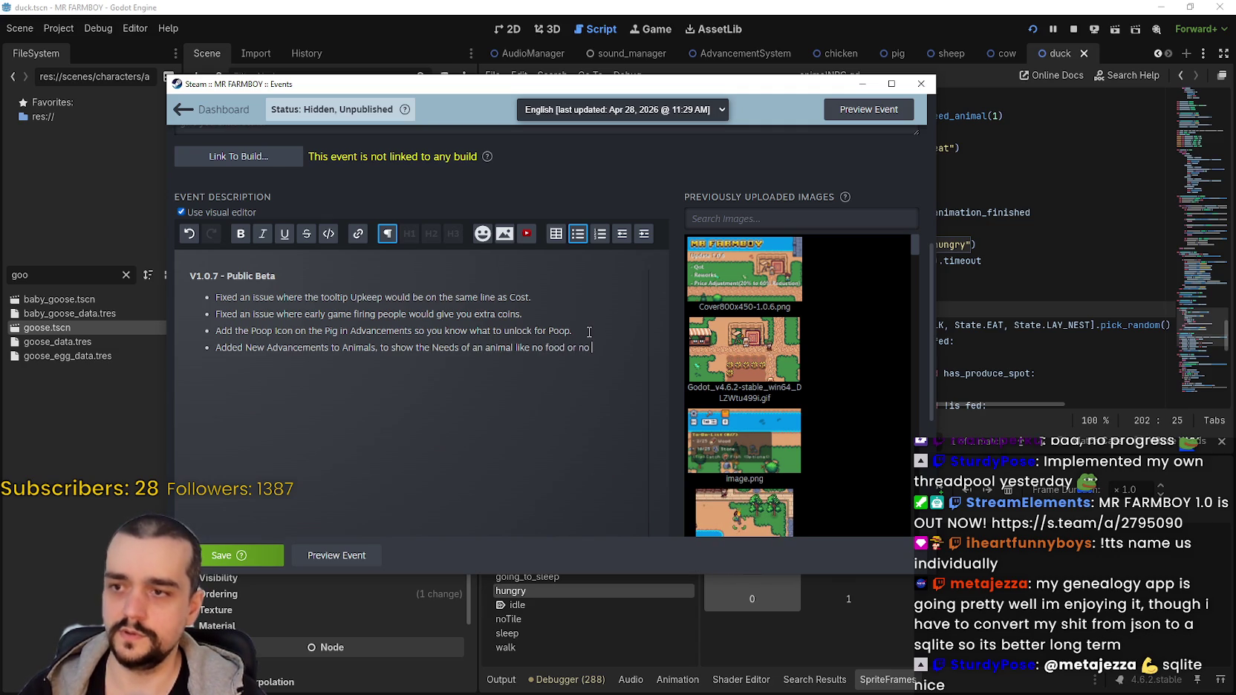
{"action": "type", "text": " auto"}
{"action": "key", "text": "BackSpace"}
{"action": "key", "text": "BackSpace"}
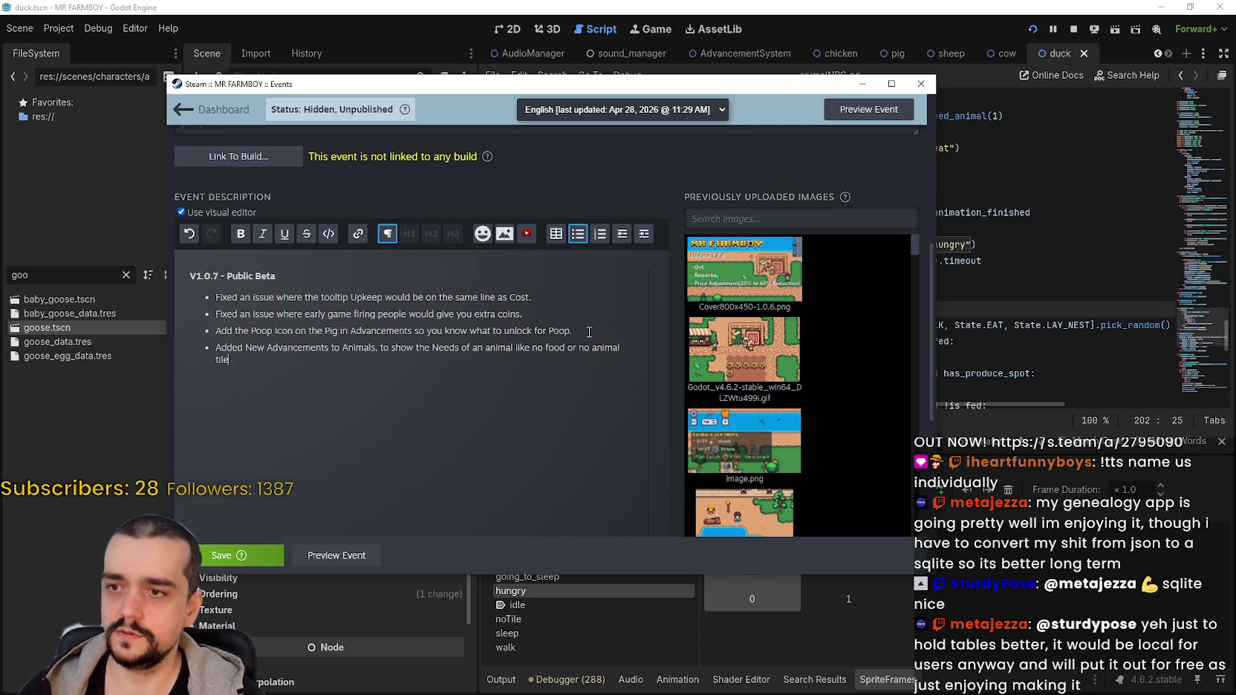
{"action": "type", "text": "."}
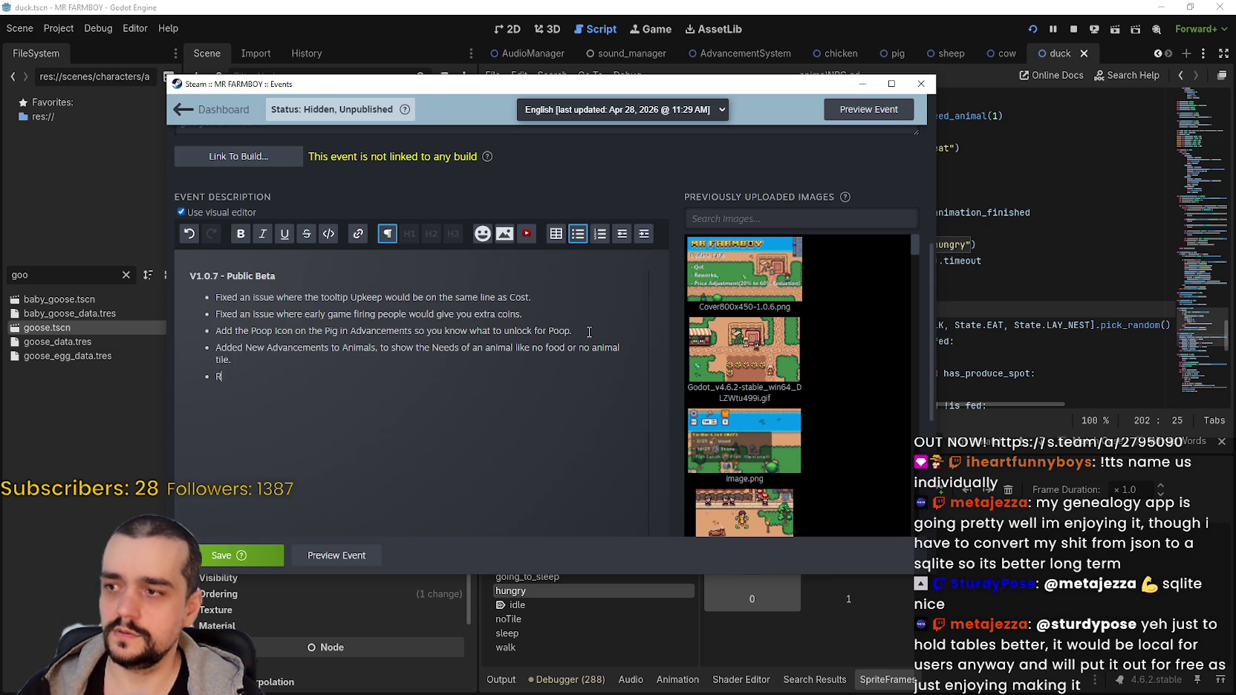
{"action": "type", "text": "eajusted ther"}
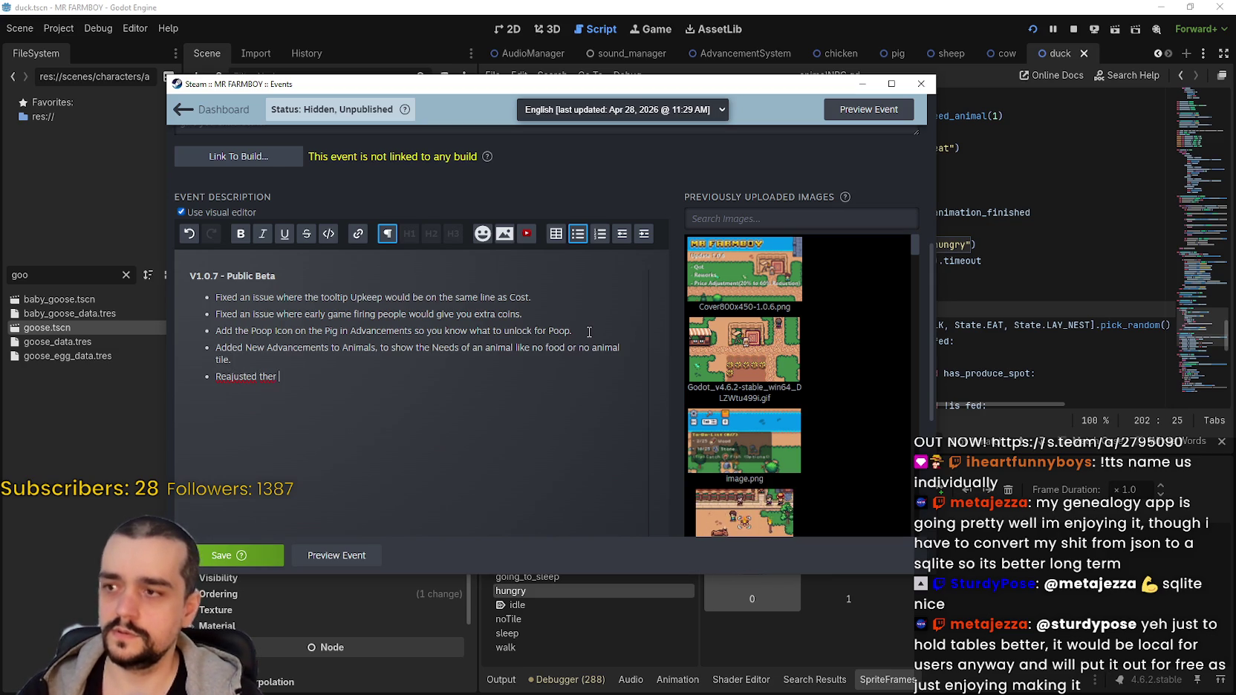
{"action": "key", "text": "BackSpace"}
{"action": "type", "text": "Animal A"}
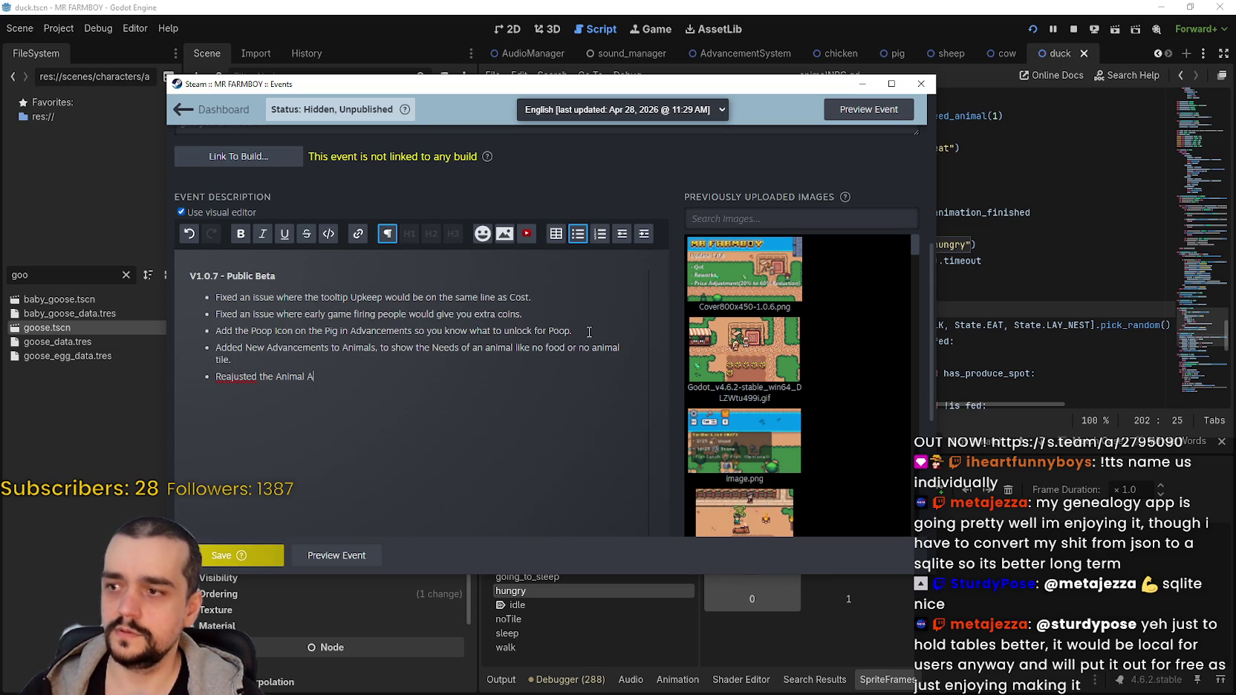
{"action": "type", "text": "dvancements tab."}
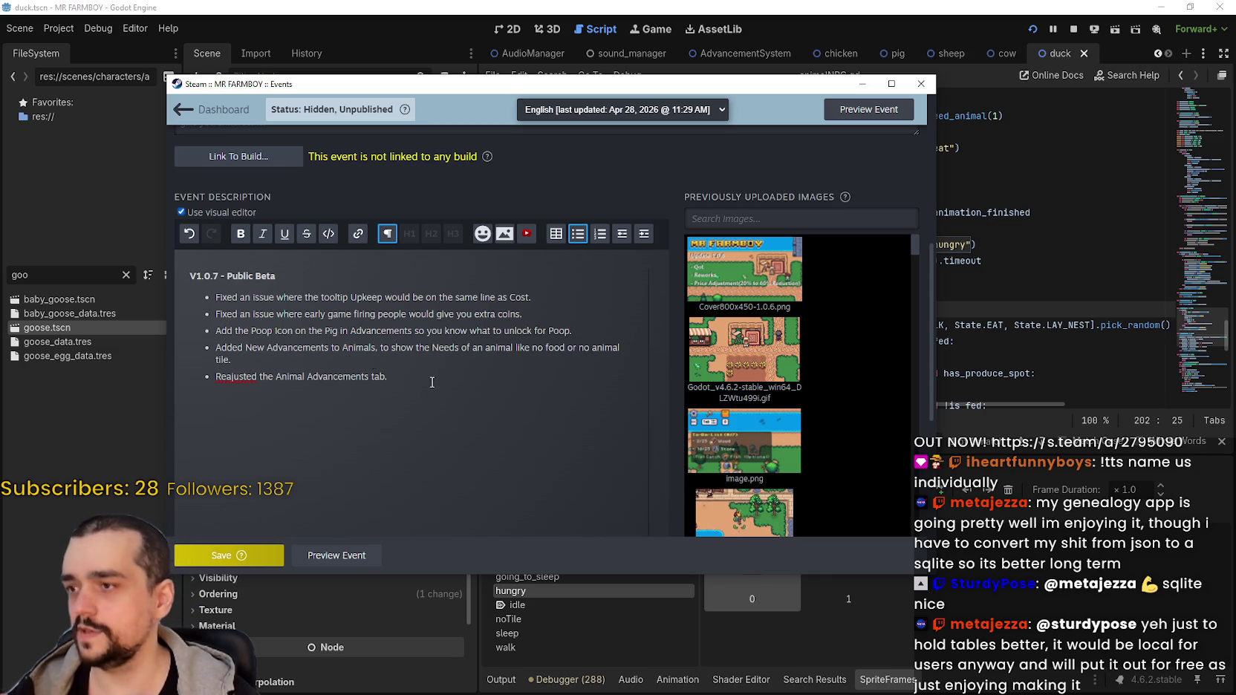
Check the spelling suggestions for 'Reajusted', then save the event with Ctrl+S.
{"action": "left_click_drag", "start_coordinate": [427, 378], "coordinate": [170, 349]}
{"action": "left_click", "coordinate": [252, 373]}
{"action": "right_click", "coordinate": [252, 374]}
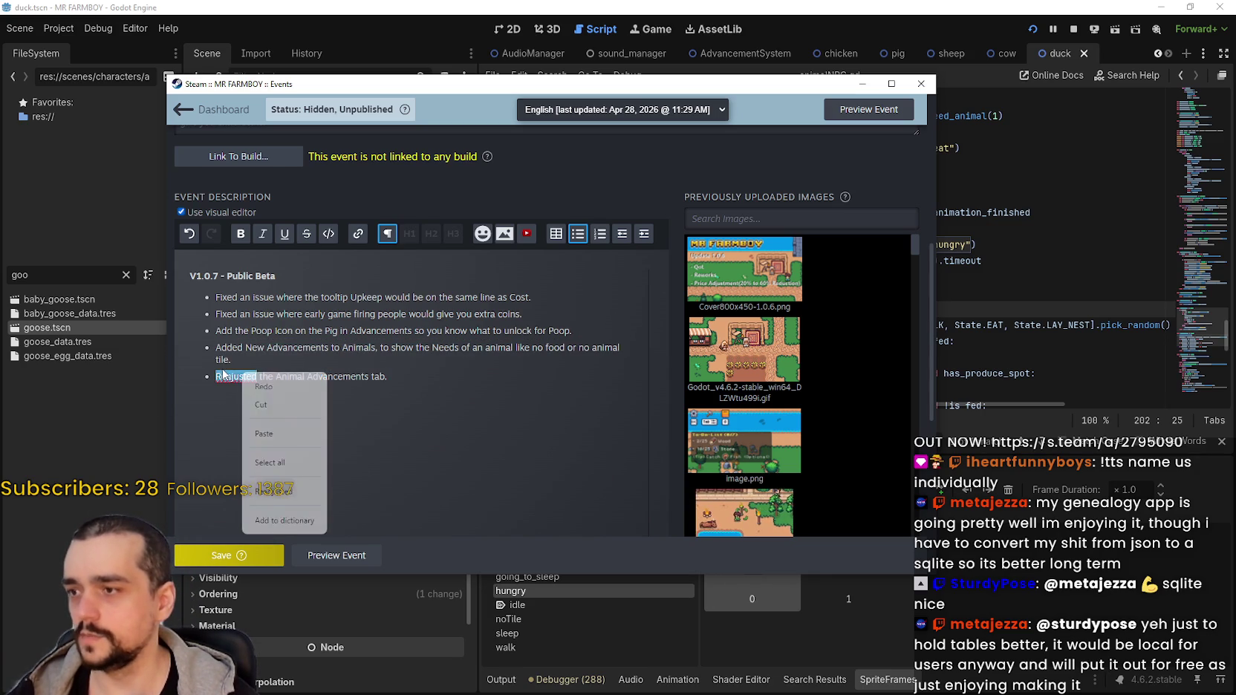
{"action": "key", "text": "Escape"}
{"action": "key", "text": "ctrl+s"}
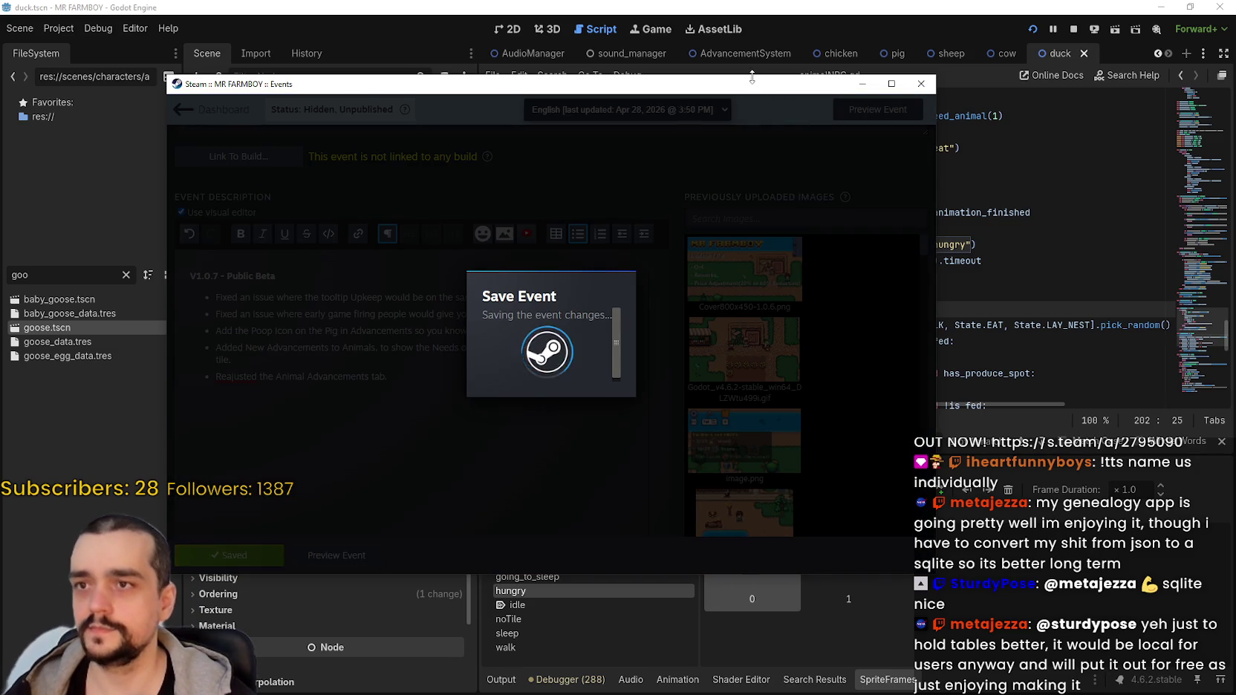
Return to Godot and switch from the animalNPC.gd script to the AdvancementSystem scene.
{"action": "key", "text": "alt+Tab"}
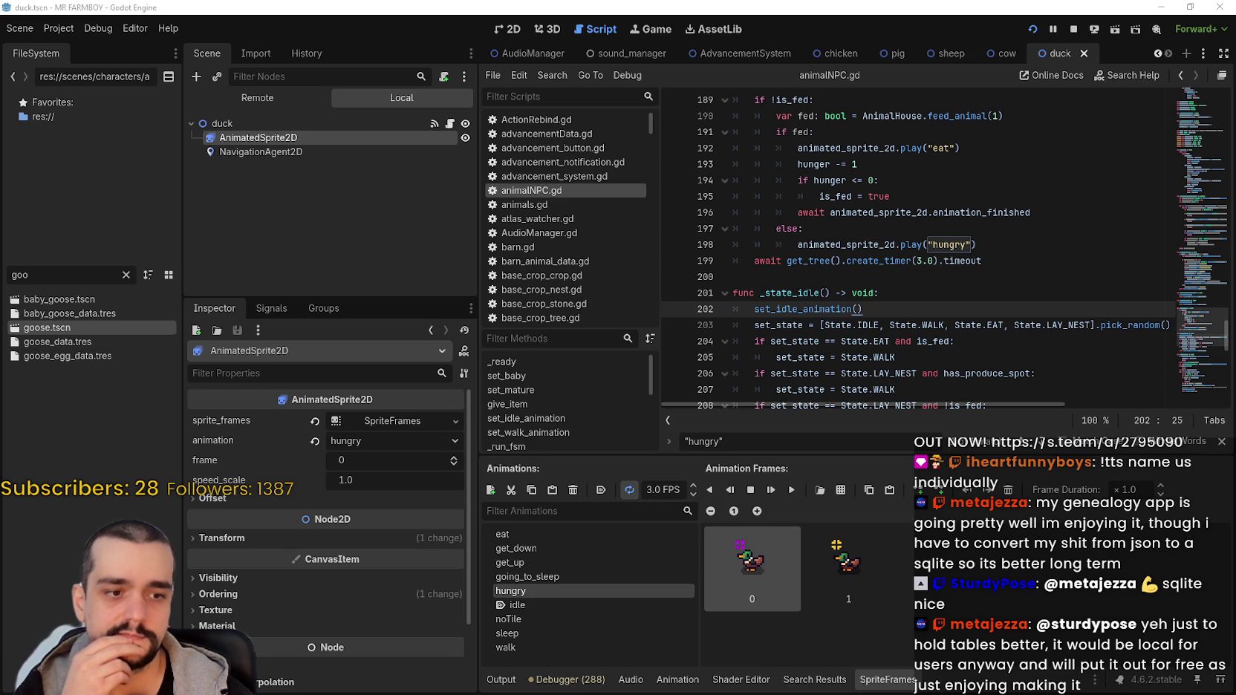
{"action": "left_click", "coordinate": [948, 288]}
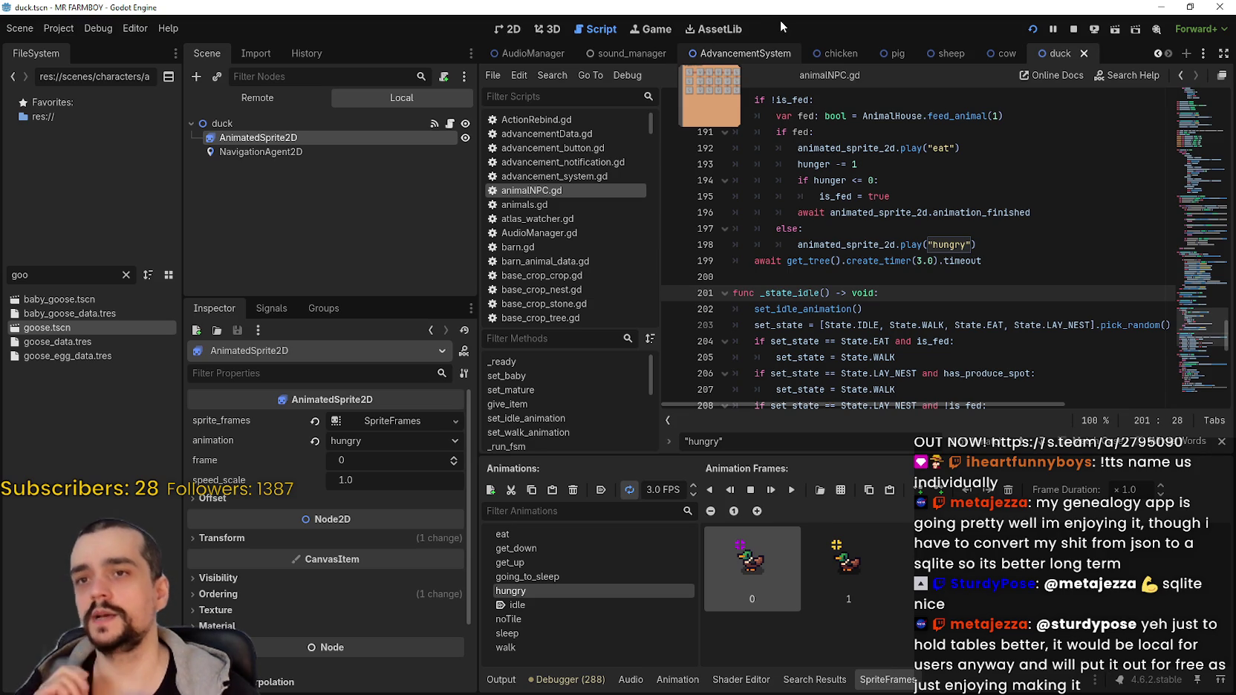
{"action": "left_click", "coordinate": [743, 52]}
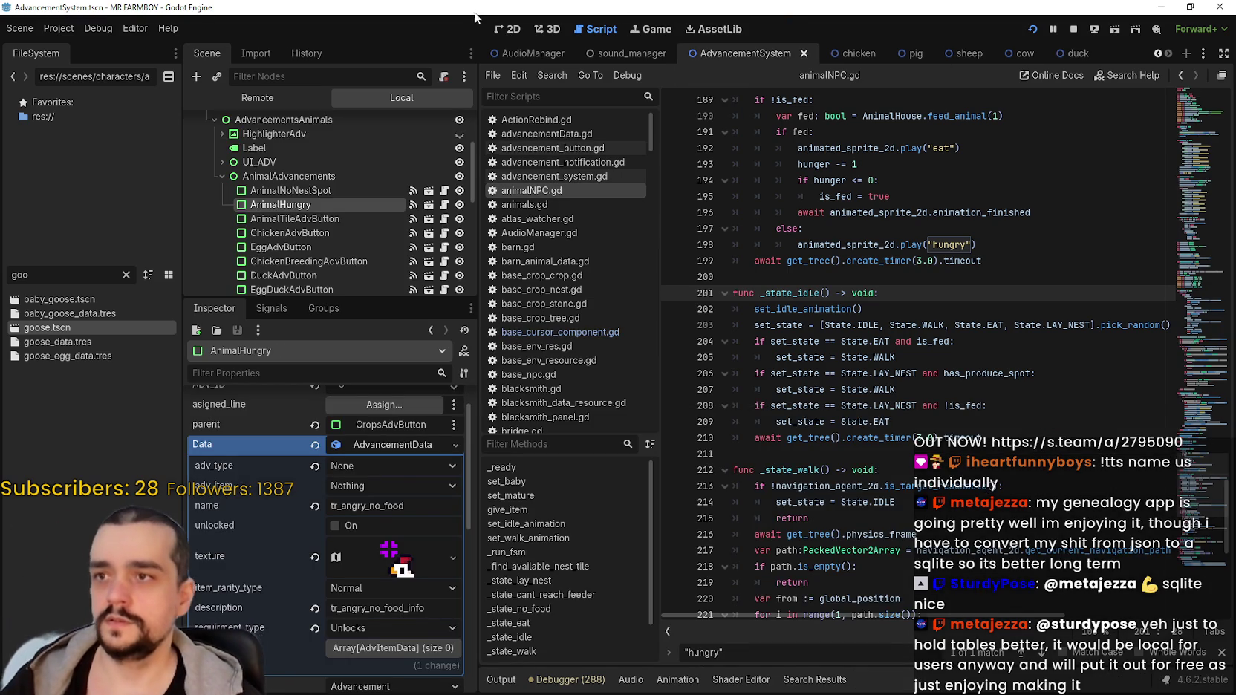
Show the AdvancementSystem scene in 2D view and select the tr_animals label.
{"action": "left_click", "coordinate": [510, 32]}
{"action": "scroll", "coordinate": [739, 290], "scroll_direction": "up", "scroll_amount": 5}
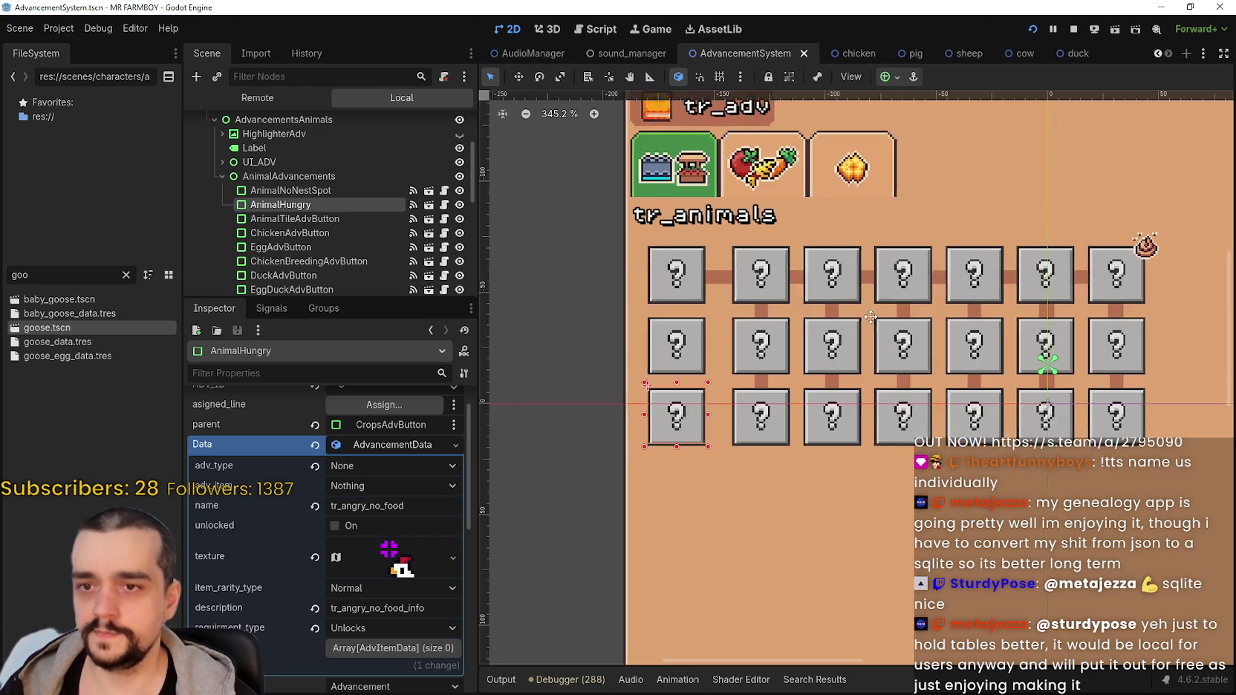
{"action": "scroll", "coordinate": [739, 290], "scroll_direction": "up", "scroll_amount": 1}
{"action": "scroll", "coordinate": [661, 260], "scroll_direction": "down", "scroll_amount": 2}
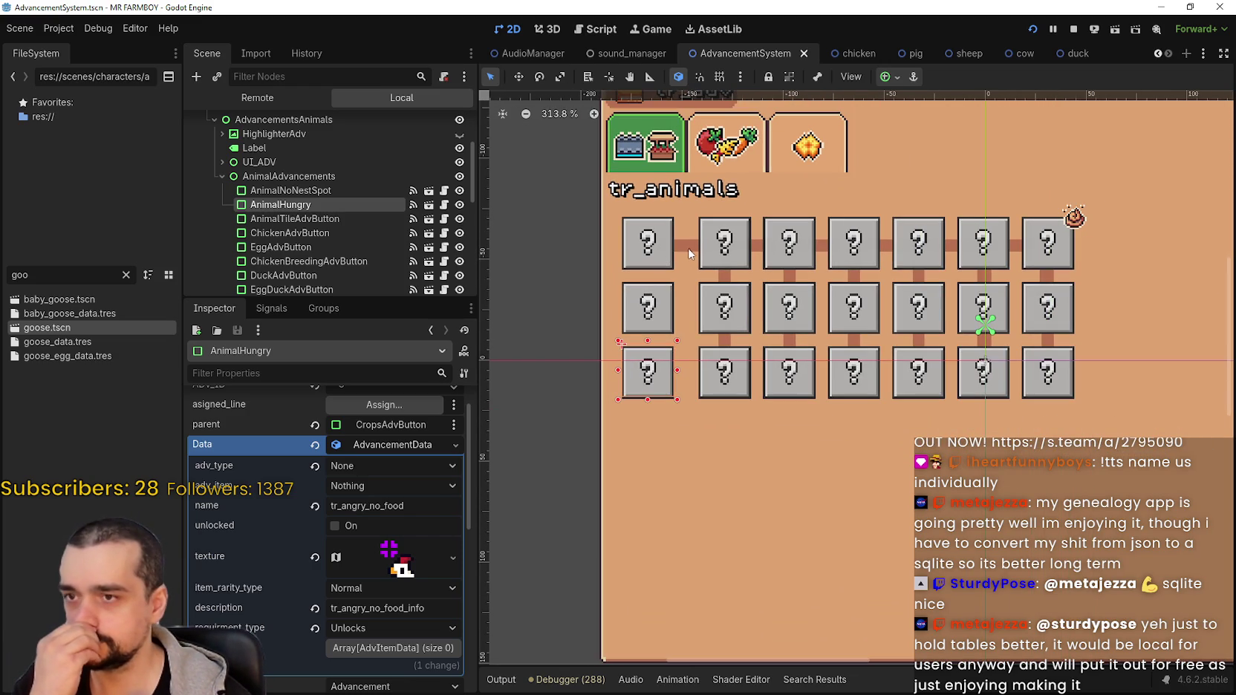
{"action": "scroll", "coordinate": [690, 251], "scroll_direction": "down", "scroll_amount": 3}
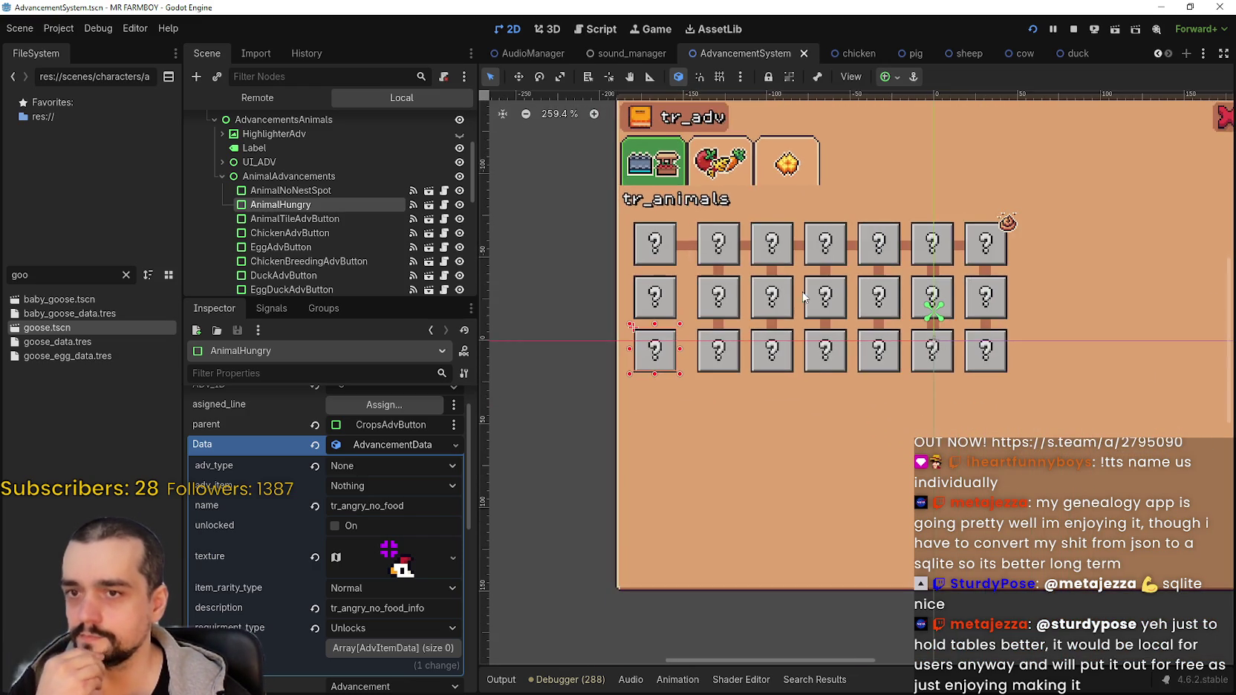
{"action": "scroll", "coordinate": [749, 256], "scroll_direction": "right", "scroll_amount": 1}
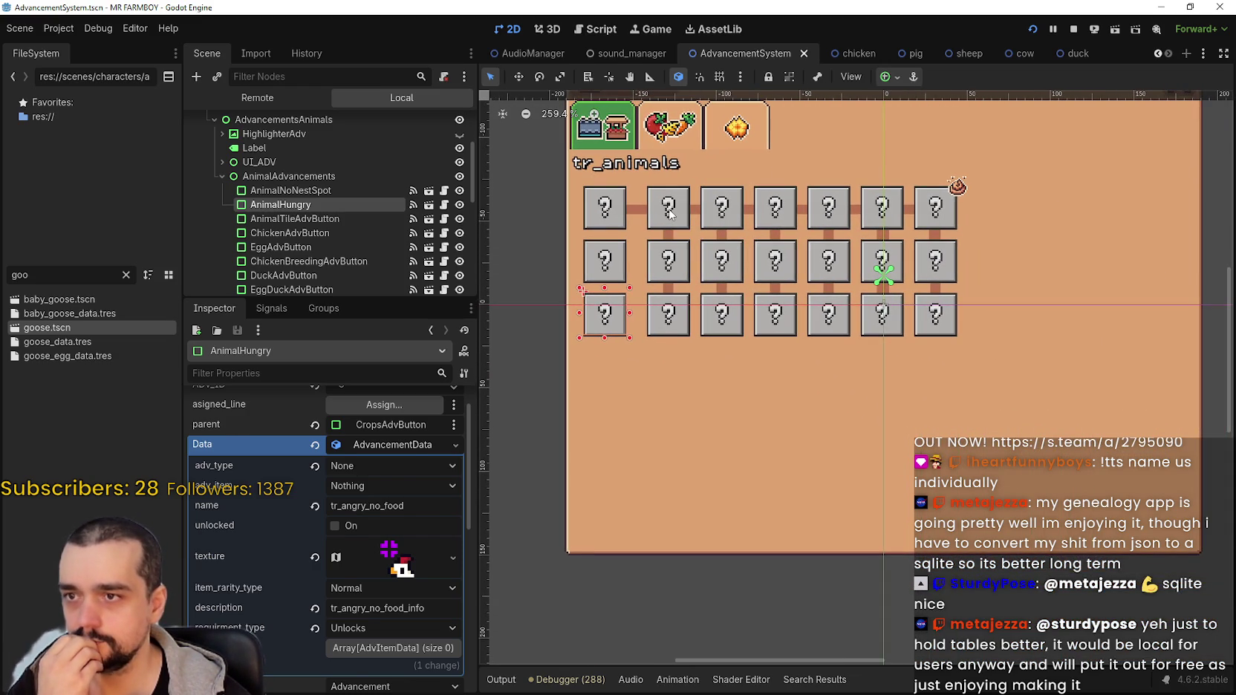
{"action": "left_click", "coordinate": [668, 209]}
{"action": "left_click", "coordinate": [639, 163]}
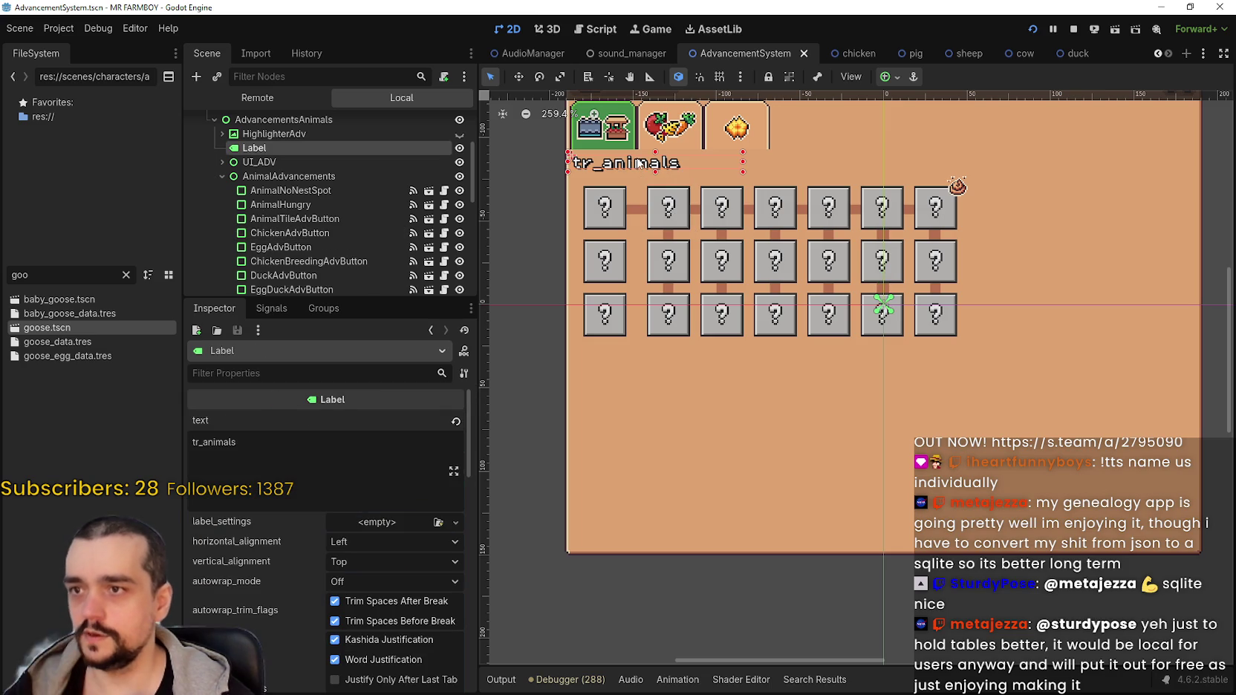
Duplicate the label, rename the copy Coop, and select its text in the Inspector.
{"action": "key", "text": "ctrl+d"}
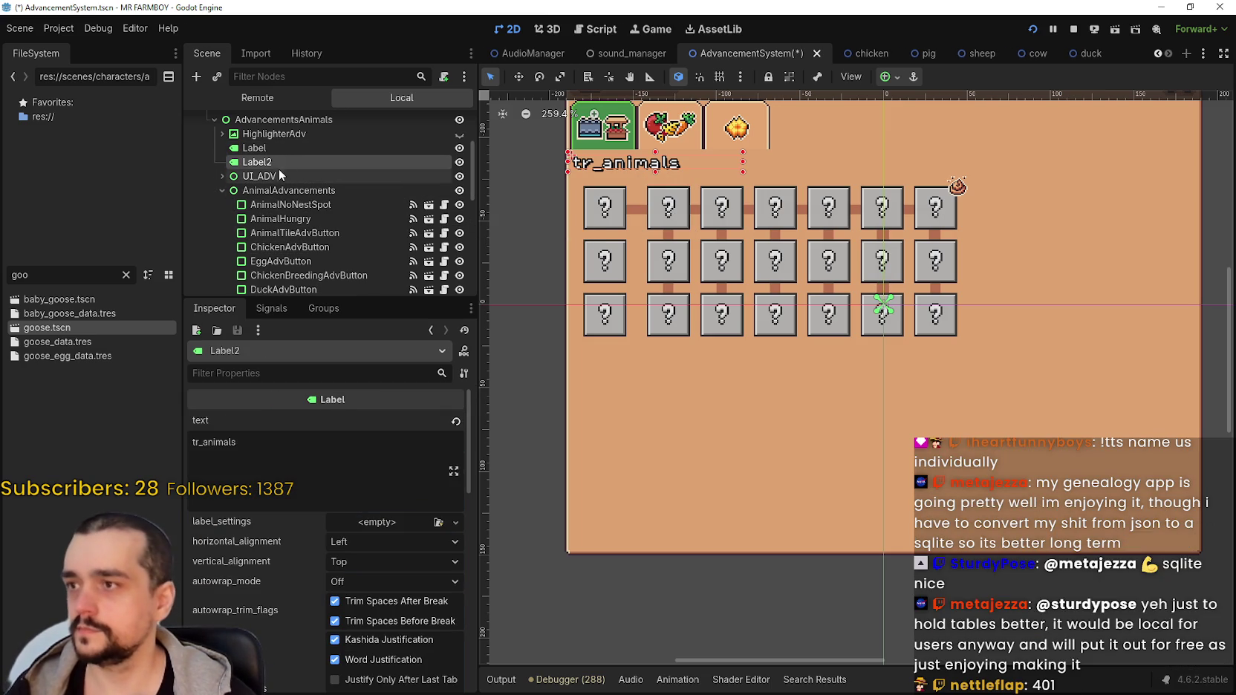
{"action": "double_click", "coordinate": [275, 159]}
{"action": "type", "text": "Coop"}
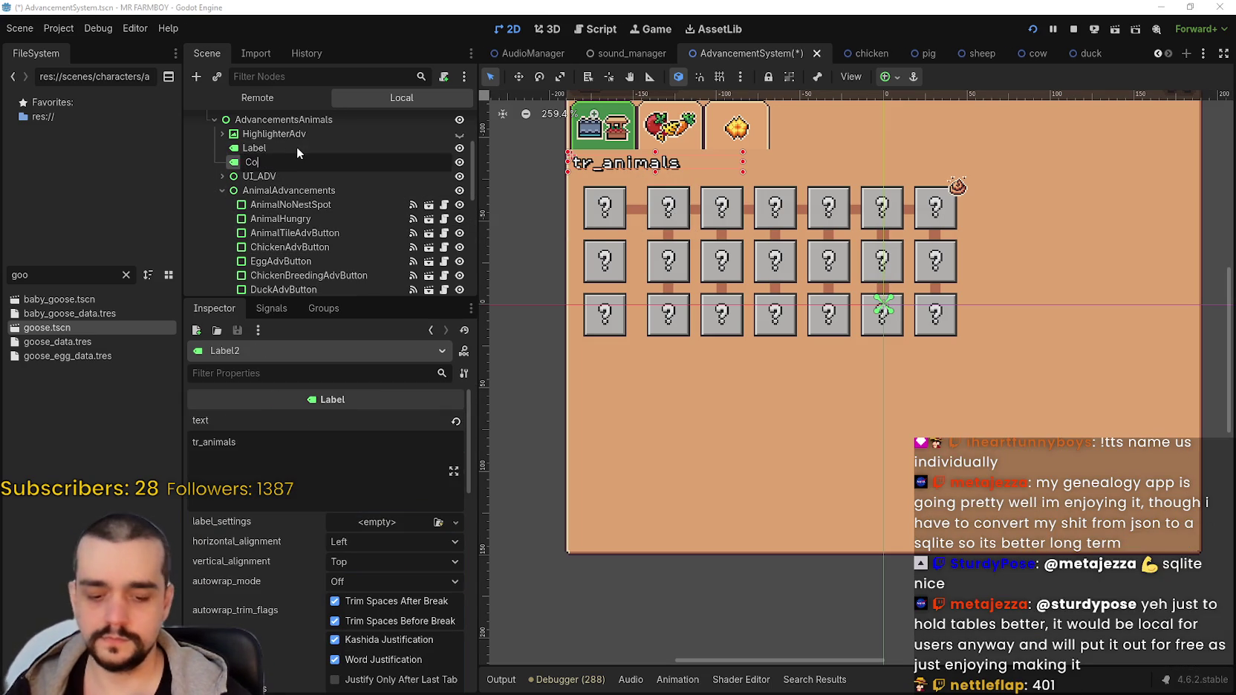
{"action": "key", "text": "Return"}
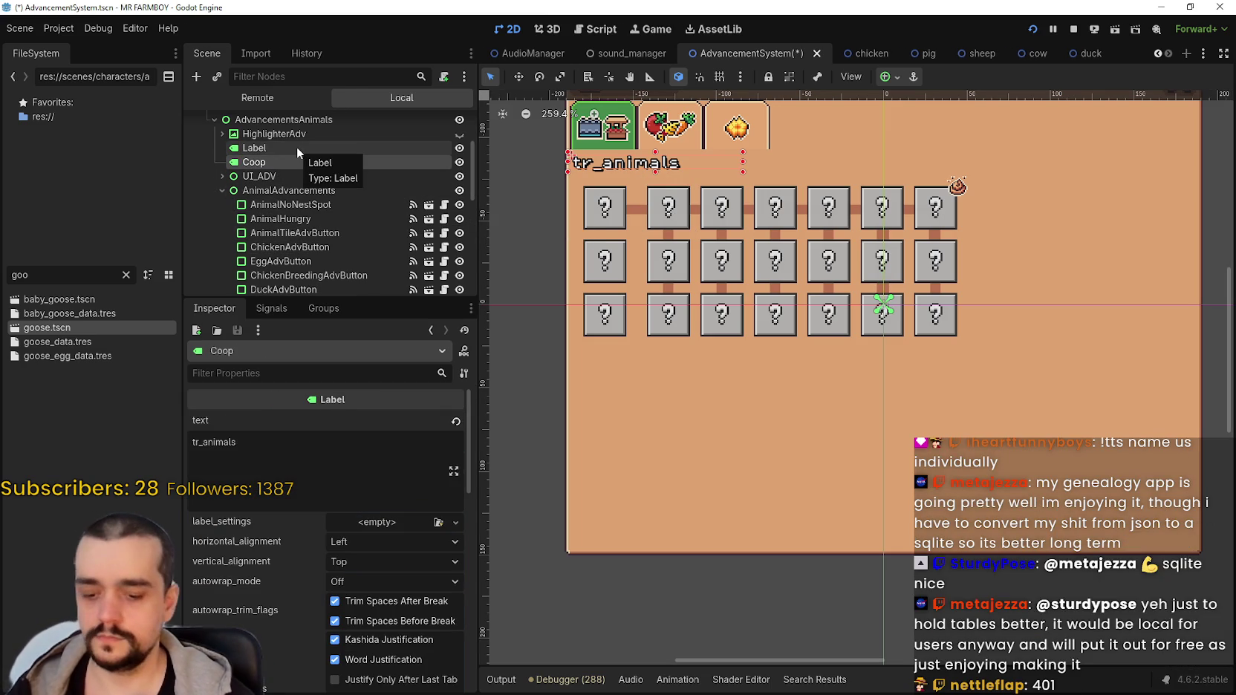
{"action": "left_click_drag", "start_coordinate": [263, 462], "coordinate": [147, 444]}
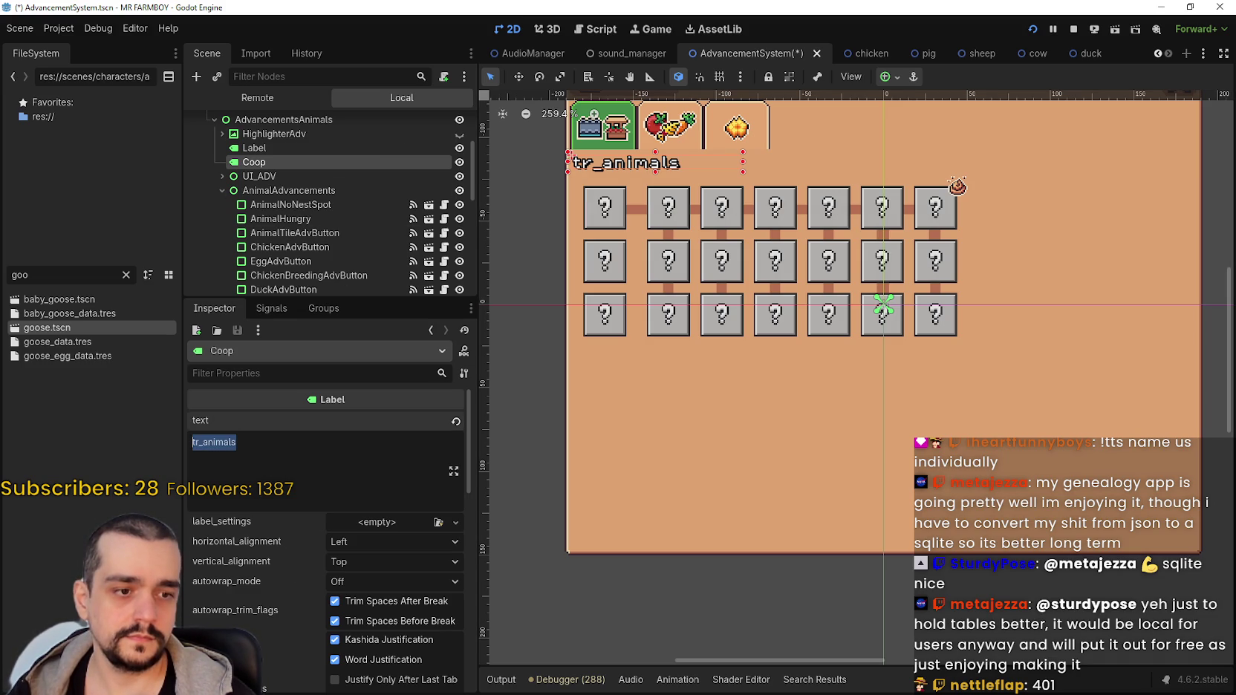
Search the MR FARMBOY Localization sheet for 'Coop' and scroll to the tr_buildings_coop key.
{"action": "key", "text": "alt+Tab"}
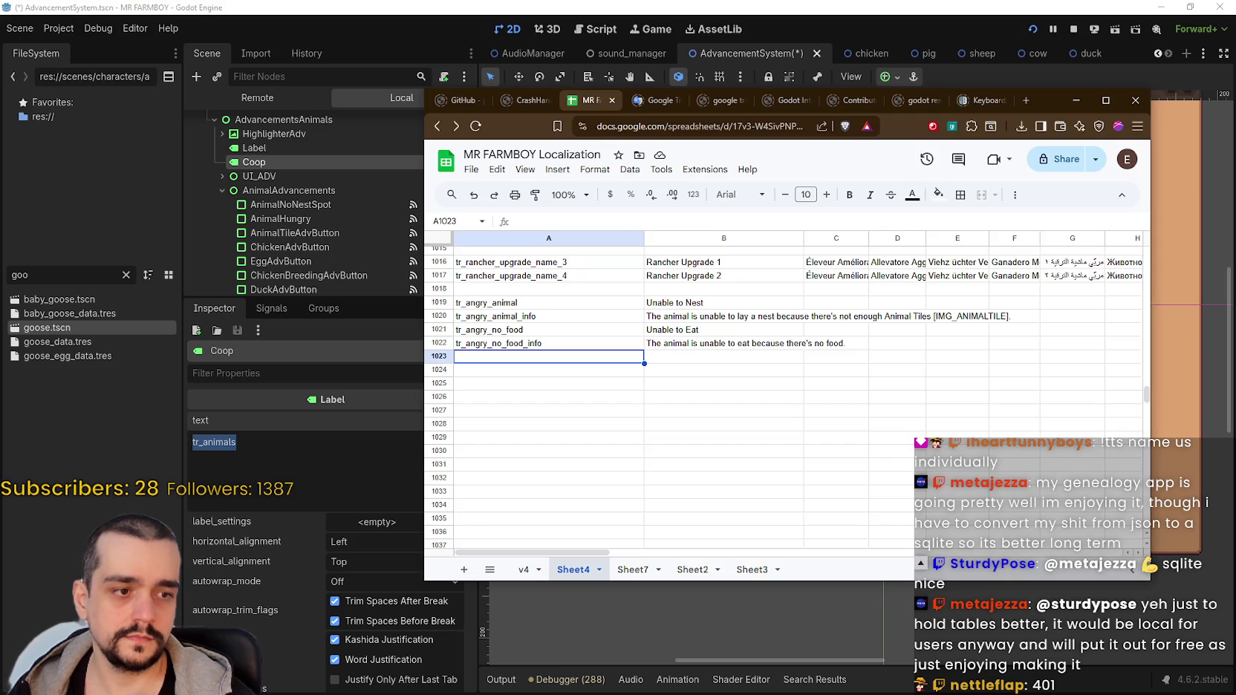
{"action": "left_click", "coordinate": [875, 375]}
{"action": "key", "text": "ctrl+f"}
{"action": "type", "text": "Coop"}
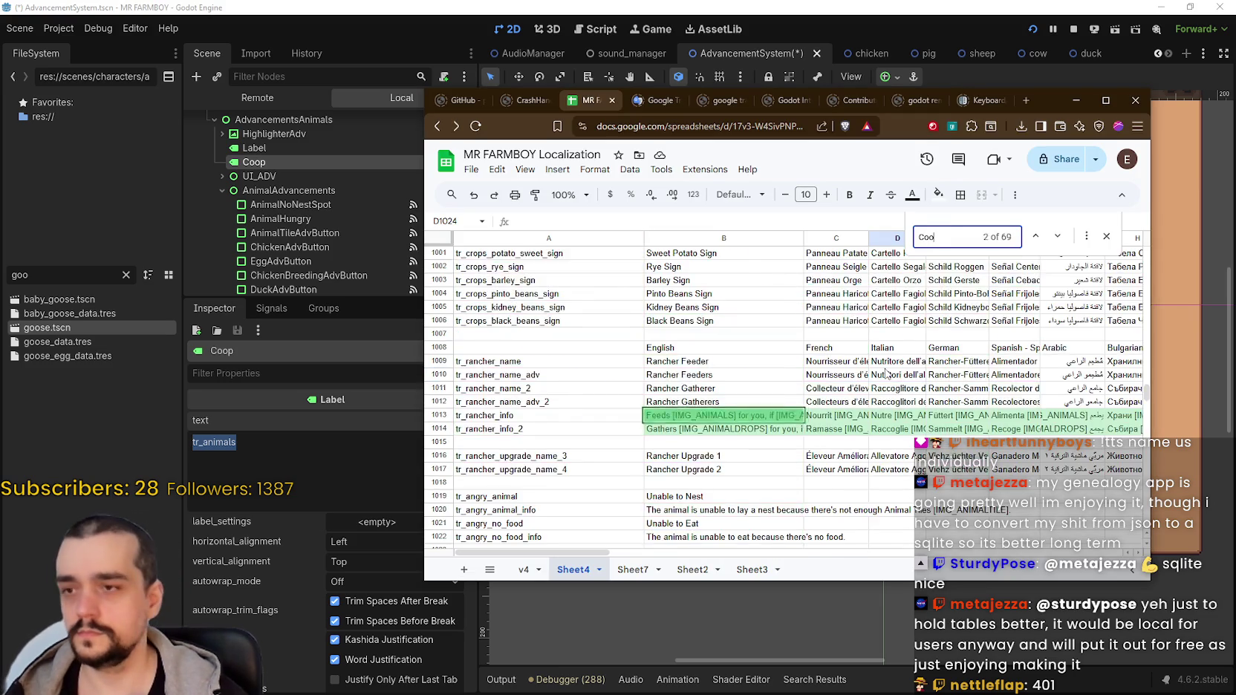
{"action": "scroll", "coordinate": [624, 405], "scroll_direction": "up", "scroll_amount": 3}
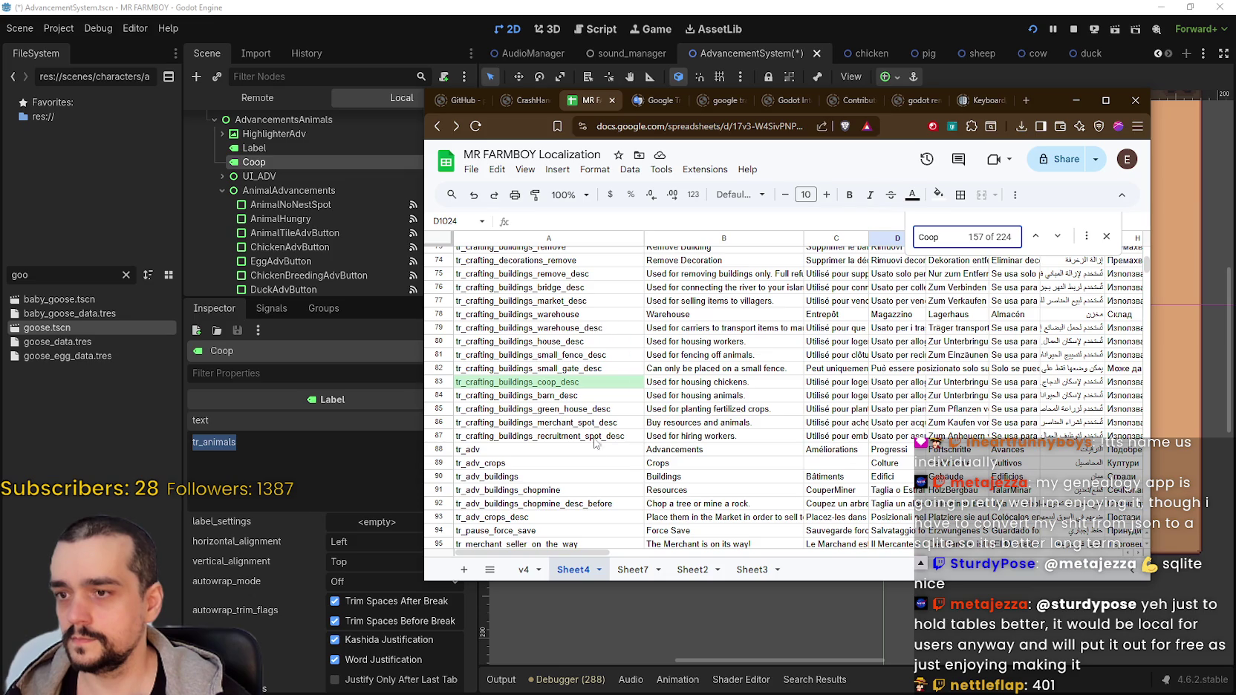
{"action": "scroll", "coordinate": [557, 446], "scroll_direction": "up", "scroll_amount": 3}
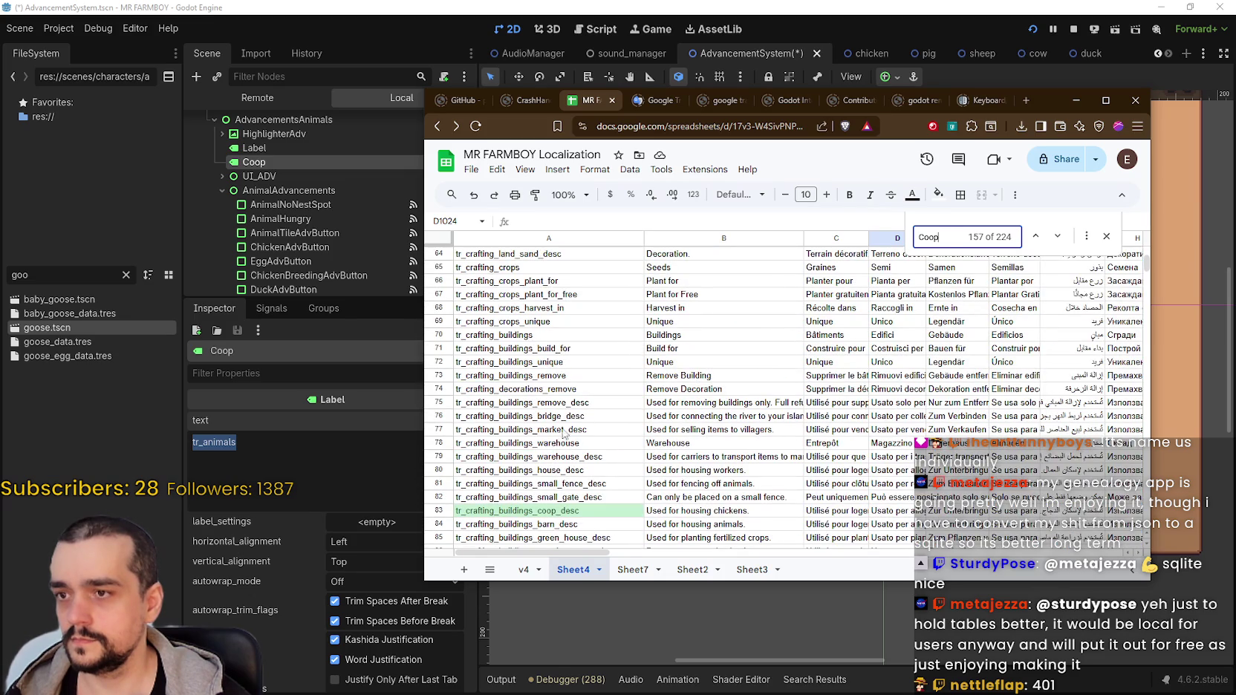
{"action": "left_click", "coordinate": [1130, 267]}
{"action": "left_click_drag", "start_coordinate": [1150, 260], "coordinate": [1141, 298]}
{"action": "scroll", "coordinate": [588, 411], "scroll_direction": "up", "scroll_amount": 2}
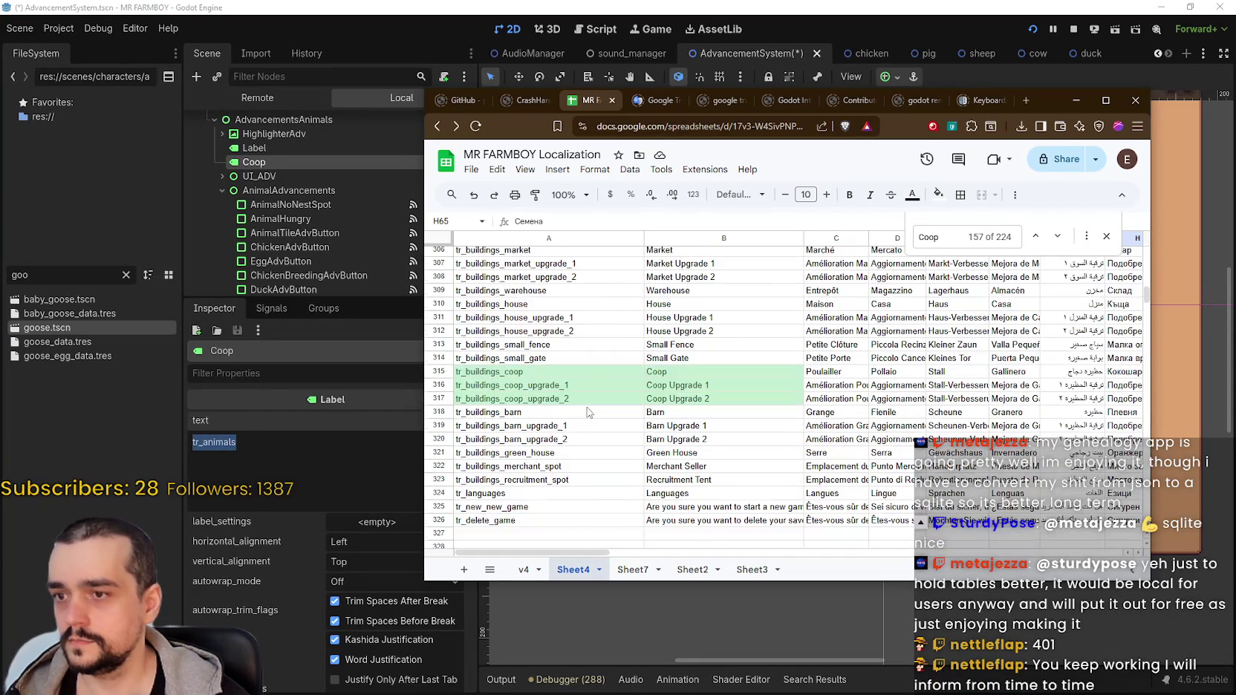
Paste tr_buildings_coop as the Coop label's text and save the scene.
{"action": "left_click", "coordinate": [245, 457]}
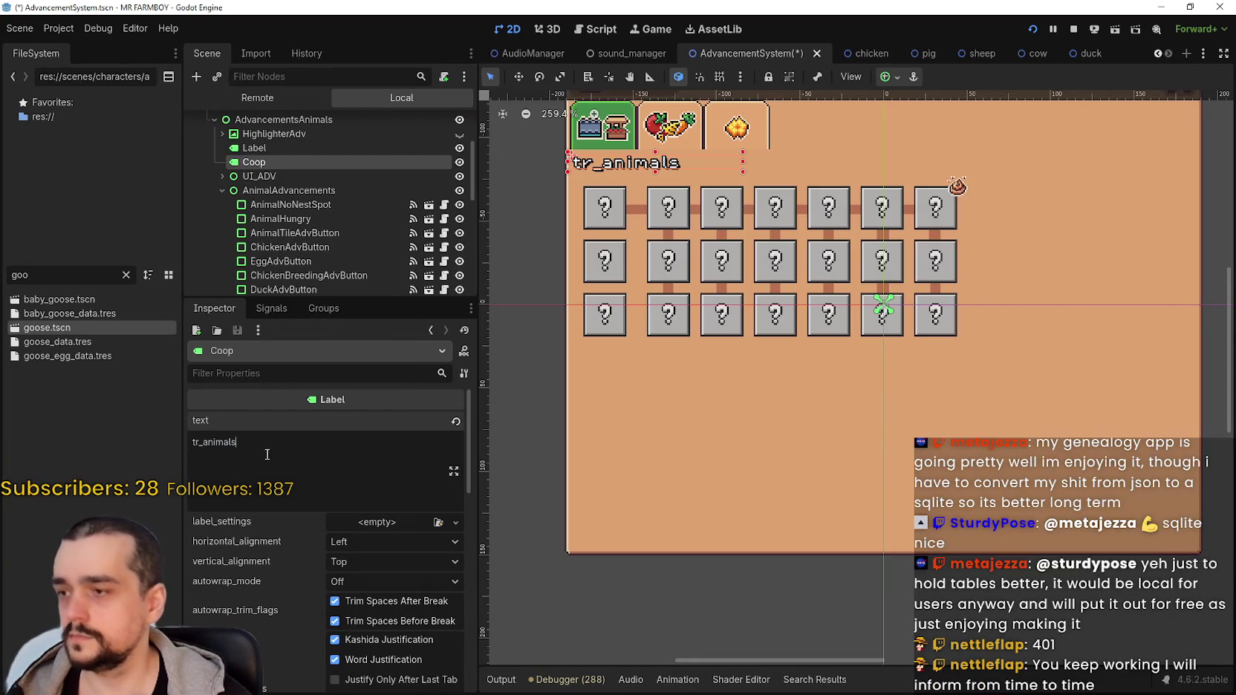
{"action": "type", "text": "tr_buildings_coop"}
{"action": "key", "text": "ctrl+s"}
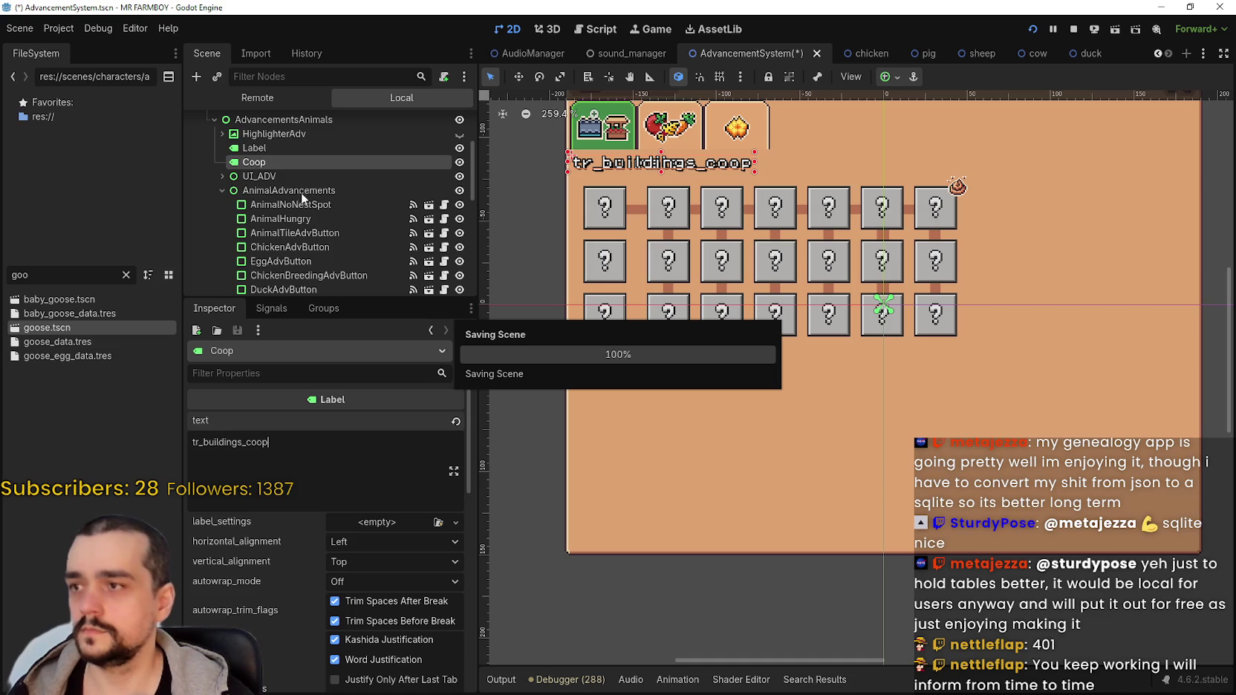
Duplicate the Coop label and rename the copy Barn.
{"action": "left_click", "coordinate": [286, 151]}
{"action": "left_click", "coordinate": [278, 162]}
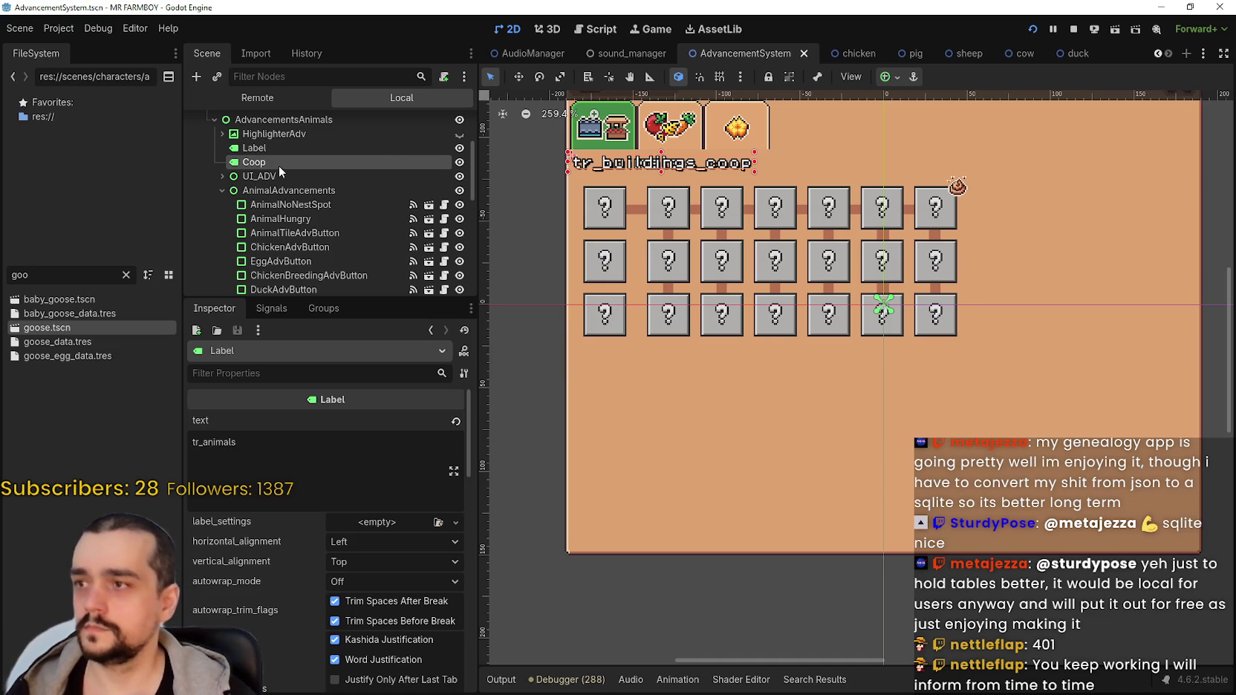
{"action": "key", "text": "ctrl+d"}
{"action": "left_click", "coordinate": [1072, 29]}
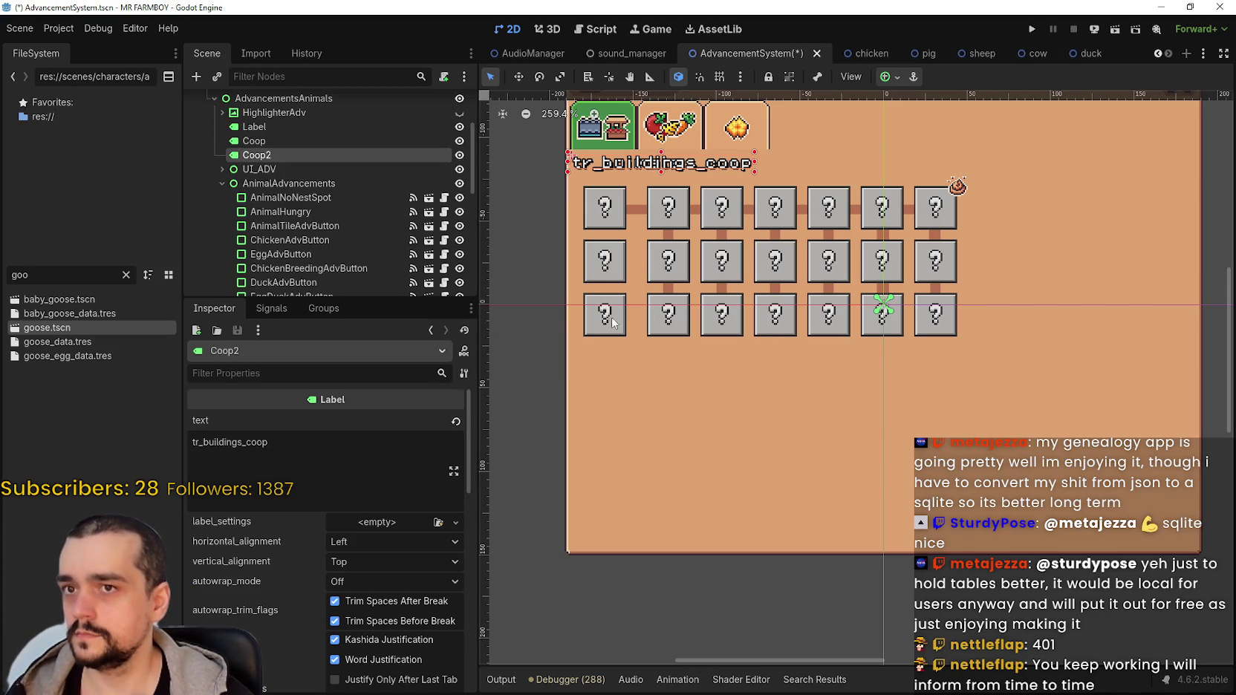
{"action": "double_click", "coordinate": [287, 158]}
{"action": "type", "text": "Bar"}
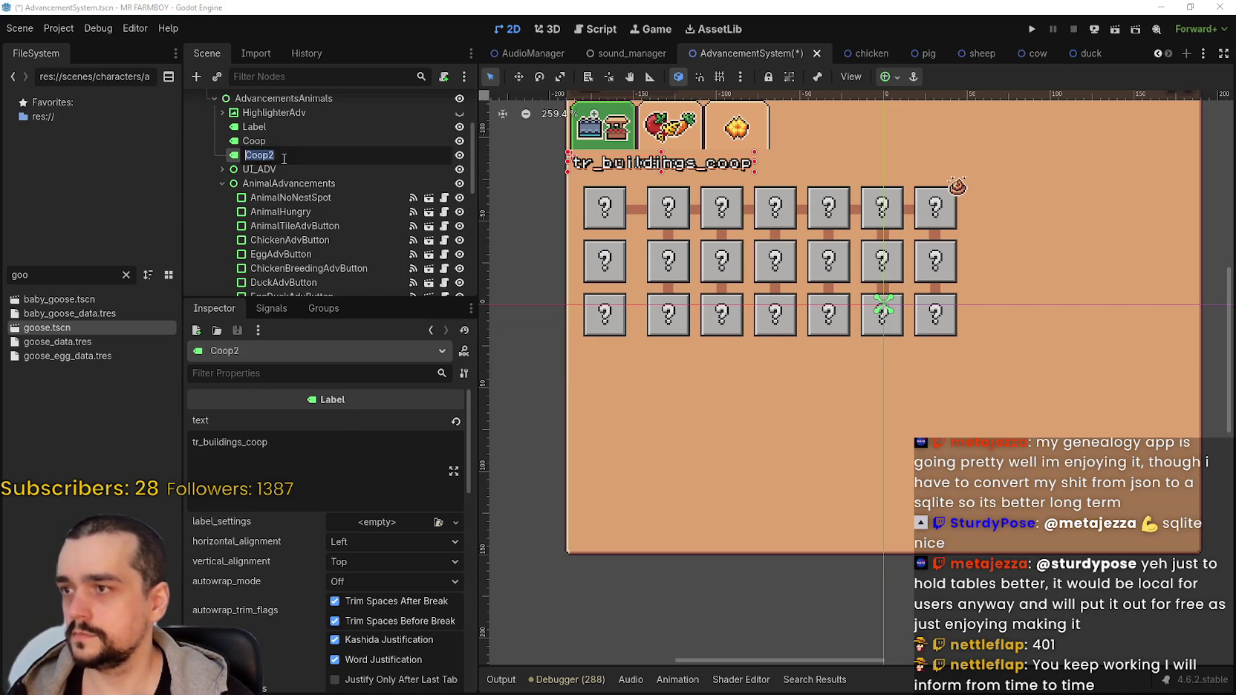
{"action": "type", "text": "n"}
{"action": "key", "text": "Return"}
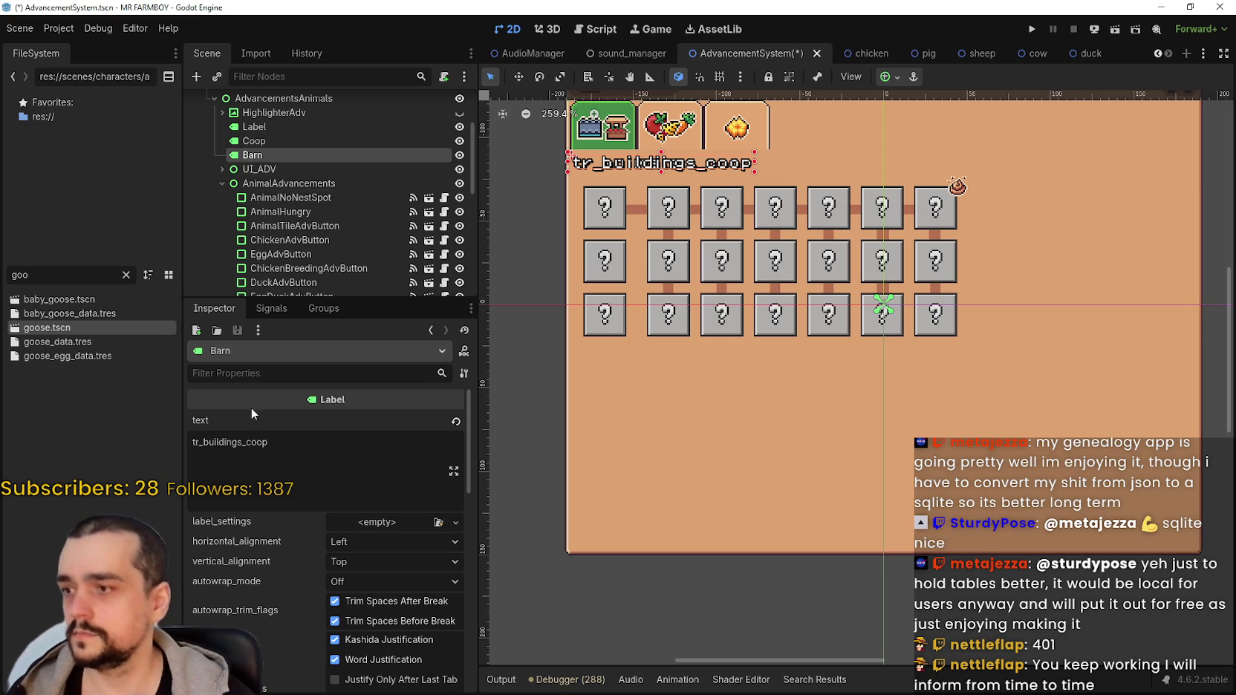
Change the Barn label's text to tr_buildings_barn, save, and bring up SteamDB.
{"action": "left_click_drag", "start_coordinate": [254, 441], "coordinate": [307, 446]}
{"action": "key", "text": "BackSpace"}
{"action": "key", "text": "BackSpace"}
{"action": "key", "text": "BackSpace"}
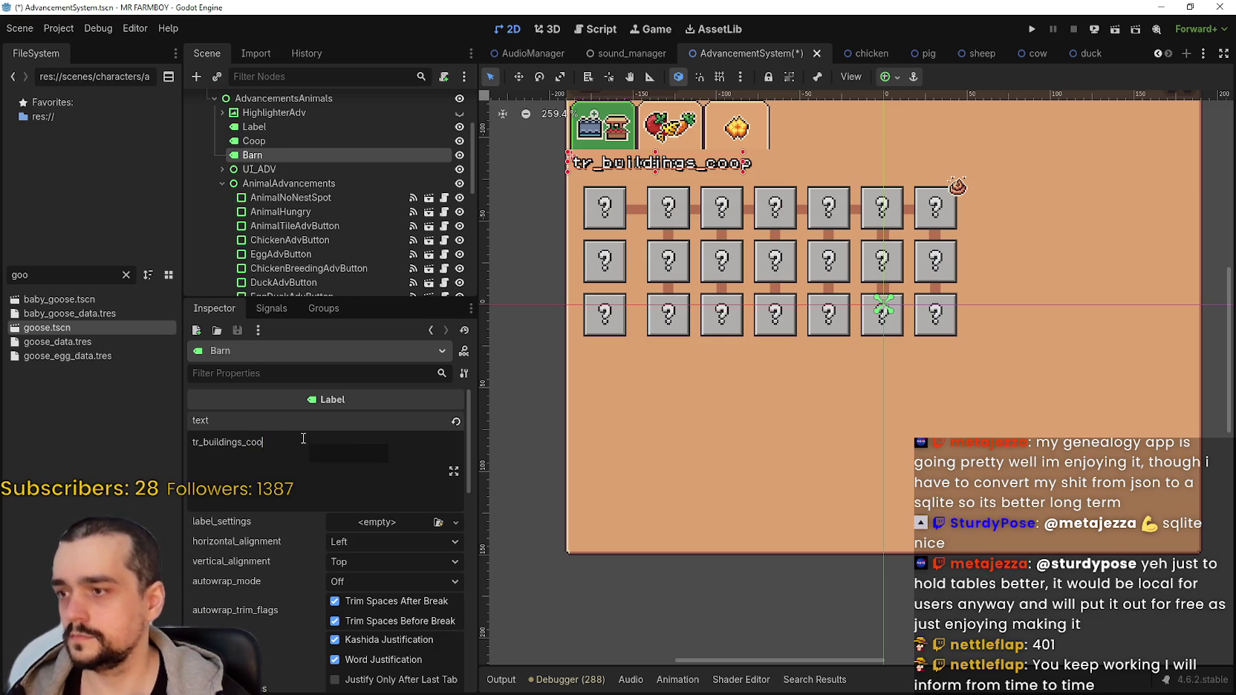
{"action": "type", "text": "barn"}
{"action": "key", "text": "ctrl+s"}
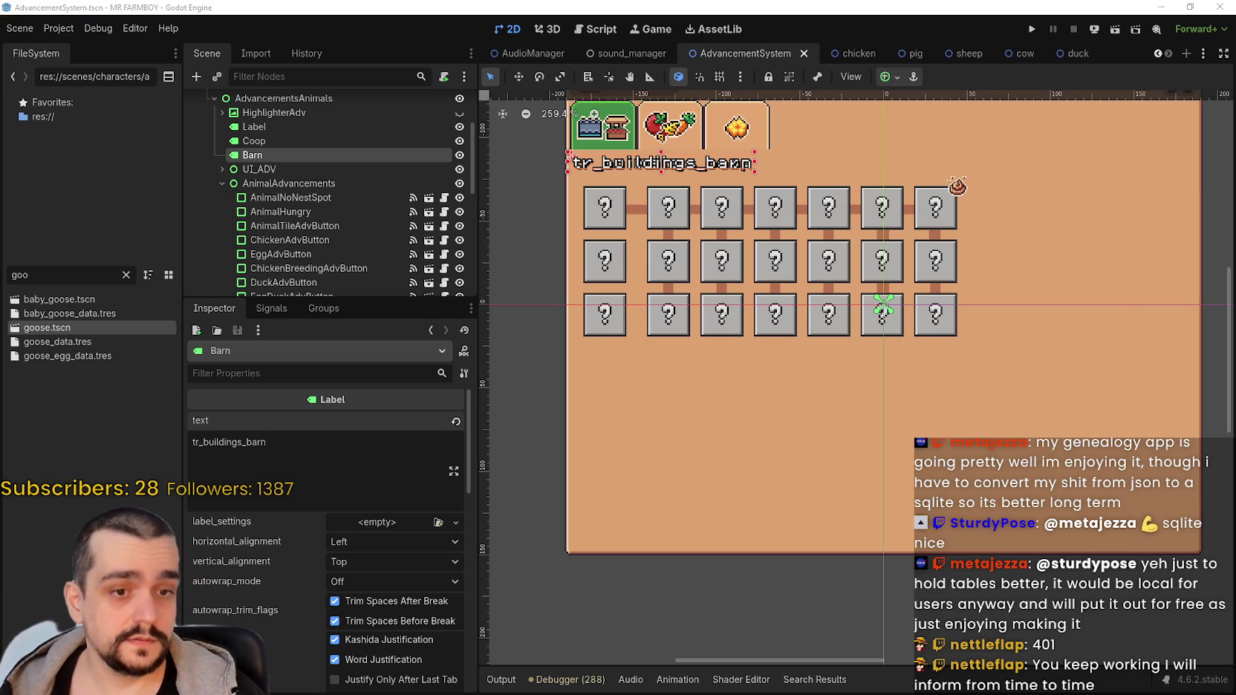
{"action": "key", "text": "alt+Tab"}
{"action": "scroll", "coordinate": [768, 331], "scroll_direction": "up", "scroll_amount": 4}
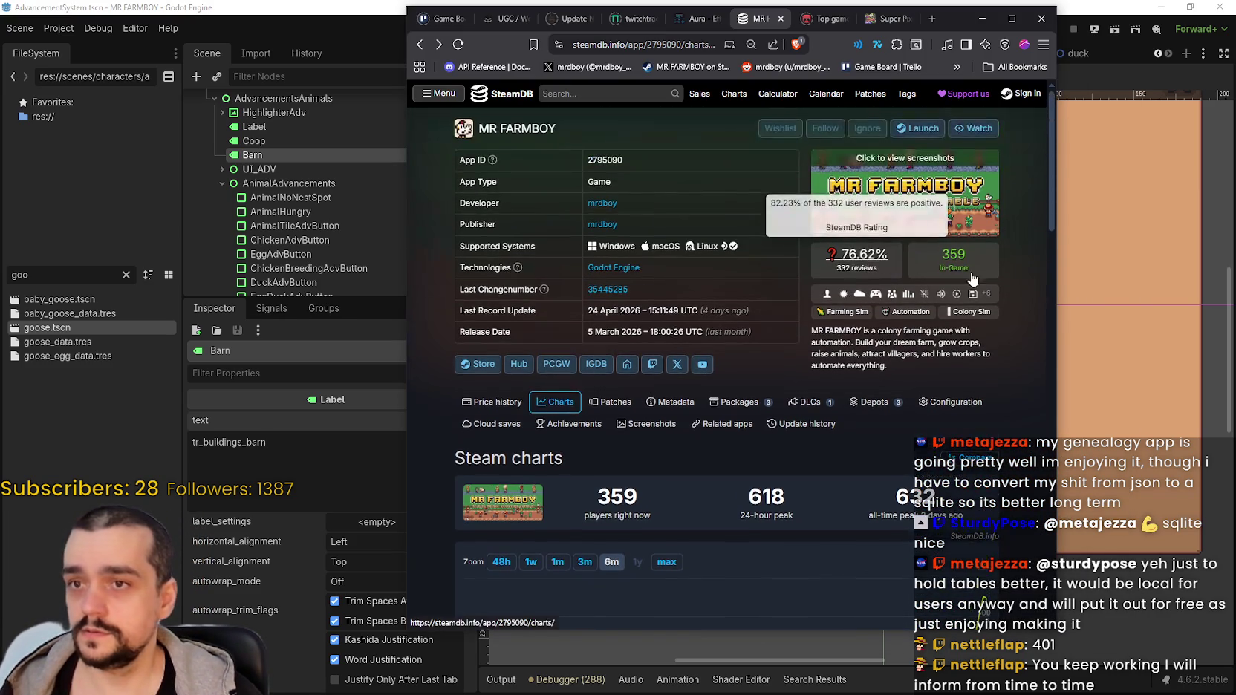
Reload SteamDB's MR FARMBOY page, view the 1-week player chart, then minimize the browser.
{"action": "key", "text": "F5"}
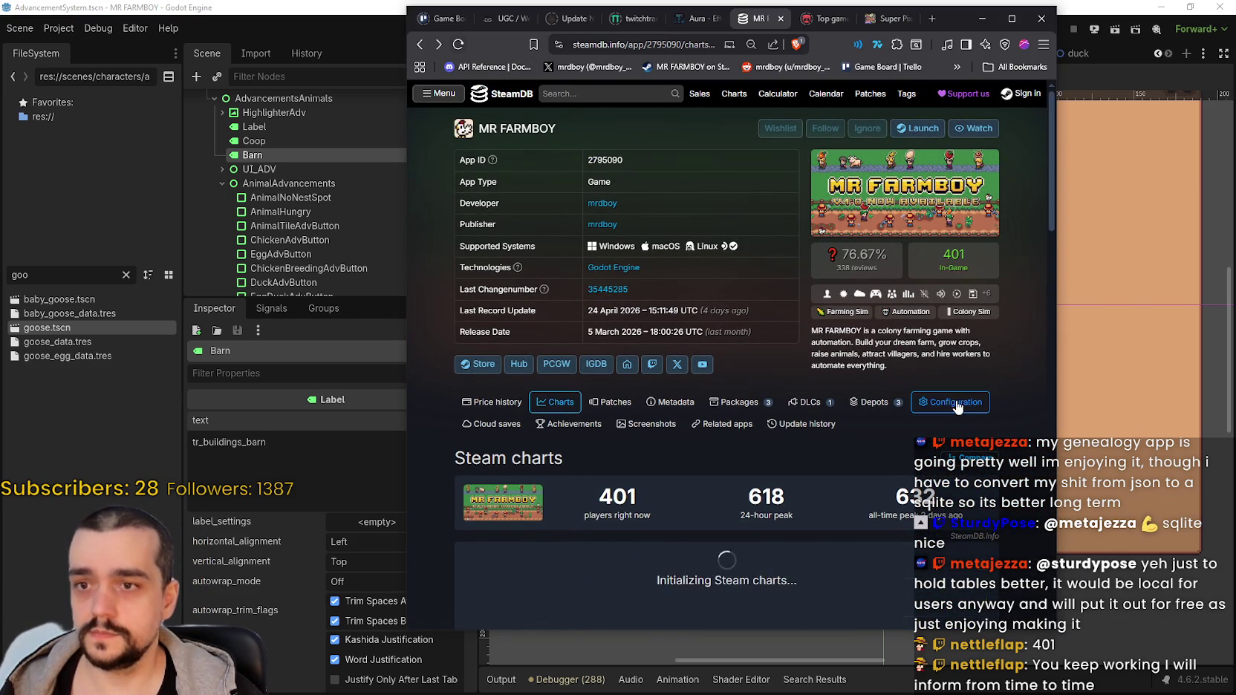
{"action": "scroll", "coordinate": [914, 416], "scroll_direction": "down", "scroll_amount": 2}
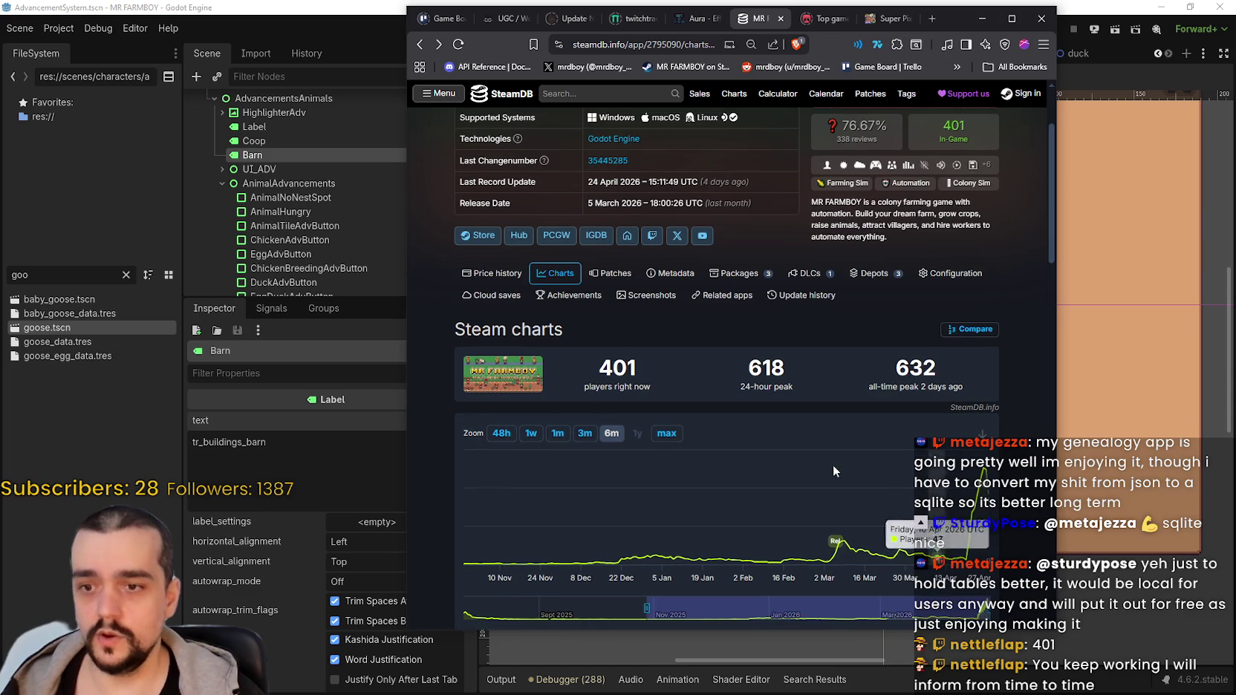
{"action": "left_click", "coordinate": [533, 439]}
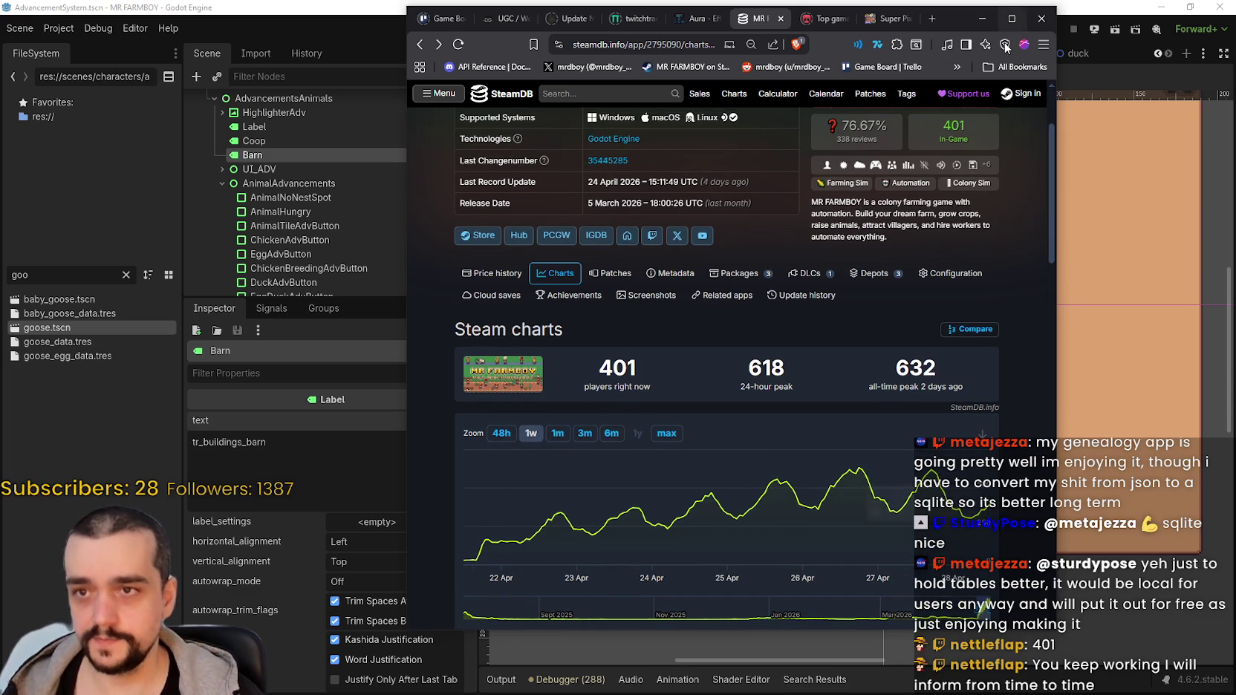
{"action": "left_click", "coordinate": [983, 19]}
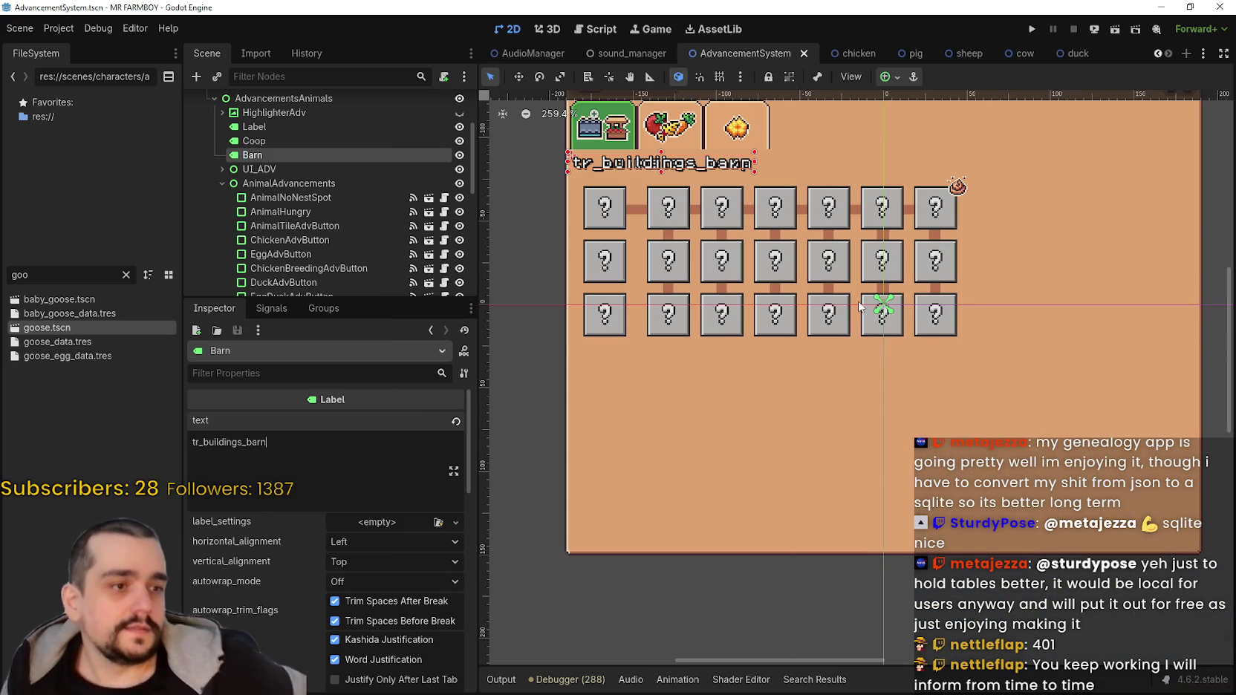
Move the Coop label out of the panel header to above the panel.
{"action": "scroll", "coordinate": [795, 231], "scroll_direction": "up", "scroll_amount": 1}
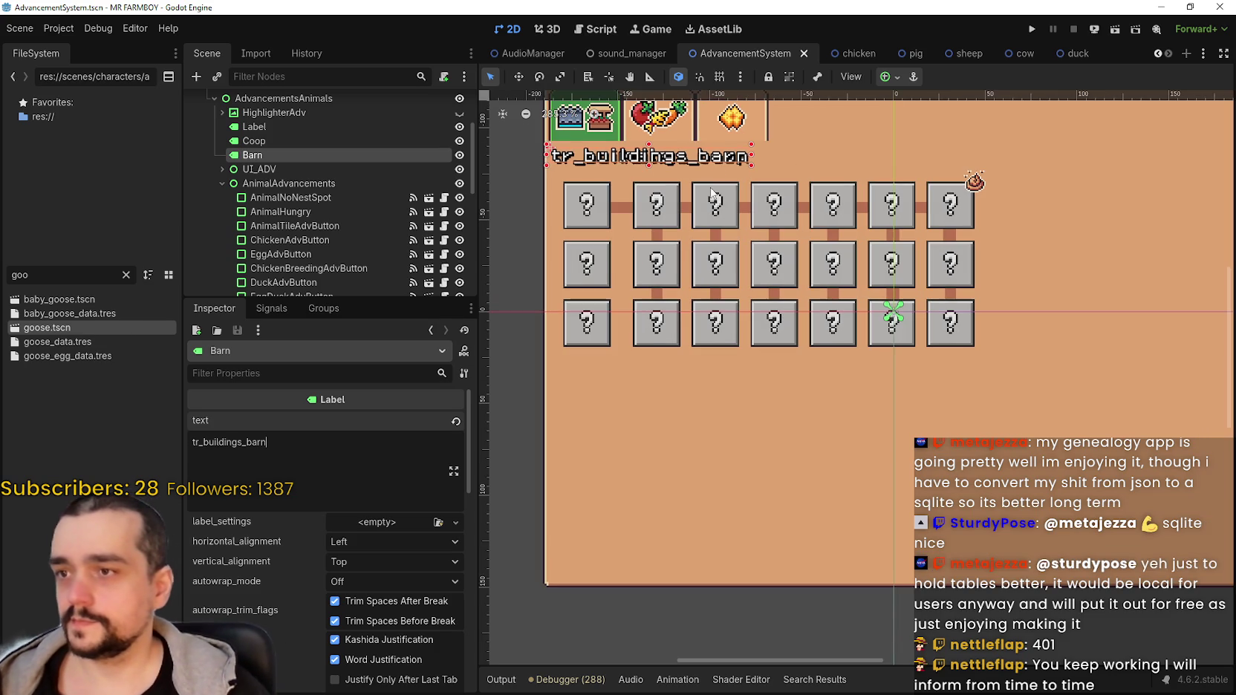
{"action": "scroll", "coordinate": [755, 364], "scroll_direction": "up", "scroll_amount": 2}
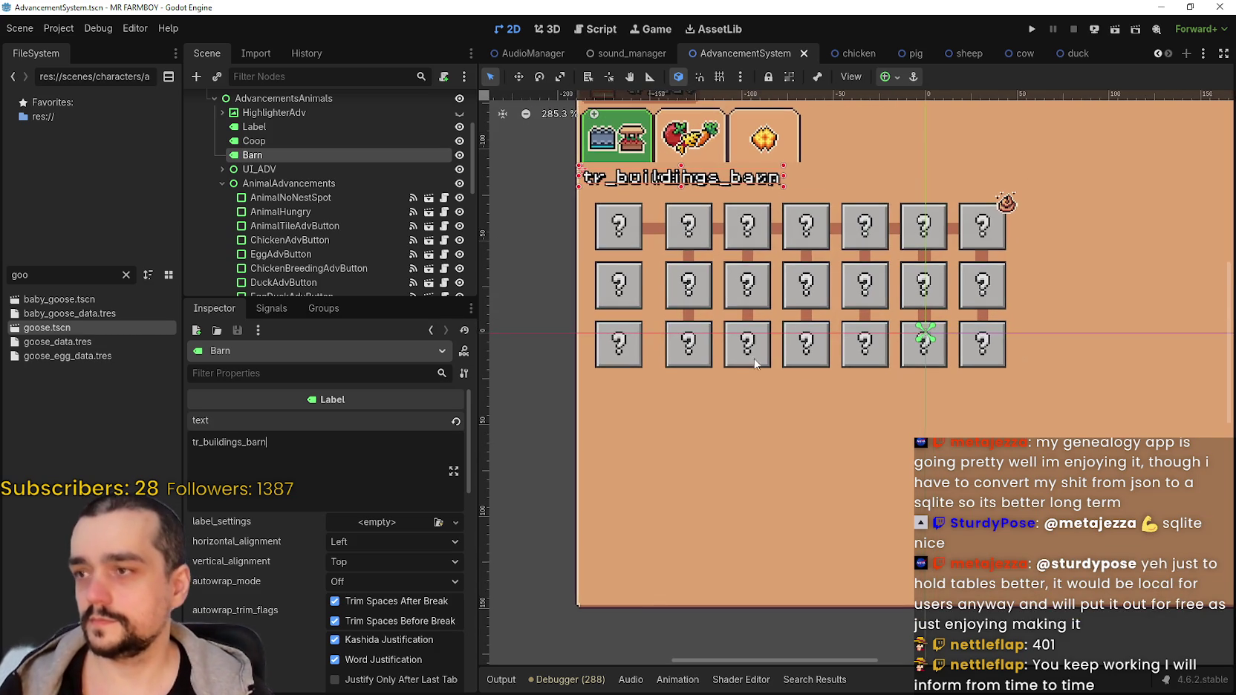
{"action": "left_click", "coordinate": [350, 137]}
{"action": "scroll", "coordinate": [797, 332], "scroll_direction": "down", "scroll_amount": 2}
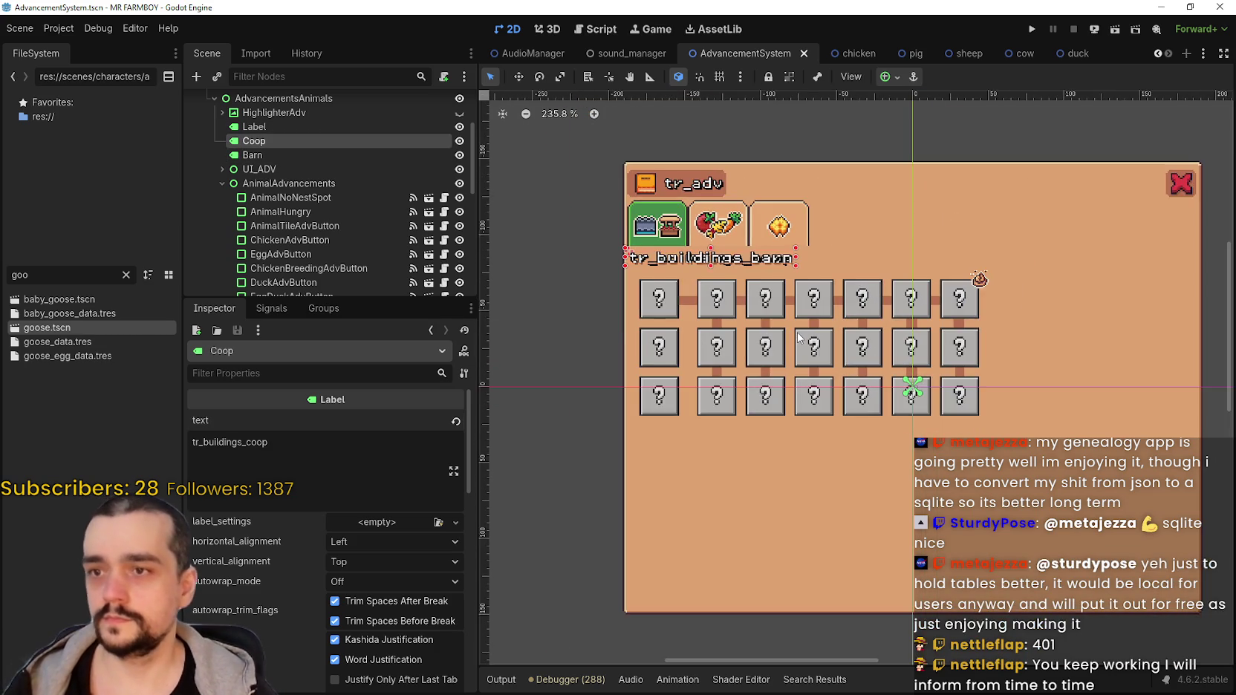
{"action": "scroll", "coordinate": [769, 297], "scroll_direction": "up", "scroll_amount": 1}
{"action": "scroll", "coordinate": [768, 292], "scroll_direction": "up", "scroll_amount": 1}
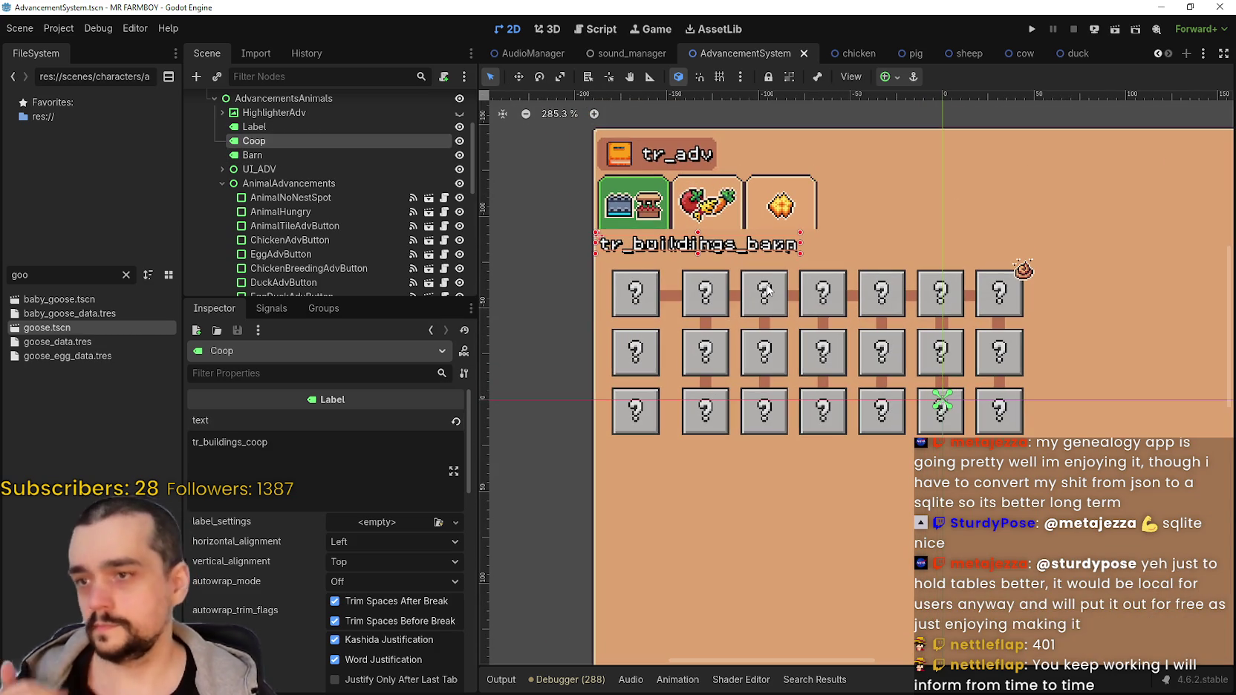
{"action": "left_click", "coordinate": [519, 76]}
{"action": "mouse_move", "coordinate": [643, 238]}
{"action": "left_mouse_down"}
{"action": "mouse_move", "coordinate": [743, 309]}
{"action": "mouse_move", "coordinate": [740, 286]}
{"action": "mouse_move", "coordinate": [748, 292]}
{"action": "mouse_move", "coordinate": [747, 379]}
{"action": "mouse_move", "coordinate": [753, 284]}
{"action": "mouse_move", "coordinate": [958, 263]}
{"action": "mouse_move", "coordinate": [973, 245]}
{"action": "mouse_move", "coordinate": [635, 278]}
{"action": "mouse_move", "coordinate": [687, 279]}
{"action": "mouse_move", "coordinate": [686, 266]}
{"action": "mouse_move", "coordinate": [930, 221]}
{"action": "mouse_move", "coordinate": [1128, 285]}
{"action": "mouse_move", "coordinate": [1008, 153]}
{"action": "mouse_move", "coordinate": [955, 133]}
{"action": "left_mouse_up"}
Move the Barn label up beside the Coop label above the panel.
{"action": "scroll", "coordinate": [688, 280], "scroll_direction": "down", "scroll_amount": 2}
{"action": "left_click", "coordinate": [334, 154]}
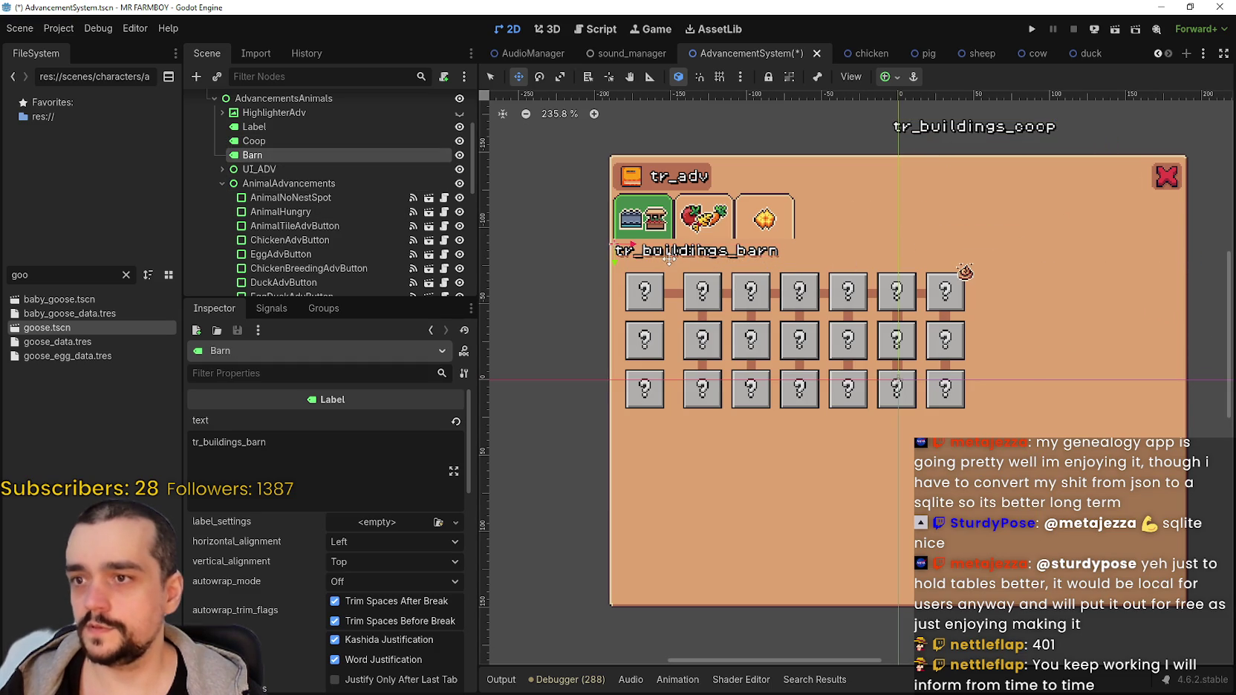
{"action": "mouse_move", "coordinate": [727, 242]}
{"action": "left_mouse_down"}
{"action": "mouse_move", "coordinate": [851, 117]}
{"action": "mouse_move", "coordinate": [828, 116]}
{"action": "left_mouse_up"}
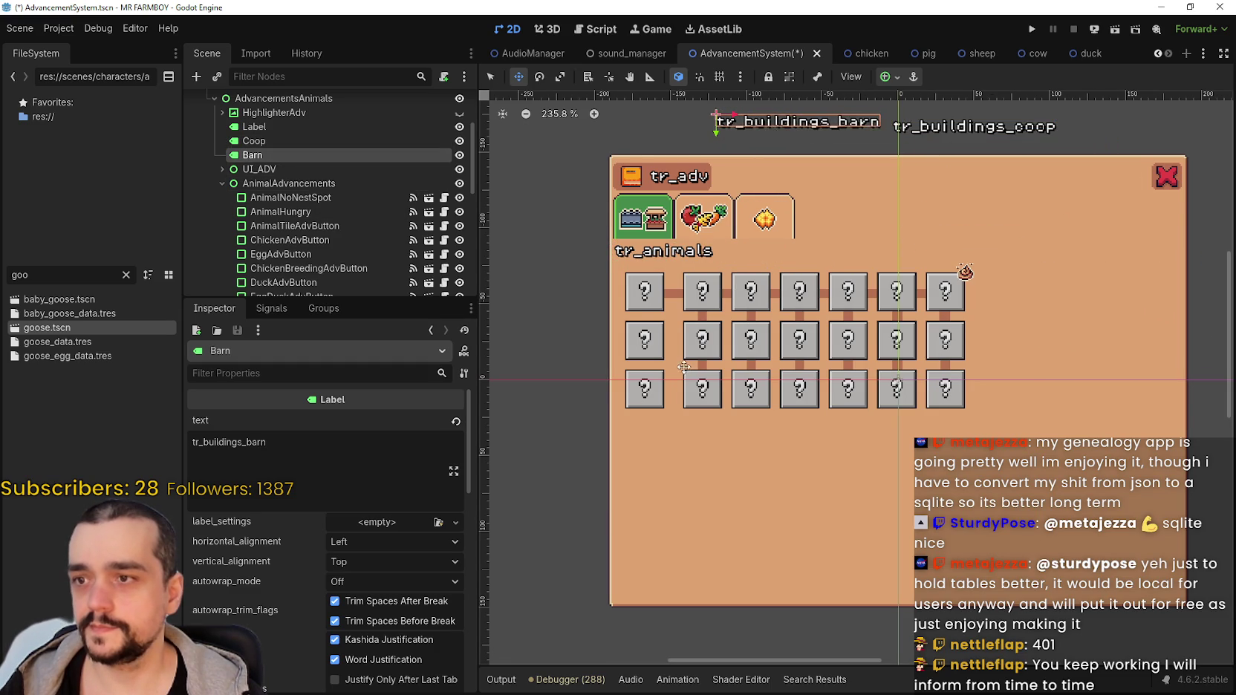
{"action": "scroll", "coordinate": [680, 355], "scroll_direction": "up", "scroll_amount": 2}
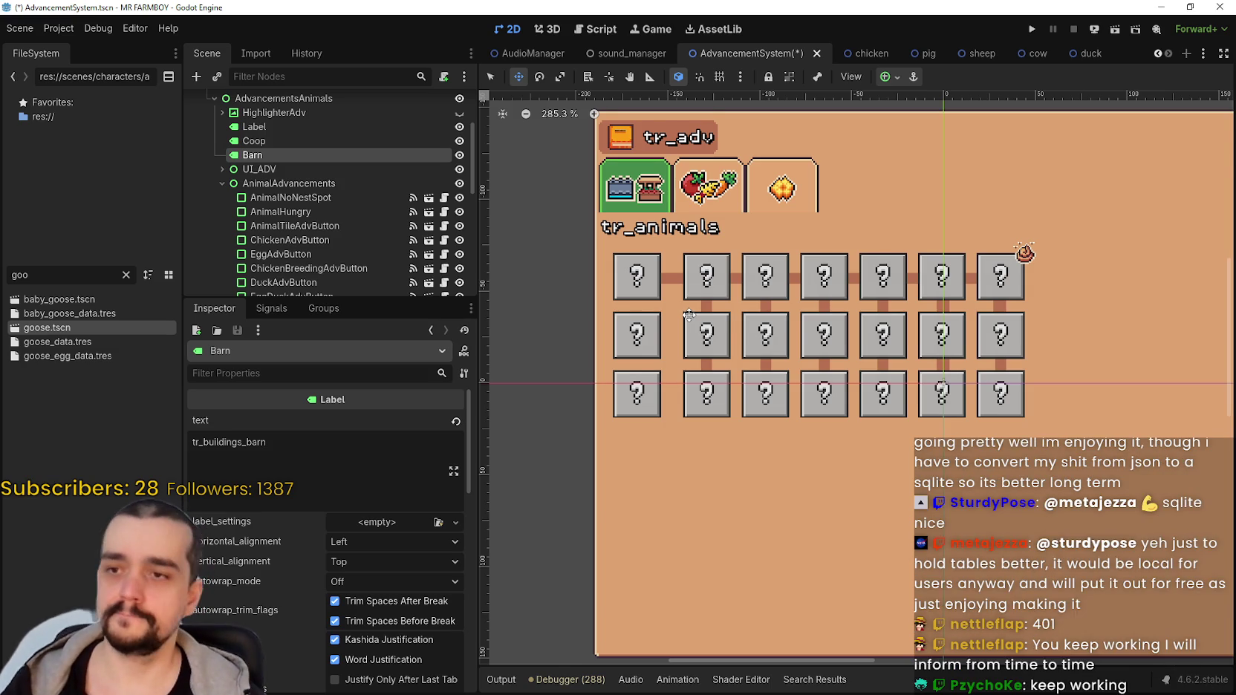
{"action": "scroll", "coordinate": [713, 332], "scroll_direction": "down", "scroll_amount": 2}
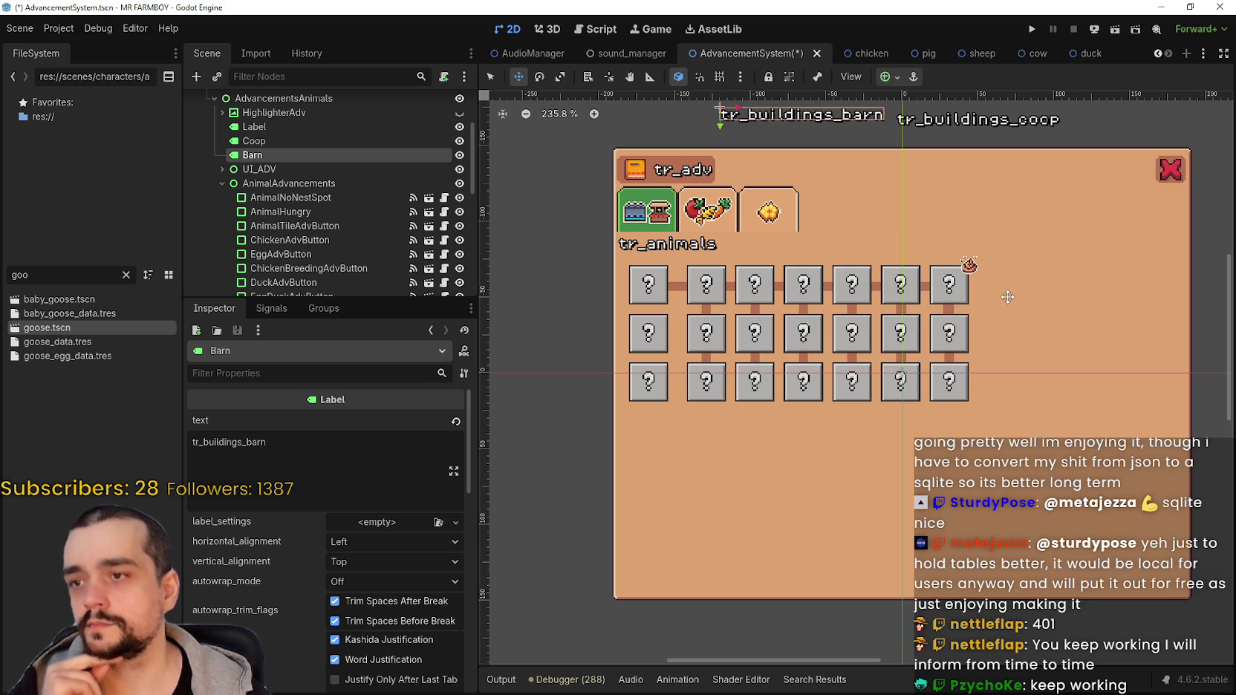
Hide the connector line between the first two animal tiles.
{"action": "left_click", "coordinate": [481, 78]}
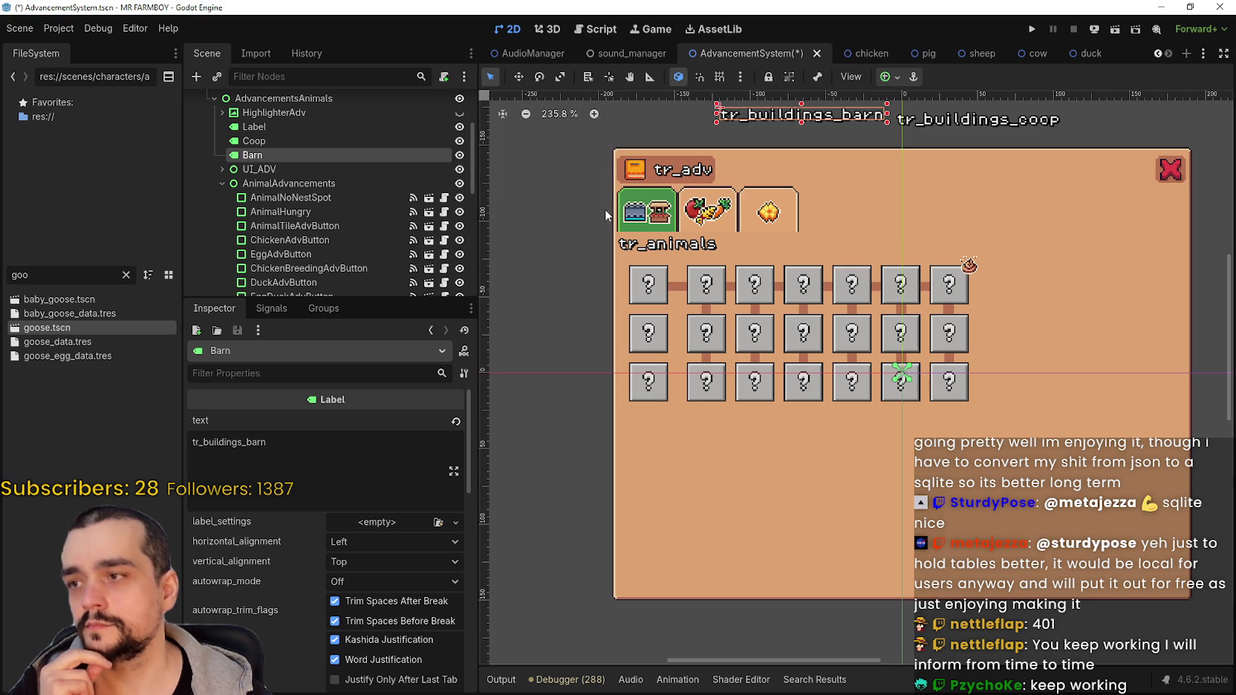
{"action": "left_click", "coordinate": [672, 285]}
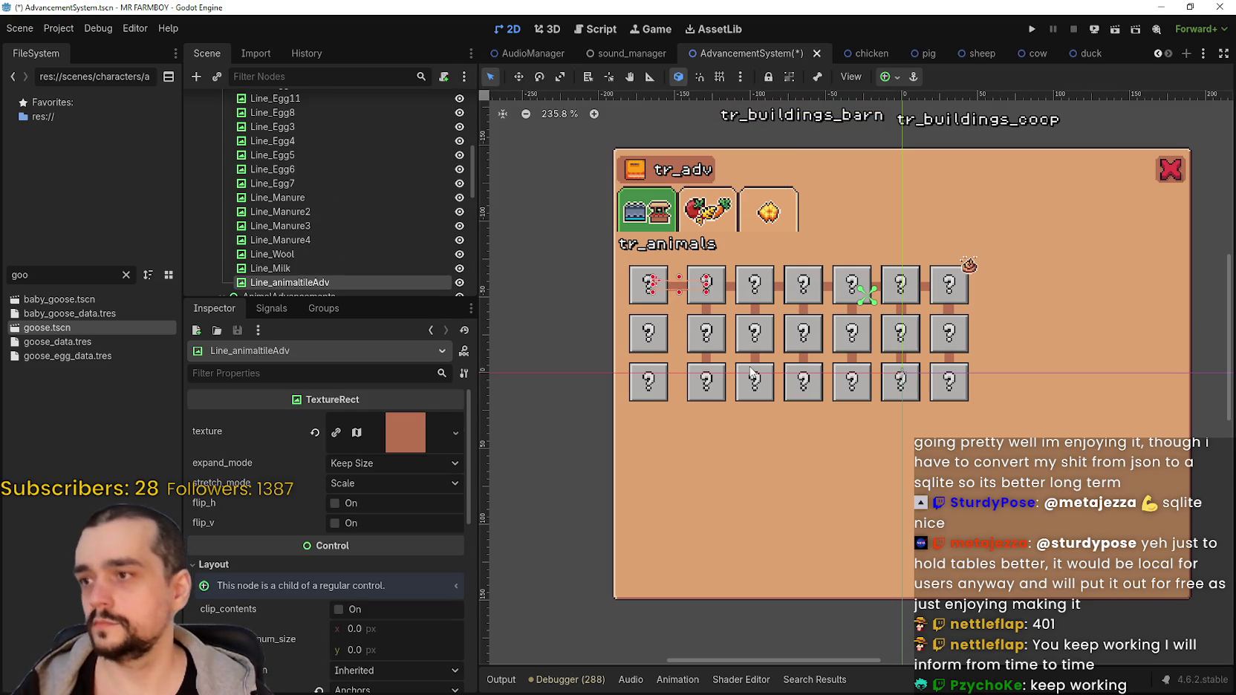
{"action": "left_click", "coordinate": [459, 282]}
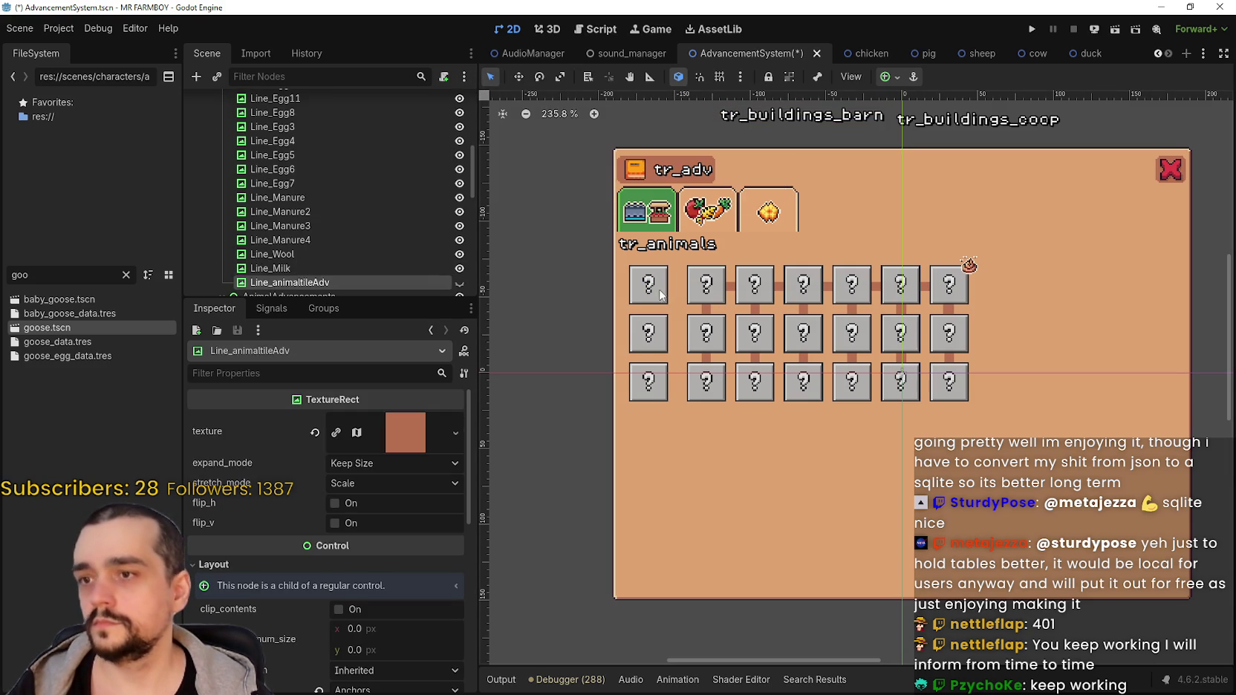
{"action": "left_click", "coordinate": [701, 297]}
Nudge the tr_buildings_coop label left so it sits right against the Barn label.
{"action": "scroll", "coordinate": [706, 292], "scroll_direction": "up", "scroll_amount": 1}
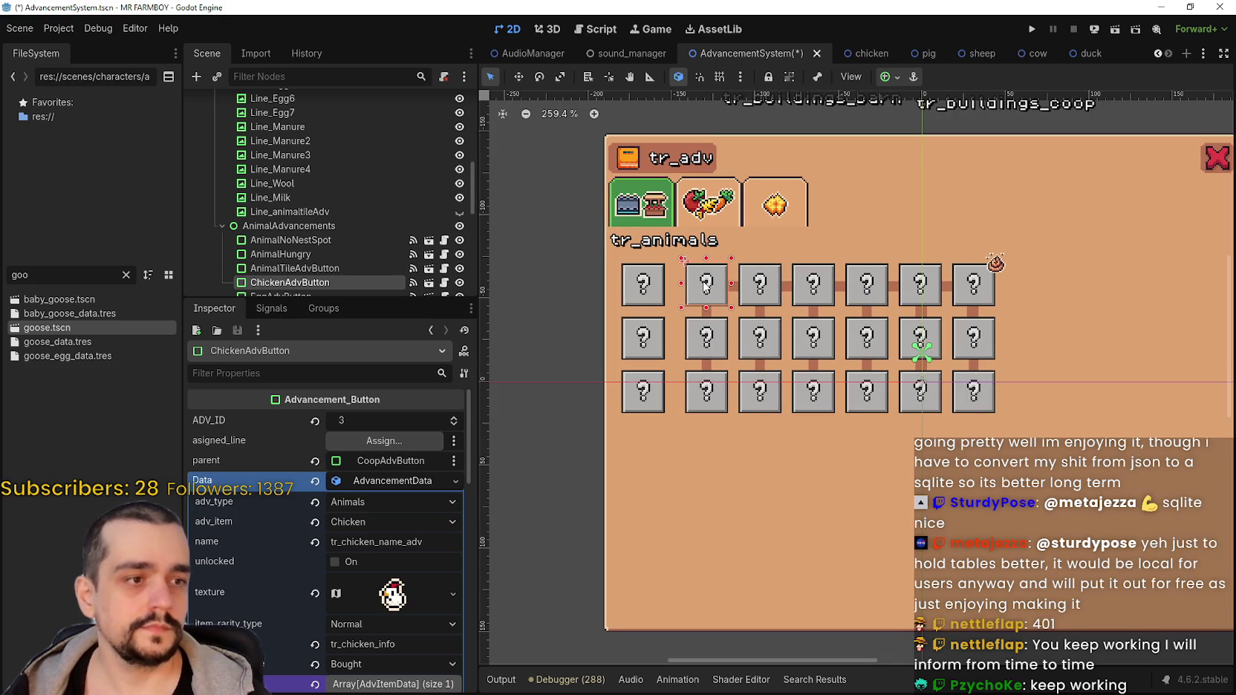
{"action": "scroll", "coordinate": [839, 342], "scroll_direction": "down", "scroll_amount": 2}
{"action": "scroll", "coordinate": [838, 345], "scroll_direction": "up", "scroll_amount": 1}
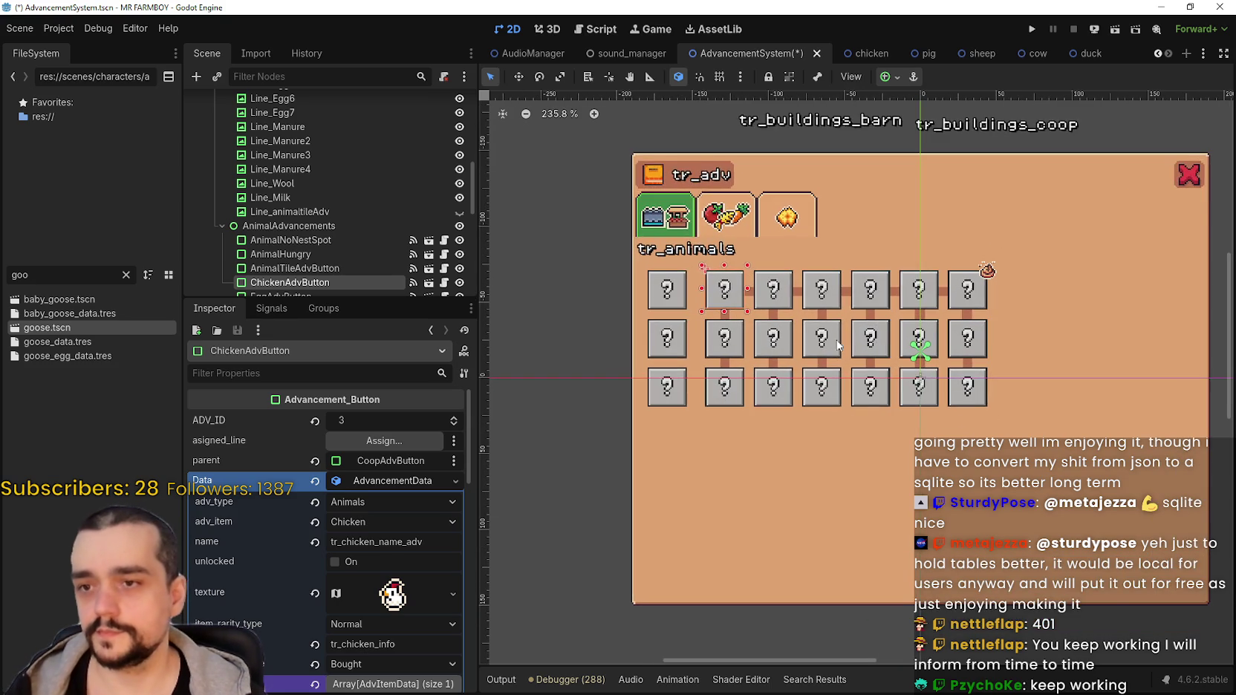
{"action": "scroll", "coordinate": [838, 345], "scroll_direction": "down", "scroll_amount": 2}
{"action": "left_click", "coordinate": [930, 162]}
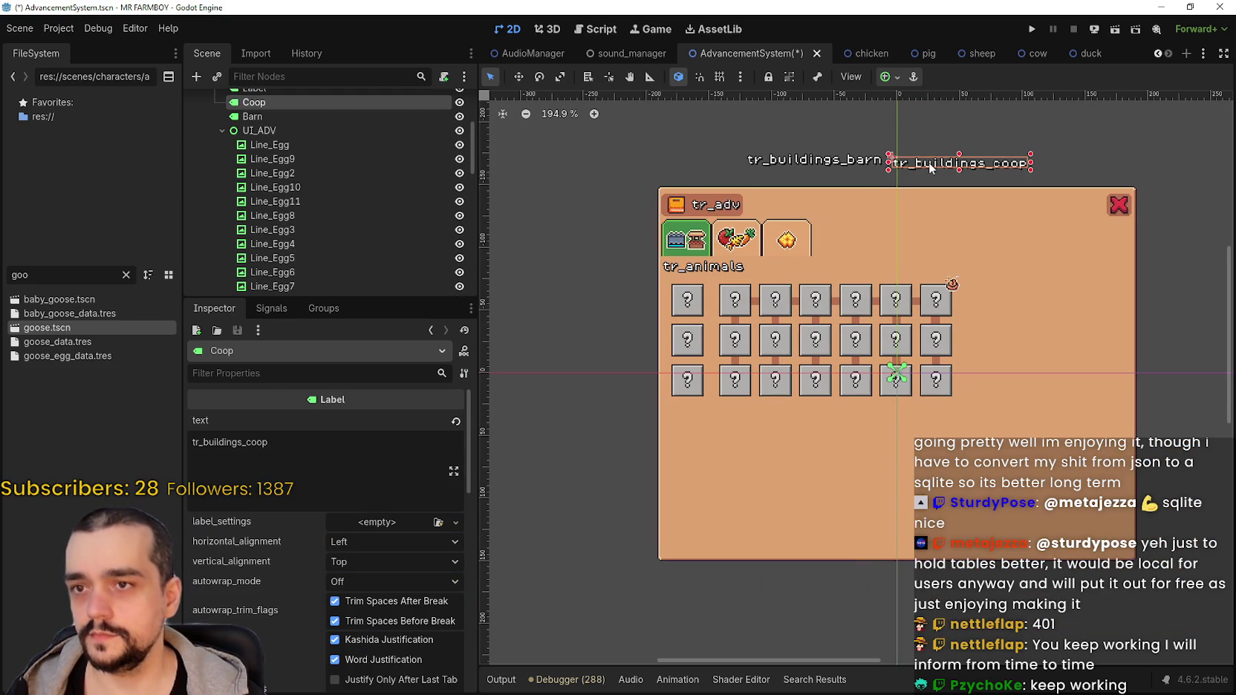
{"action": "left_click", "coordinate": [519, 77]}
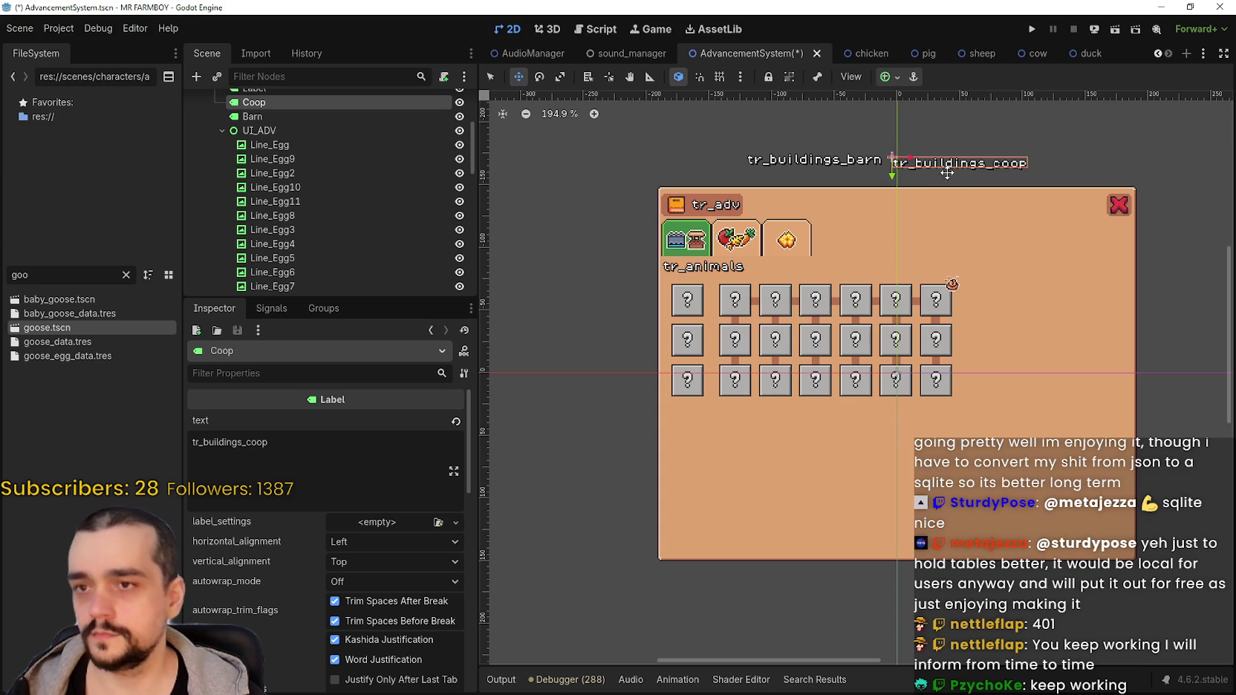
{"action": "left_click_drag", "start_coordinate": [945, 167], "coordinate": [912, 172]}
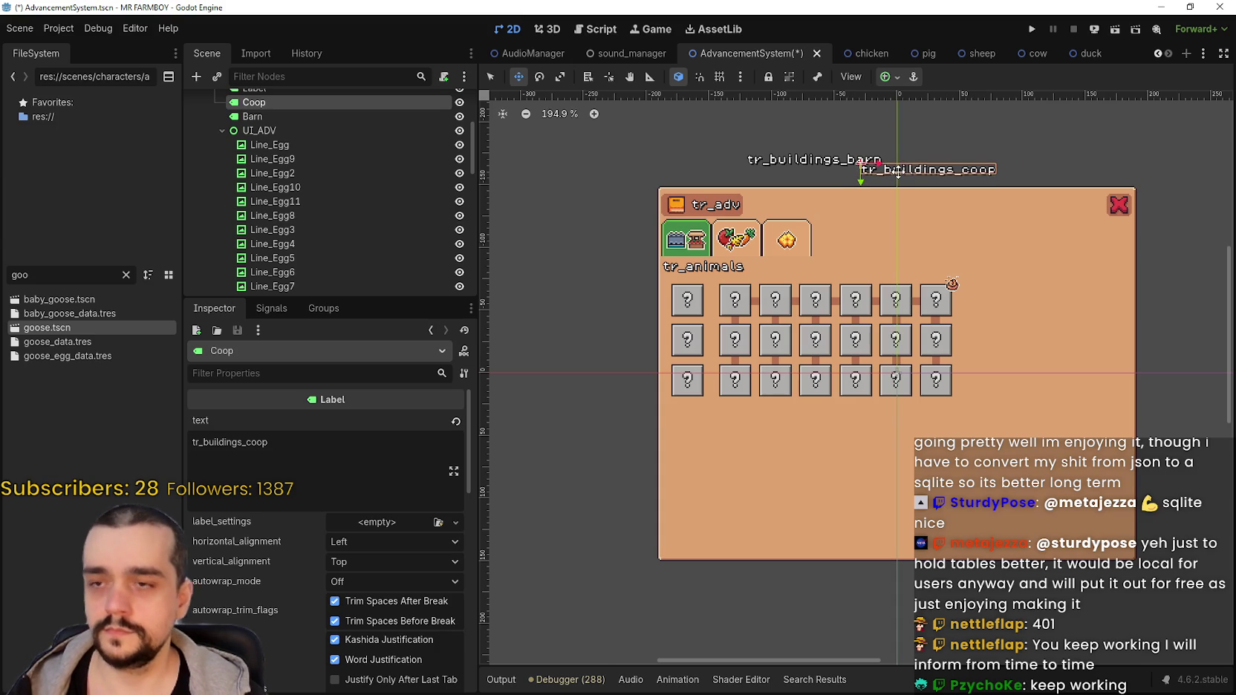
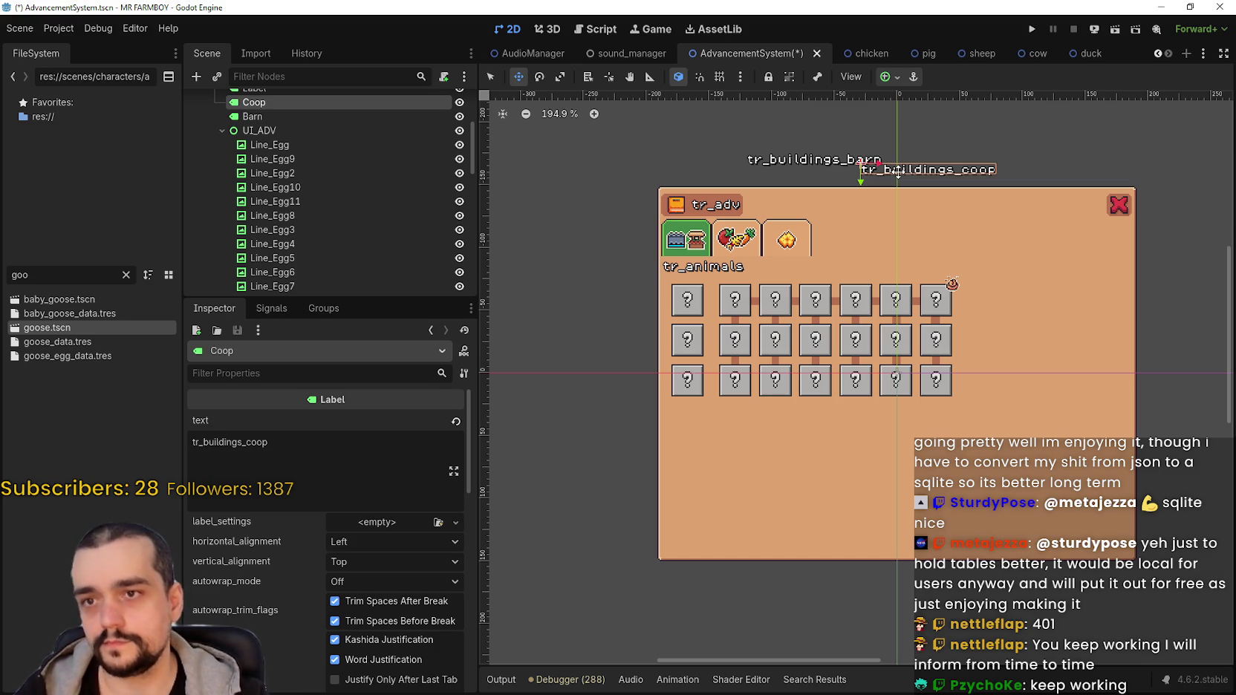
Cancel an attempted move of the tr_buildings_coop label and switch to select mode.
{"action": "mouse_move", "coordinate": [899, 172]}
{"action": "left_mouse_down"}
{"action": "mouse_move", "coordinate": [798, 295]}
{"action": "mouse_move", "coordinate": [765, 290]}
{"action": "mouse_move", "coordinate": [791, 251]}
{"action": "left_mouse_up"}
{"action": "key", "text": "Escape"}
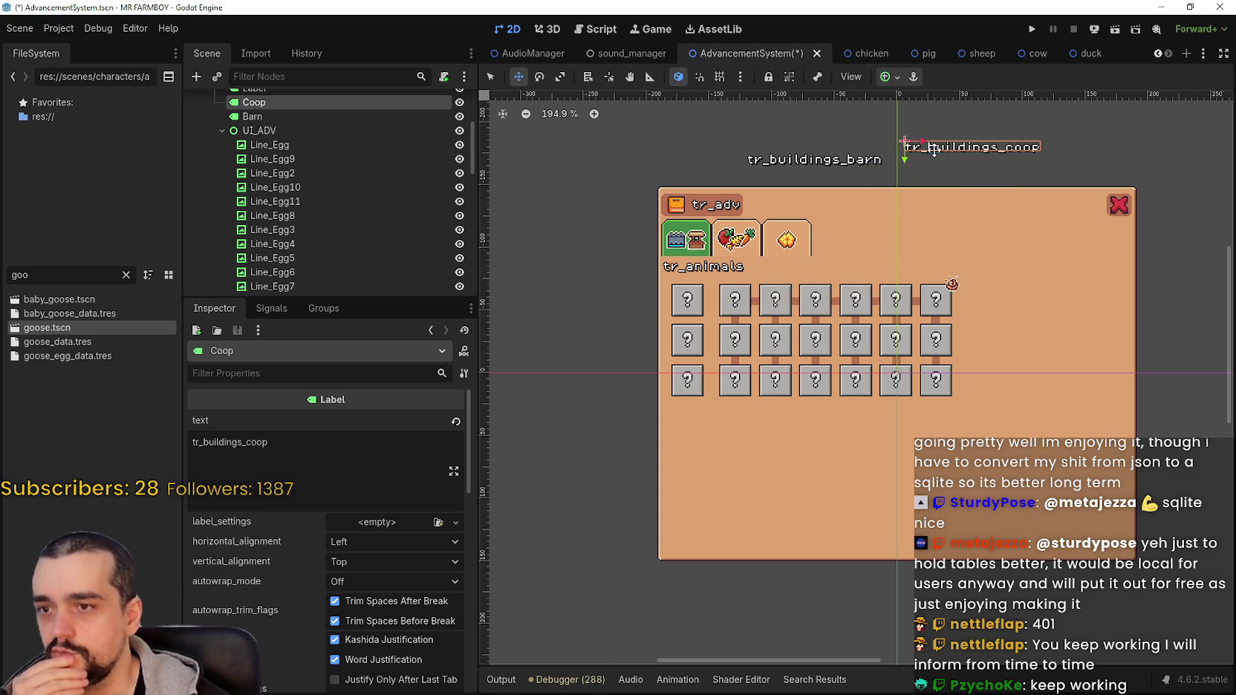
{"action": "left_click", "coordinate": [491, 74]}
Box-select the buttons in the right grid columns and nudge them slightly right.
{"action": "scroll", "coordinate": [849, 398], "scroll_direction": "up", "scroll_amount": 2}
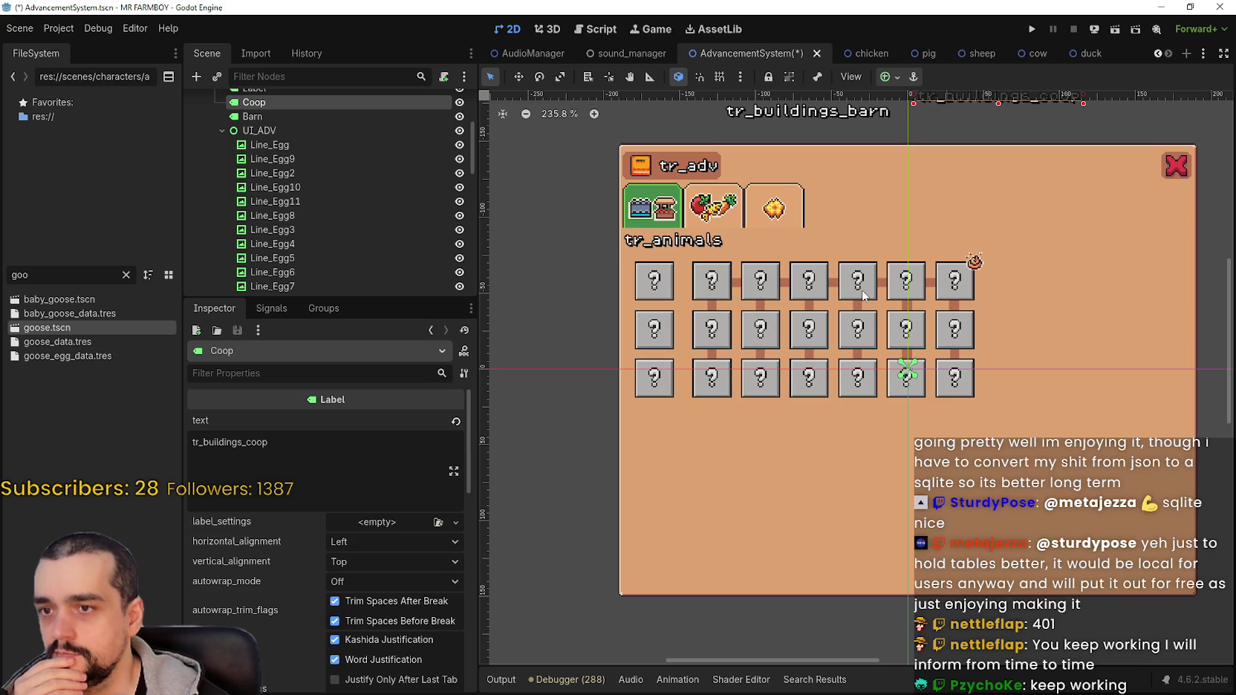
{"action": "left_click", "coordinate": [858, 281]}
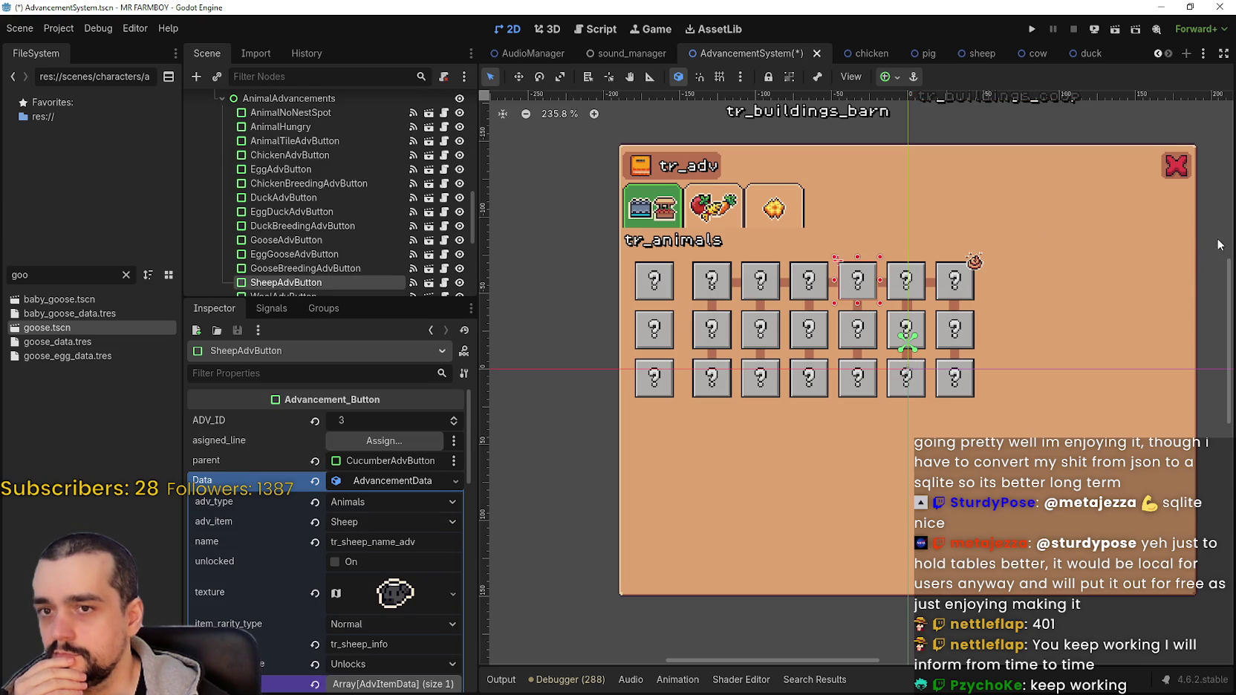
{"action": "mouse_move", "coordinate": [1219, 240]}
{"action": "left_mouse_down"}
{"action": "mouse_move", "coordinate": [818, 382]}
{"action": "mouse_move", "coordinate": [835, 404]}
{"action": "left_mouse_up"}
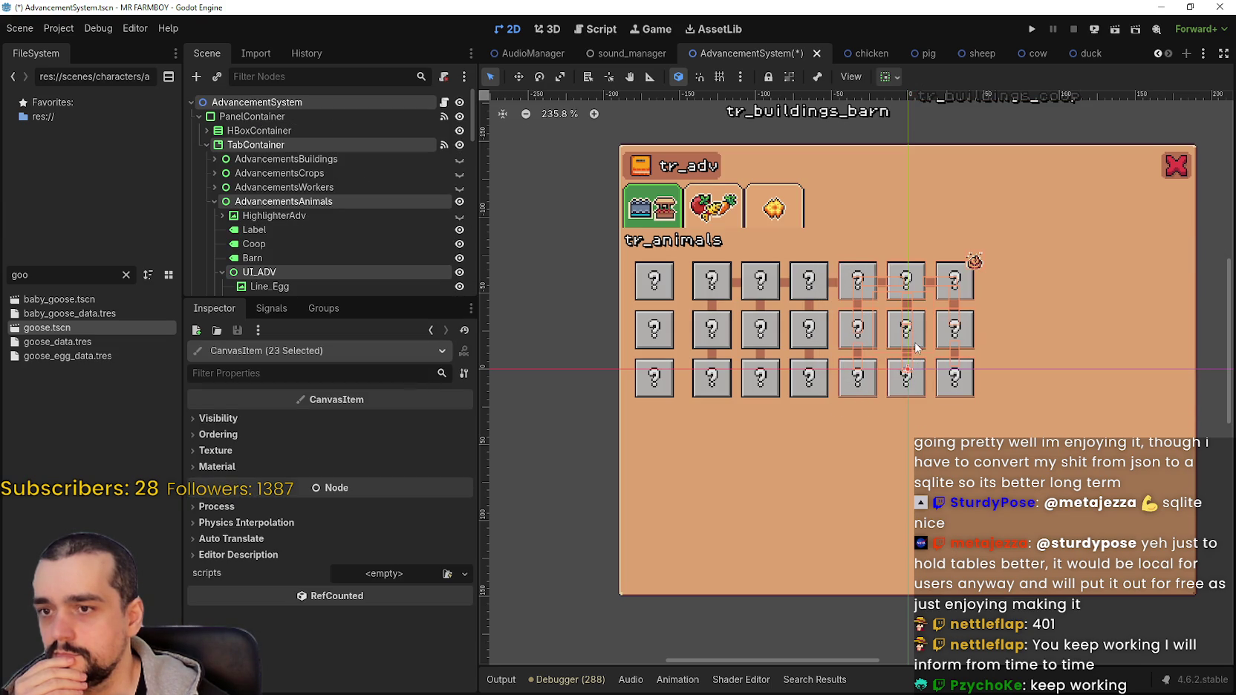
{"action": "key", "text": "Right"}
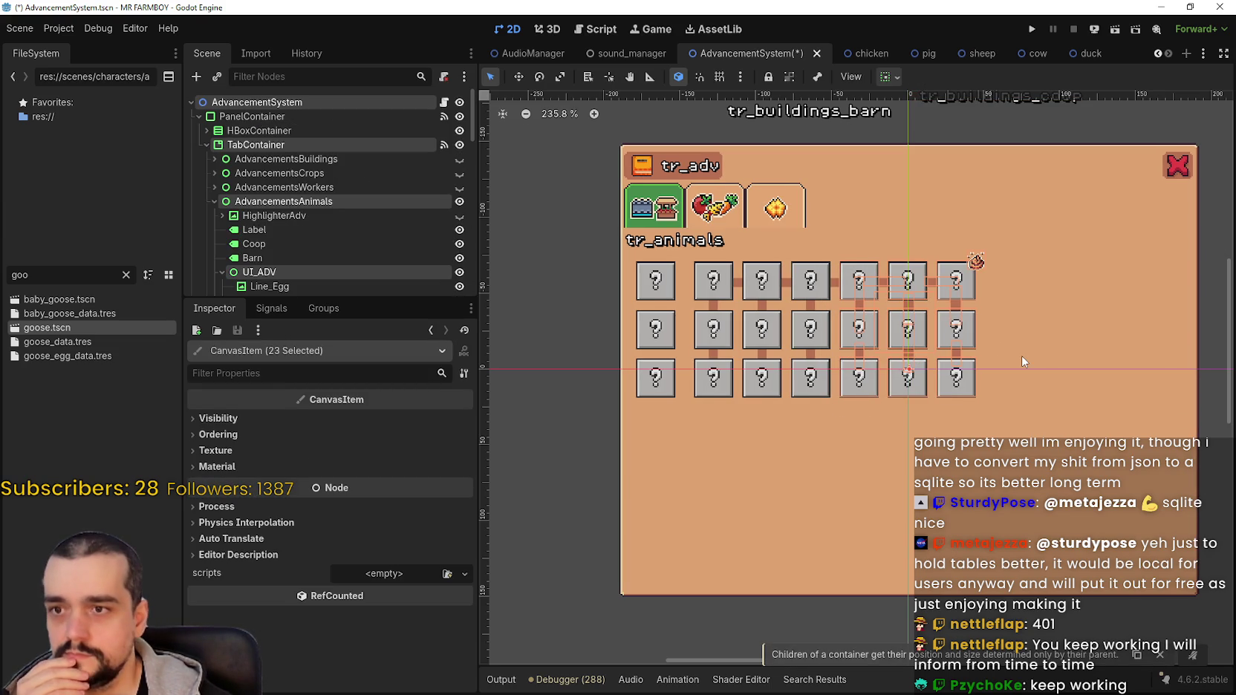
{"action": "scroll", "coordinate": [1023, 362], "scroll_direction": "up", "scroll_amount": 5}
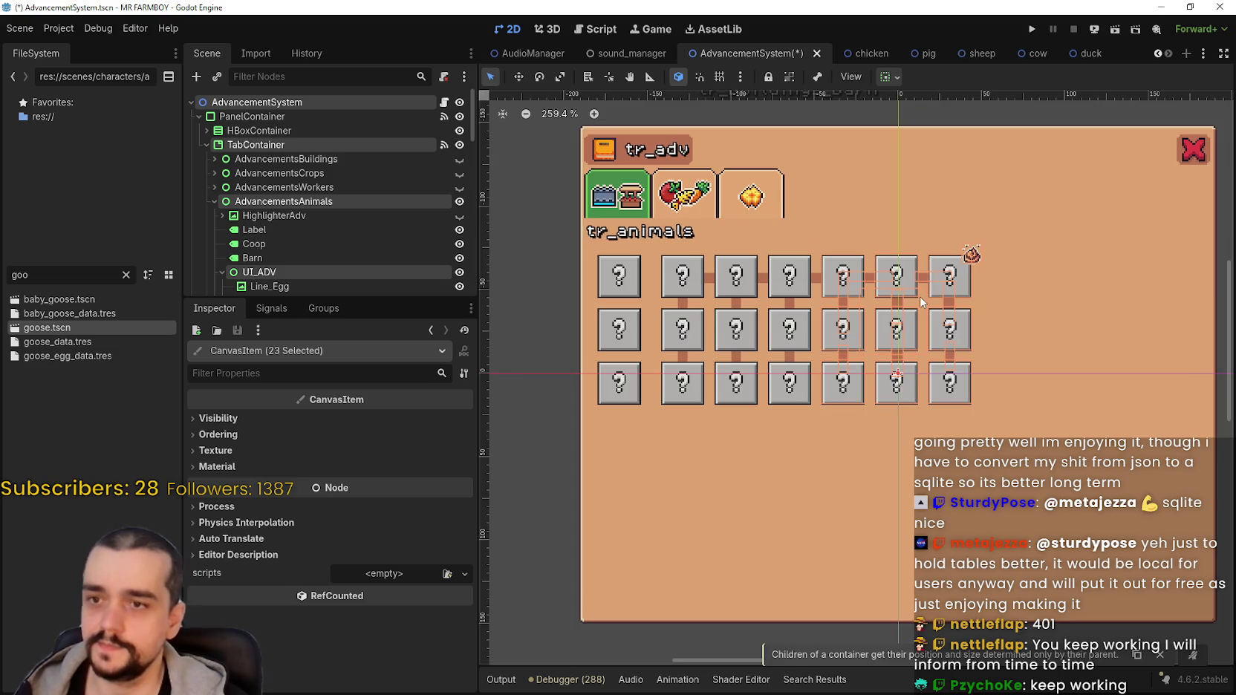
{"action": "scroll", "coordinate": [994, 378], "scroll_direction": "down", "scroll_amount": 5}
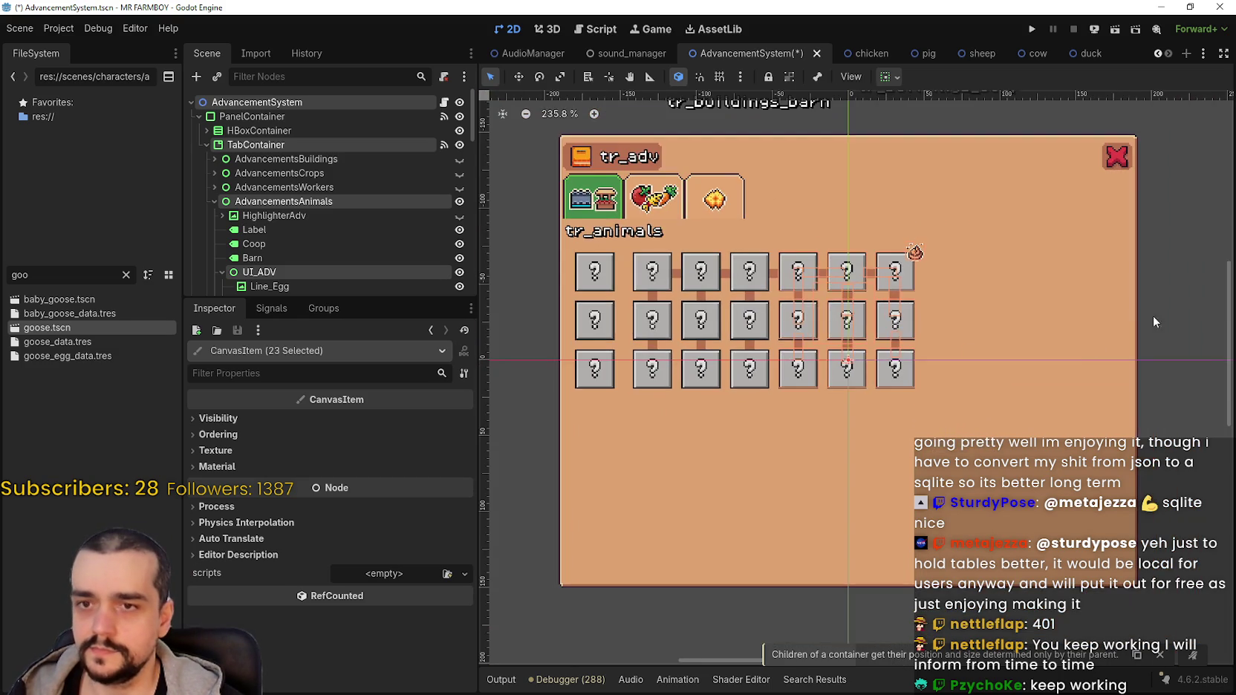
{"action": "key", "text": "Escape"}
Shift-select the sheep button plus the column-4 and column-5 boxes and their connector lines.
{"action": "scroll", "coordinate": [788, 254], "scroll_direction": "up", "scroll_amount": 2}
{"action": "left_click", "coordinate": [785, 256]}
{"action": "scroll", "coordinate": [753, 364], "scroll_direction": "up", "scroll_amount": 1}
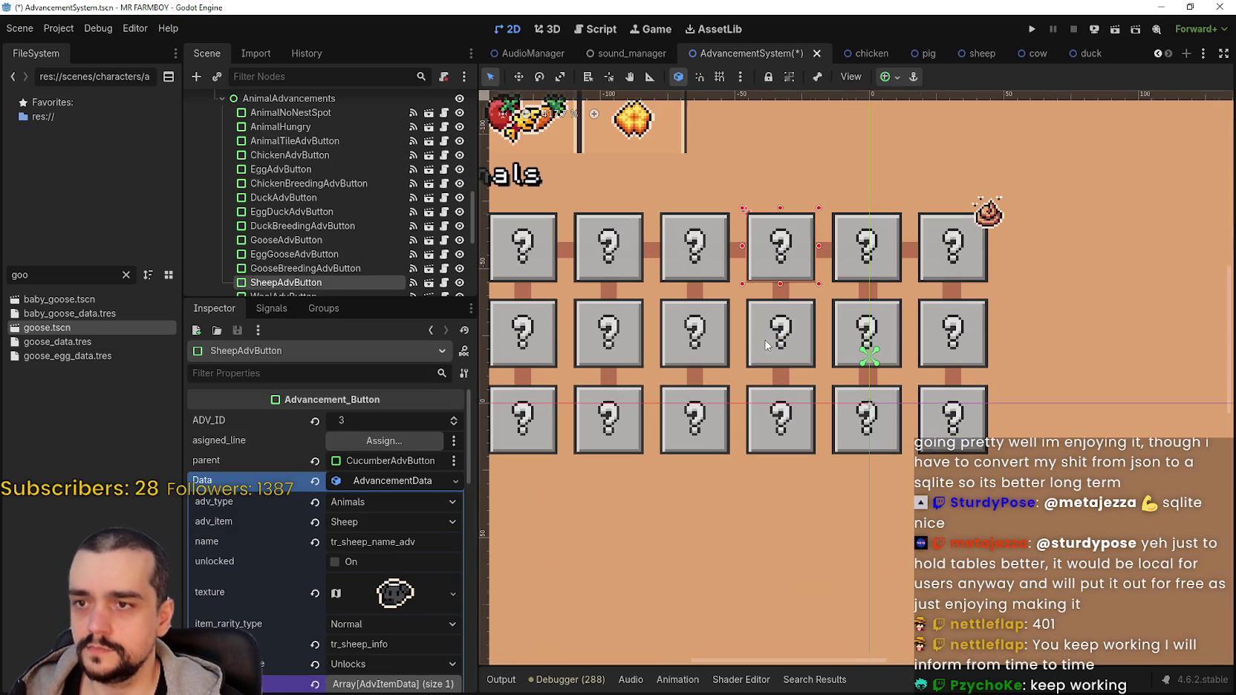
{"action": "left_click", "coordinate": [751, 359], "text": "shift"}
{"action": "left_click", "coordinate": [753, 437], "text": "shift"}
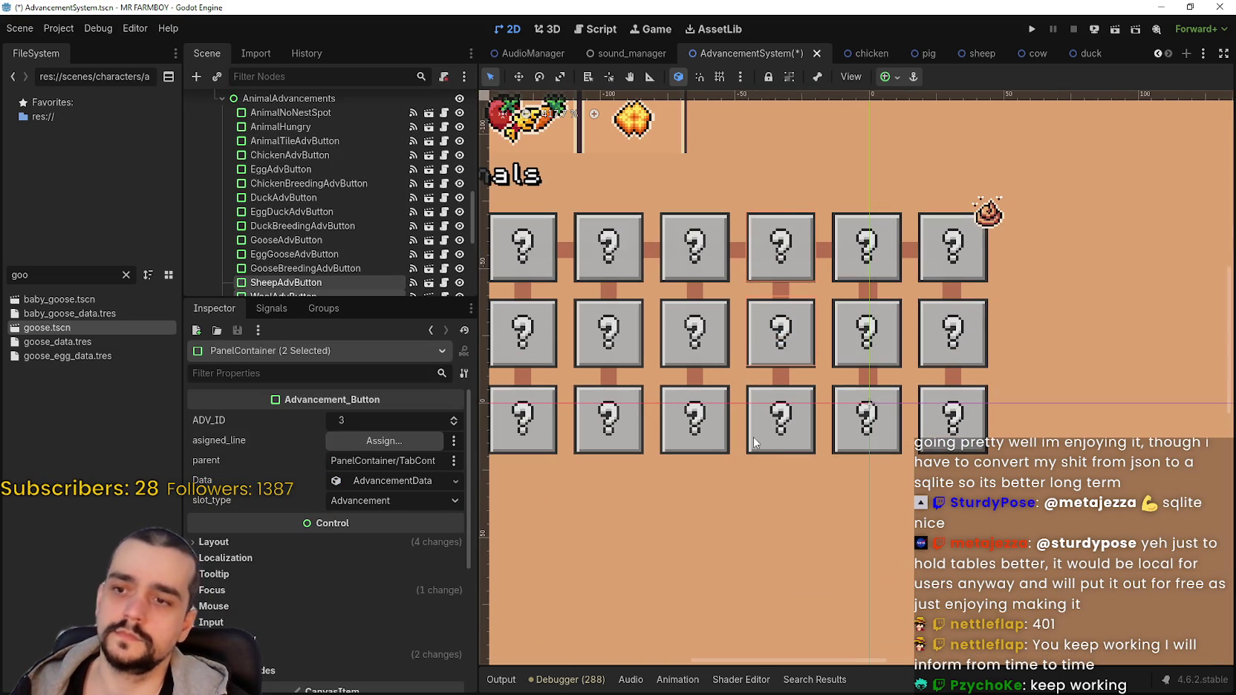
{"action": "left_click", "coordinate": [781, 375], "text": "shift"}
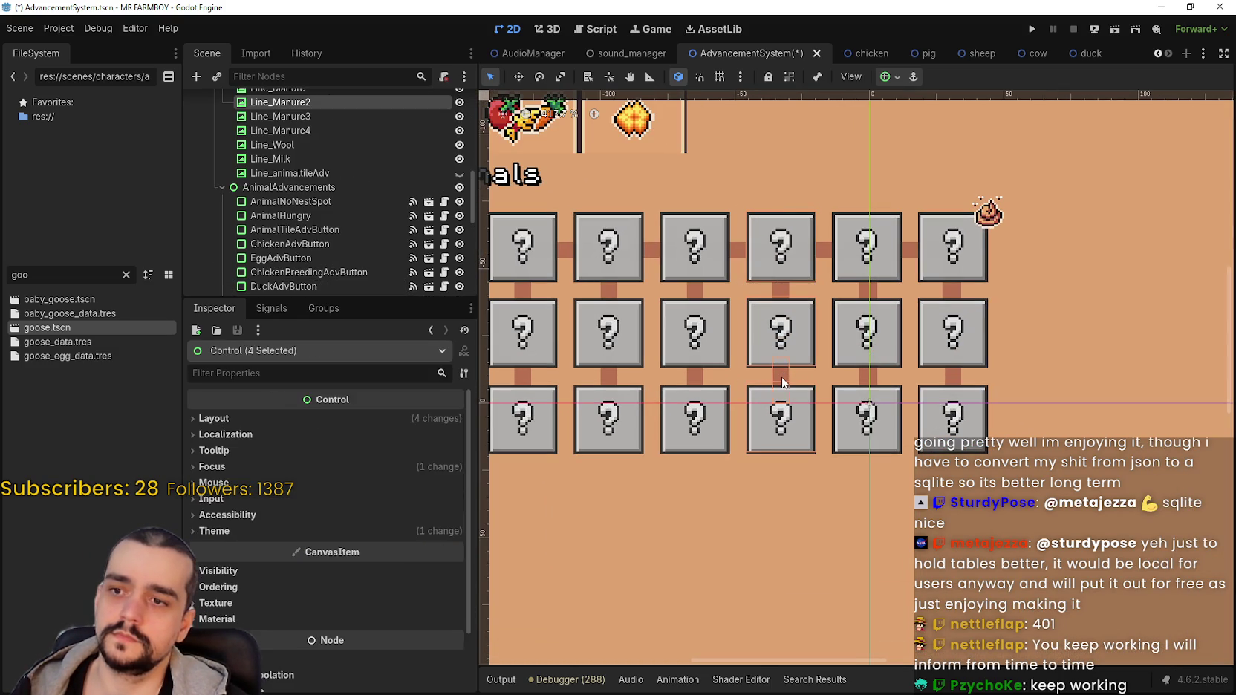
{"action": "left_click", "coordinate": [779, 293], "text": "shift"}
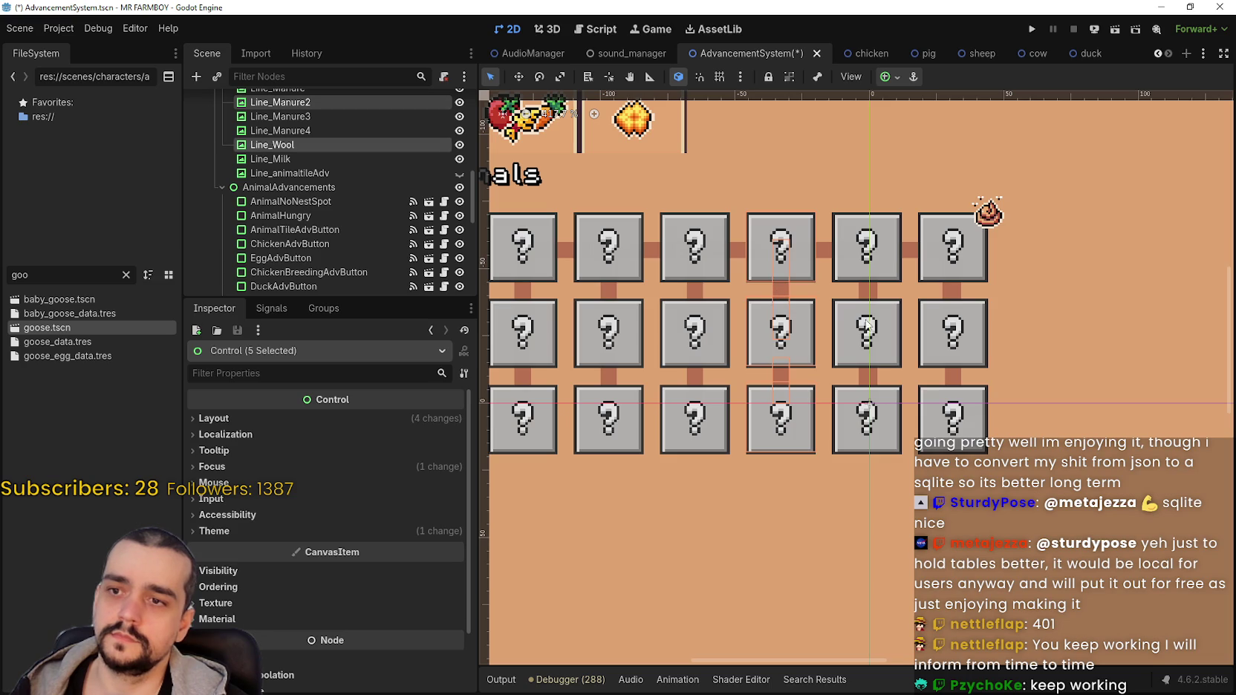
{"action": "left_click", "coordinate": [820, 251], "text": "shift"}
{"action": "left_click", "coordinate": [855, 278], "text": "shift"}
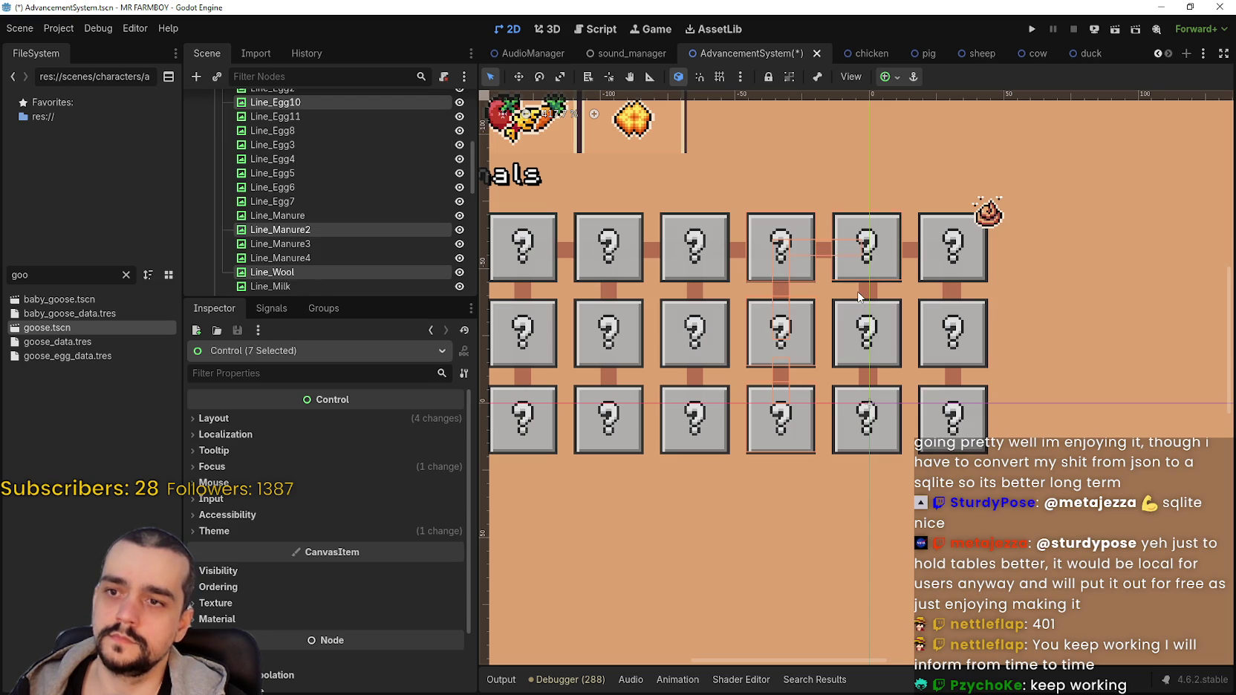
{"action": "left_click", "coordinate": [862, 293], "text": "shift"}
{"action": "left_click", "coordinate": [847, 323], "text": "shift"}
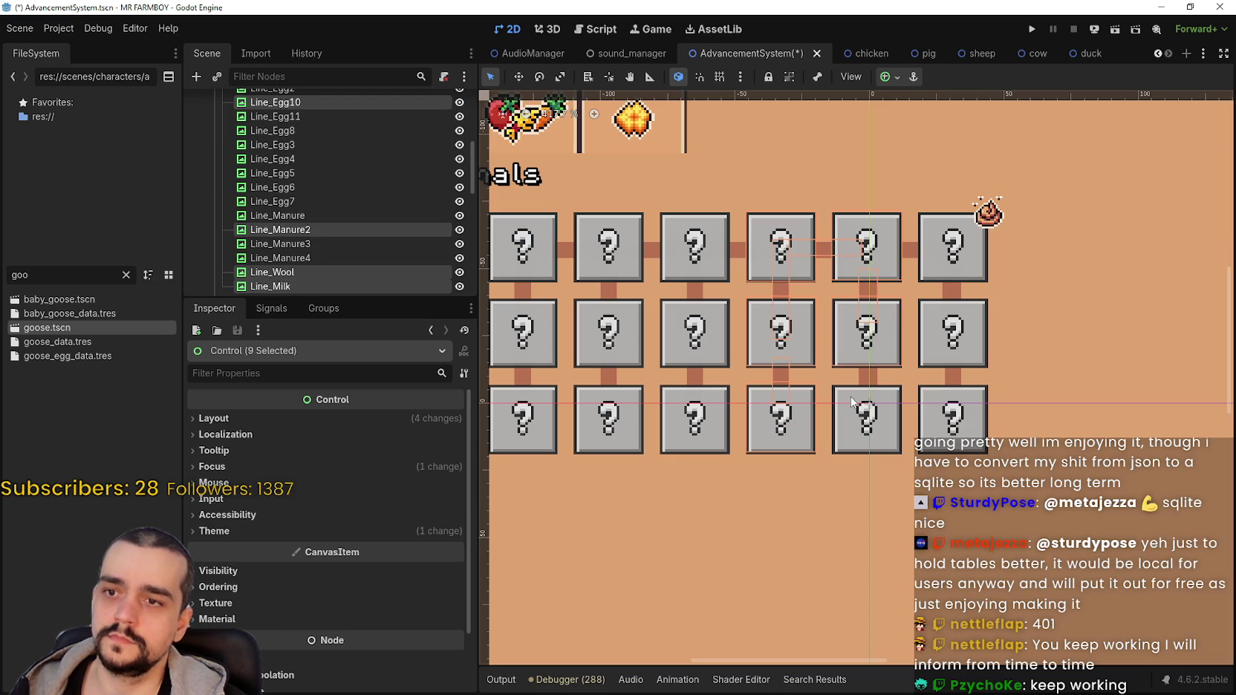
{"action": "left_click", "coordinate": [864, 379], "text": "shift"}
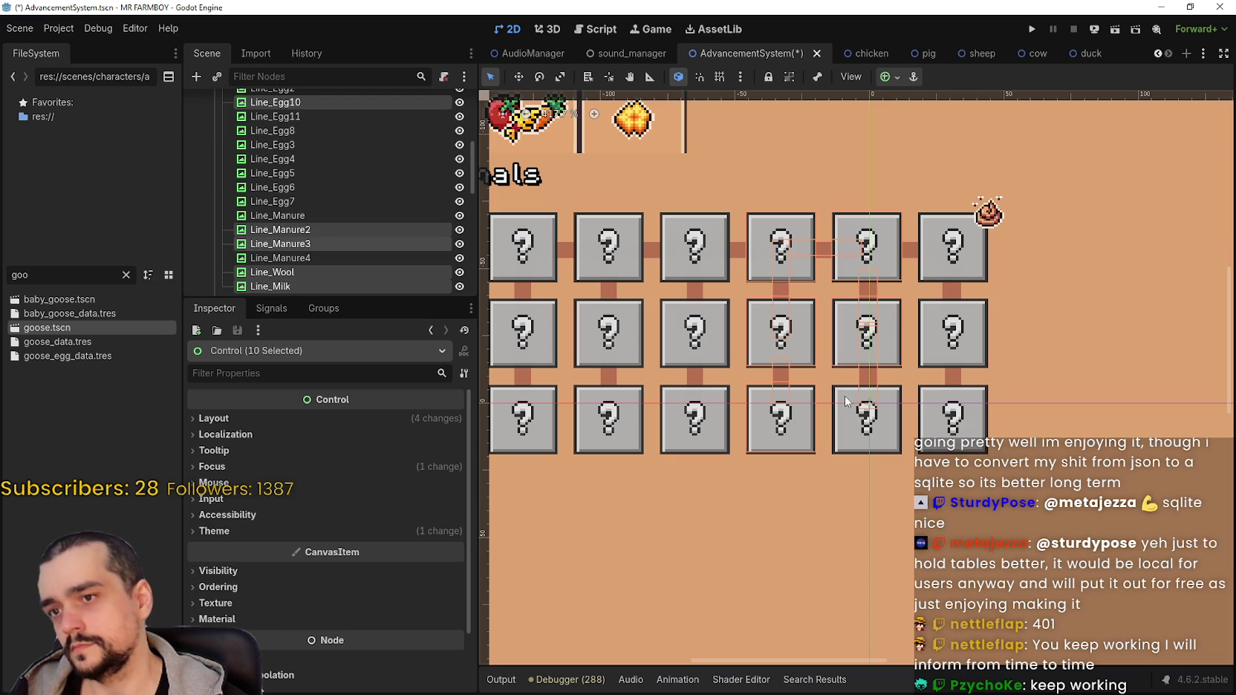
{"action": "left_click", "coordinate": [846, 396], "text": "shift"}
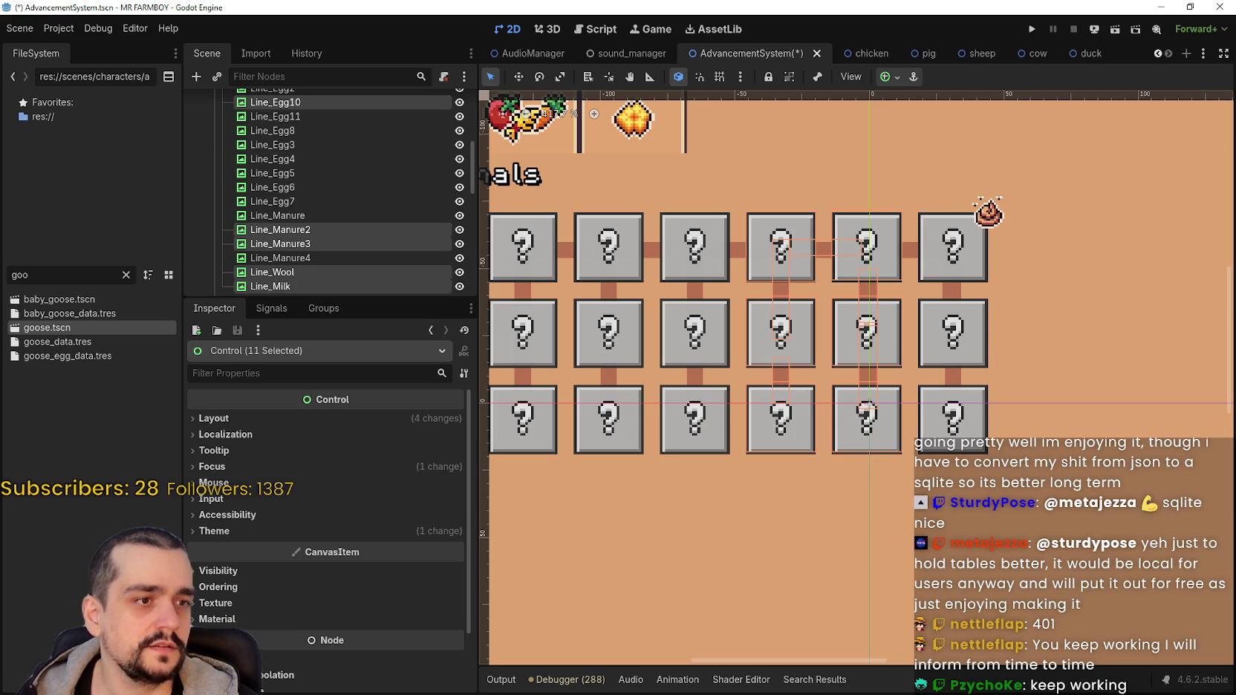
Add the remaining connectors, including Line_Egg11, Line_Manure and Line_Manure4, until 18 Controls are selected.
{"action": "scroll", "coordinate": [942, 305], "scroll_direction": "down", "scroll_amount": 1}
{"action": "scroll", "coordinate": [843, 416], "scroll_direction": "up", "scroll_amount": 4}
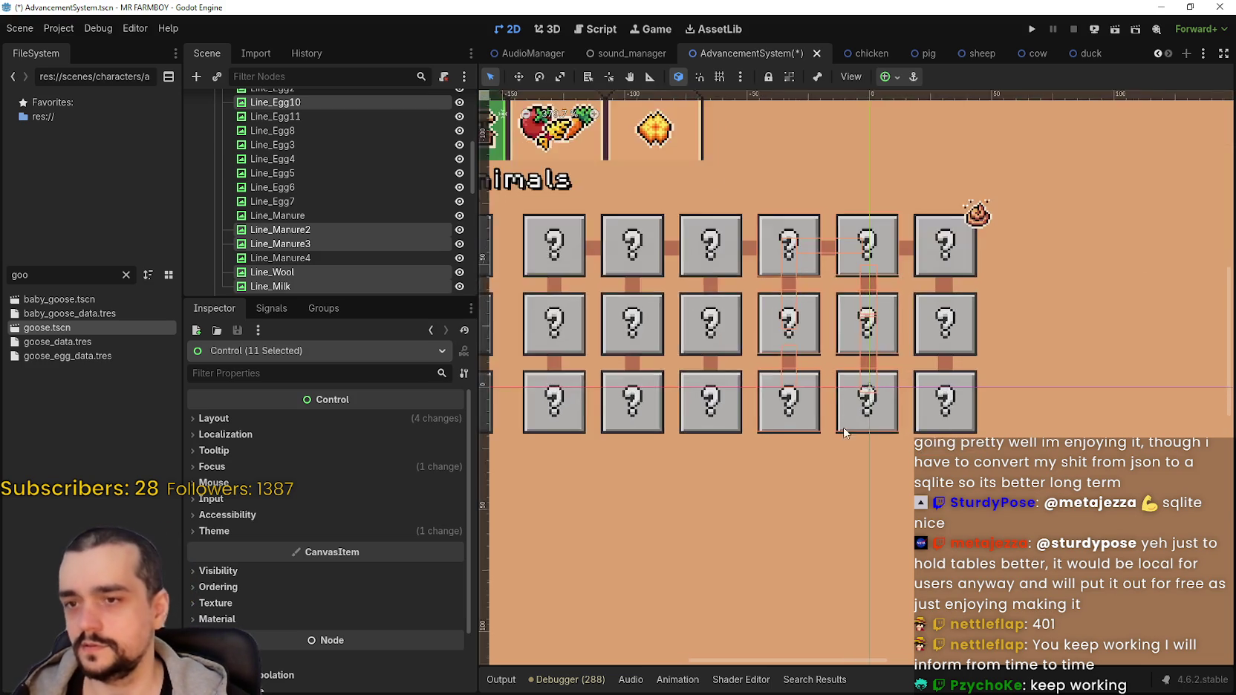
{"action": "scroll", "coordinate": [936, 272], "scroll_direction": "down", "scroll_amount": 2}
{"action": "scroll", "coordinate": [862, 215], "scroll_direction": "up", "scroll_amount": 1}
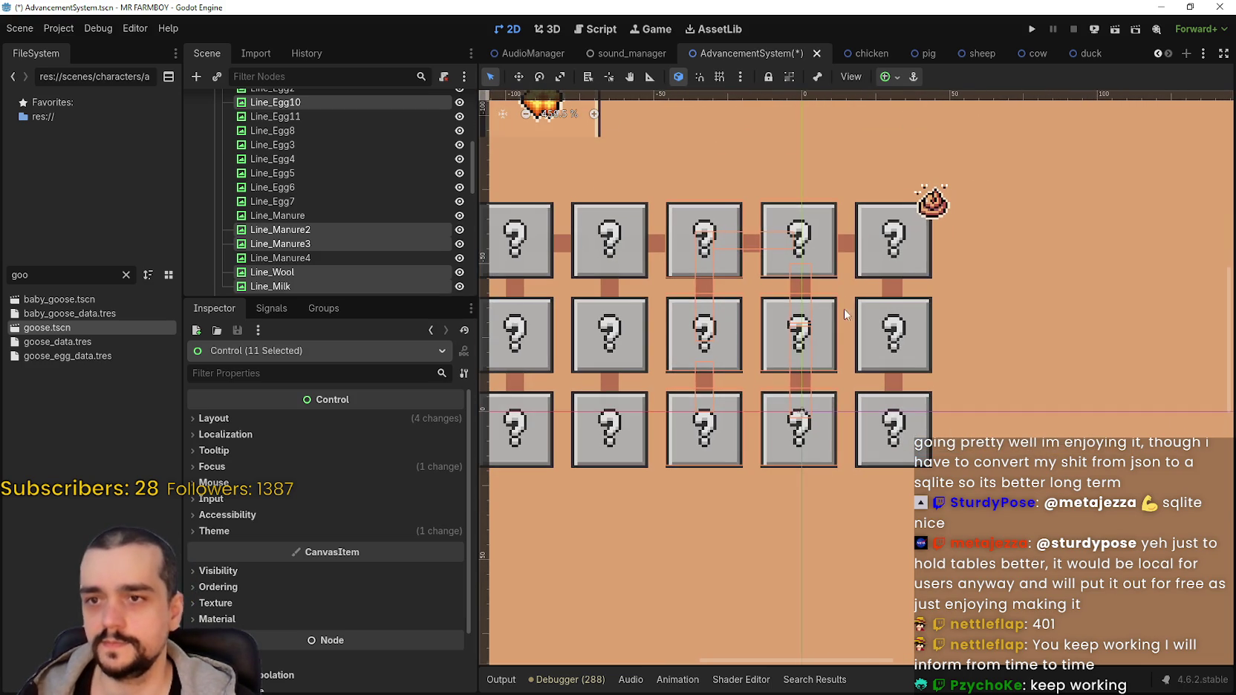
{"action": "left_click", "coordinate": [847, 254], "text": "shift"}
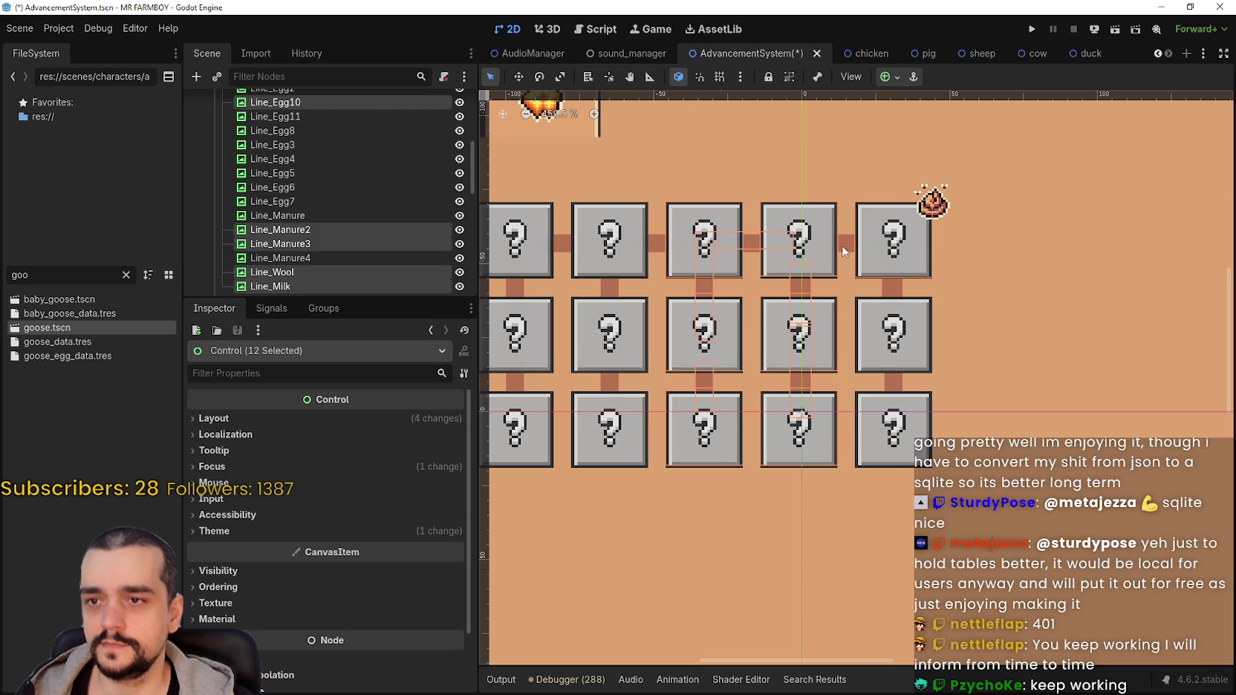
{"action": "left_click", "coordinate": [888, 308], "text": "shift"}
{"action": "left_click", "coordinate": [886, 291], "text": "shift"}
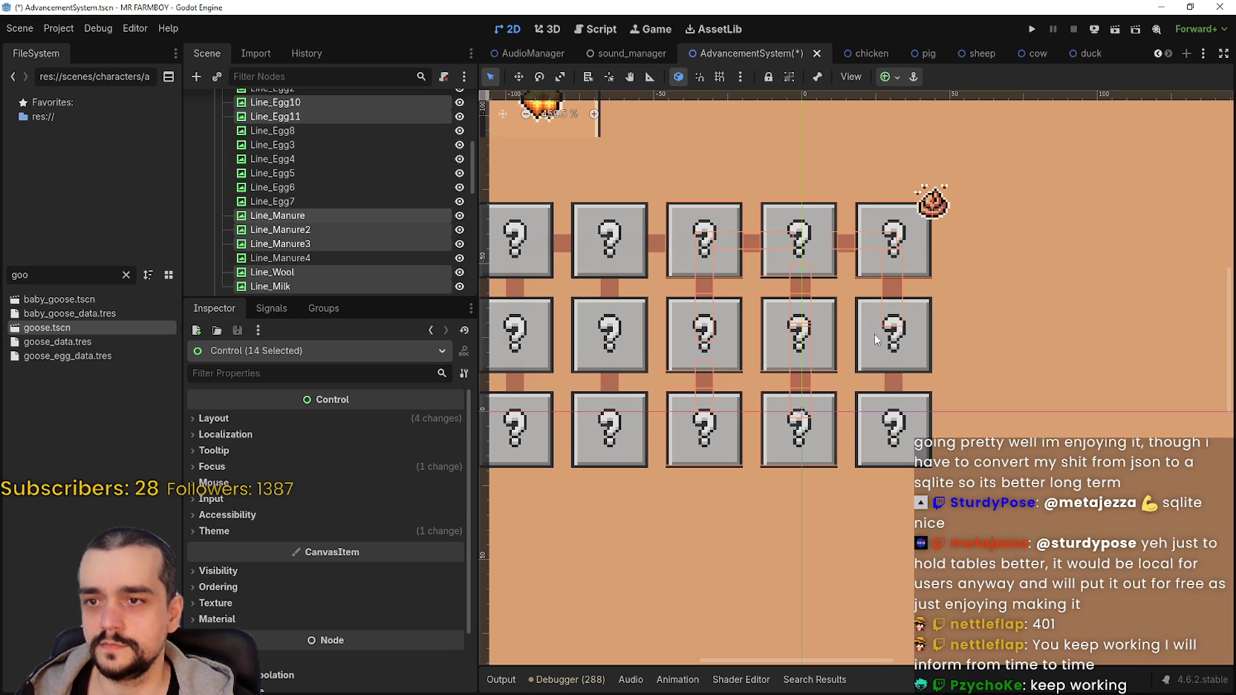
{"action": "left_click", "coordinate": [888, 386], "text": "shift"}
{"action": "left_click", "coordinate": [894, 388], "text": "shift"}
{"action": "left_click", "coordinate": [861, 435], "text": "shift"}
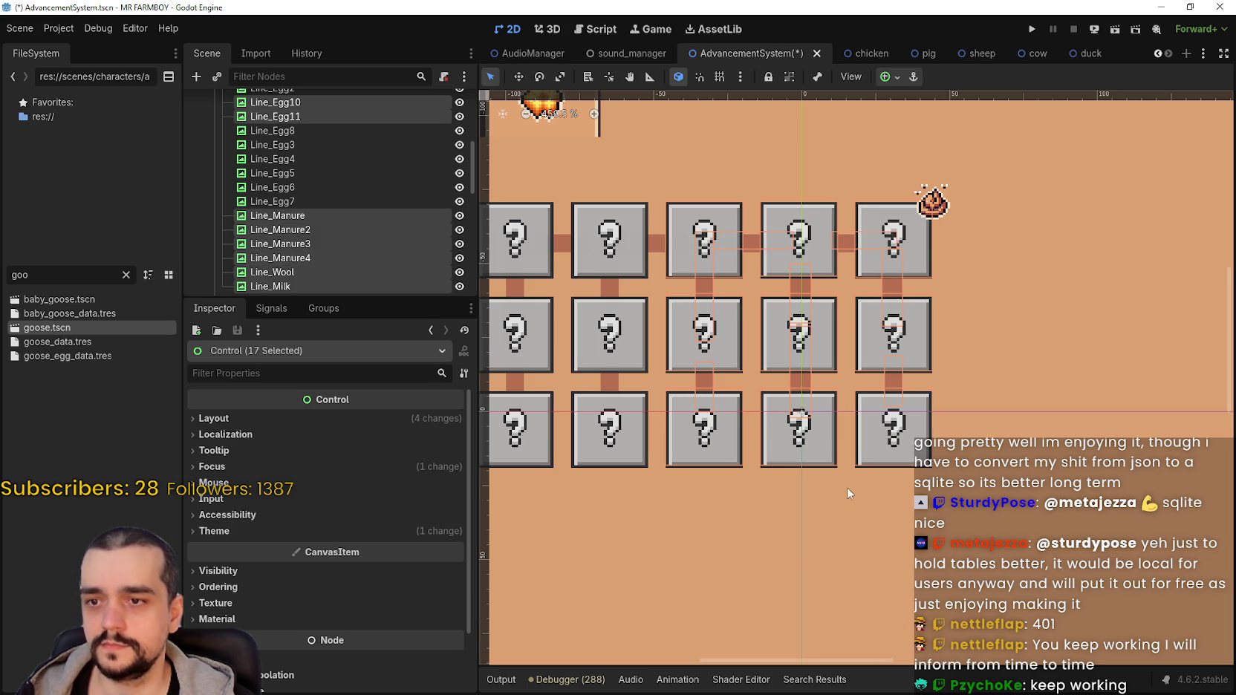
{"action": "scroll", "coordinate": [846, 444], "scroll_direction": "up", "scroll_amount": 3}
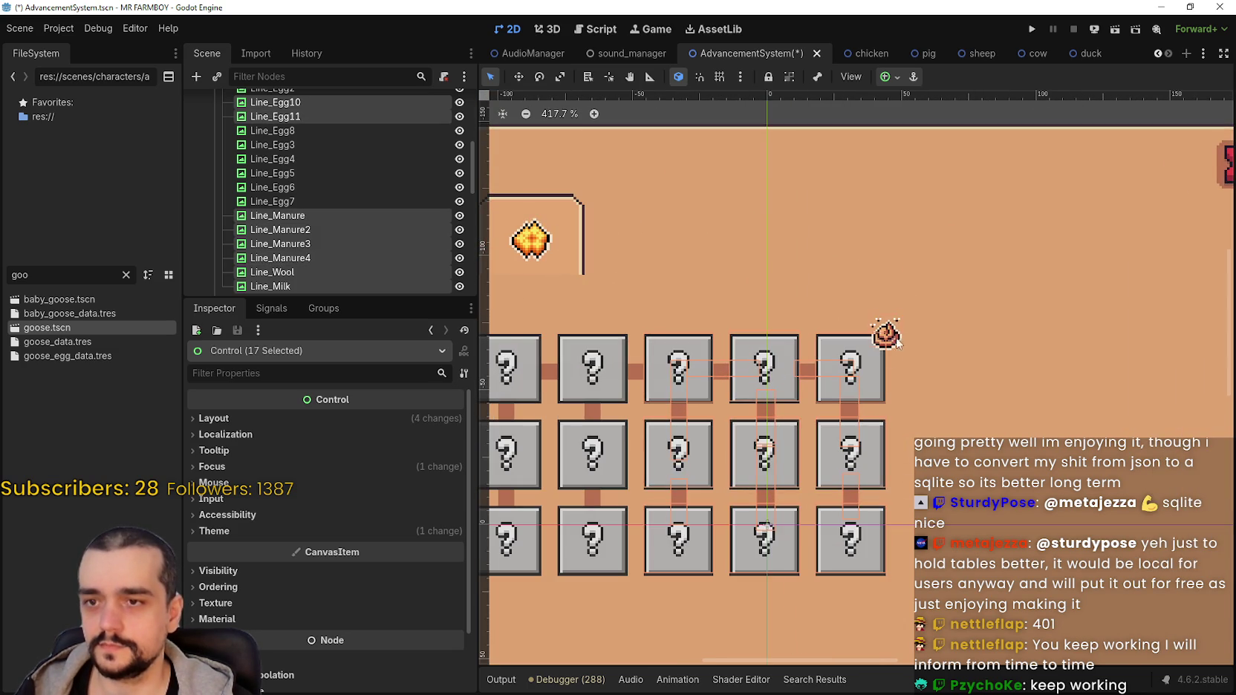
{"action": "left_click", "coordinate": [896, 343], "text": "shift"}
{"action": "scroll", "coordinate": [894, 327], "scroll_direction": "down", "scroll_amount": 3}
{"action": "scroll", "coordinate": [891, 313], "scroll_direction": "down", "scroll_amount": 1}
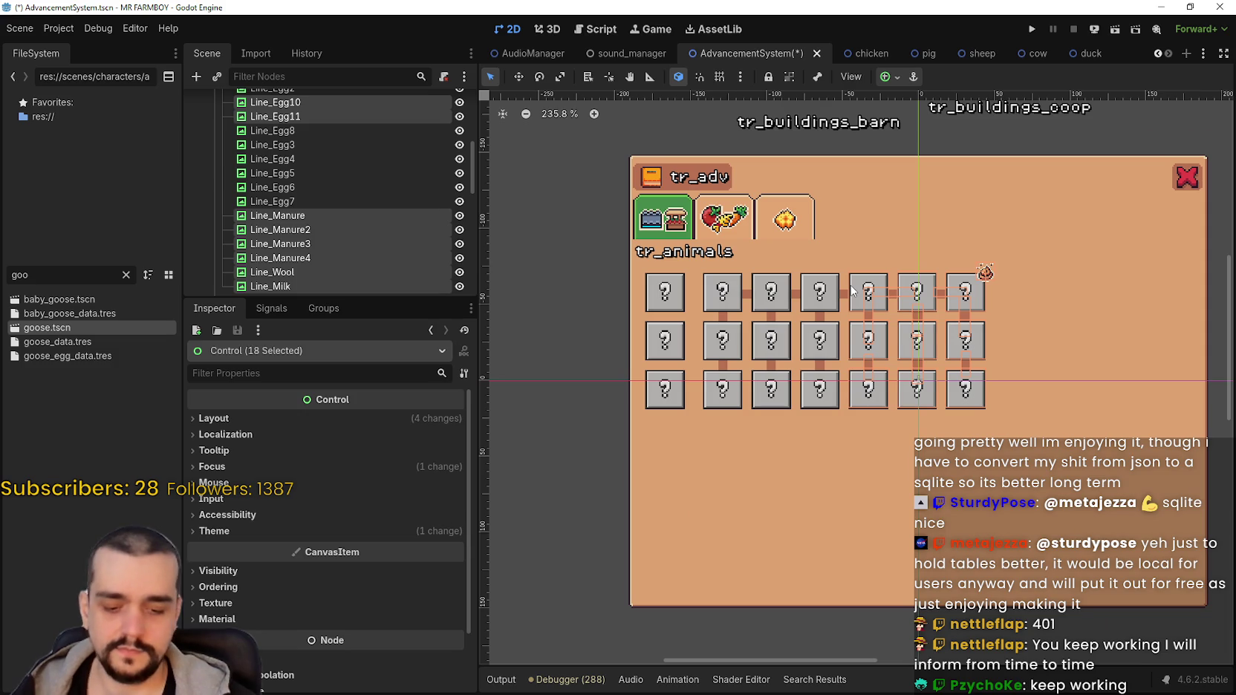
Nudge the selected 3x3 group downward with the arrow keys.
{"action": "key", "text": "Down"}
{"action": "key", "text": "Down"}
{"action": "key", "text": "Down"}
{"action": "key", "text": "Down"}
{"action": "key", "text": "Down"}
{"action": "key", "text": "Down"}
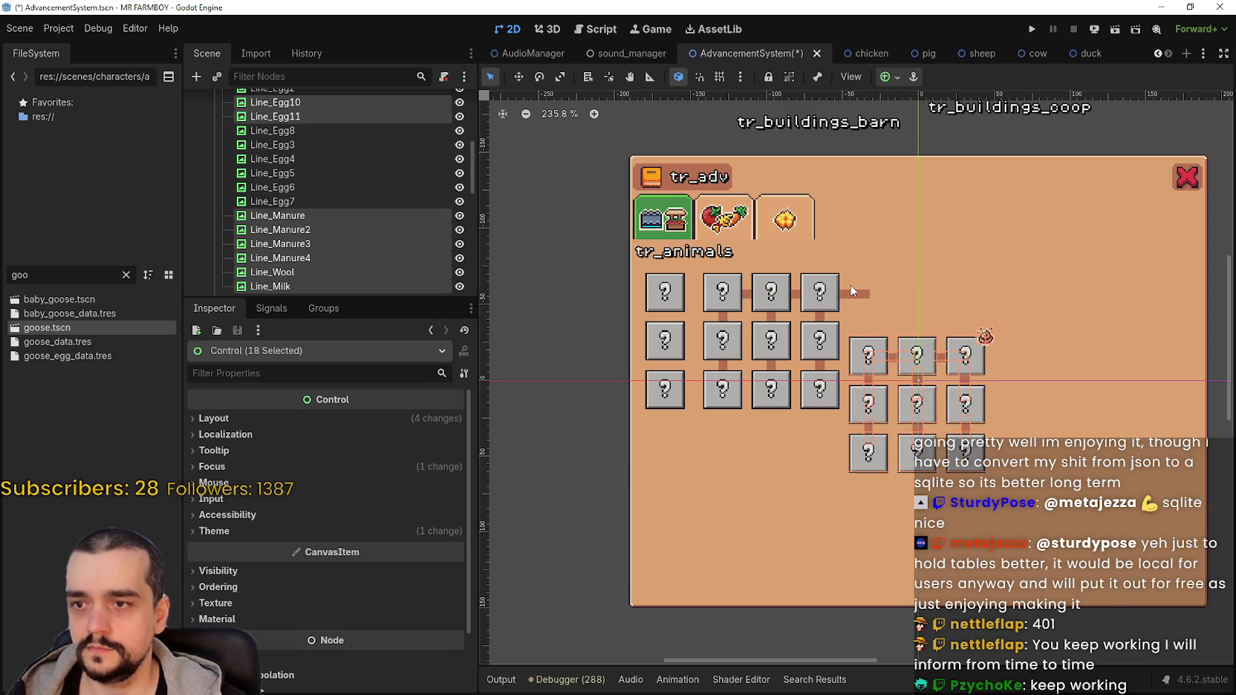
{"action": "key", "text": "Up"}
{"action": "key", "text": "Up"}
{"action": "key", "text": "Up"}
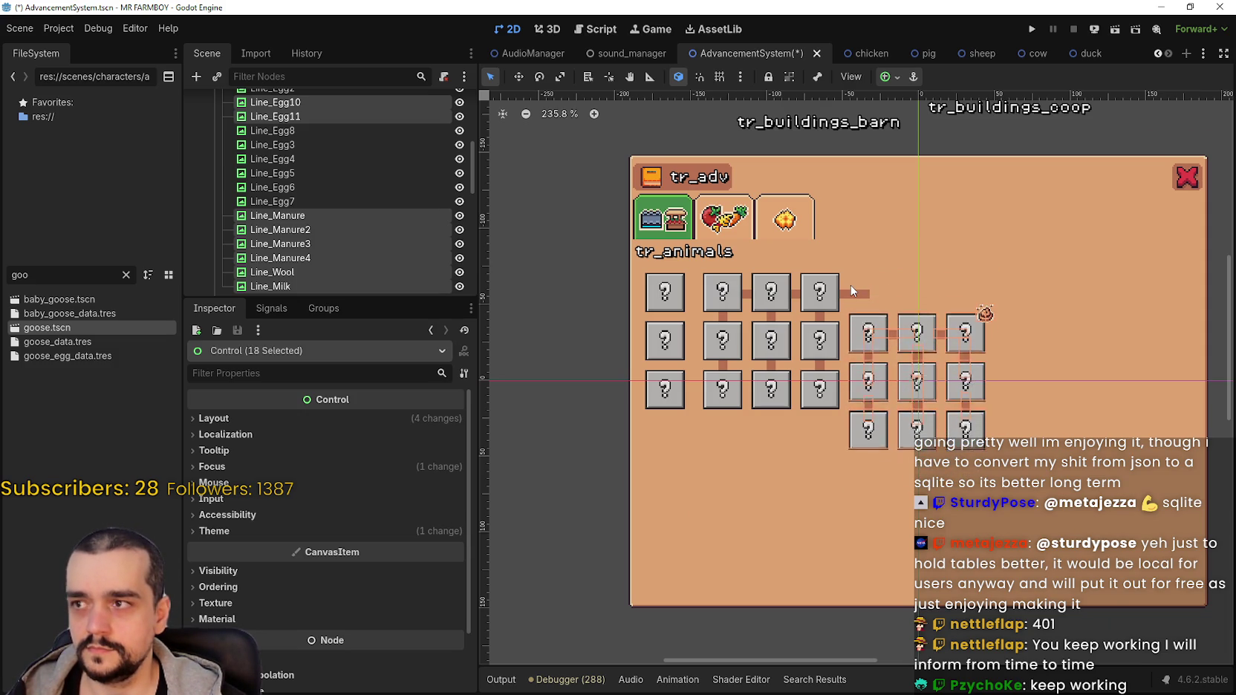
{"action": "key", "text": "Down"}
{"action": "key", "text": "Down"}
{"action": "key", "text": "Down"}
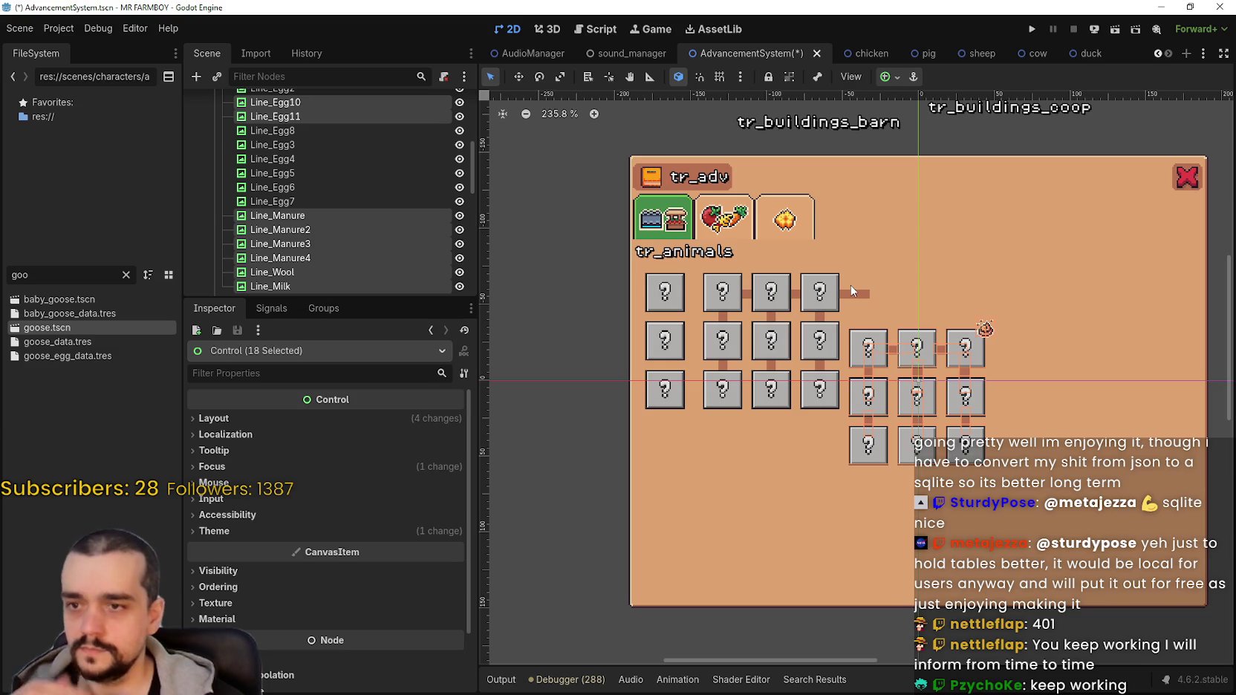
{"action": "key", "text": "Down"}
{"action": "key", "text": "Down"}
{"action": "key", "text": "Down"}
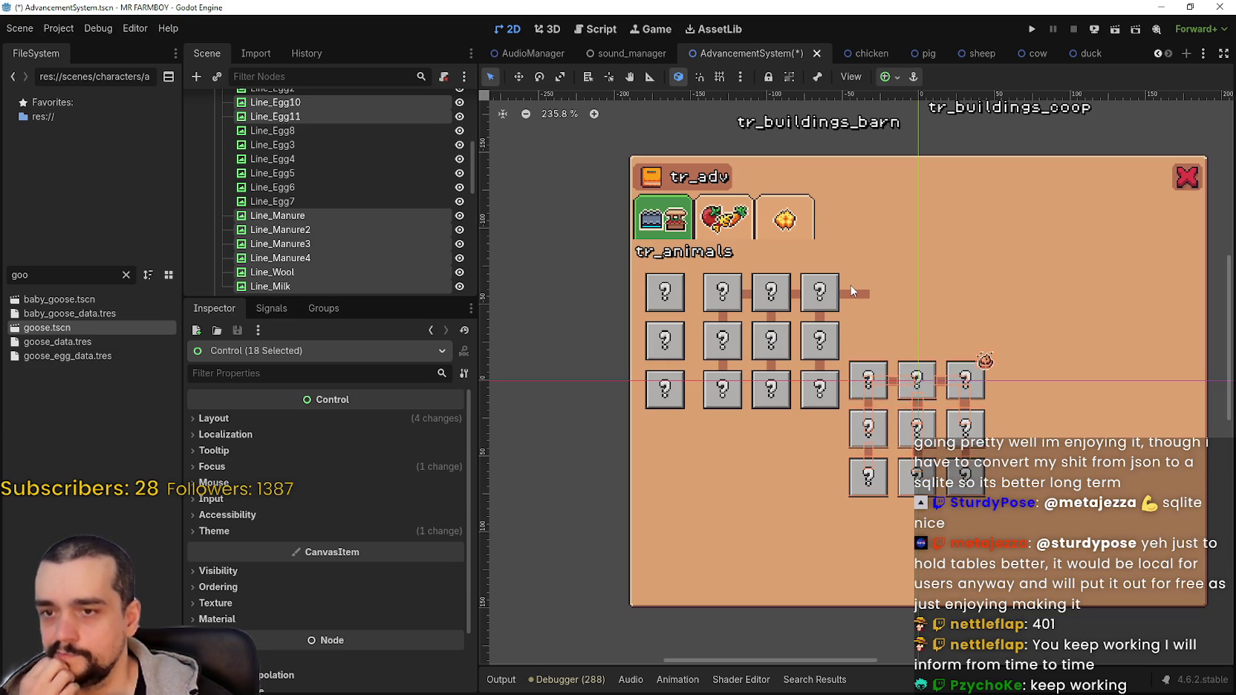
{"action": "key", "text": "Down"}
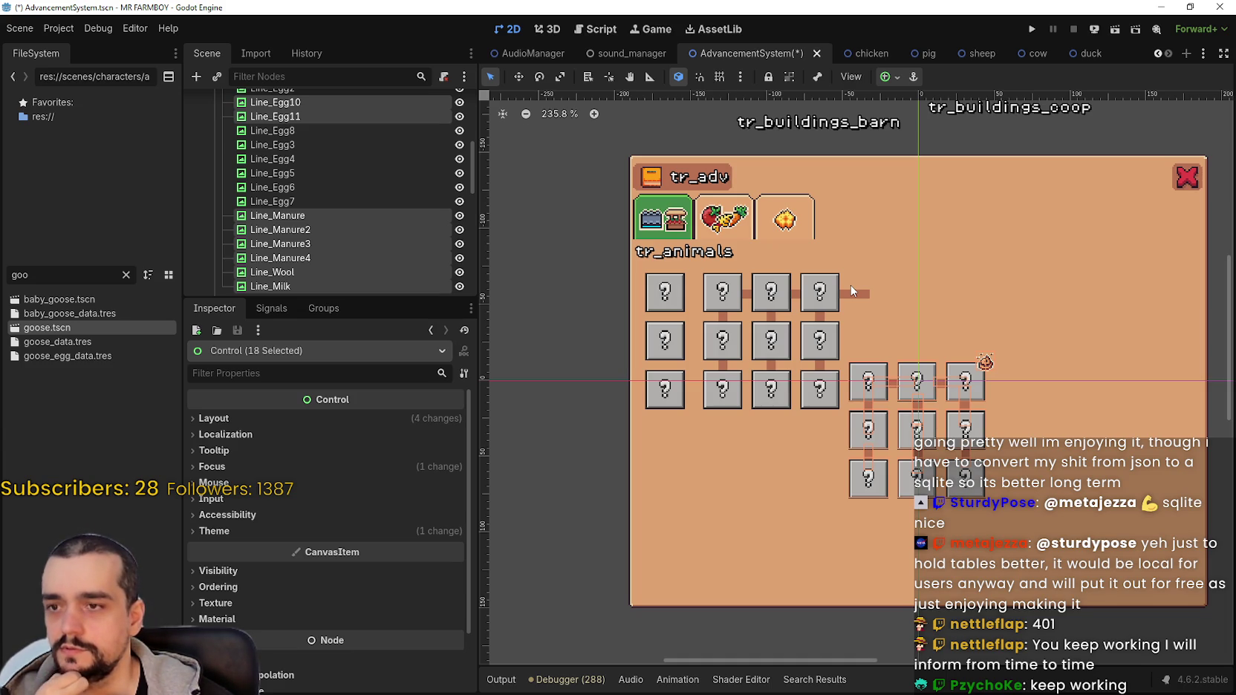
{"action": "key", "text": "Down"}
{"action": "key", "text": "Down"}
{"action": "key", "text": "Down"}
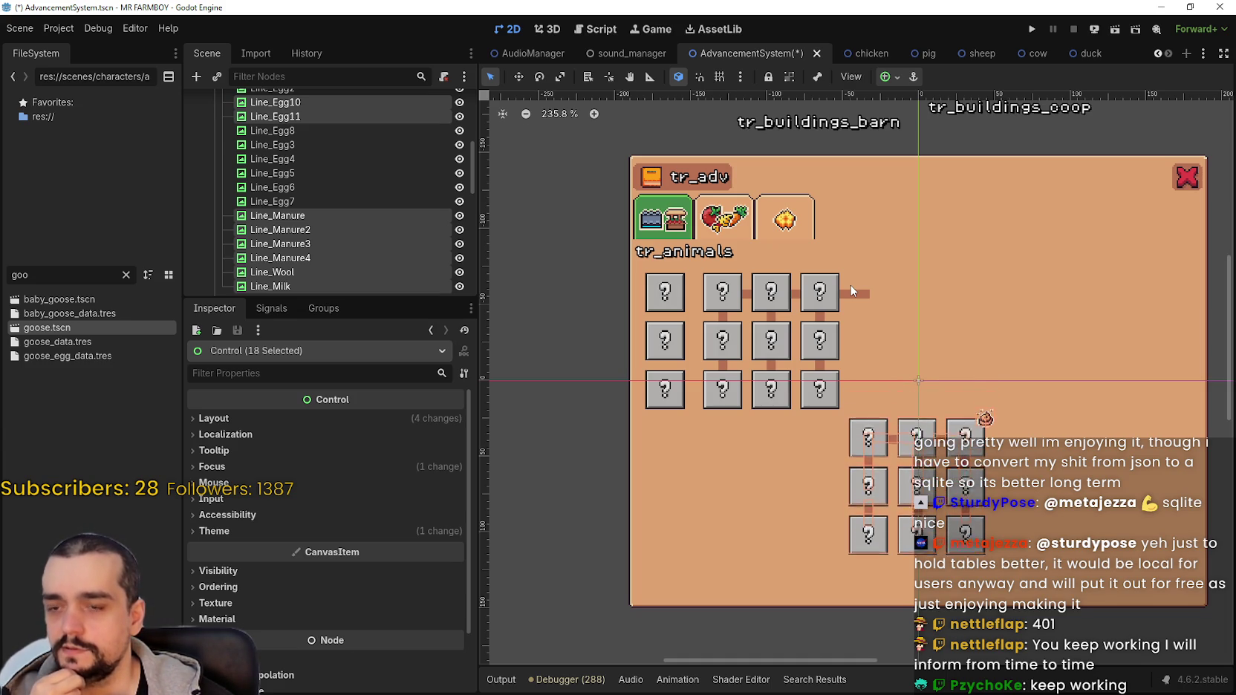
{"action": "key", "text": "Down"}
{"action": "key", "text": "Down"}
Push the 3x3 group left until it sits outside the panel.
{"action": "key", "text": "Left"}
{"action": "key", "text": "Left"}
{"action": "key", "text": "Left"}
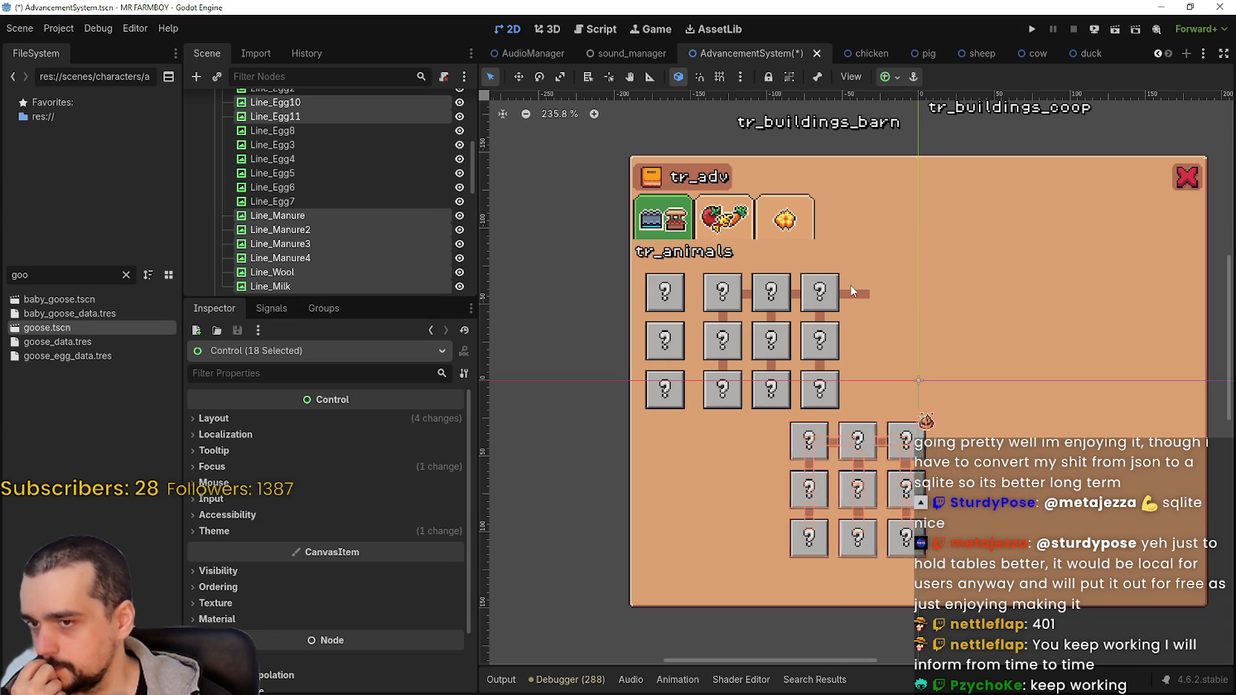
{"action": "key", "text": "Left"}
{"action": "key", "text": "Left"}
{"action": "key", "text": "Left"}
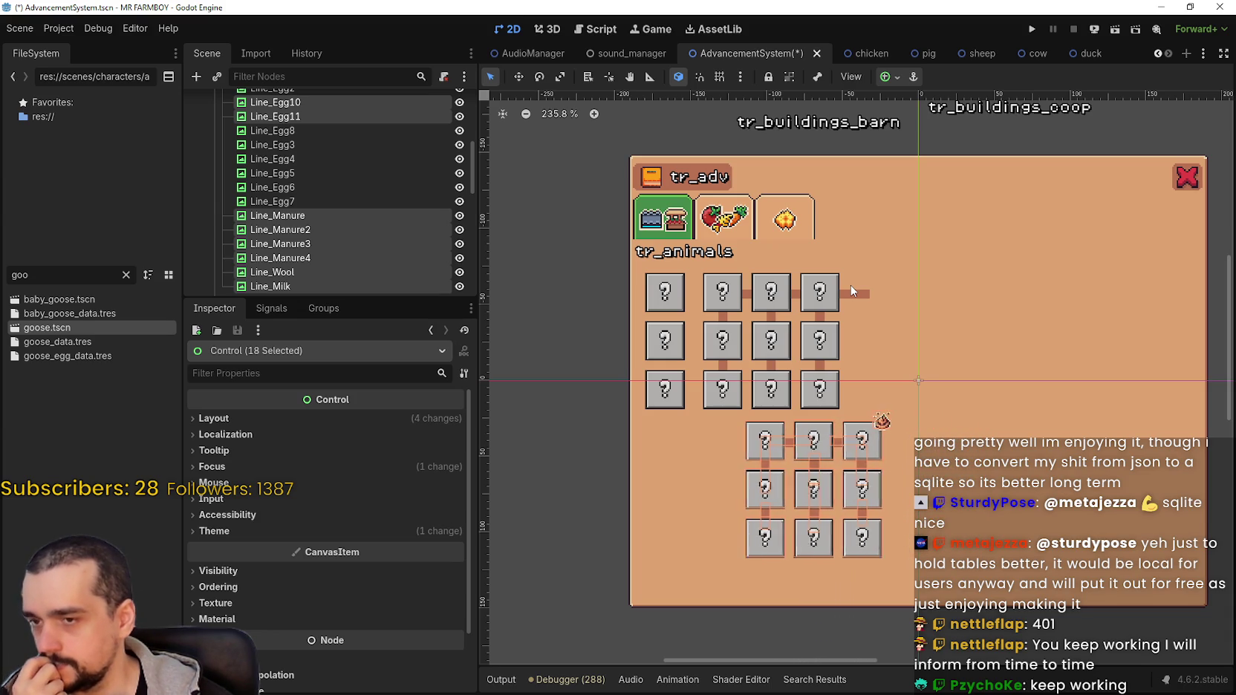
{"action": "key", "text": "Right"}
{"action": "key", "text": "Right"}
{"action": "key", "text": "Right"}
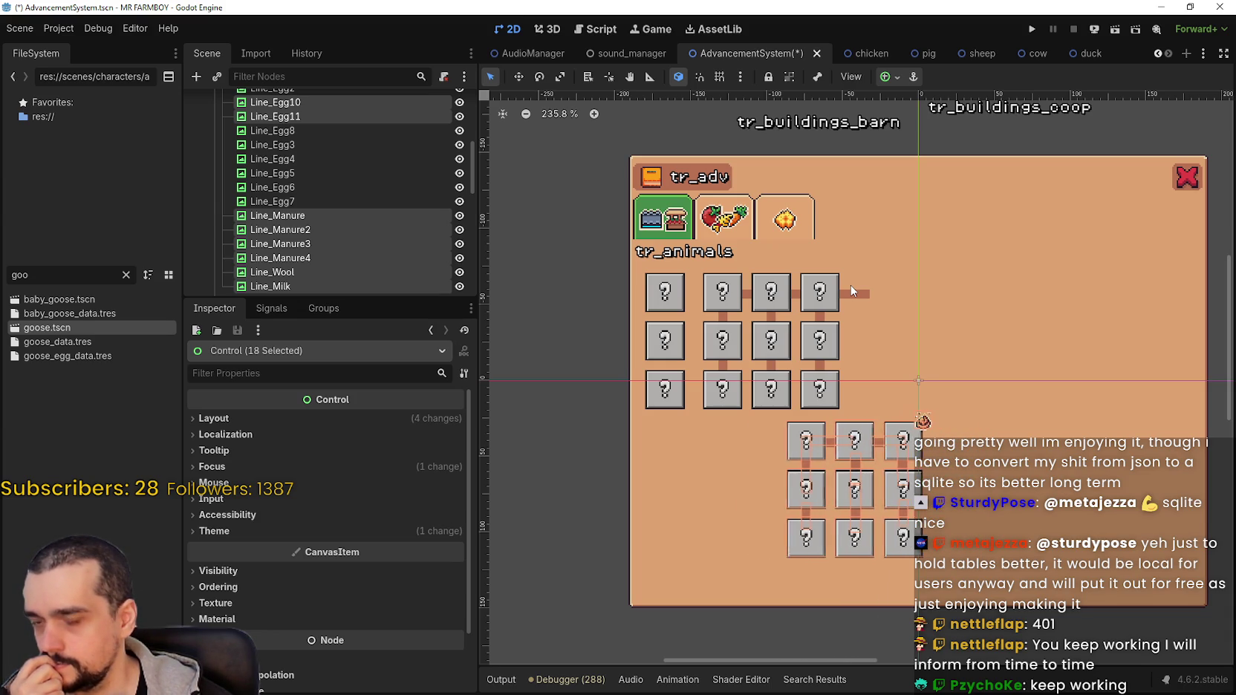
{"action": "key", "text": "Left"}
{"action": "key", "text": "Left"}
{"action": "key", "text": "Left"}
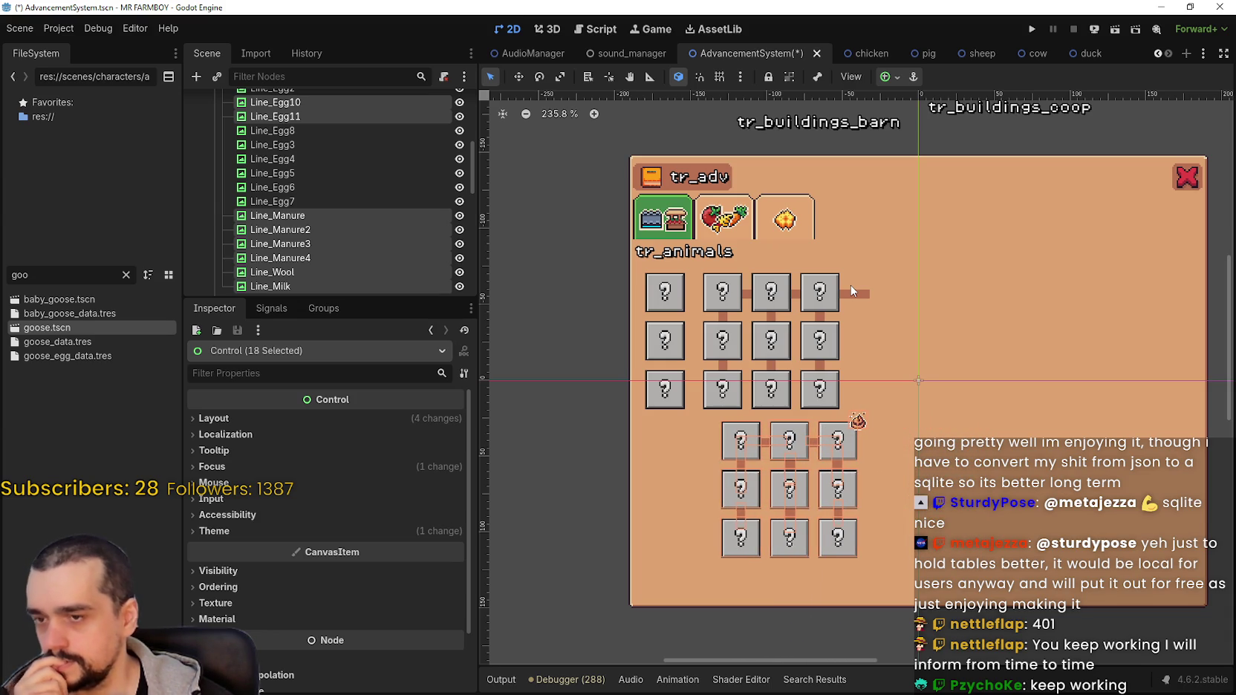
{"action": "key", "text": "Left"}
{"action": "key", "text": "Left"}
{"action": "key", "text": "Left"}
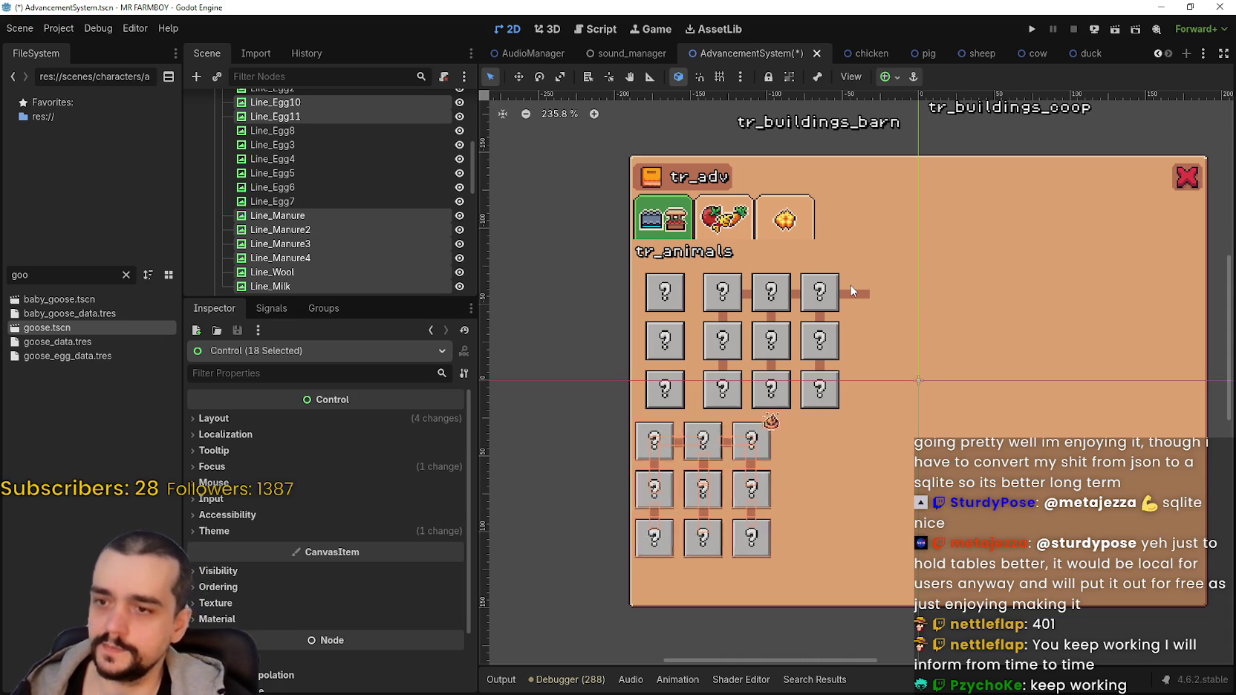
{"action": "key", "text": "Left"}
{"action": "key", "text": "Left"}
{"action": "key", "text": "Left"}
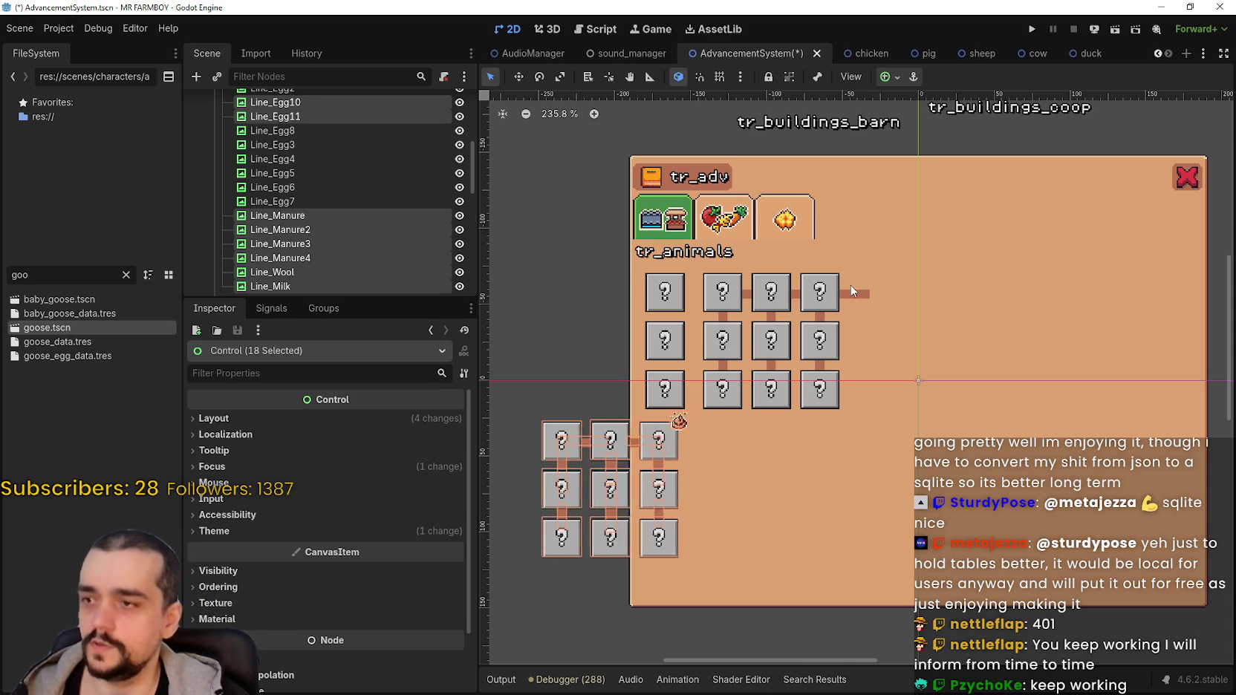
{"action": "key", "text": "Left"}
{"action": "key", "text": "Left"}
{"action": "key", "text": "Left"}
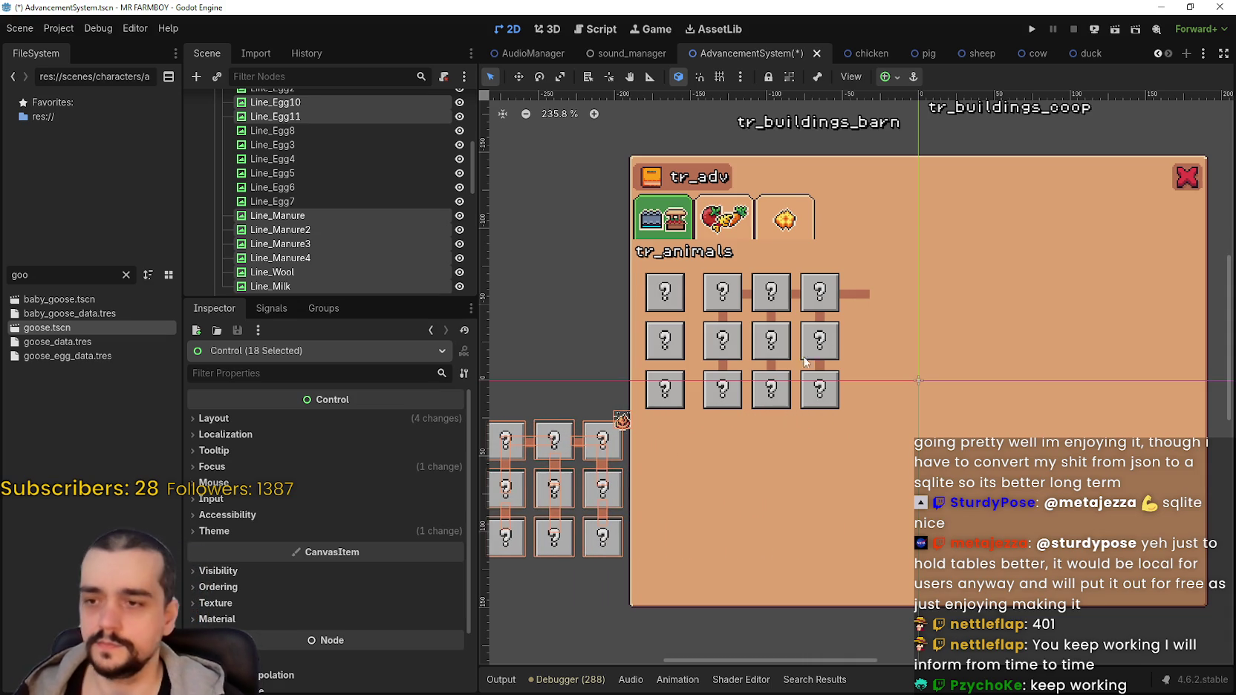
{"action": "scroll", "coordinate": [805, 361], "scroll_direction": "left", "scroll_amount": 8}
{"action": "scroll", "coordinate": [805, 362], "scroll_direction": "down", "scroll_amount": 2}
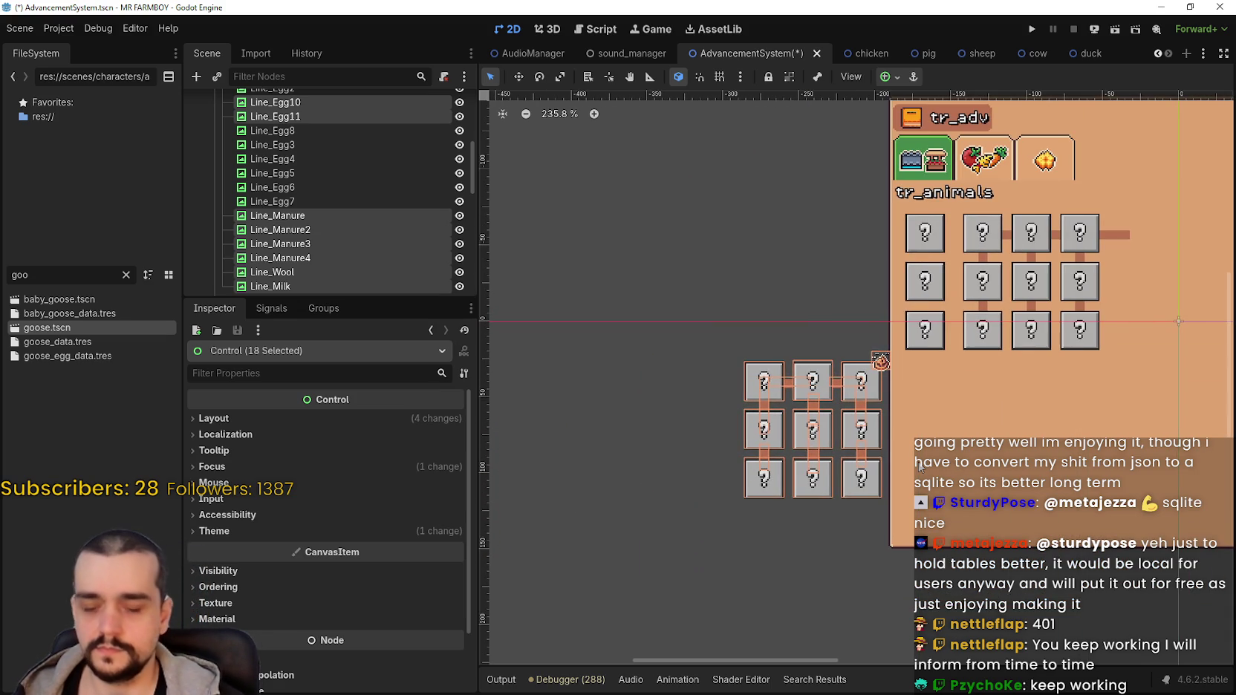
{"action": "key", "text": "Left"}
{"action": "key", "text": "Left"}
{"action": "key", "text": "Left"}
{"action": "key", "text": "Left"}
{"action": "key", "text": "Left"}
{"action": "key", "text": "Left"}
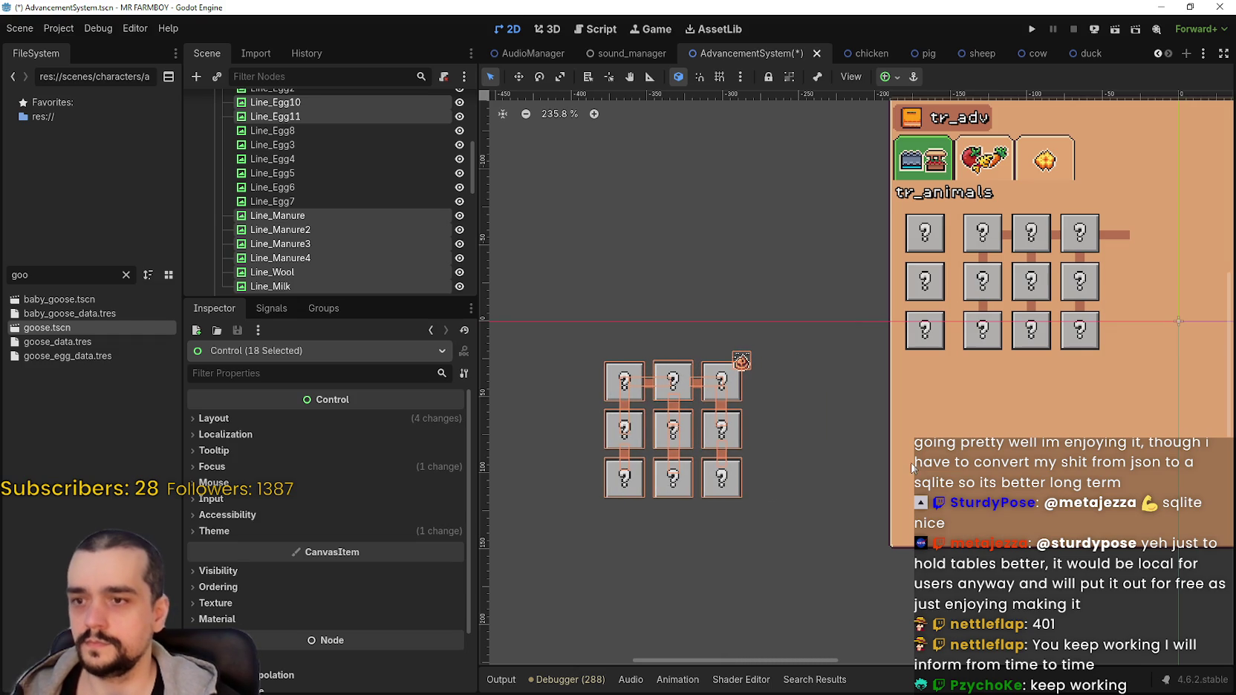
{"action": "scroll", "coordinate": [654, 451], "scroll_direction": "up", "scroll_amount": 3}
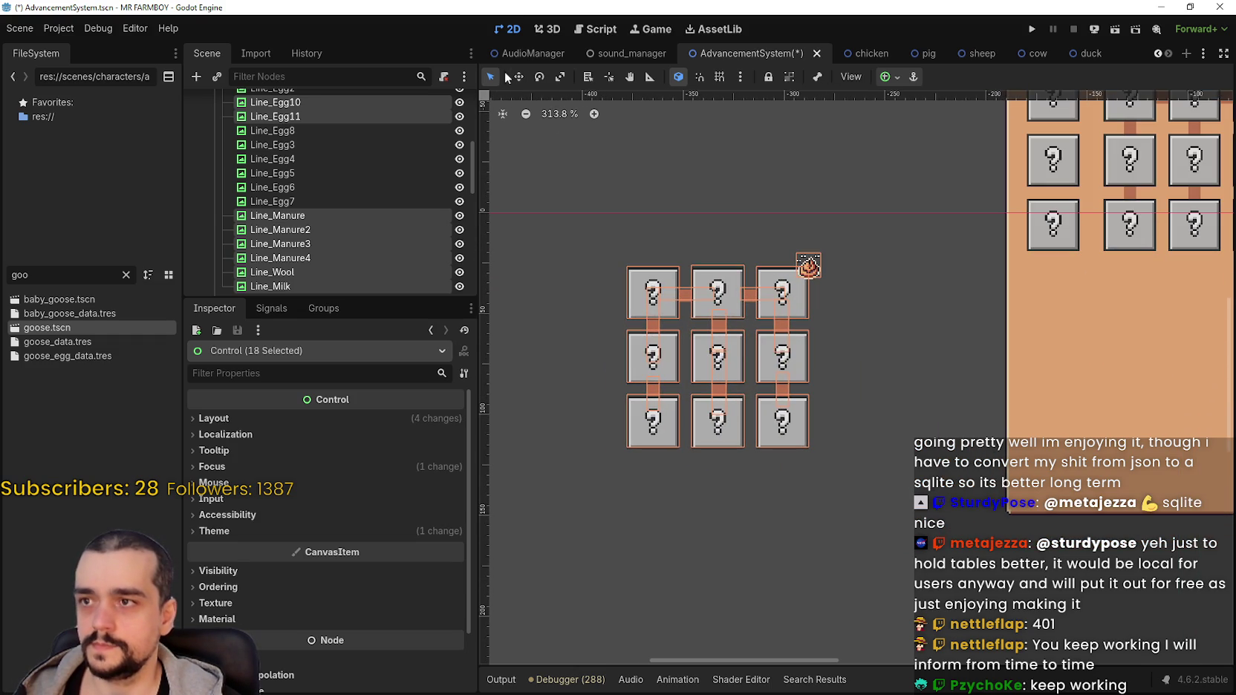
Clear the group selection and select the pig advancement box.
{"action": "left_click", "coordinate": [607, 268]}
{"action": "scroll", "coordinate": [660, 293], "scroll_direction": "up", "scroll_amount": 1}
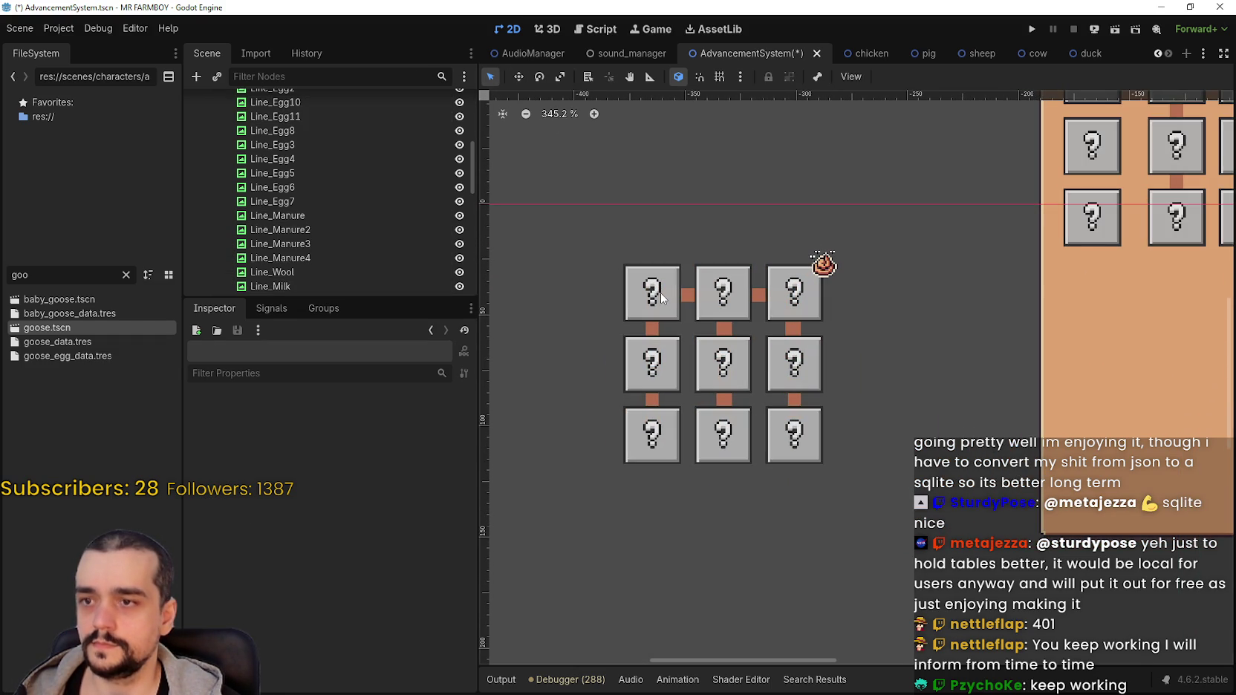
{"action": "scroll", "coordinate": [797, 295], "scroll_direction": "up", "scroll_amount": 2}
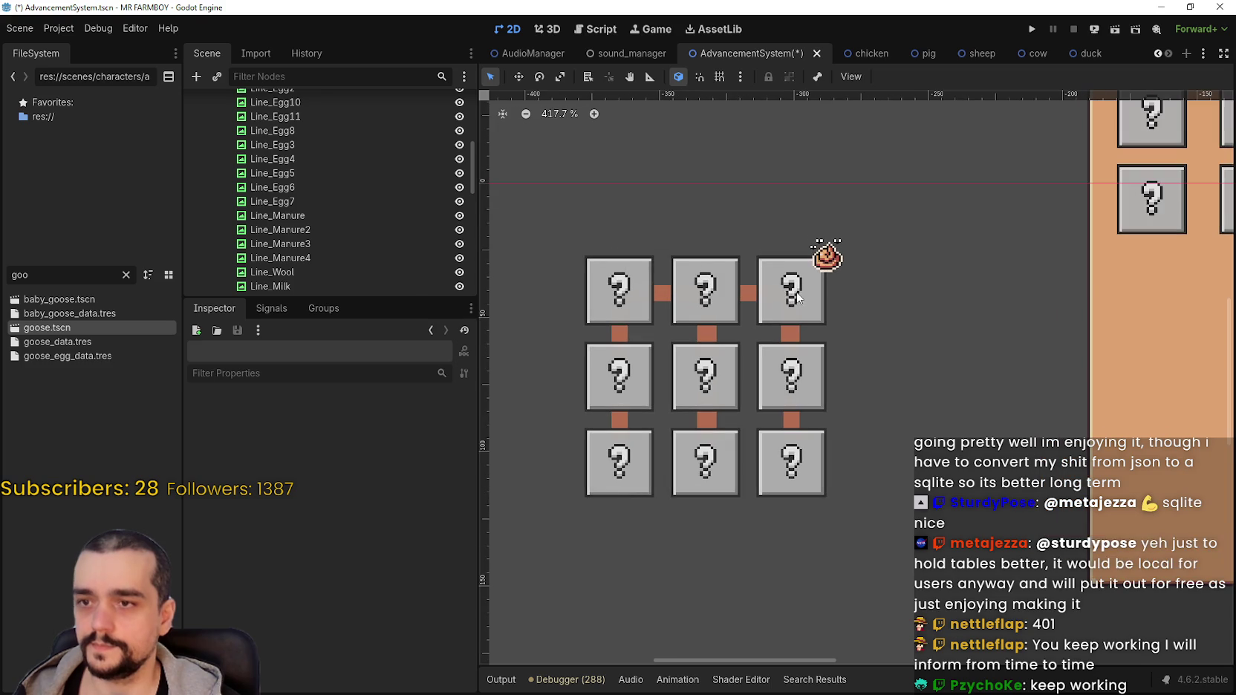
{"action": "left_click", "coordinate": [790, 298]}
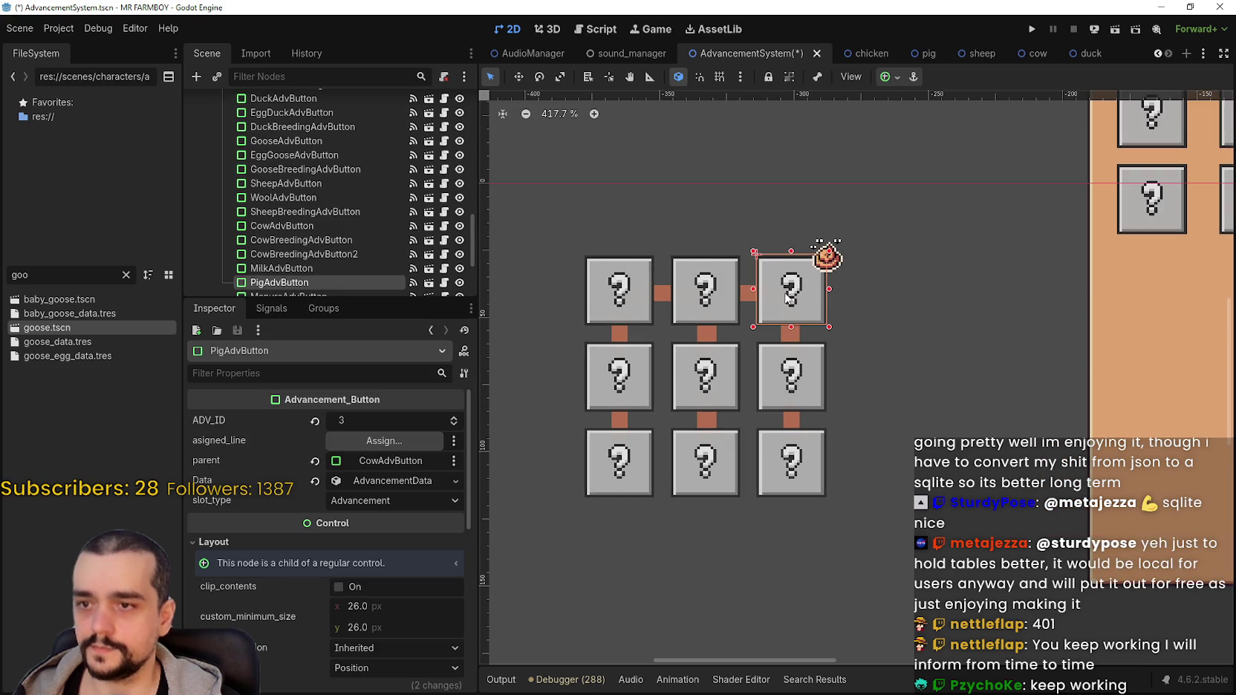
Move the pig box and icon above the grid, with the manure box, baby pig box and connectors beside it.
{"action": "left_click", "coordinate": [826, 254], "text": "shift"}
{"action": "left_click_drag", "start_coordinate": [826, 255], "coordinate": [810, 256]}
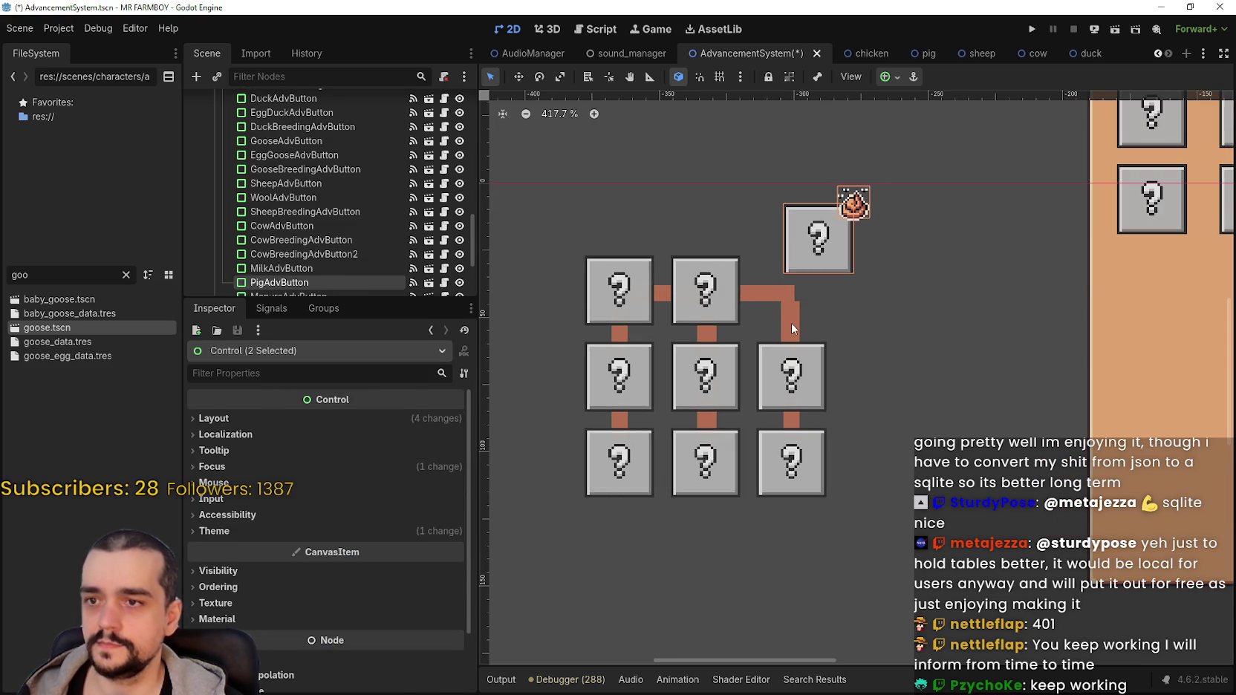
{"action": "mouse_move", "coordinate": [792, 329]}
{"action": "left_mouse_down"}
{"action": "mouse_move", "coordinate": [854, 290]}
{"action": "mouse_move", "coordinate": [882, 307]}
{"action": "mouse_move", "coordinate": [886, 231]}
{"action": "mouse_move", "coordinate": [886, 250]}
{"action": "mouse_move", "coordinate": [968, 238]}
{"action": "mouse_move", "coordinate": [879, 240]}
{"action": "left_mouse_up"}
{"action": "left_click", "coordinate": [787, 369]}
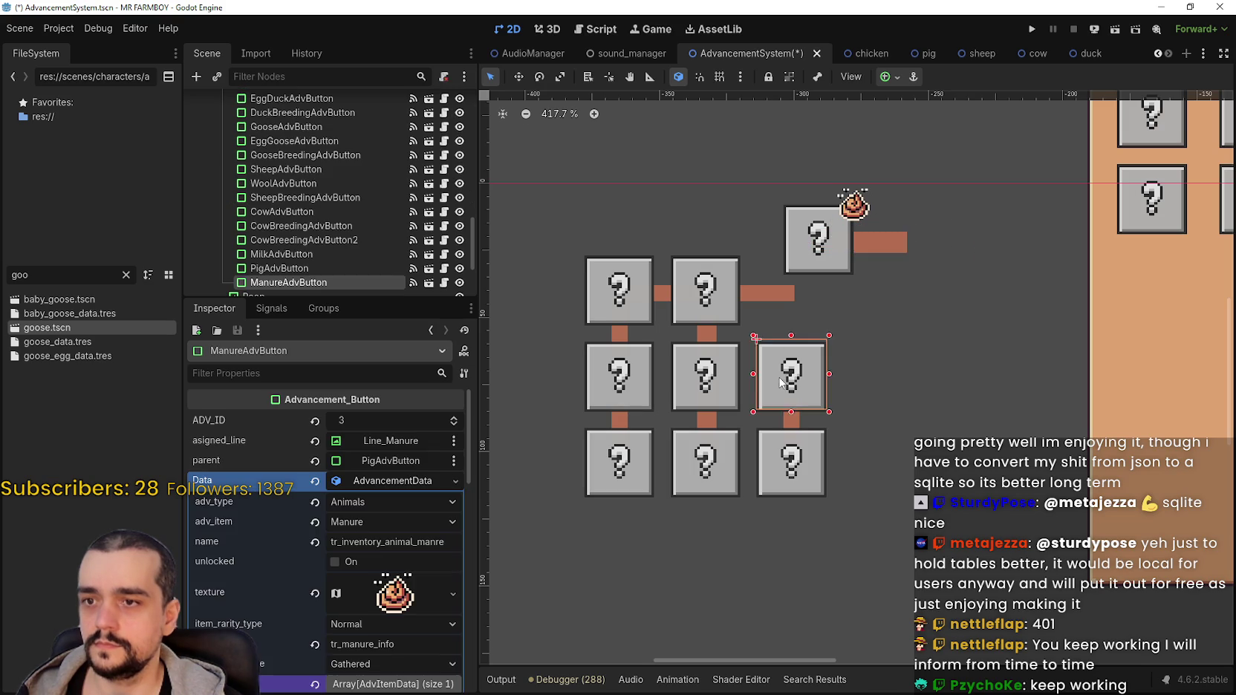
{"action": "left_click_drag", "start_coordinate": [788, 369], "coordinate": [914, 232]}
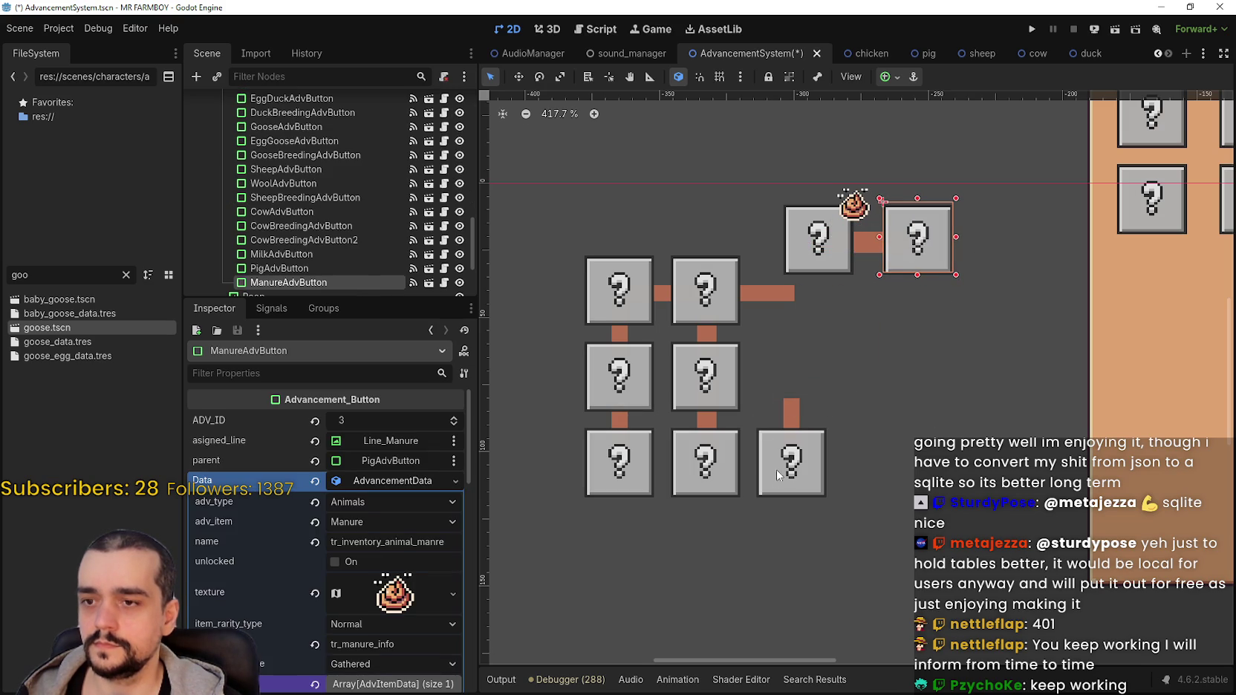
{"action": "mouse_move", "coordinate": [778, 475]}
{"action": "left_mouse_down"}
{"action": "mouse_move", "coordinate": [787, 398]}
{"action": "mouse_move", "coordinate": [1006, 258]}
{"action": "left_mouse_up"}
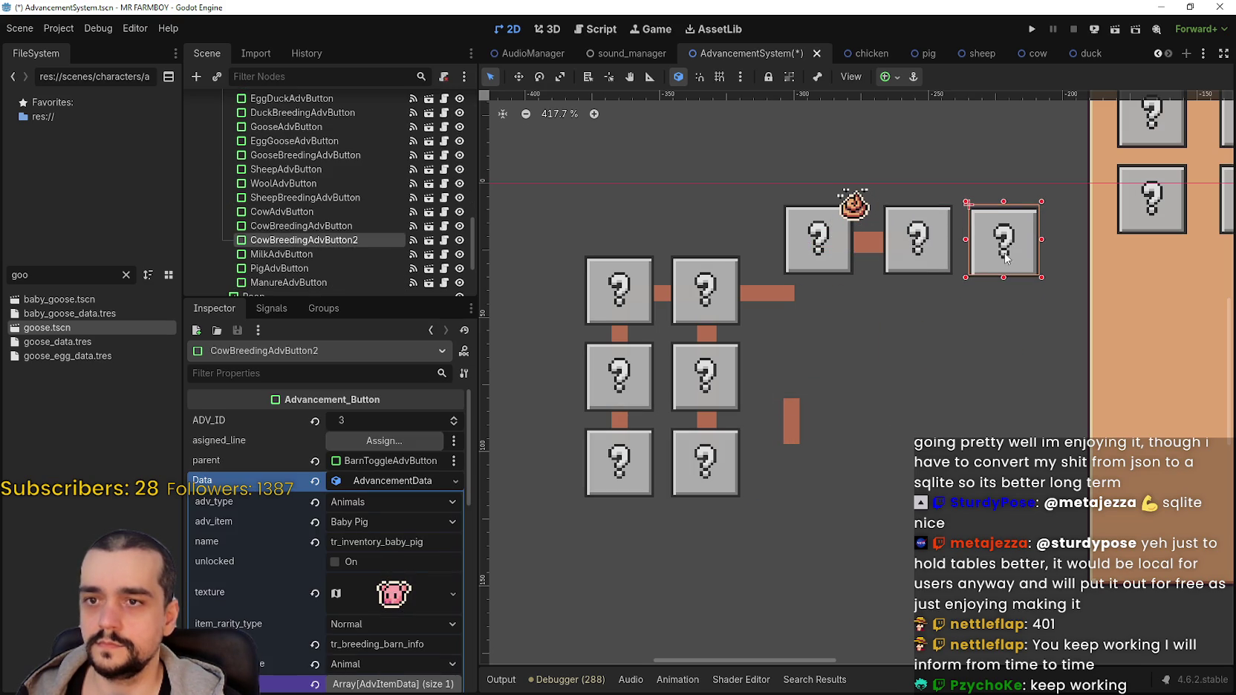
{"action": "left_click", "coordinate": [803, 426]}
{"action": "mouse_move", "coordinate": [803, 426]}
{"action": "left_mouse_down"}
{"action": "mouse_move", "coordinate": [888, 301]}
{"action": "mouse_move", "coordinate": [892, 335]}
{"action": "mouse_move", "coordinate": [890, 321]}
{"action": "mouse_move", "coordinate": [840, 331]}
{"action": "mouse_move", "coordinate": [948, 245]}
{"action": "left_mouse_up"}
Even out the spacing of the manure and baby pig boxes in the pig row.
{"action": "scroll", "coordinate": [804, 380], "scroll_direction": "up", "scroll_amount": 4}
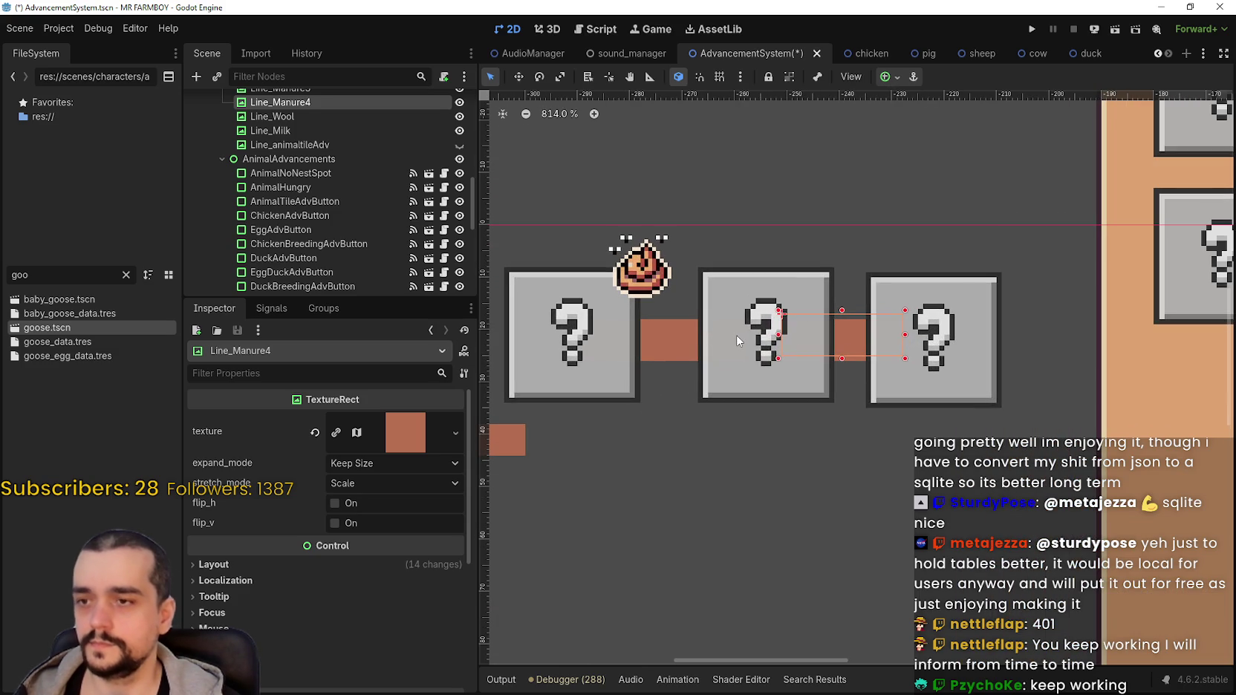
{"action": "left_click", "coordinate": [738, 337]}
{"action": "scroll", "coordinate": [738, 335], "scroll_direction": "down", "scroll_amount": 2}
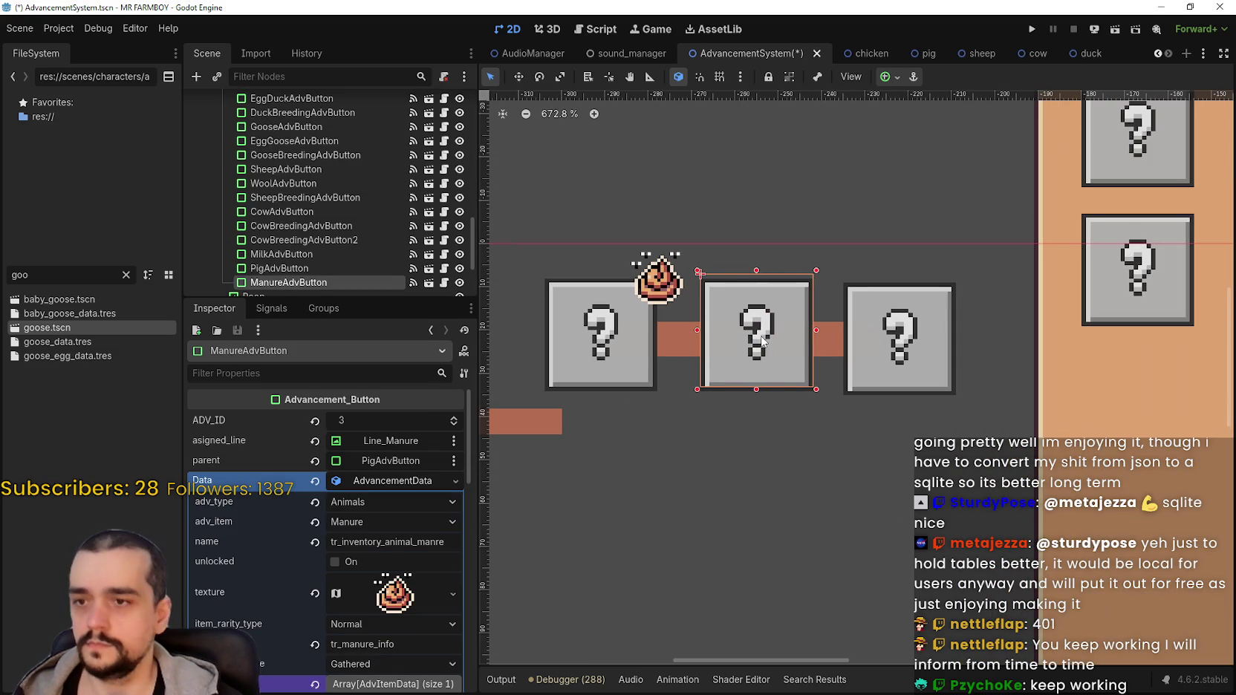
{"action": "key", "text": "Left"}
{"action": "key", "text": "Left"}
{"action": "key", "text": "Left"}
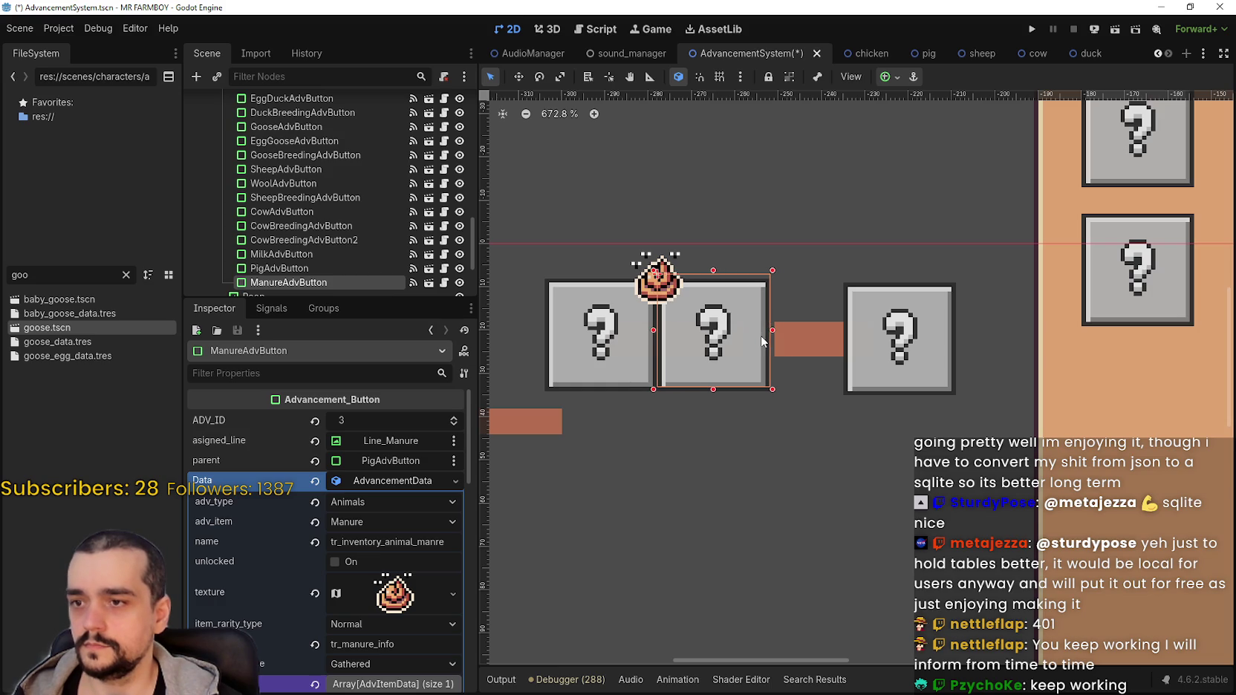
{"action": "key", "text": "Right"}
{"action": "key", "text": "Right"}
{"action": "key", "text": "Right"}
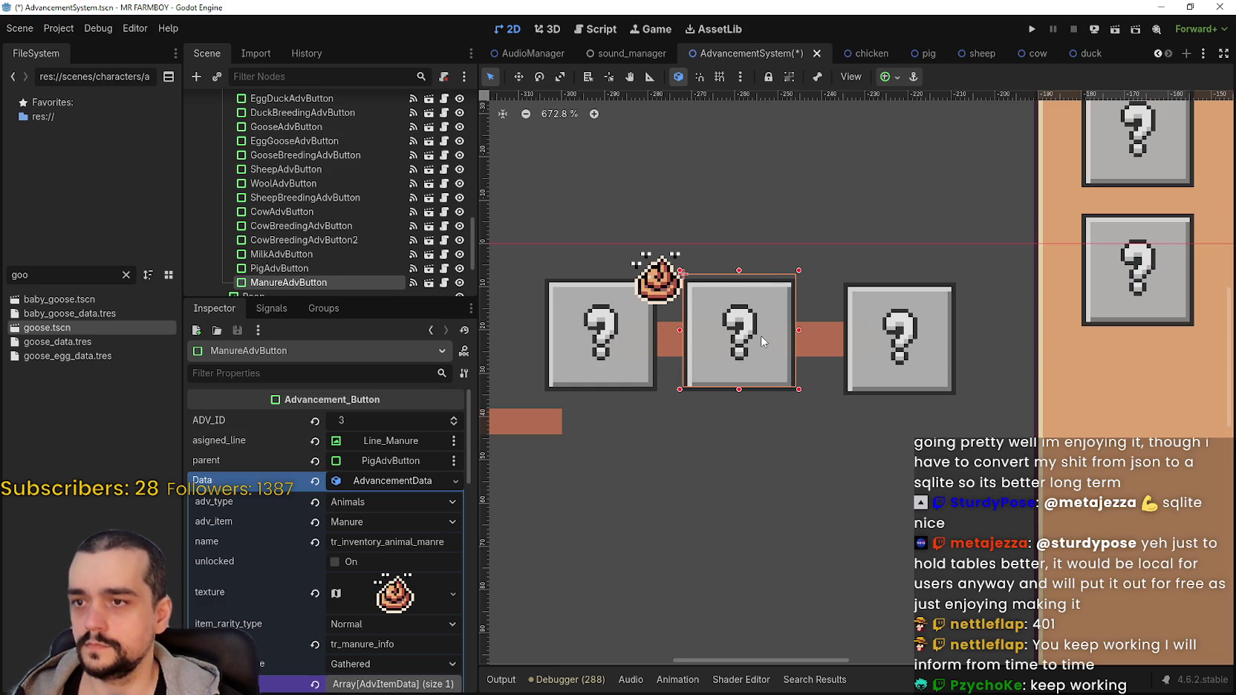
{"action": "scroll", "coordinate": [773, 324], "scroll_direction": "down", "scroll_amount": 3}
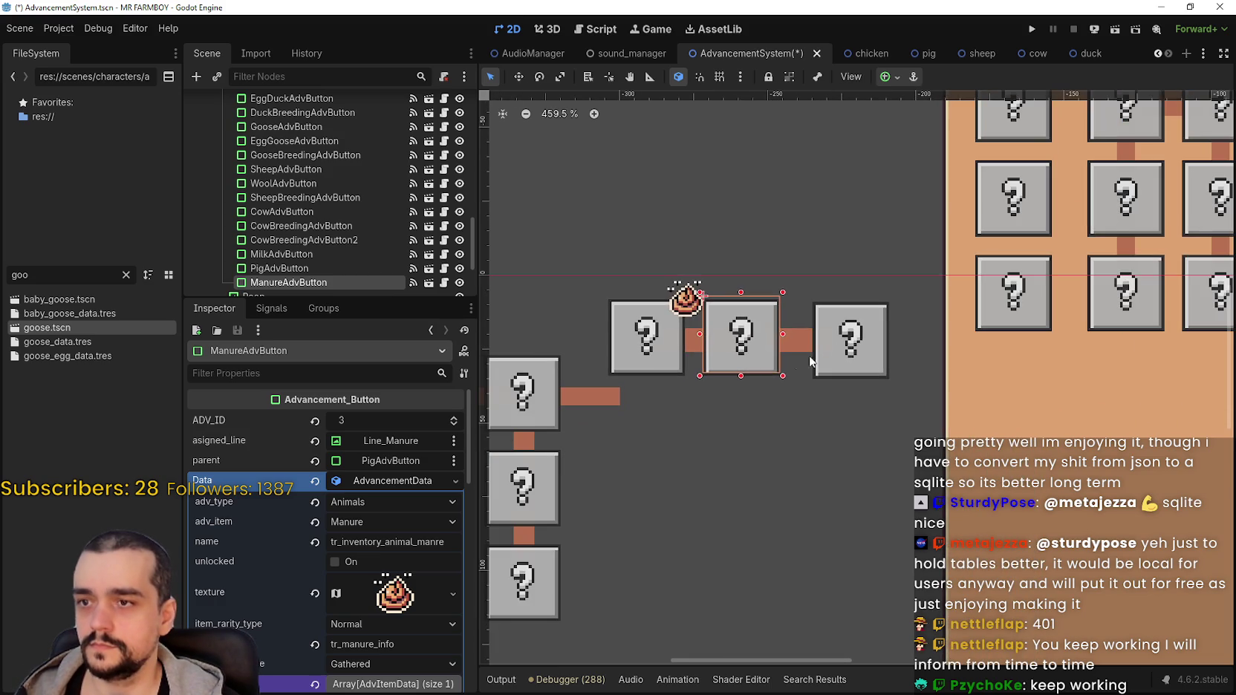
{"action": "scroll", "coordinate": [844, 345], "scroll_direction": "up", "scroll_amount": 2}
{"action": "left_click", "coordinate": [843, 342]}
{"action": "key", "text": "Left"}
{"action": "key", "text": "Left"}
{"action": "key", "text": "Left"}
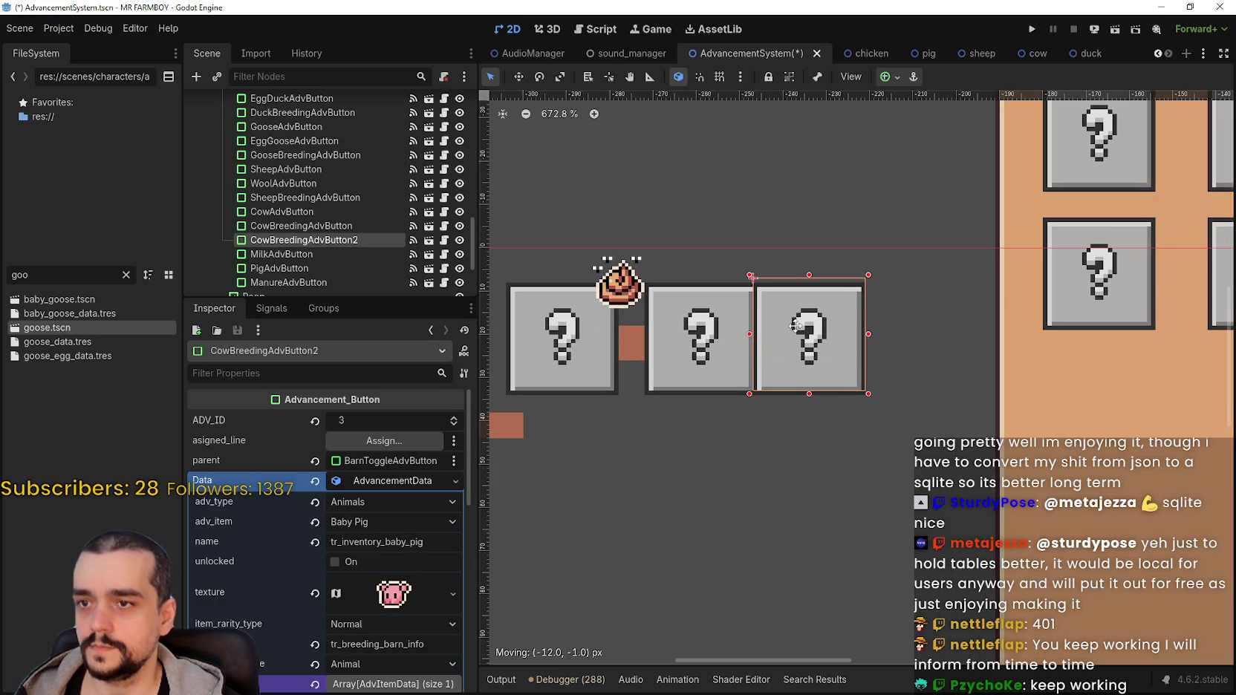
{"action": "key", "text": "Right"}
{"action": "key", "text": "Right"}
{"action": "key", "text": "Right"}
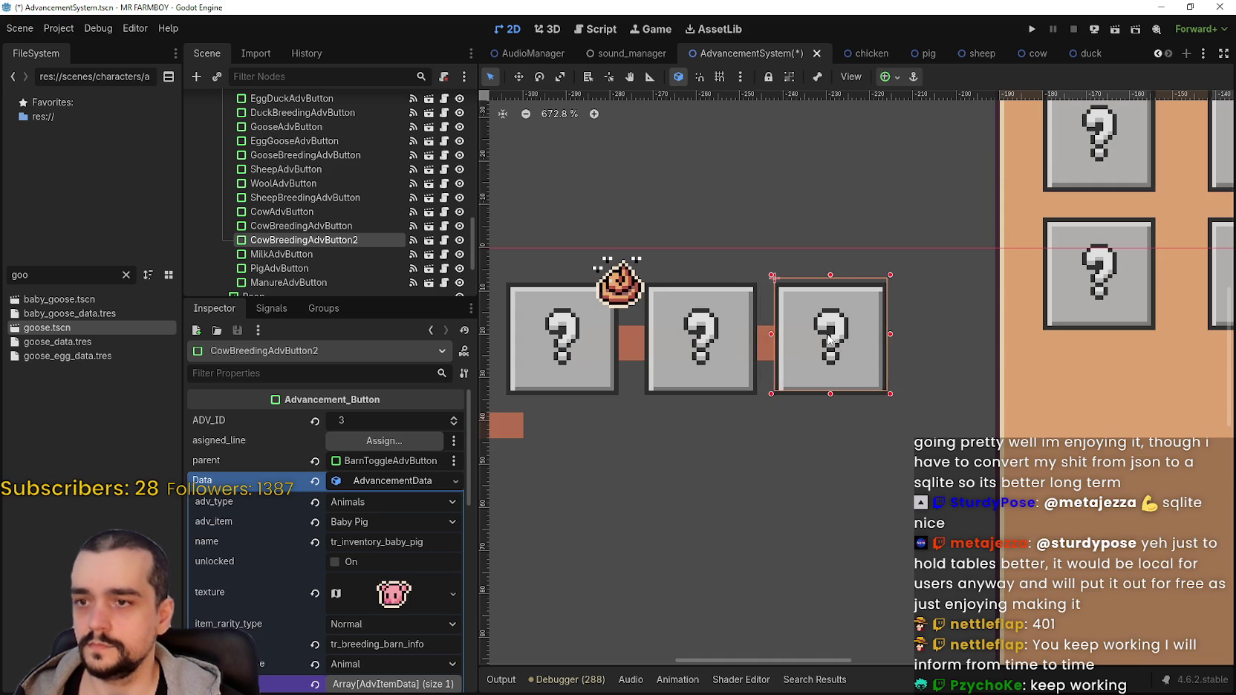
{"action": "scroll", "coordinate": [830, 340], "scroll_direction": "down", "scroll_amount": 5}
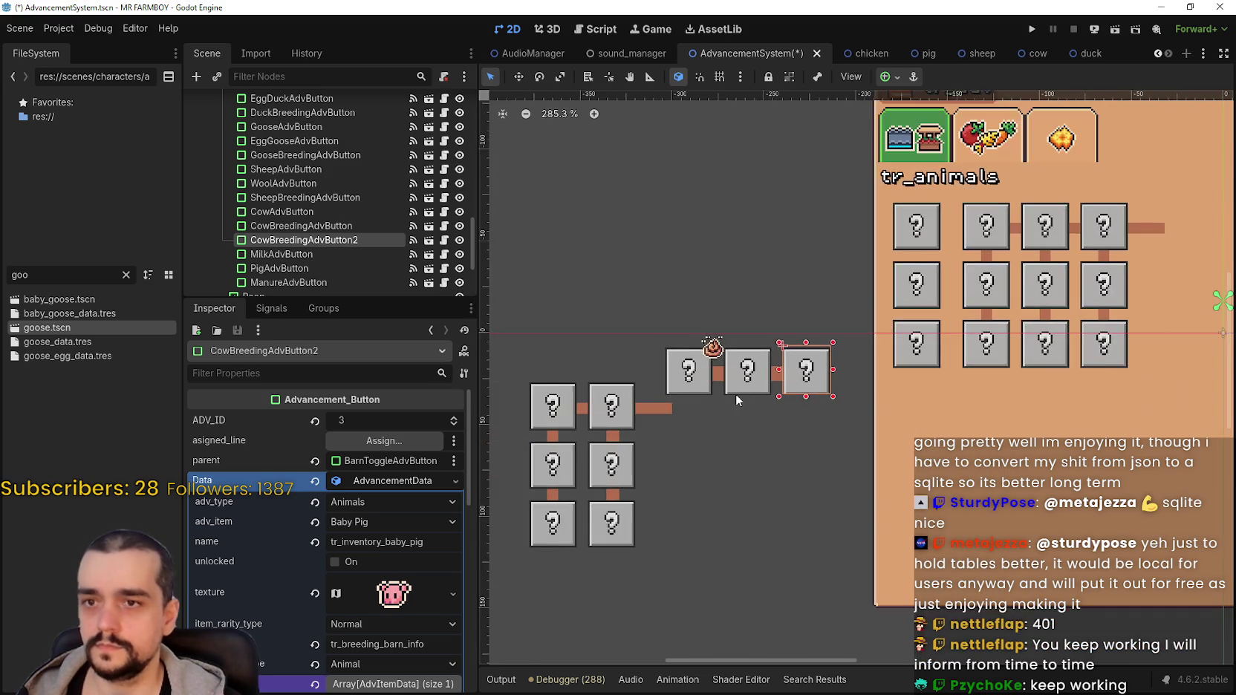
Shorten the connector bar between the manure and baby pig boxes to fit the row.
{"action": "left_click", "coordinate": [787, 369]}
{"action": "scroll", "coordinate": [789, 364], "scroll_direction": "up", "scroll_amount": 2}
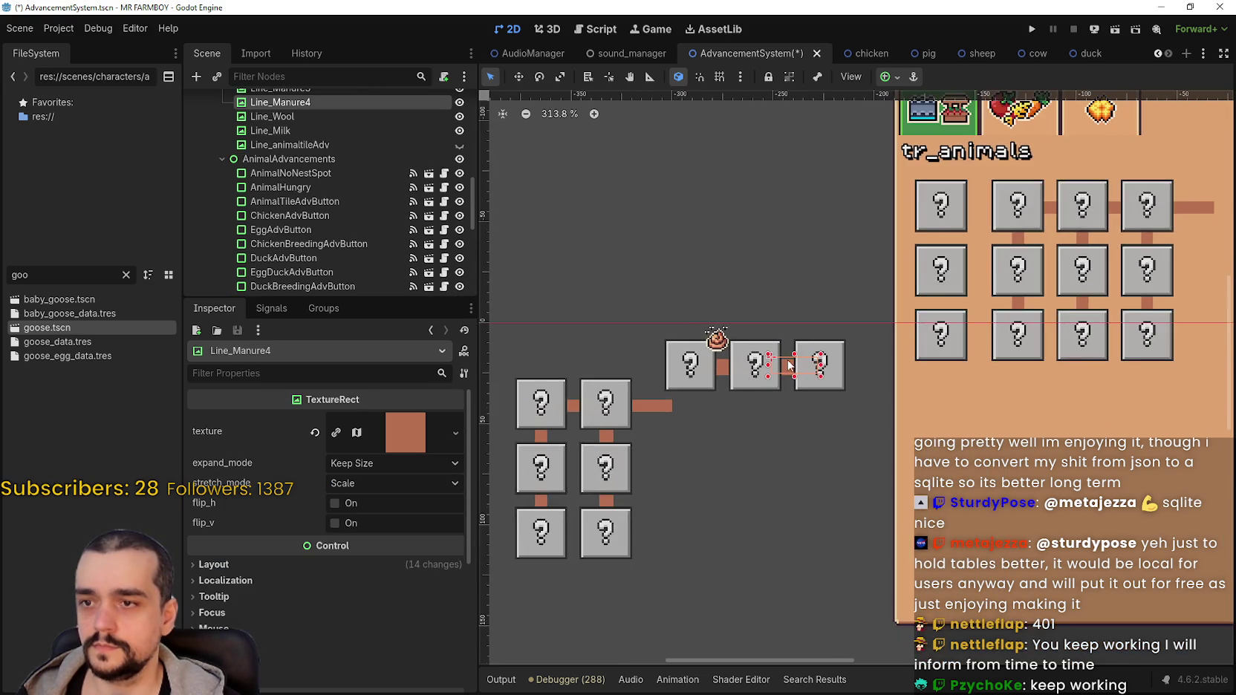
{"action": "left_click_drag", "start_coordinate": [799, 355], "coordinate": [799, 357]}
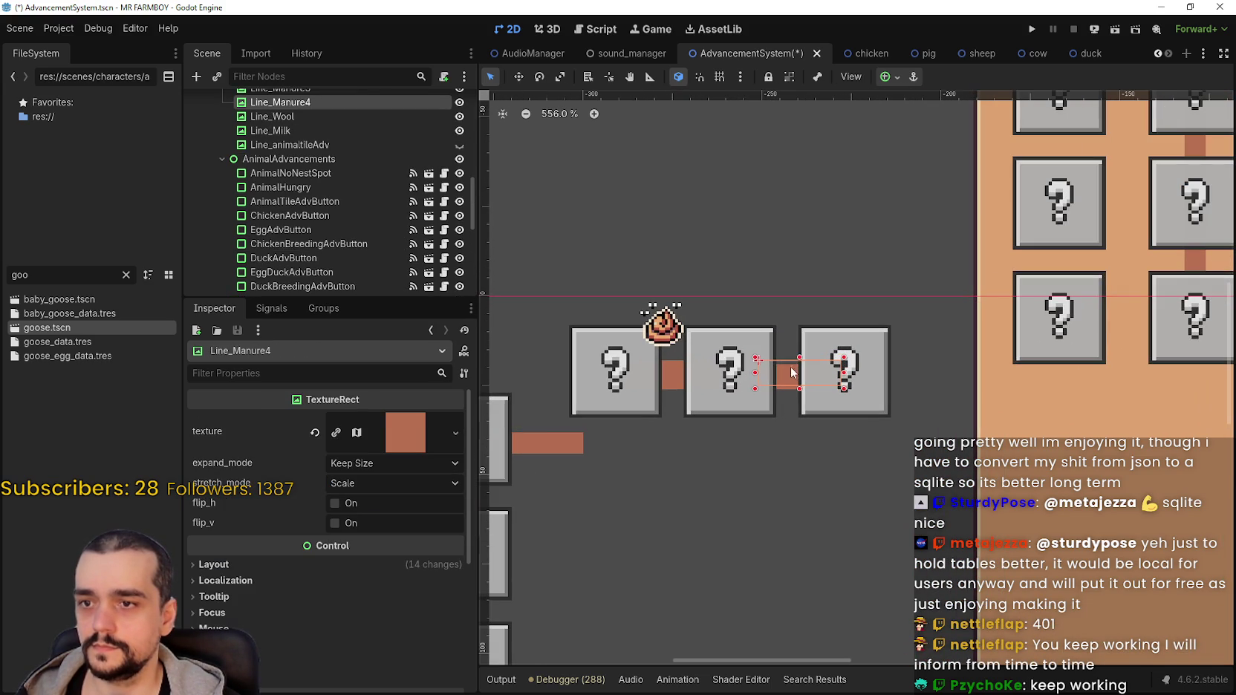
{"action": "scroll", "coordinate": [792, 371], "scroll_direction": "down", "scroll_amount": 2}
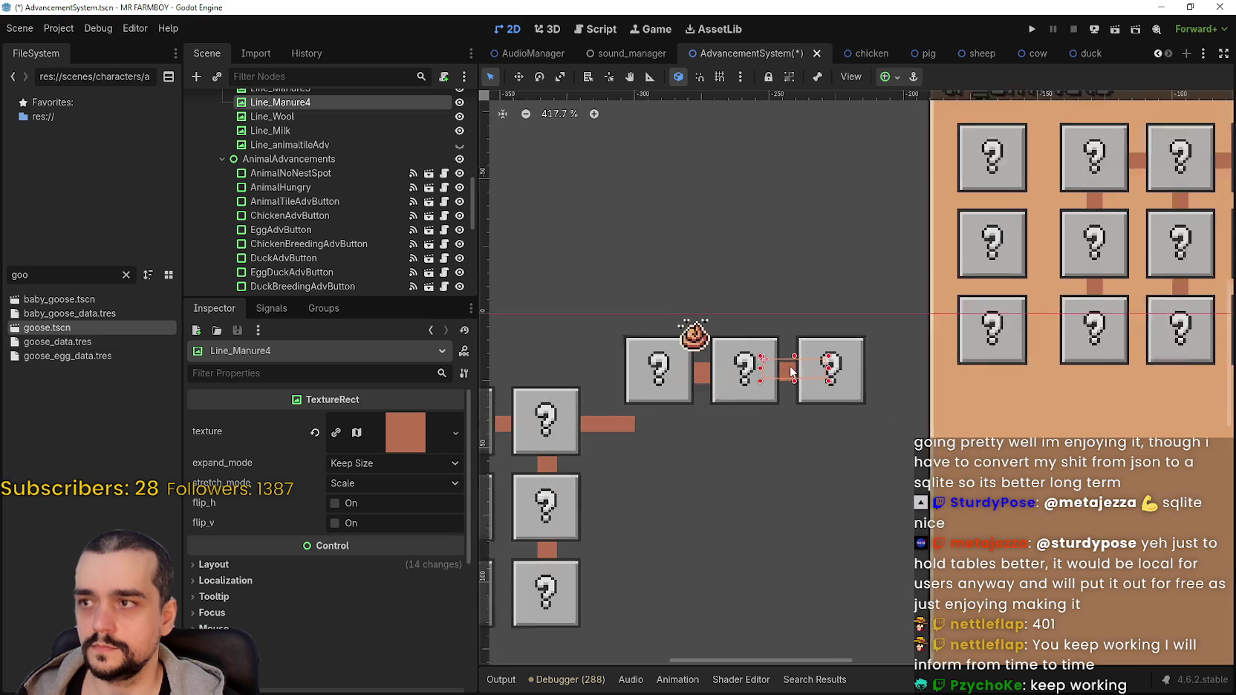
{"action": "scroll", "coordinate": [792, 372], "scroll_direction": "down", "scroll_amount": 1}
{"action": "scroll", "coordinate": [756, 396], "scroll_direction": "down", "scroll_amount": 1}
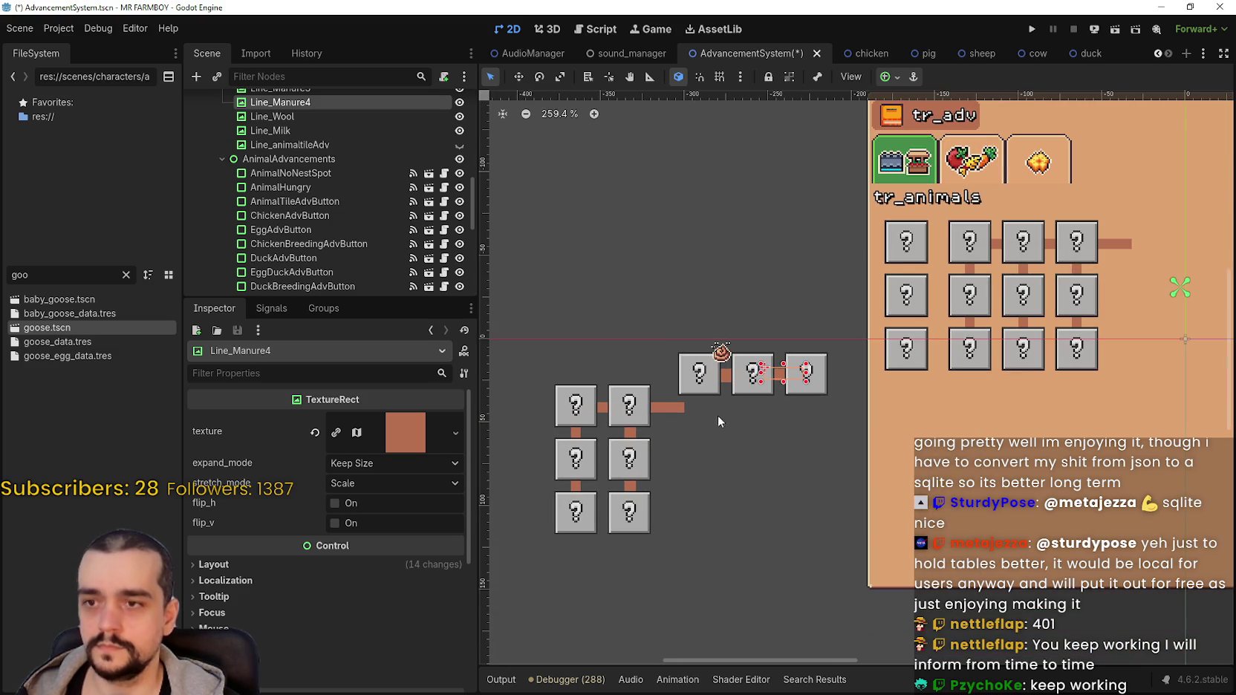
{"action": "left_click", "coordinate": [727, 376]}
{"action": "scroll", "coordinate": [795, 386], "scroll_direction": "up", "scroll_amount": 3}
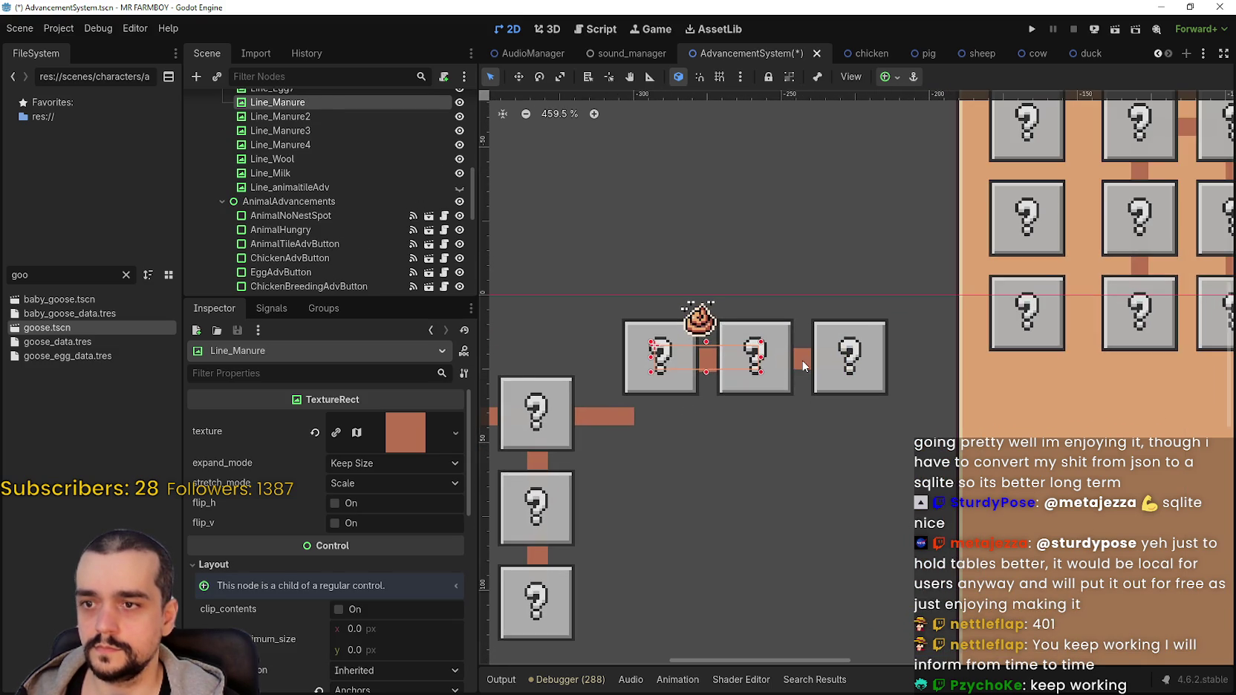
{"action": "scroll", "coordinate": [691, 391], "scroll_direction": "up", "scroll_amount": 2}
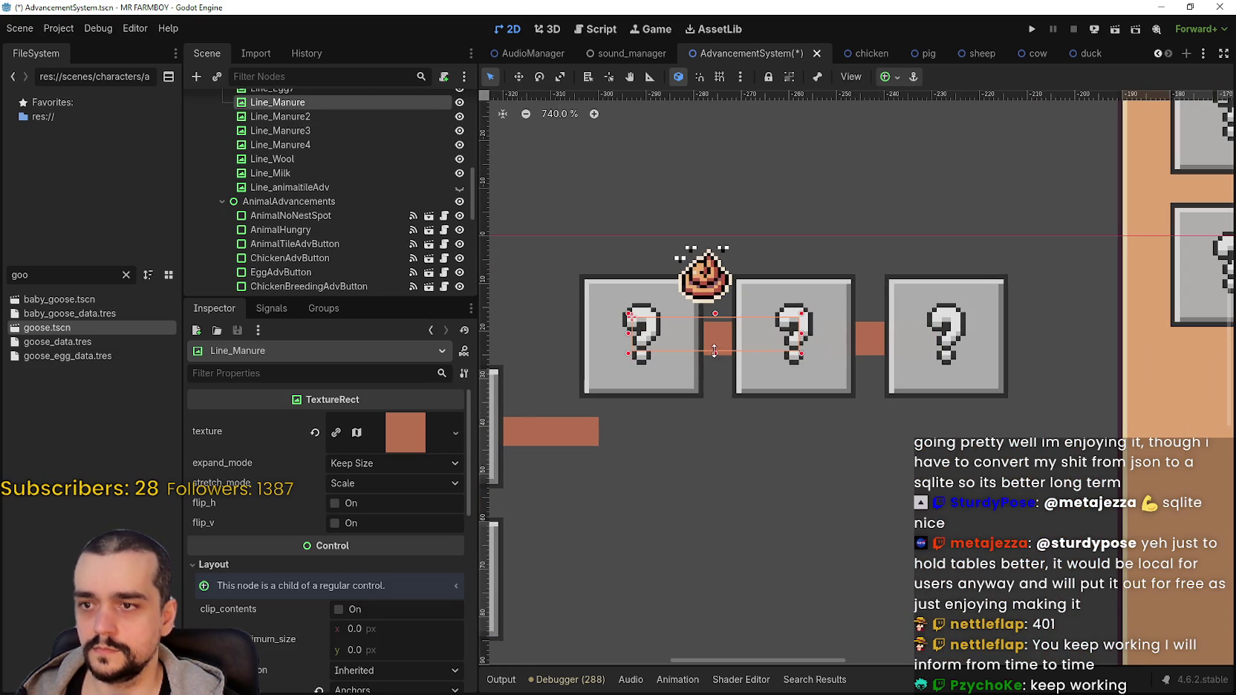
{"action": "scroll", "coordinate": [714, 350], "scroll_direction": "down", "scroll_amount": 6}
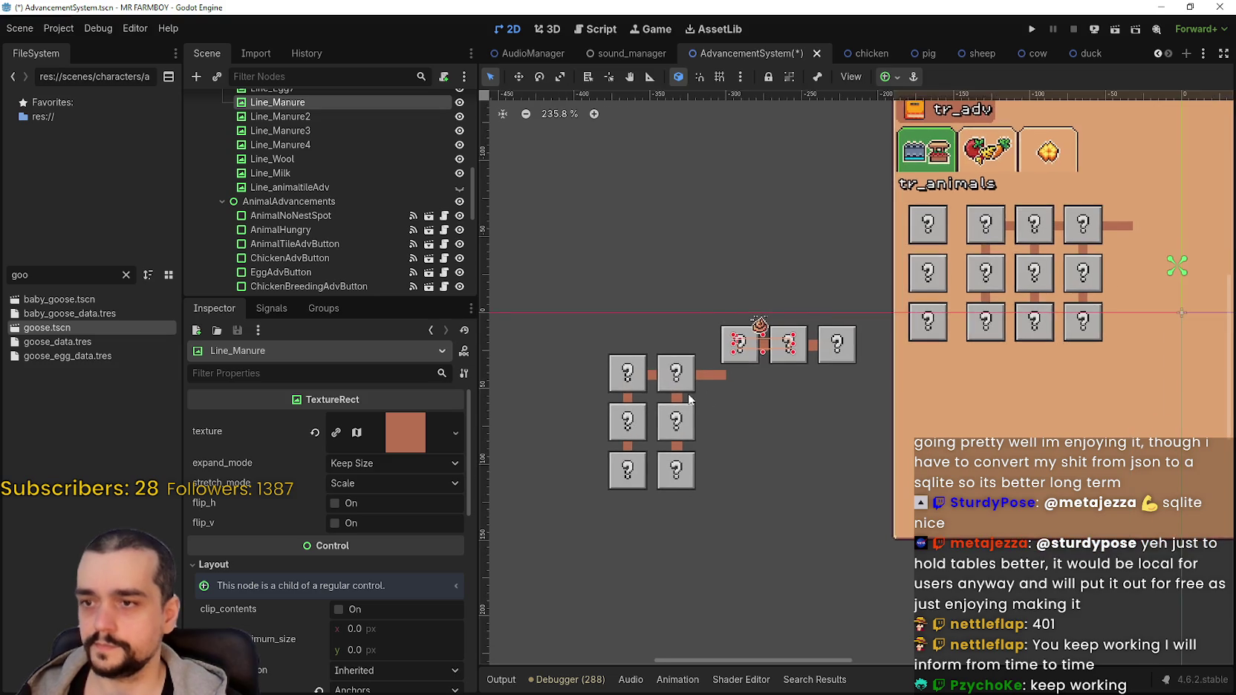
{"action": "left_click", "coordinate": [677, 378]}
{"action": "scroll", "coordinate": [677, 377], "scroll_direction": "up", "scroll_amount": 3}
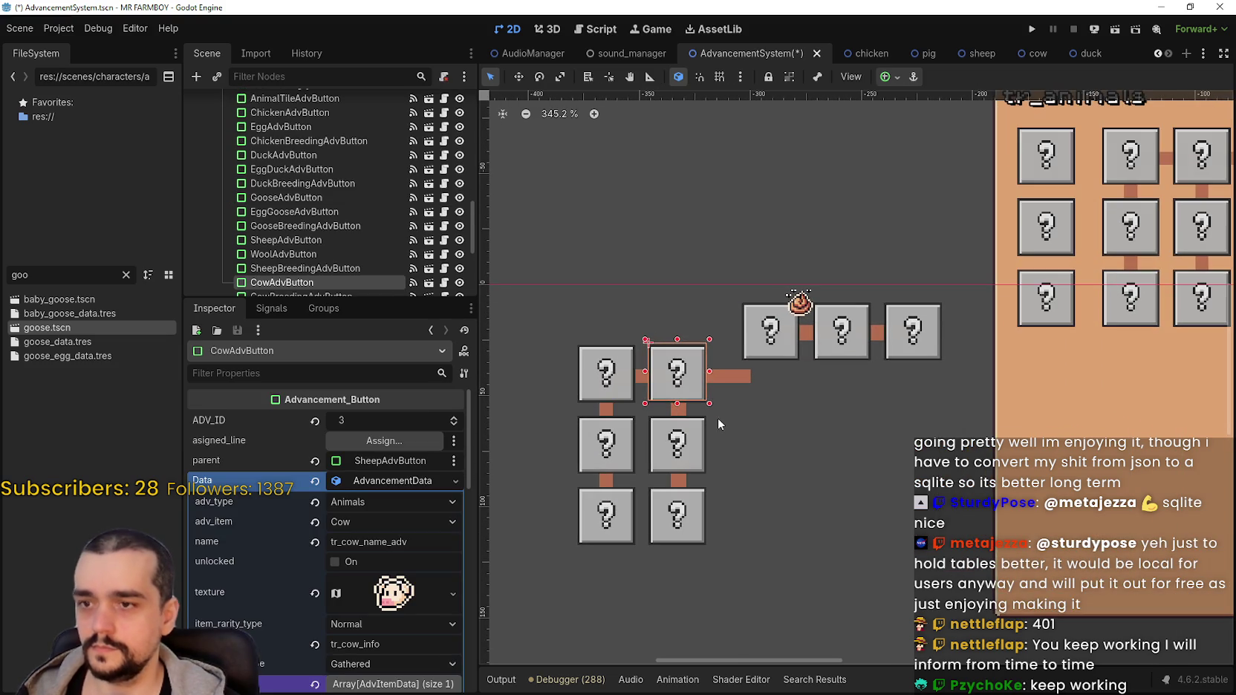
Reposition the Cow button, park Line_Egg11 above, and set Line_Milk beside the Cow button.
{"action": "left_click", "coordinate": [724, 378]}
{"action": "left_click_drag", "start_coordinate": [724, 378], "coordinate": [797, 424]}
{"action": "left_click", "coordinate": [678, 407]}
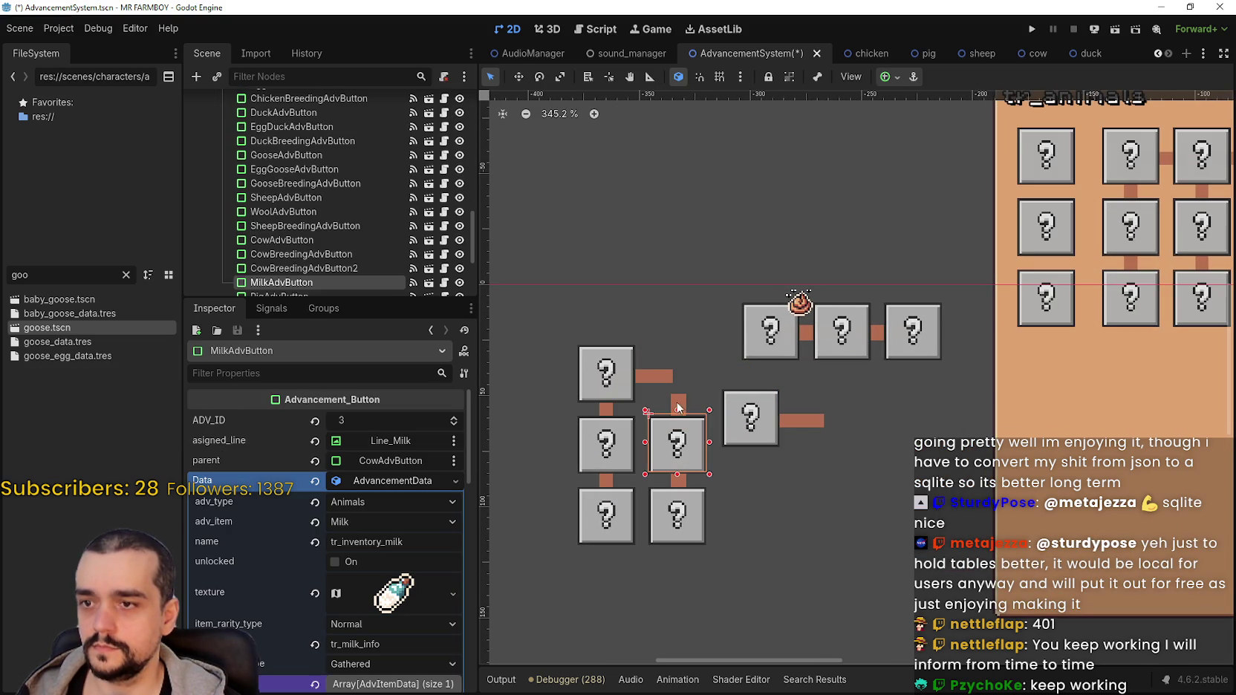
{"action": "left_click", "coordinate": [803, 426]}
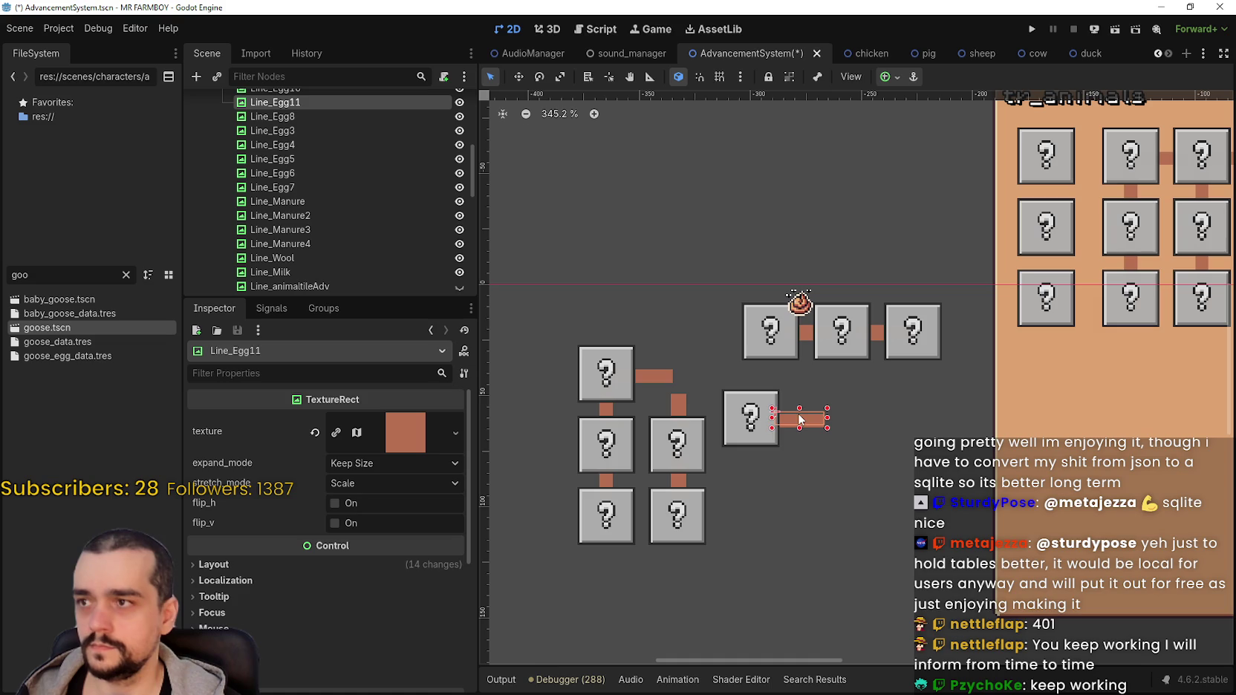
{"action": "mouse_move", "coordinate": [803, 429]}
{"action": "left_mouse_down"}
{"action": "mouse_move", "coordinate": [709, 295]}
{"action": "mouse_move", "coordinate": [667, 259]}
{"action": "left_mouse_up"}
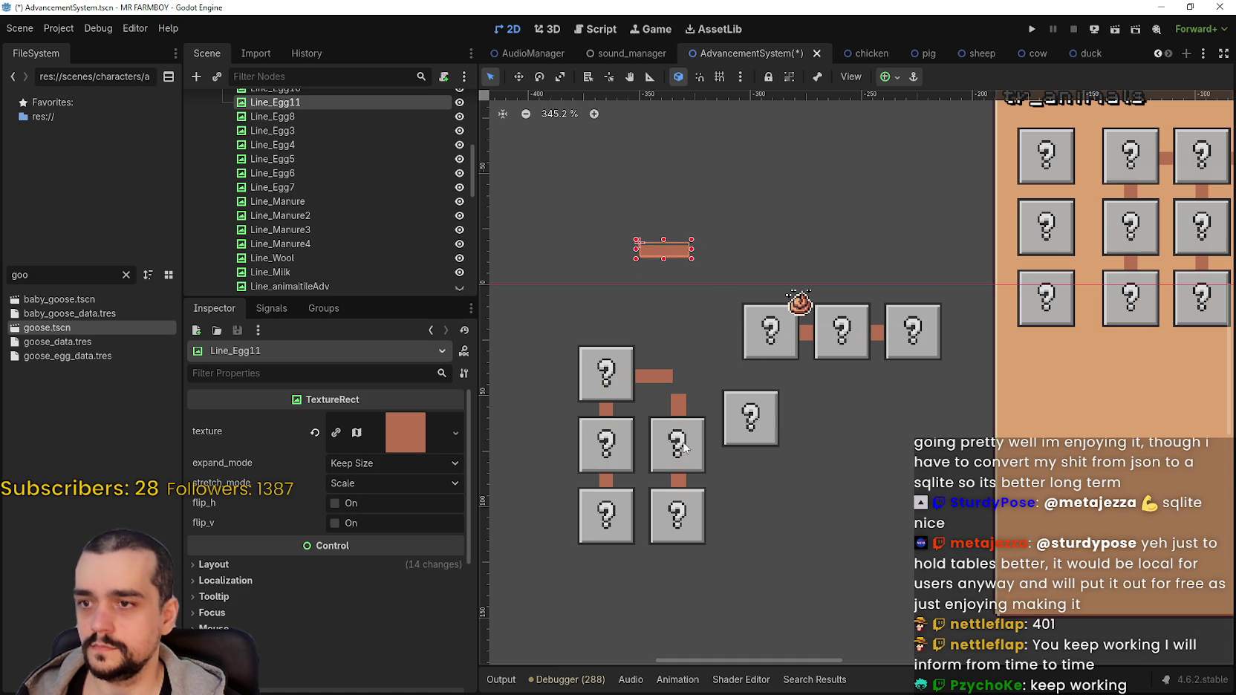
{"action": "left_click", "coordinate": [678, 405]}
{"action": "mouse_move", "coordinate": [678, 414]}
{"action": "left_mouse_down"}
{"action": "mouse_move", "coordinate": [776, 394]}
{"action": "mouse_move", "coordinate": [792, 420]}
{"action": "mouse_move", "coordinate": [749, 428]}
{"action": "mouse_move", "coordinate": [780, 418]}
{"action": "left_mouse_up"}
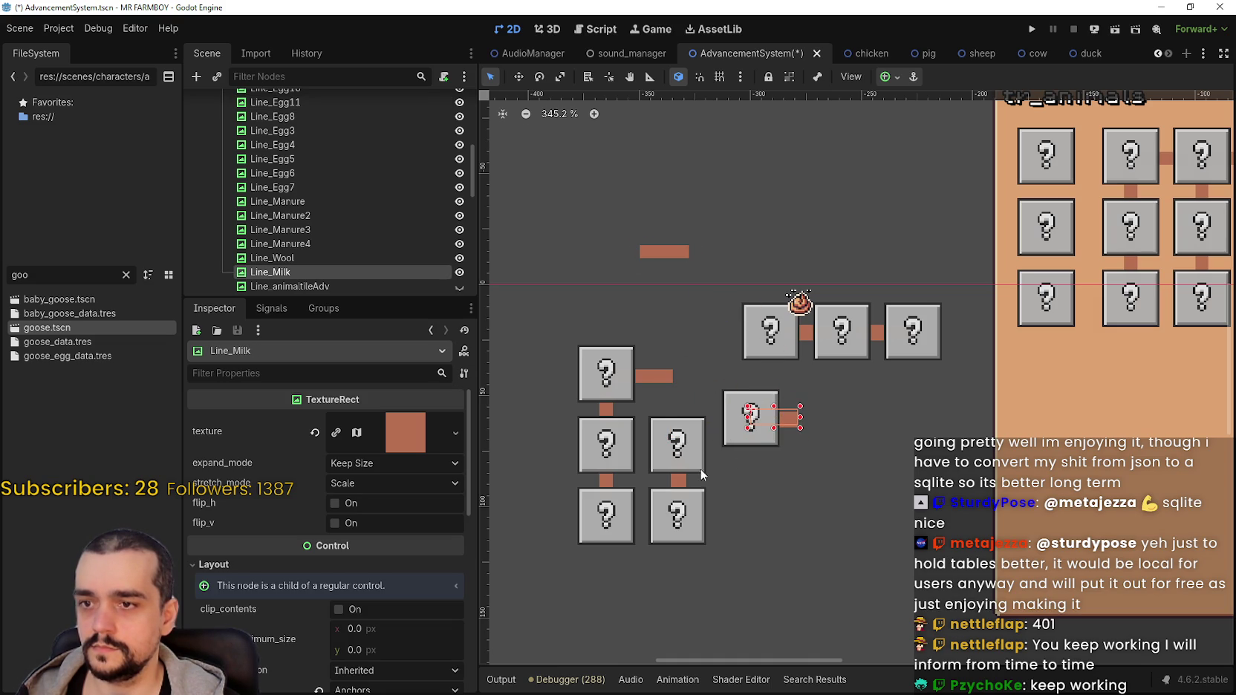
Move Line_Manure4 up out of the row and stretch Line_Manure to the third top button.
{"action": "left_click", "coordinate": [675, 456]}
{"action": "mouse_move", "coordinate": [880, 334]}
{"action": "left_mouse_down"}
{"action": "mouse_move", "coordinate": [865, 256]}
{"action": "mouse_move", "coordinate": [818, 200]}
{"action": "left_mouse_up"}
{"action": "left_click", "coordinate": [807, 342]}
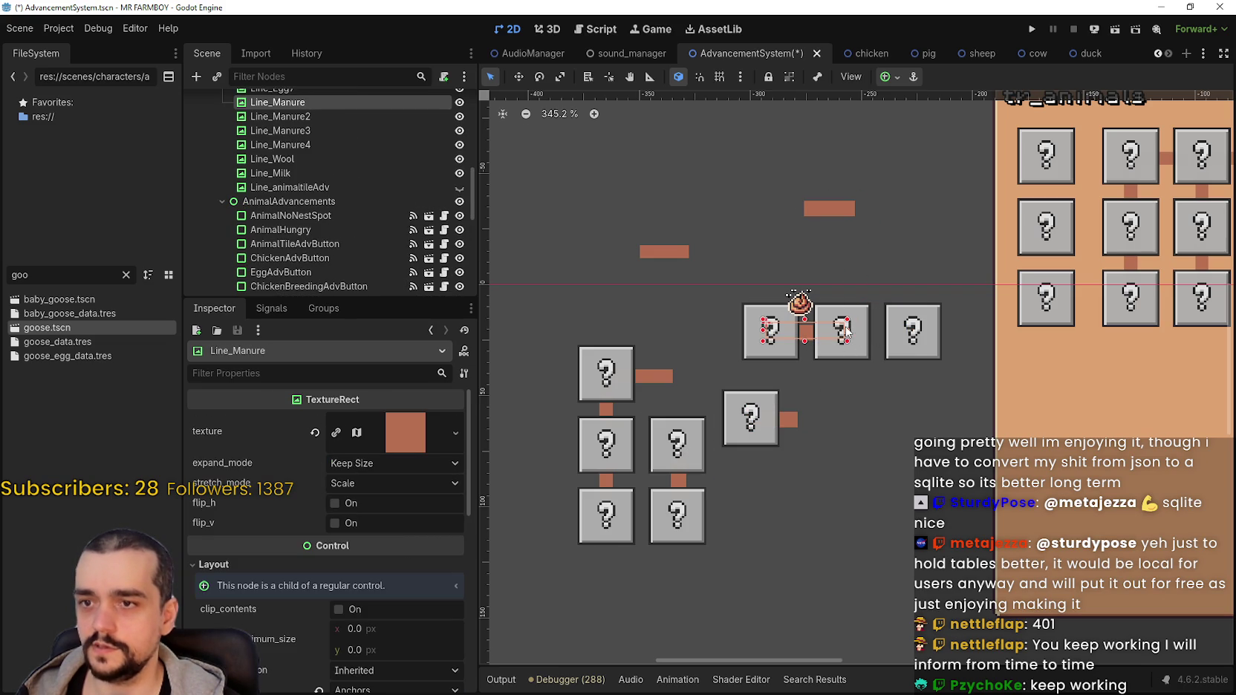
{"action": "left_click_drag", "start_coordinate": [847, 332], "coordinate": [920, 333]}
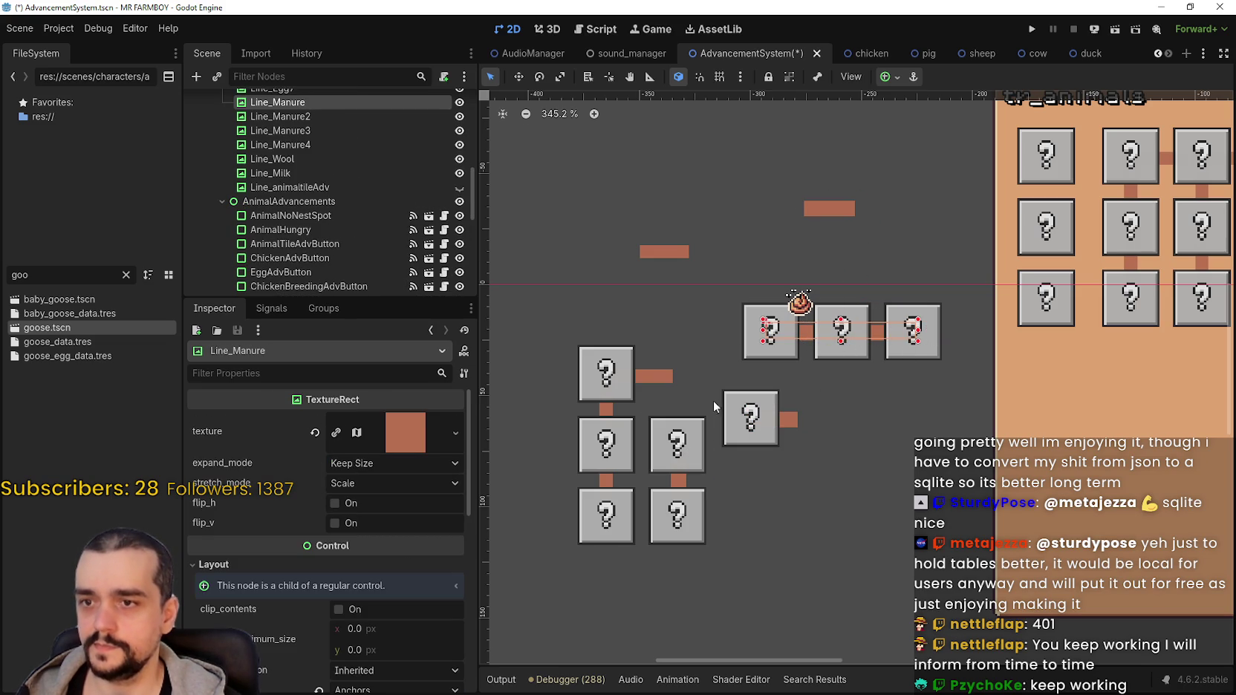
Place the Milk and Cow breeding buttons right of Cow and park Line_Manure3 above.
{"action": "left_click", "coordinate": [786, 422]}
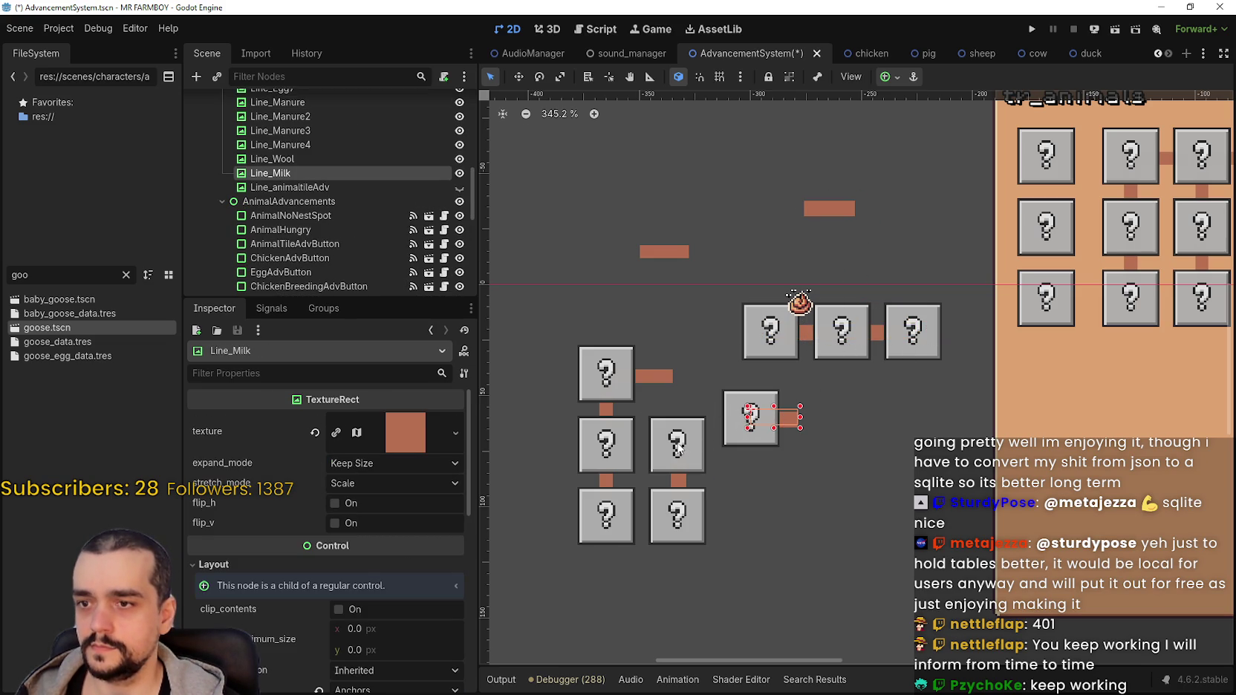
{"action": "left_click_drag", "start_coordinate": [677, 449], "coordinate": [817, 421]}
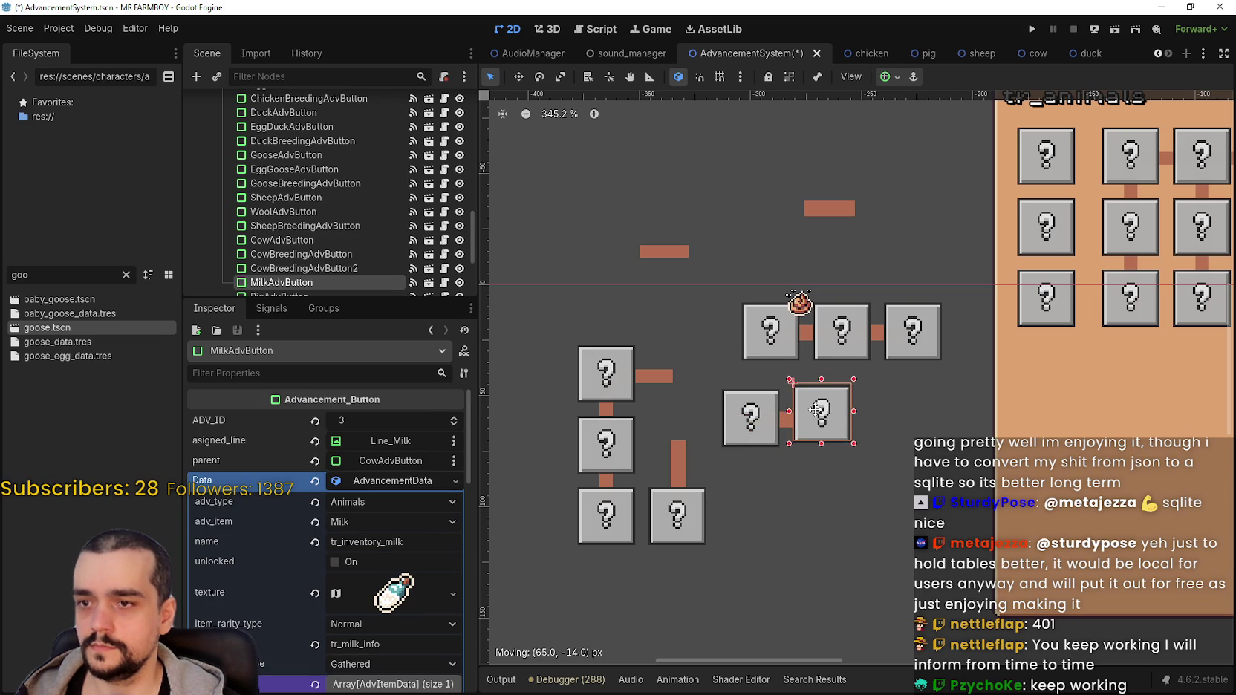
{"action": "mouse_move", "coordinate": [681, 524]}
{"action": "left_mouse_down"}
{"action": "mouse_move", "coordinate": [855, 462]}
{"action": "mouse_move", "coordinate": [894, 417]}
{"action": "left_mouse_up"}
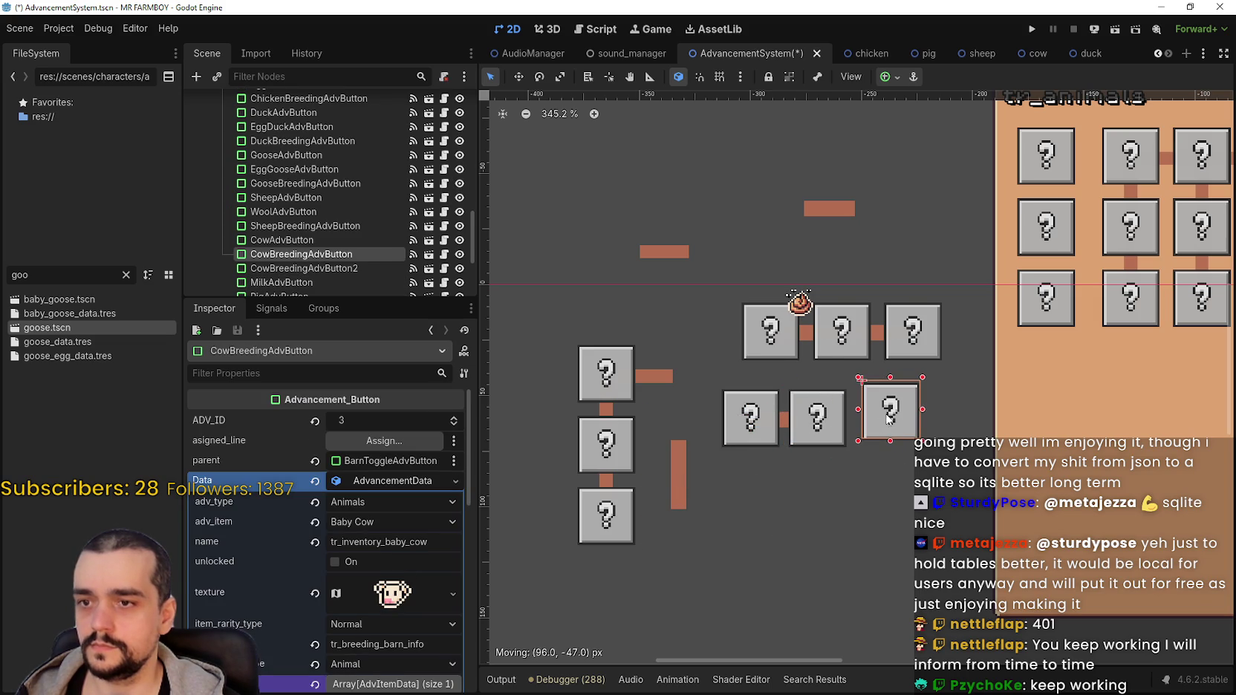
{"action": "left_click_drag", "start_coordinate": [677, 482], "coordinate": [717, 234]}
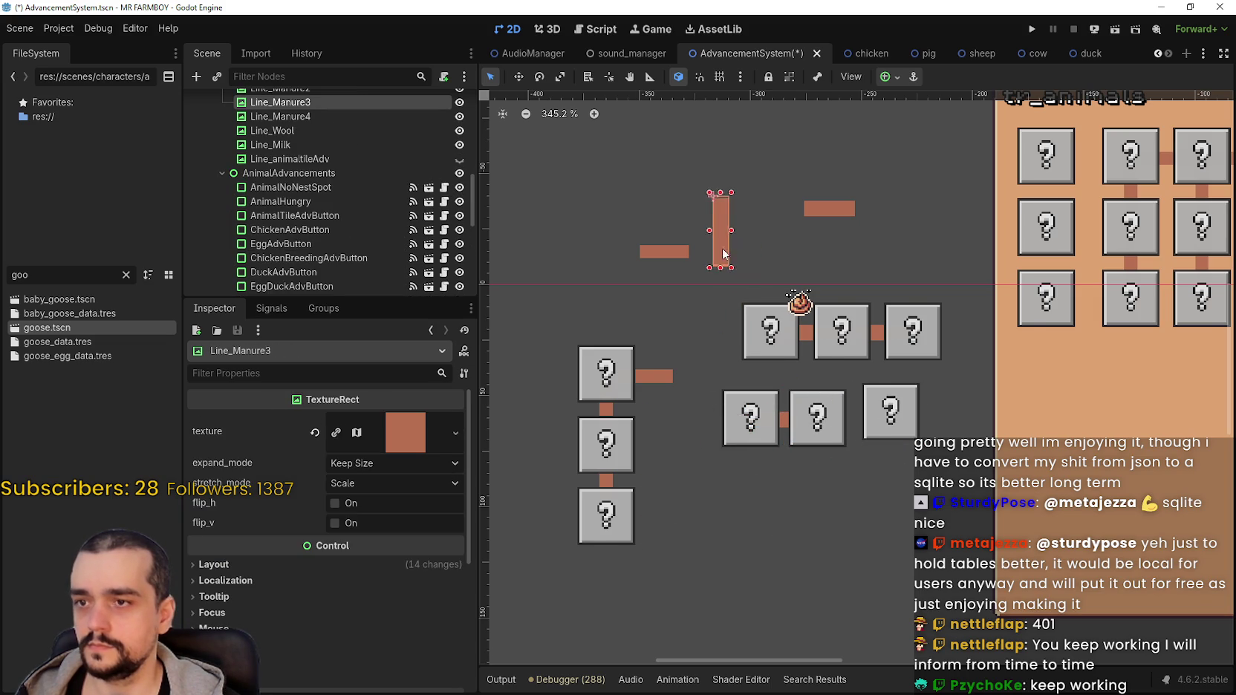
{"action": "scroll", "coordinate": [786, 438], "scroll_direction": "up", "scroll_amount": 3}
{"action": "scroll", "coordinate": [840, 429], "scroll_direction": "up", "scroll_amount": 3}
Fine-tune the Milk and Cow breeding positions and stretch Line_Milk across all three buttons.
{"action": "left_click_drag", "start_coordinate": [840, 428], "coordinate": [838, 421]}
{"action": "key", "text": "Left"}
{"action": "key", "text": "Left"}
{"action": "key", "text": "Right"}
{"action": "key", "text": "Right"}
{"action": "key", "text": "Right"}
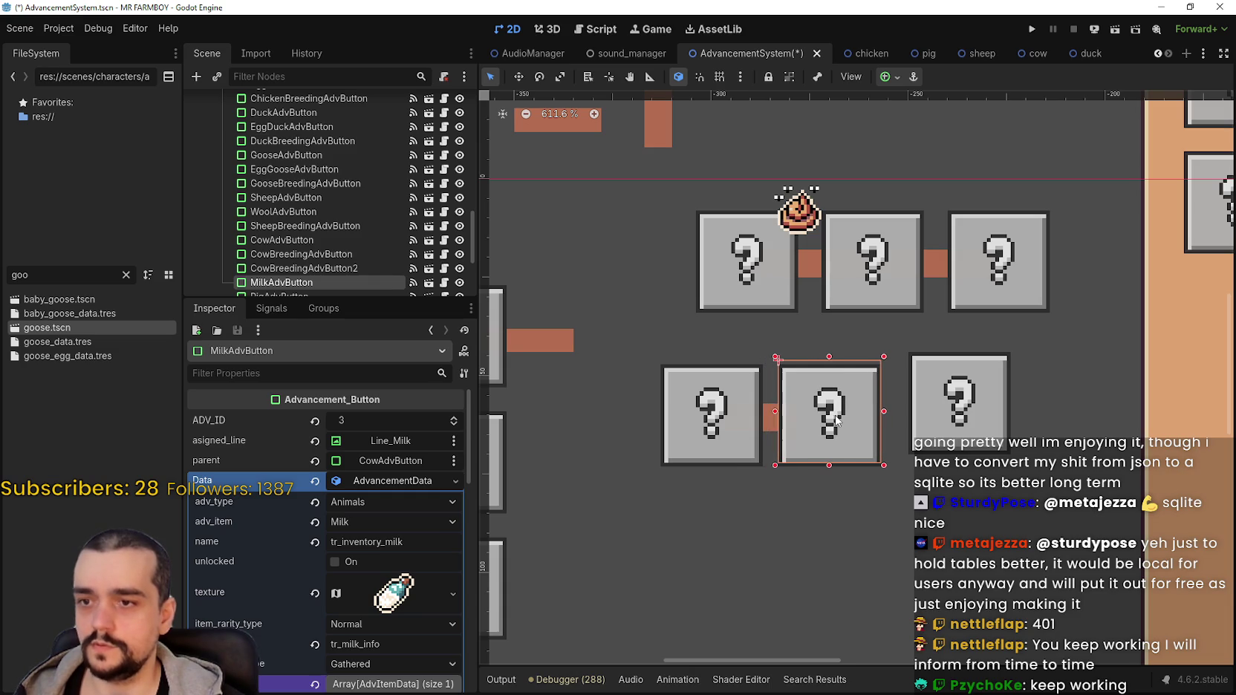
{"action": "scroll", "coordinate": [943, 393], "scroll_direction": "up", "scroll_amount": 1}
{"action": "left_click_drag", "start_coordinate": [949, 379], "coordinate": [930, 397]}
{"action": "key", "text": "Right"}
{"action": "key", "text": "Right"}
{"action": "key", "text": "Right"}
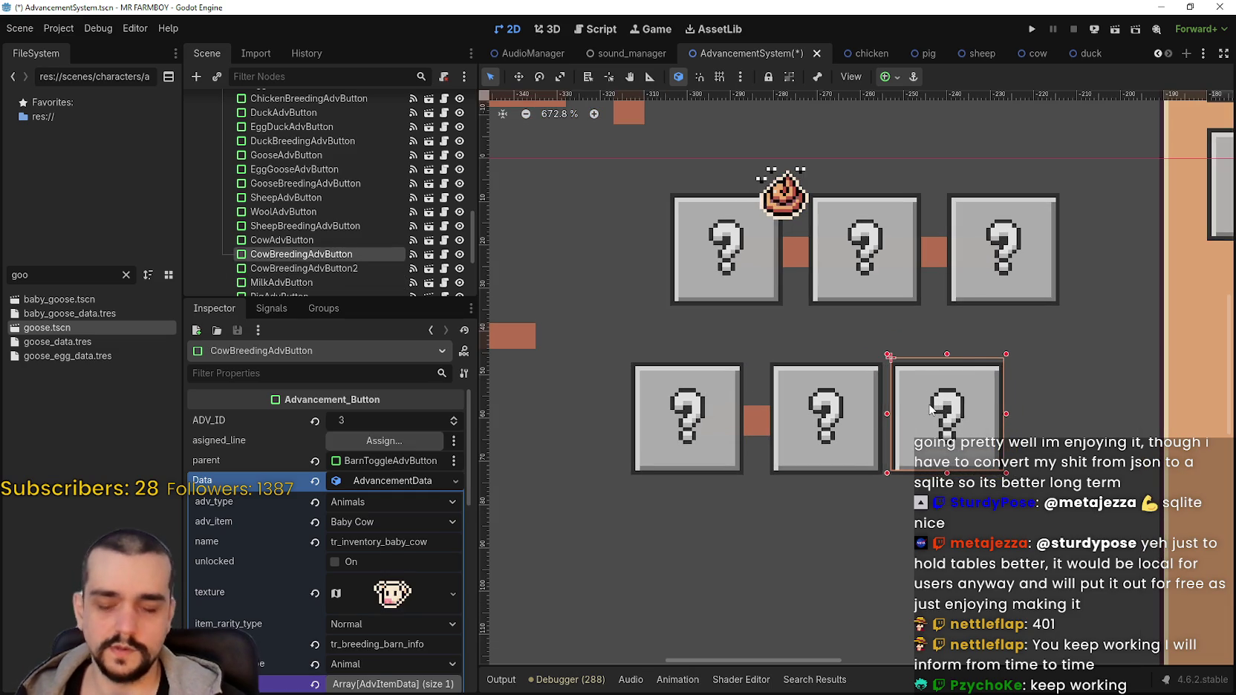
{"action": "key", "text": "Right"}
{"action": "key", "text": "Right"}
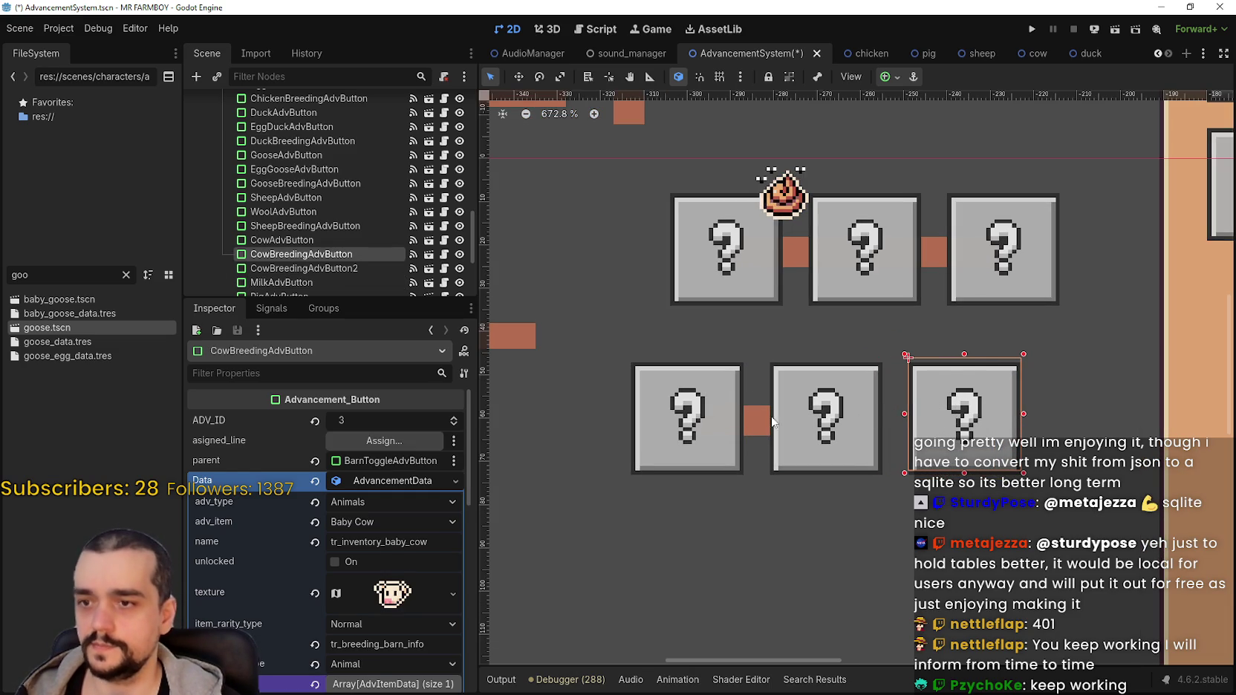
{"action": "left_click", "coordinate": [765, 421]}
{"action": "left_click_drag", "start_coordinate": [850, 420], "coordinate": [977, 420]}
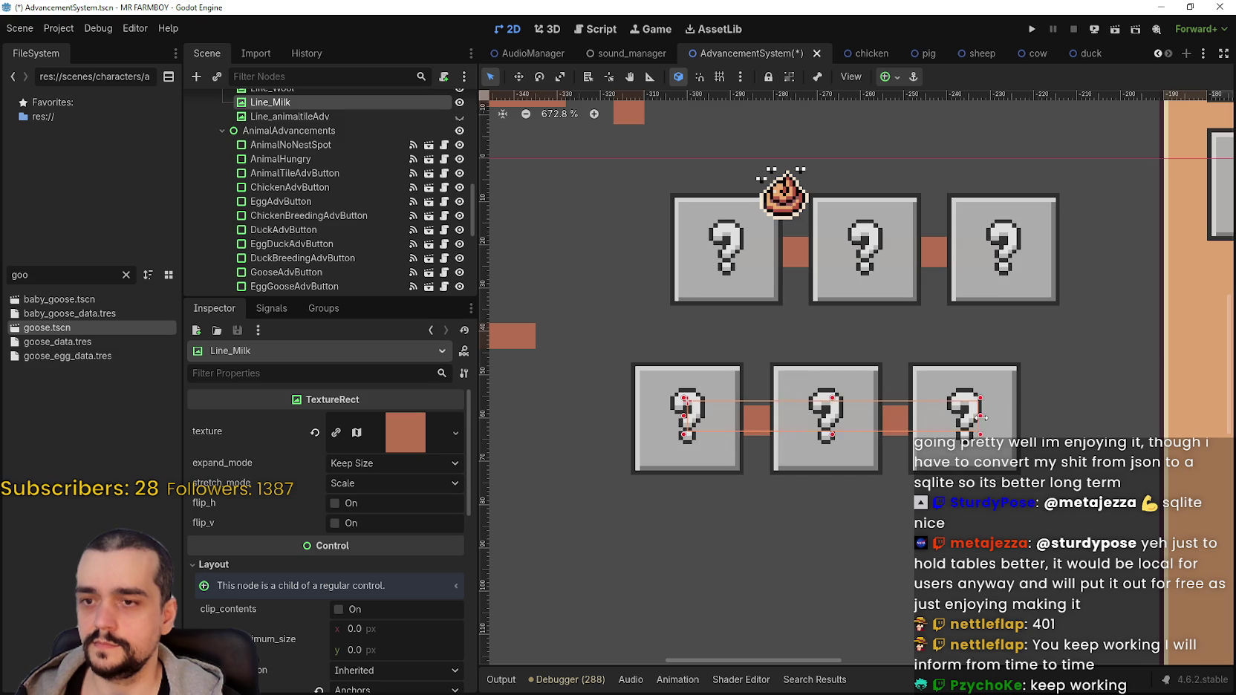
{"action": "scroll", "coordinate": [921, 401], "scroll_direction": "down", "scroll_amount": 8}
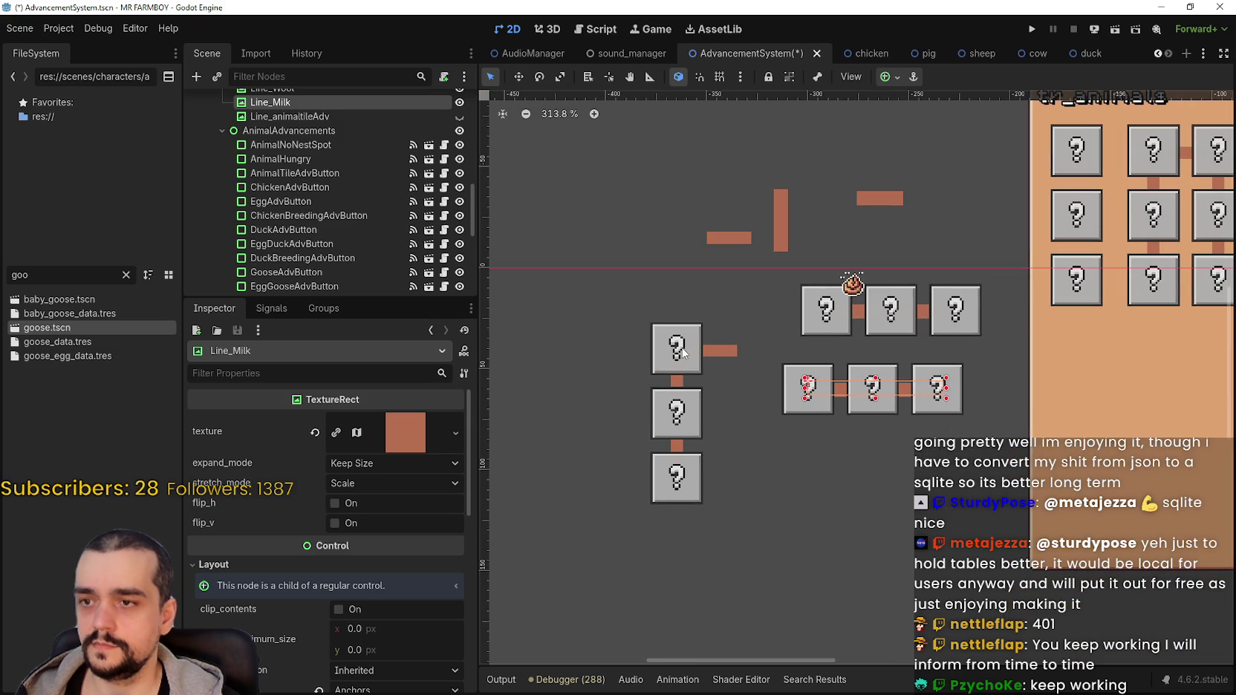
Move the Sheep button down to start a new row, with Line_Egg10 beside it.
{"action": "left_click", "coordinate": [683, 354]}
{"action": "scroll", "coordinate": [682, 354], "scroll_direction": "up", "scroll_amount": 1}
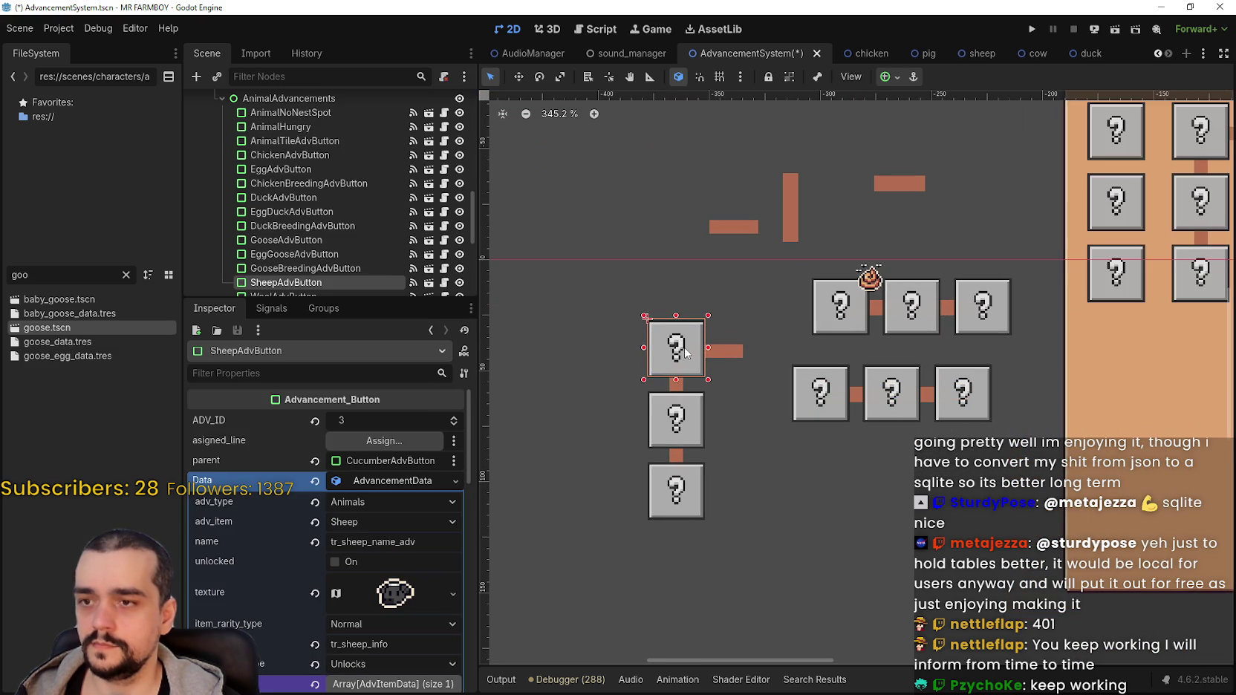
{"action": "mouse_move", "coordinate": [685, 353]}
{"action": "left_mouse_down"}
{"action": "mouse_move", "coordinate": [804, 491]}
{"action": "mouse_move", "coordinate": [813, 468]}
{"action": "left_mouse_up"}
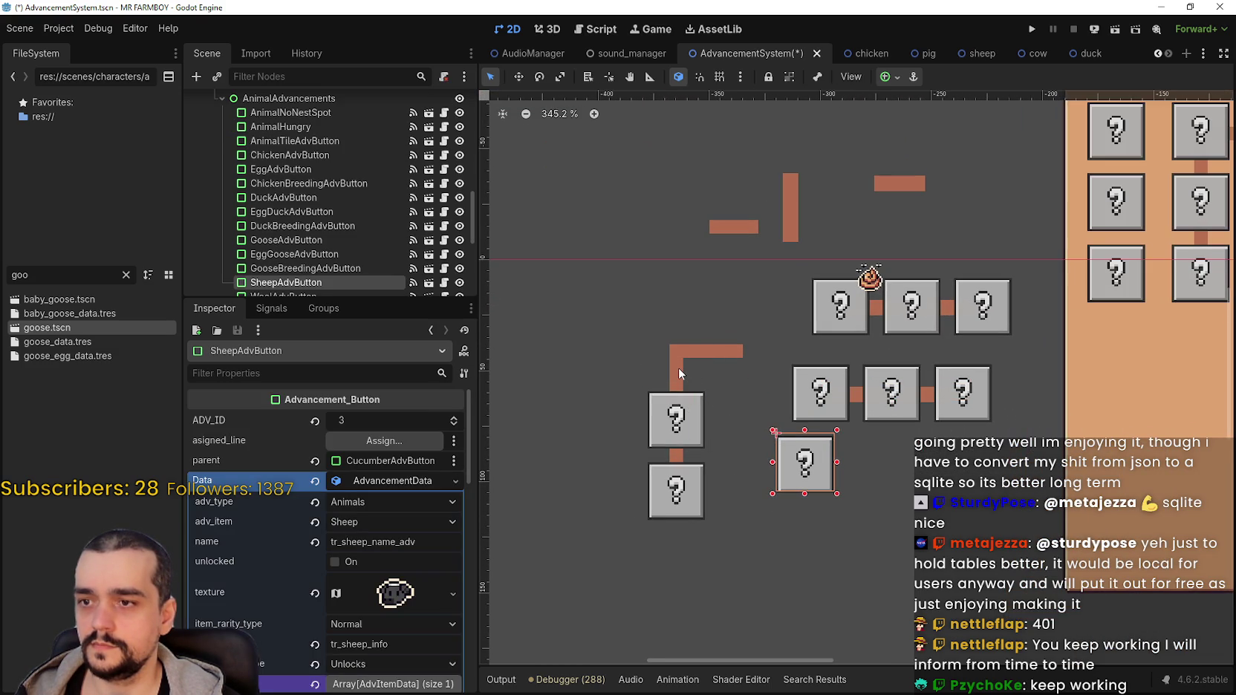
{"action": "left_click", "coordinate": [706, 352]}
{"action": "left_click_drag", "start_coordinate": [706, 352], "coordinate": [897, 492]}
{"action": "key", "text": "Escape"}
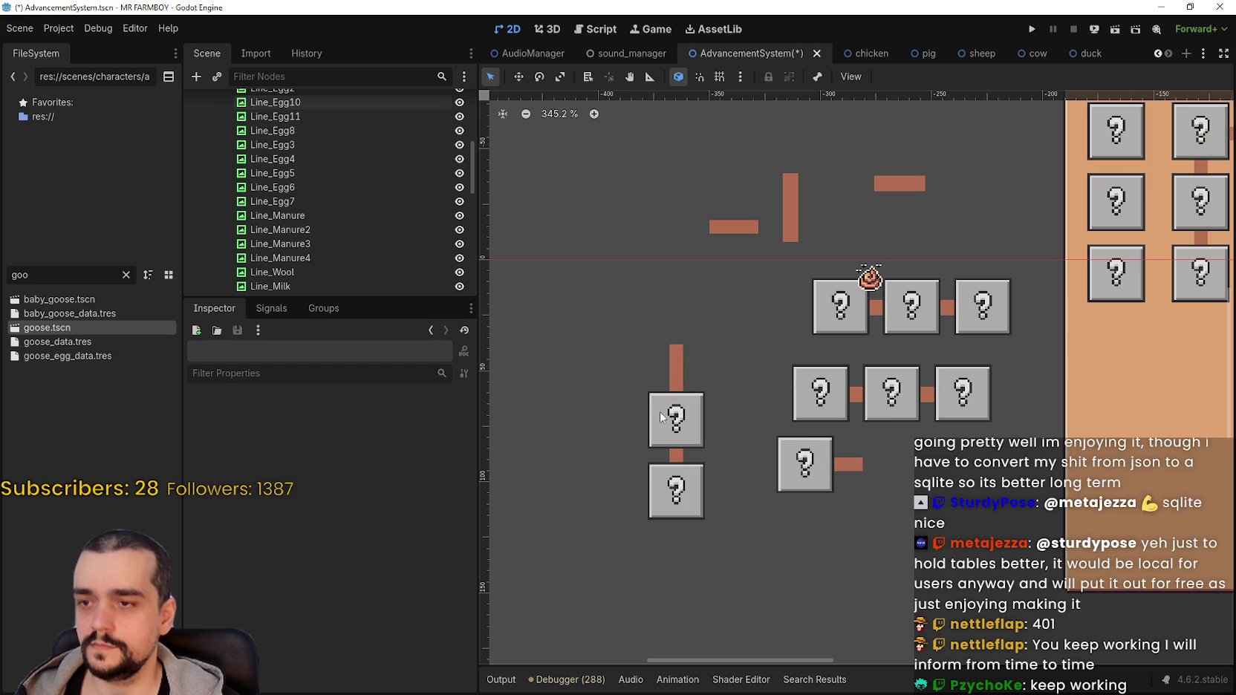
Place the Wool button right of Sheep, nudge it right, and bring the Sheep breeding button alongside.
{"action": "left_click_drag", "start_coordinate": [674, 417], "coordinate": [854, 458]}
{"action": "scroll", "coordinate": [858, 460], "scroll_direction": "up", "scroll_amount": 5}
{"action": "key", "text": "Right"}
{"action": "key", "text": "Right"}
{"action": "key", "text": "Right"}
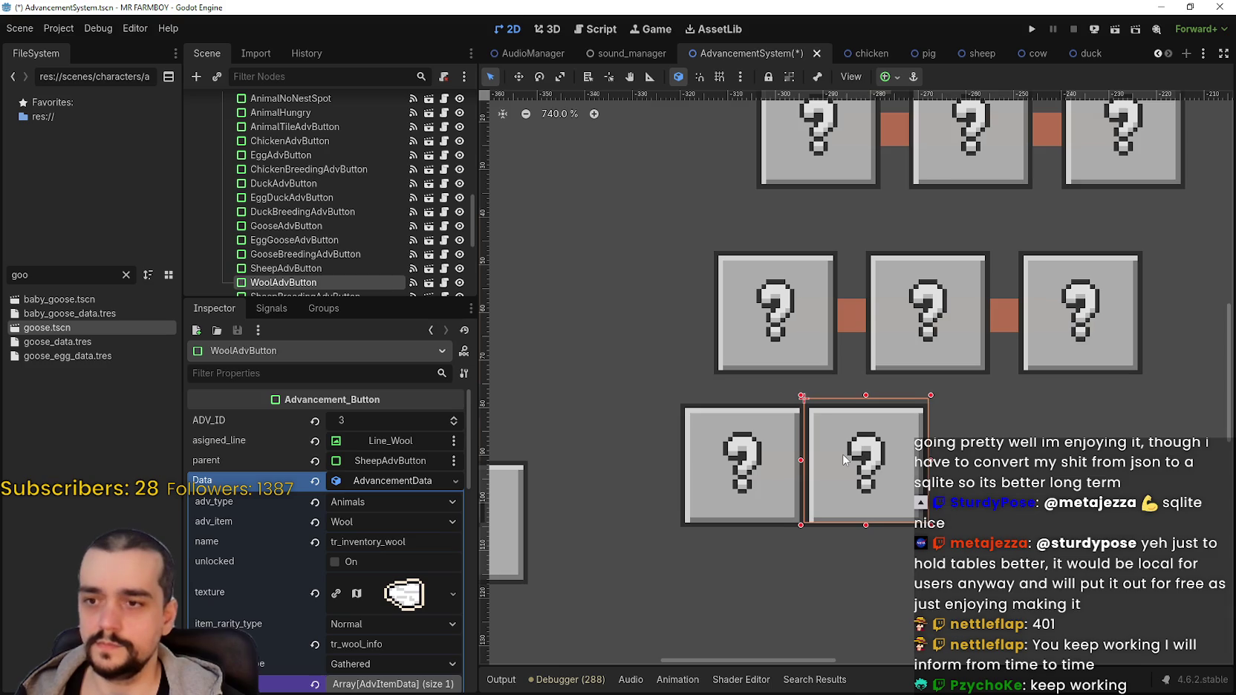
{"action": "key", "text": "Right"}
{"action": "key", "text": "Right"}
{"action": "key", "text": "Right"}
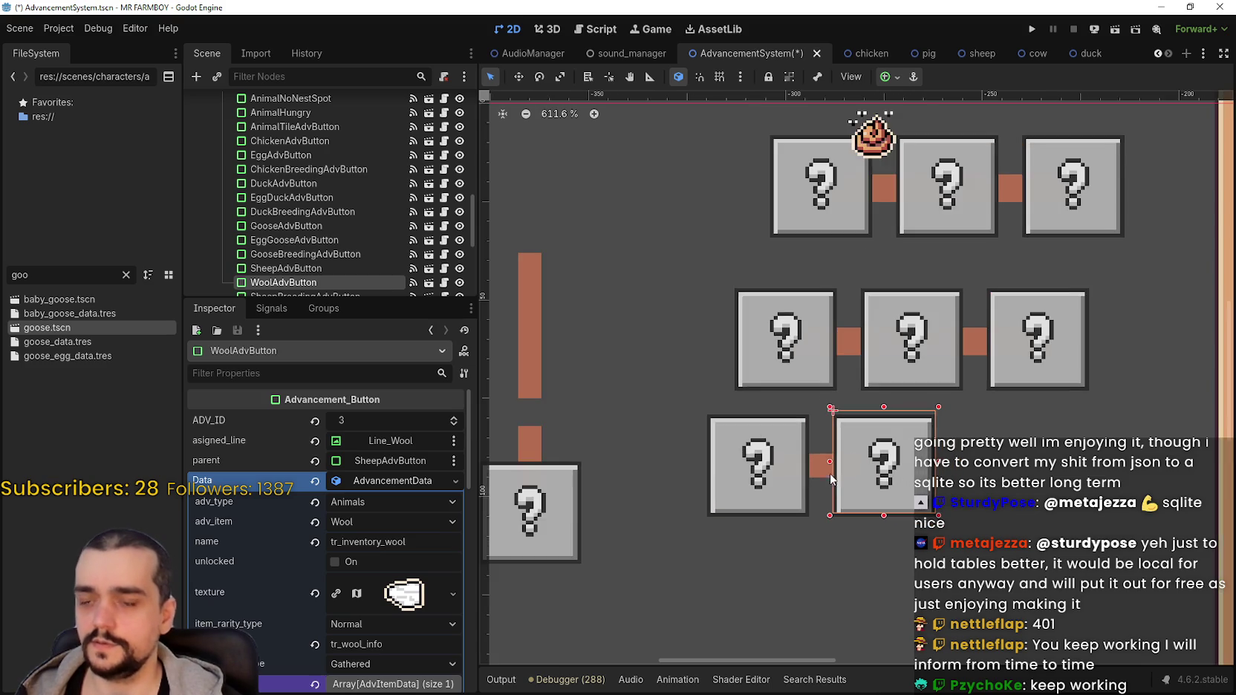
{"action": "scroll", "coordinate": [833, 467], "scroll_direction": "down", "scroll_amount": 2}
{"action": "scroll", "coordinate": [666, 472], "scroll_direction": "down", "scroll_amount": 4}
{"action": "left_click_drag", "start_coordinate": [572, 492], "coordinate": [886, 459]}
Space the Sheep breeding button slightly further right, then bring up the shared poster image.
{"action": "scroll", "coordinate": [855, 470], "scroll_direction": "up", "scroll_amount": 3}
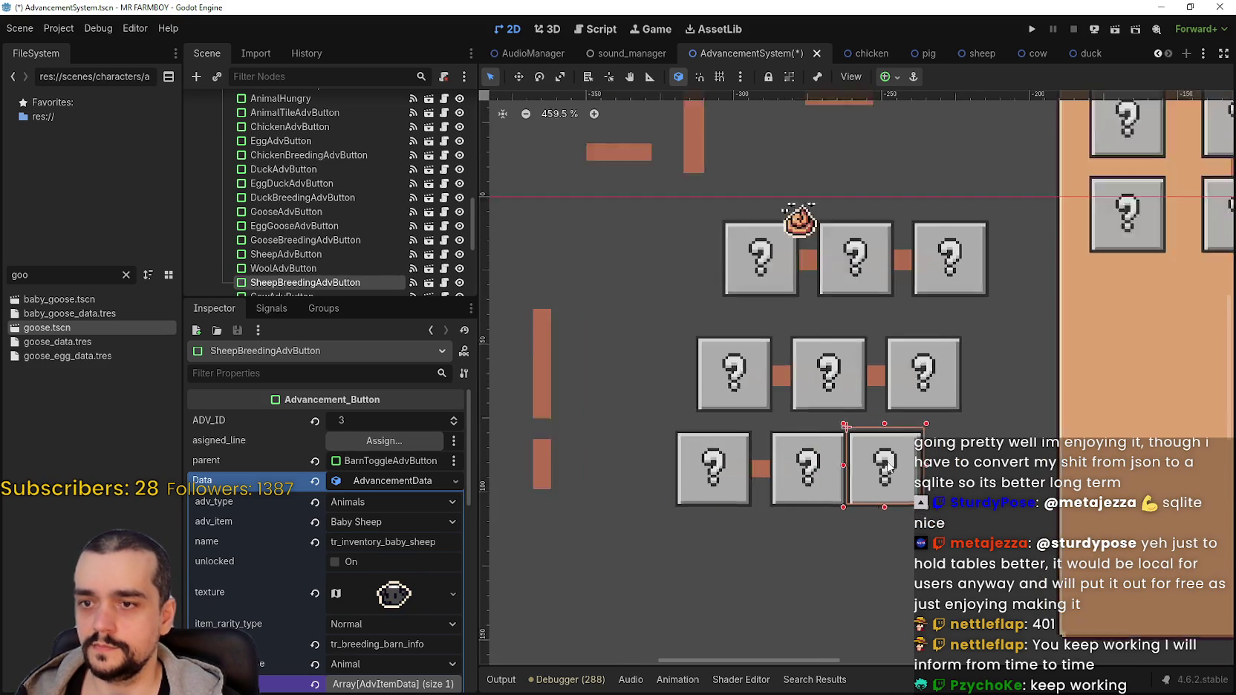
{"action": "key", "text": "Right"}
{"action": "key", "text": "Right"}
{"action": "key", "text": "Right"}
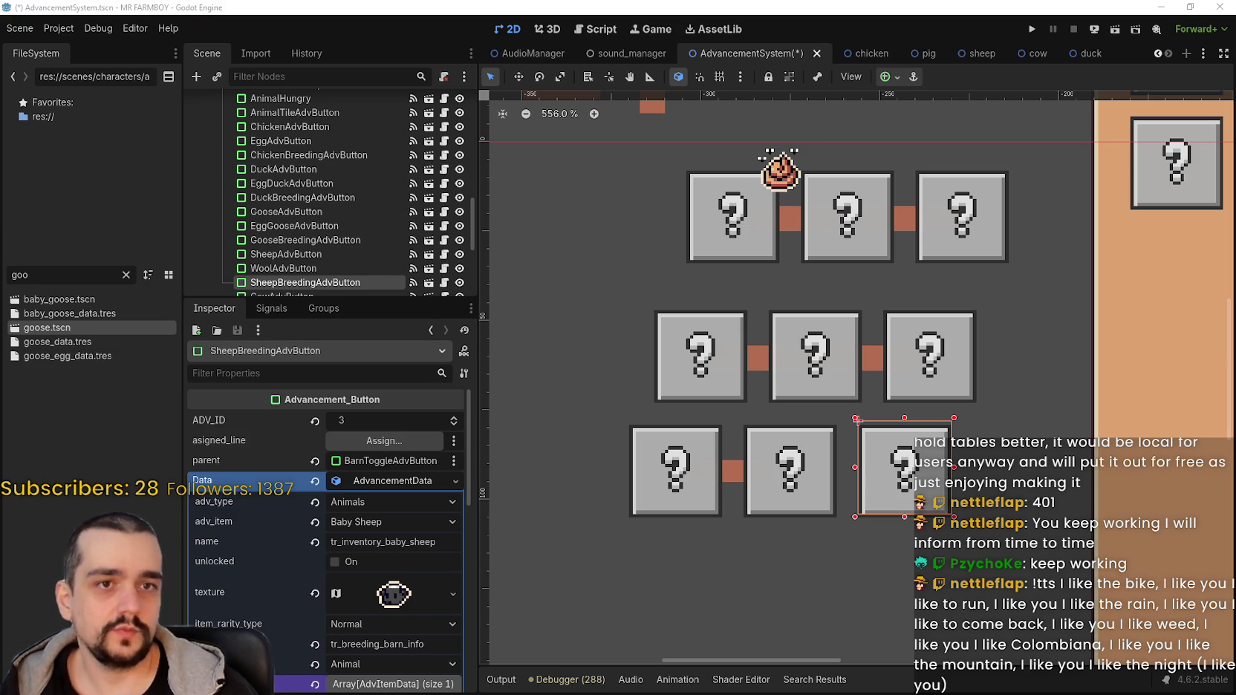
{"action": "key", "text": "alt+Tab"}
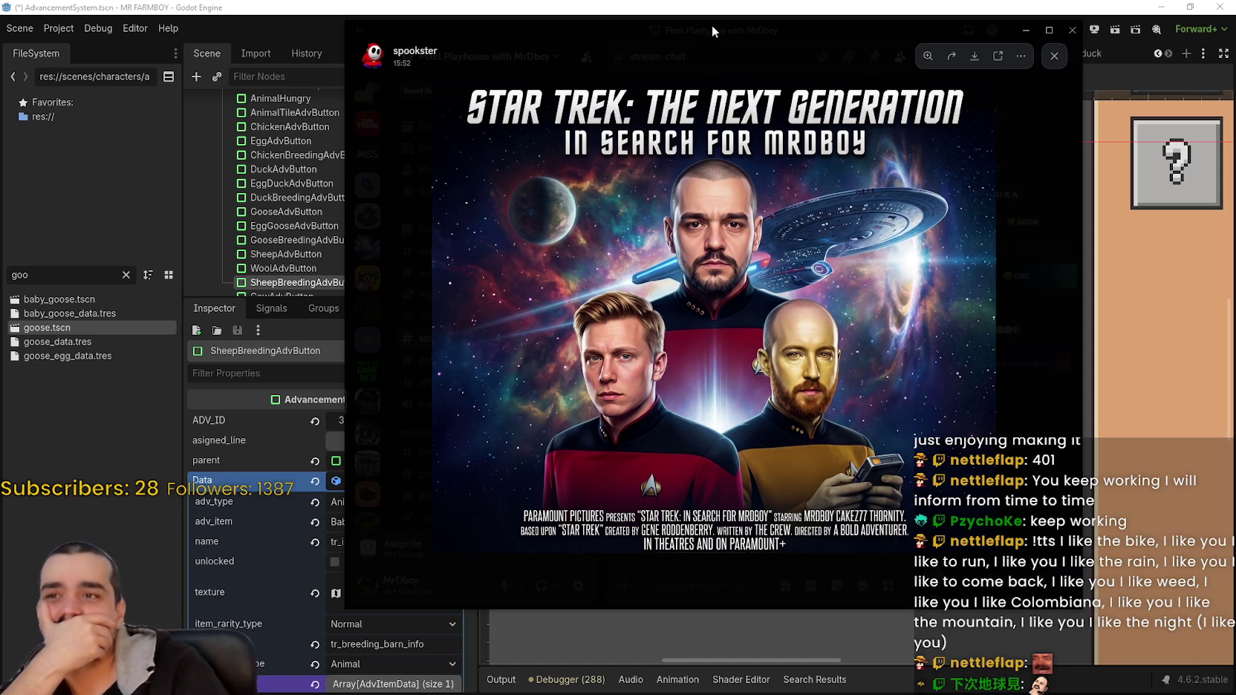
Shift the Discord poster viewer aside and minimize it to return to Godot.
{"action": "left_click_drag", "start_coordinate": [719, 36], "coordinate": [746, 32]}
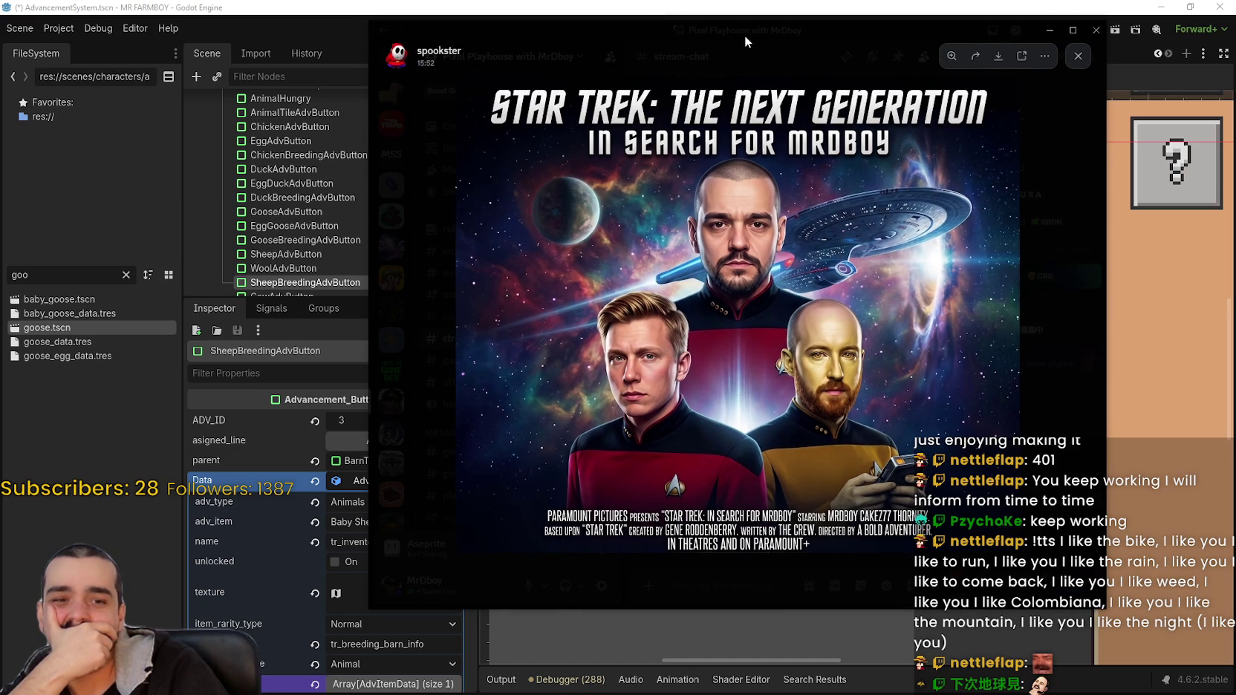
{"action": "key", "text": "super+Down"}
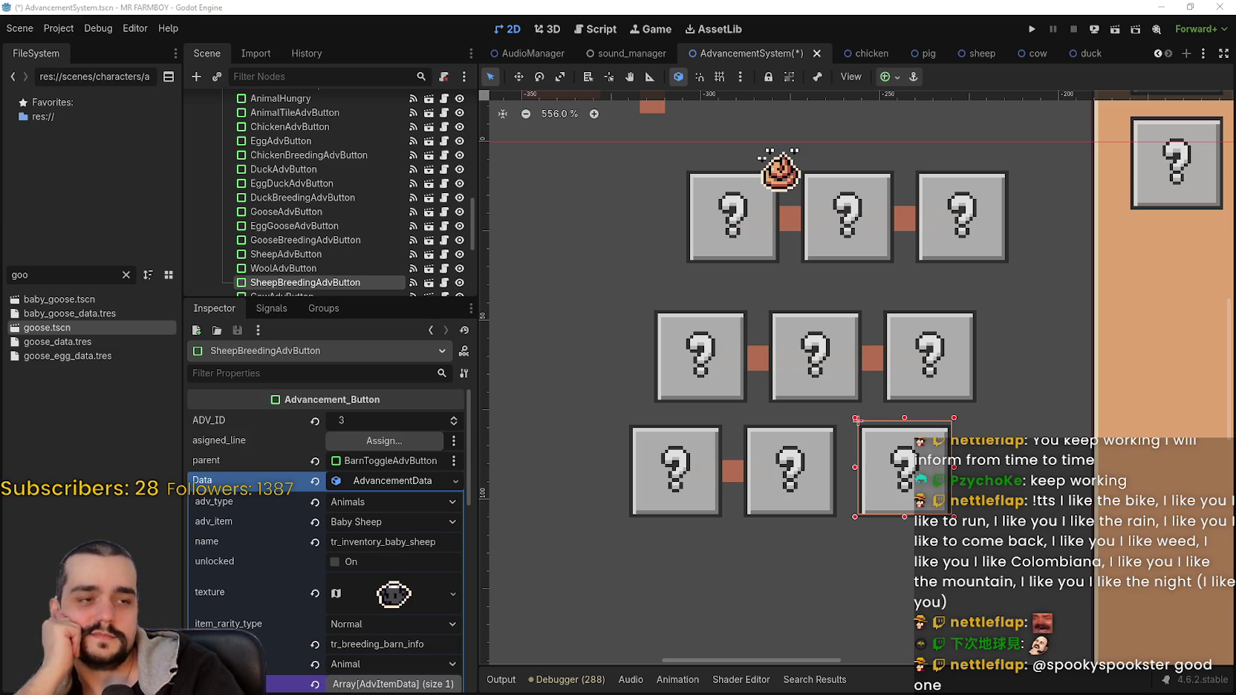
{"action": "scroll", "coordinate": [776, 425], "scroll_direction": "right", "scroll_amount": 3}
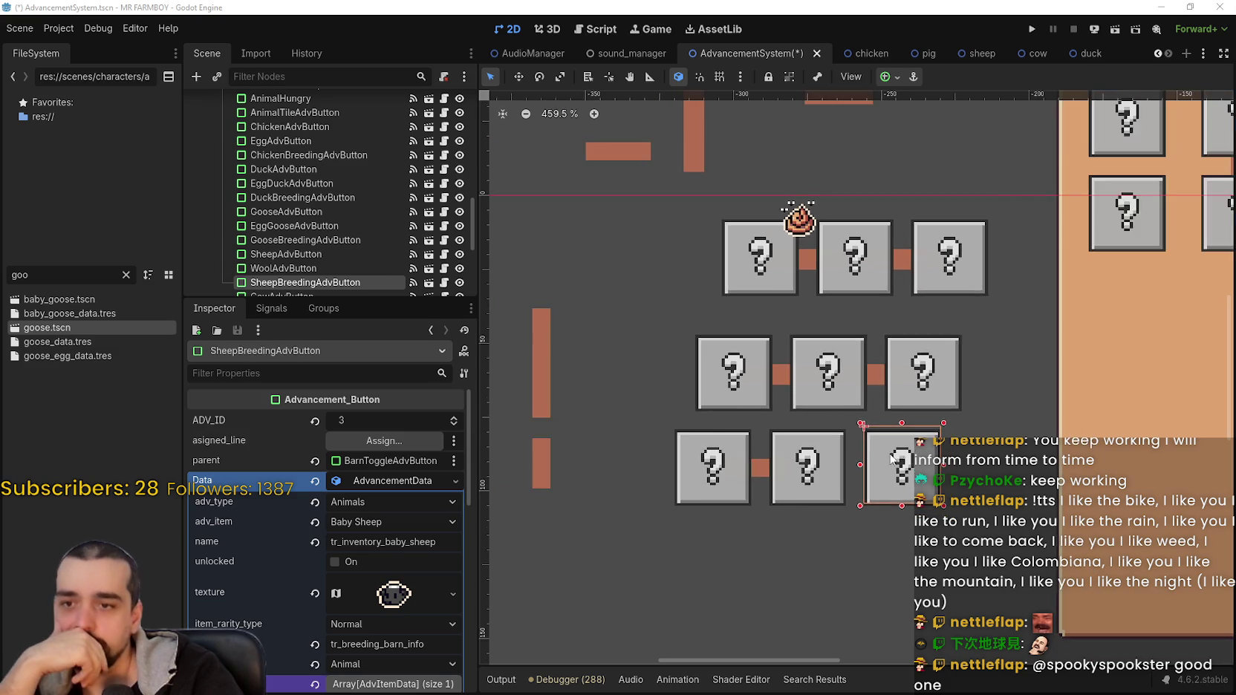
{"action": "scroll", "coordinate": [776, 425], "scroll_direction": "up", "scroll_amount": 4}
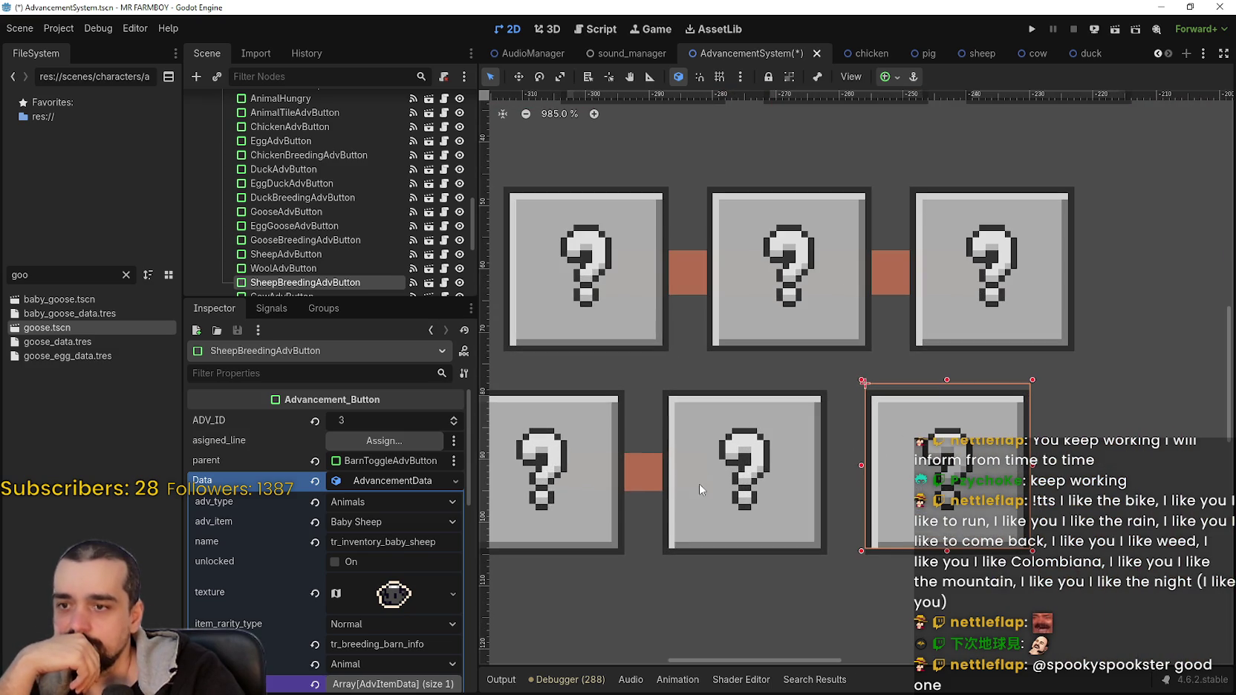
{"action": "left_click", "coordinate": [641, 477]}
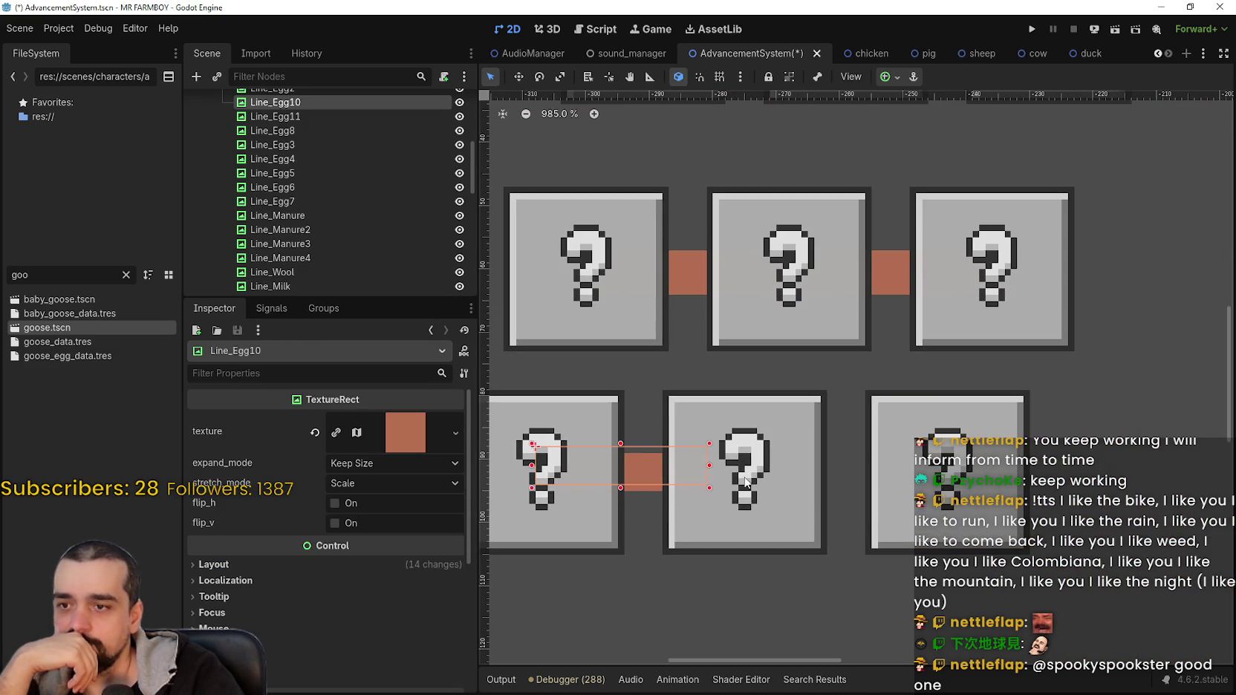
{"action": "left_click_drag", "start_coordinate": [859, 465], "coordinate": [973, 493]}
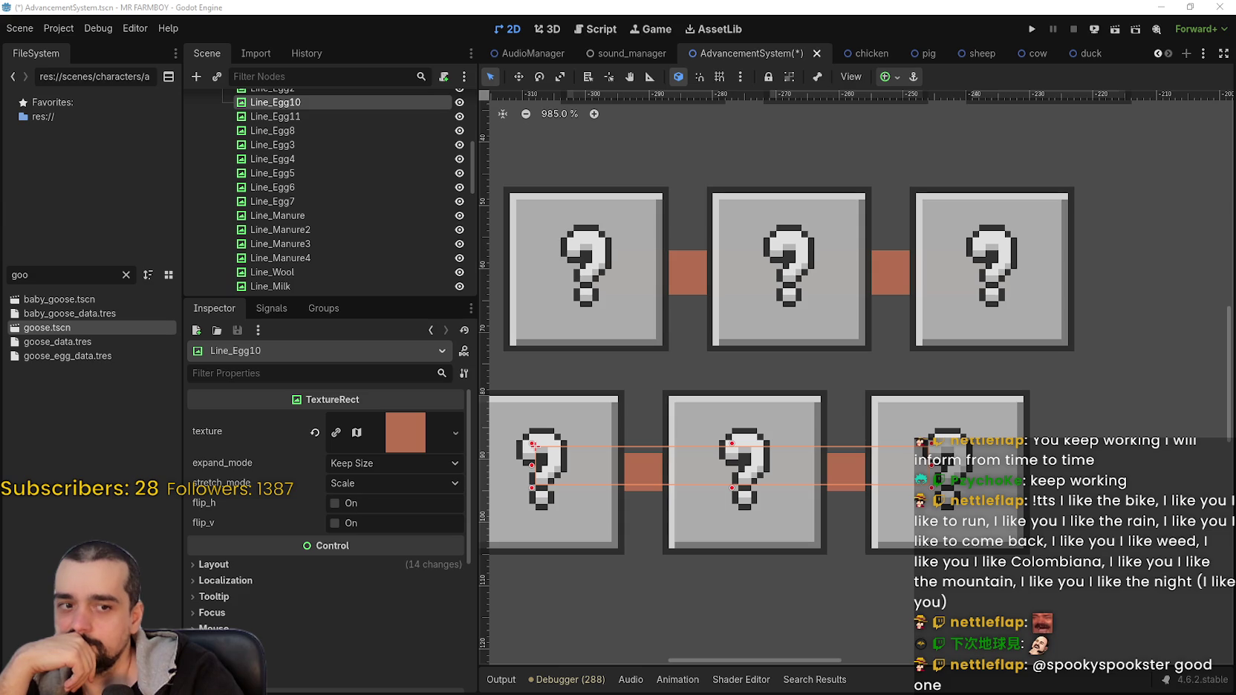
{"action": "scroll", "coordinate": [852, 421], "scroll_direction": "down", "scroll_amount": 4}
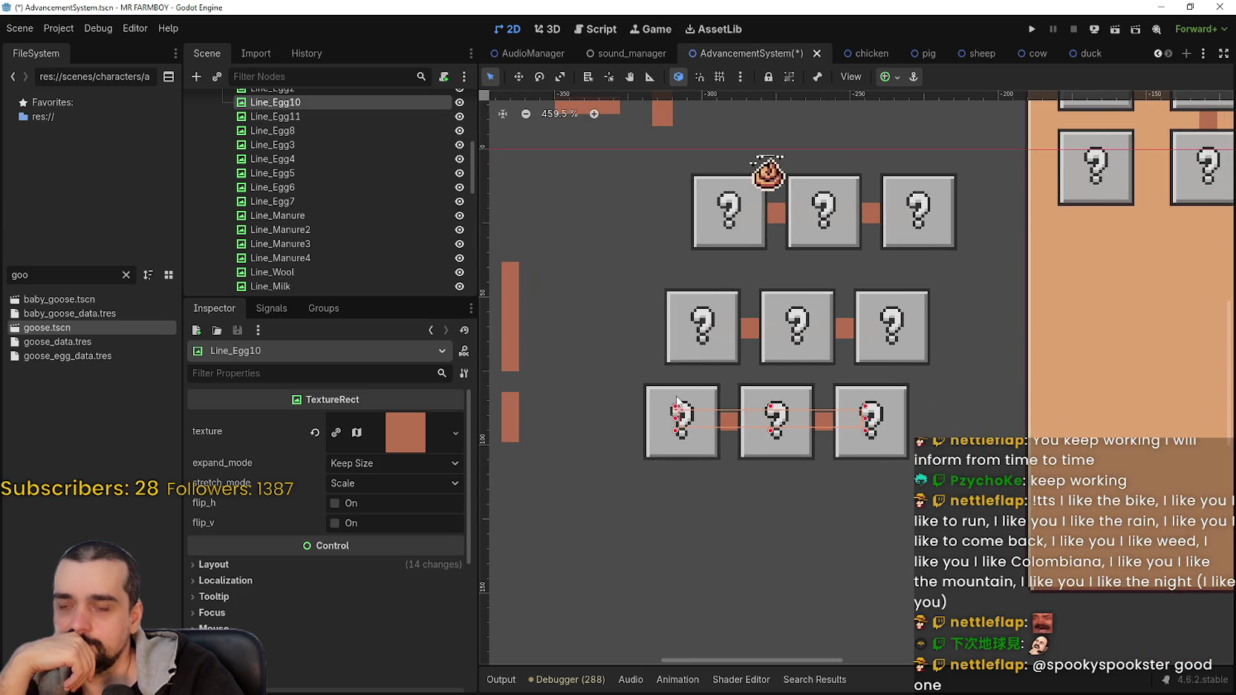
{"action": "scroll", "coordinate": [678, 402], "scroll_direction": "down", "scroll_amount": 1}
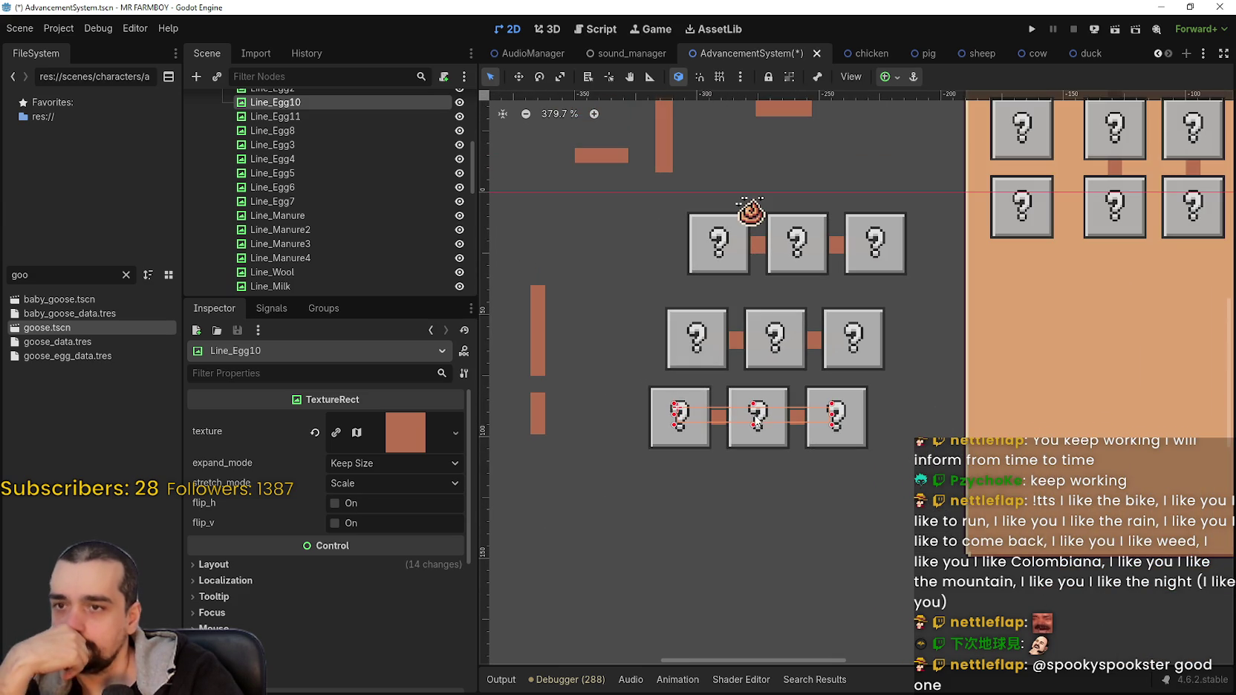
{"action": "scroll", "coordinate": [756, 420], "scroll_direction": "down", "scroll_amount": 2}
{"action": "scroll", "coordinate": [757, 337], "scroll_direction": "up", "scroll_amount": 3}
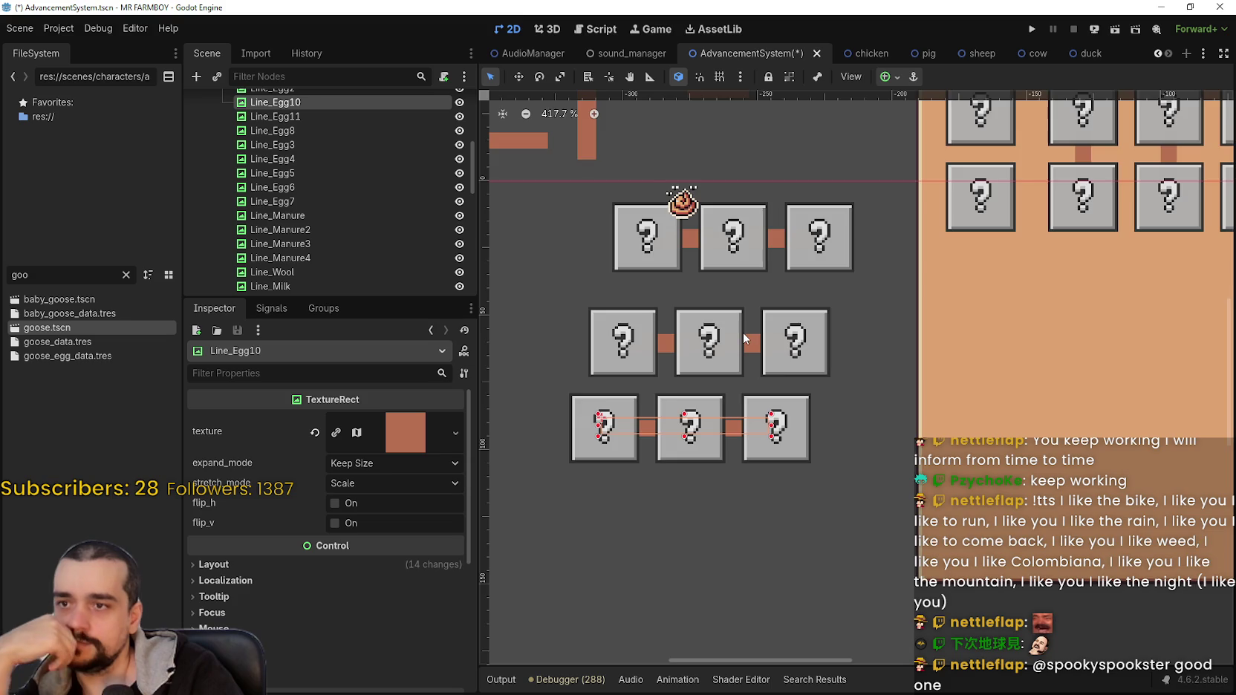
{"action": "scroll", "coordinate": [743, 332], "scroll_direction": "down", "scroll_amount": 3}
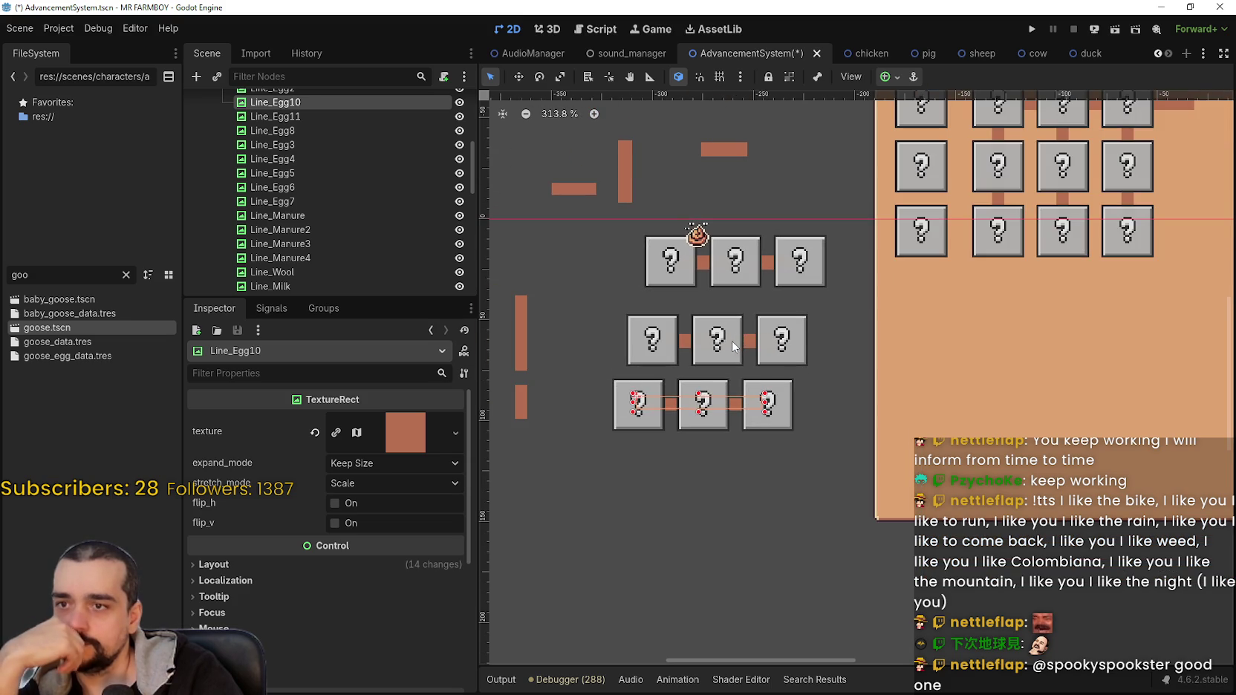
{"action": "scroll", "coordinate": [733, 343], "scroll_direction": "down", "scroll_amount": 2}
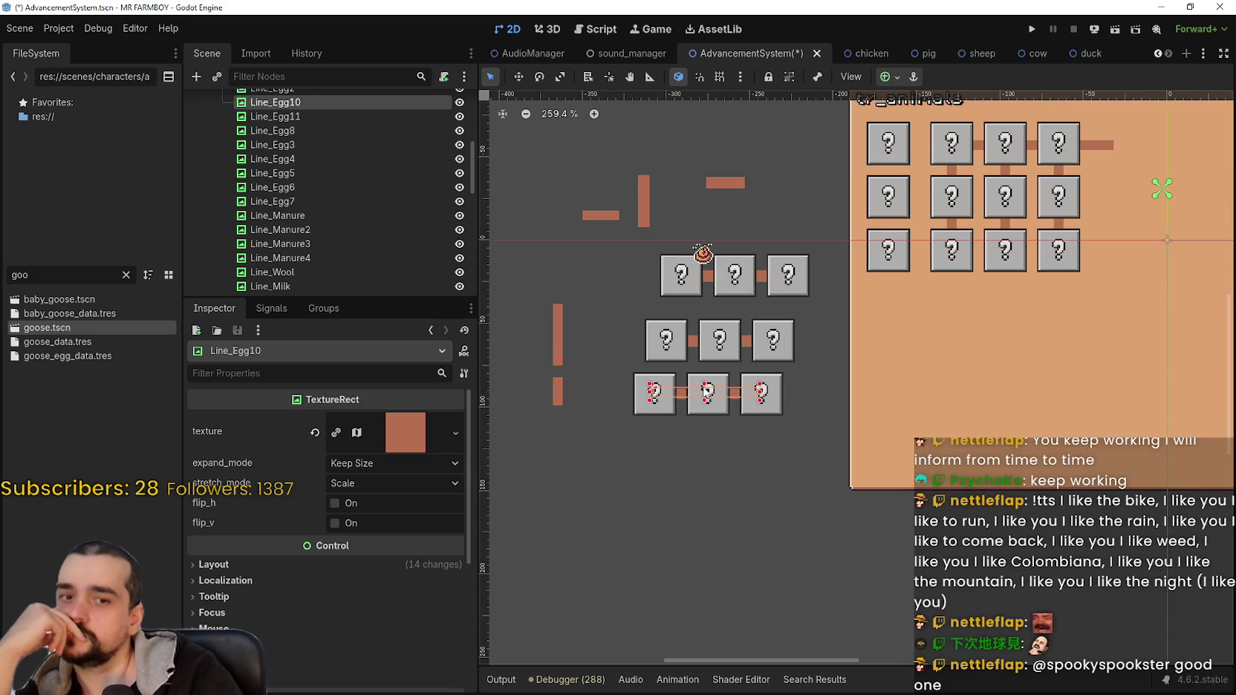
Move the loose Line_Manure2 and Line_Wool connector bars up and to the left.
{"action": "left_click", "coordinate": [638, 410]}
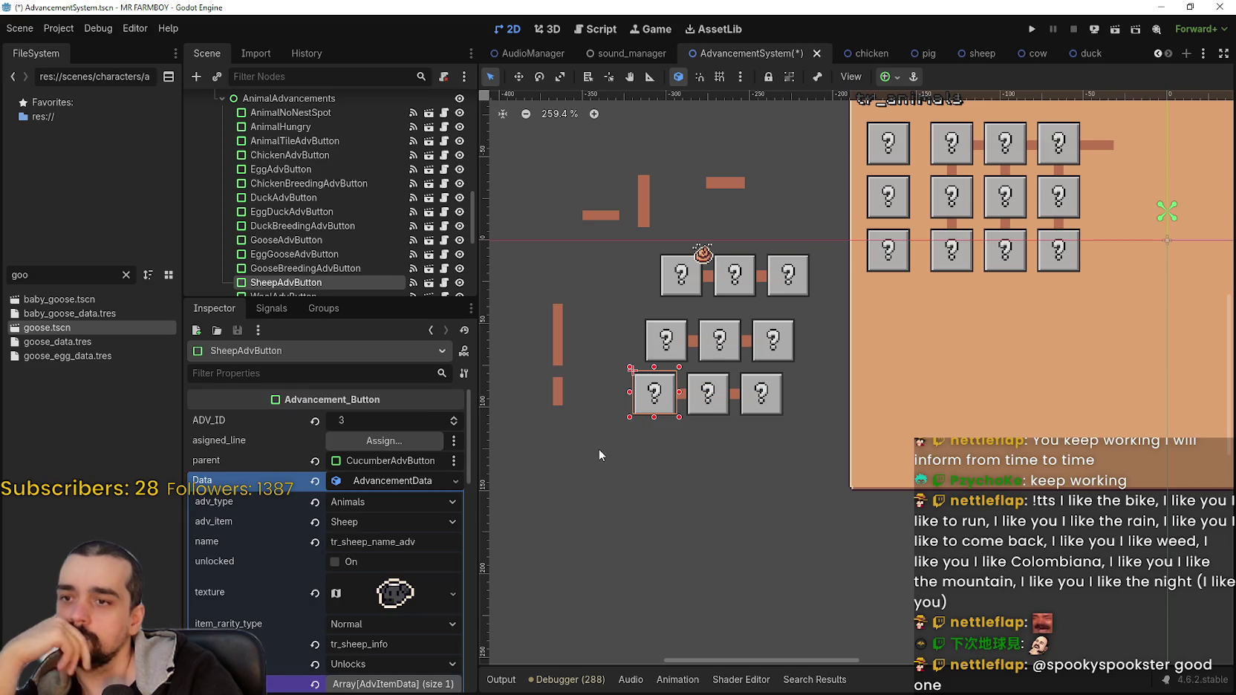
{"action": "scroll", "coordinate": [598, 408], "scroll_direction": "up", "scroll_amount": 1}
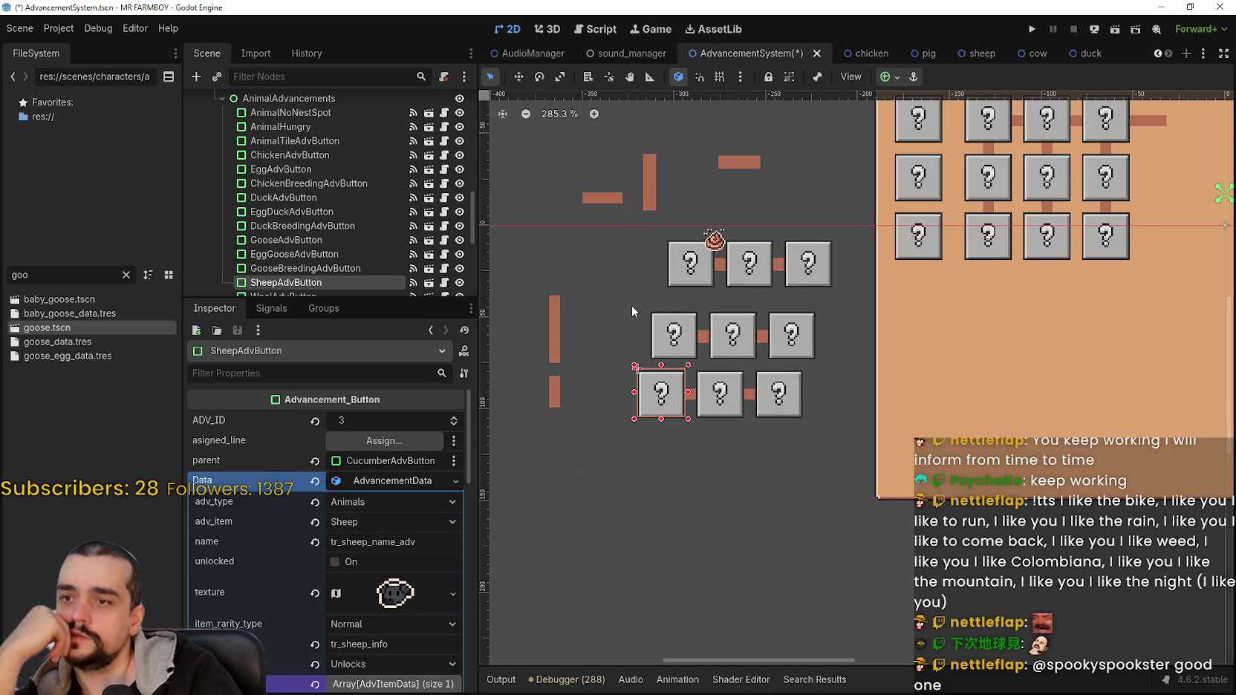
{"action": "left_click_drag", "start_coordinate": [629, 332], "coordinate": [596, 332]}
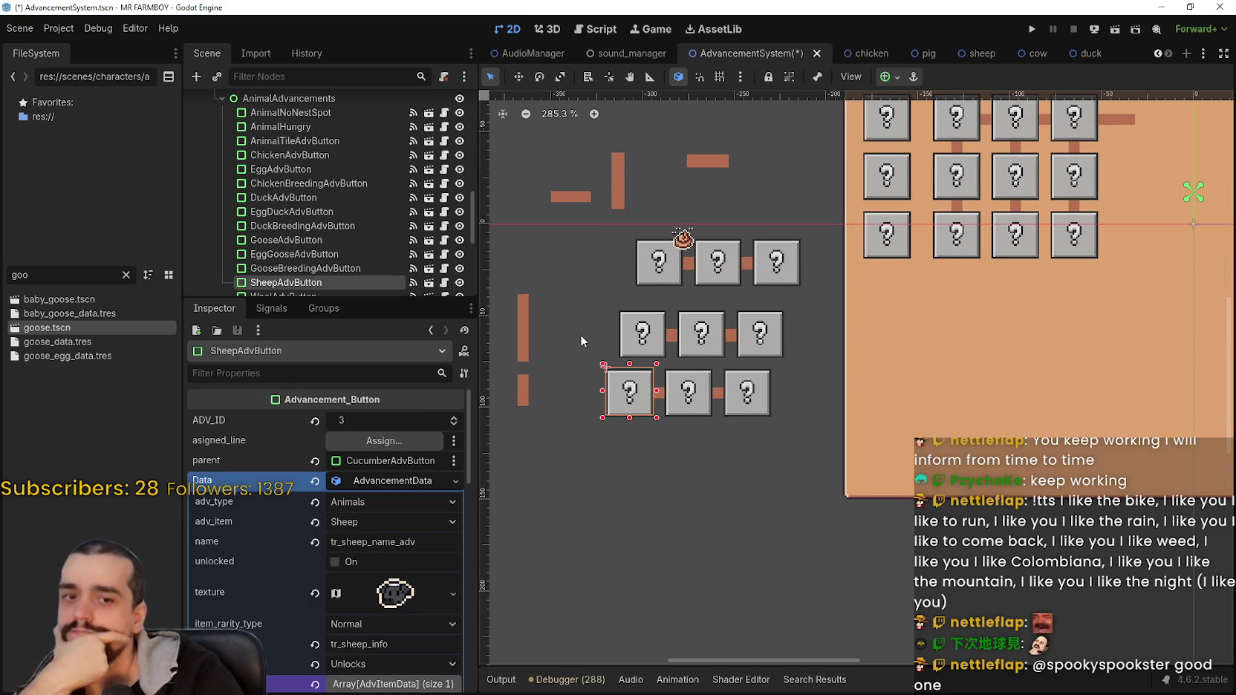
{"action": "scroll", "coordinate": [580, 335], "scroll_direction": "down", "scroll_amount": 1}
{"action": "mouse_move", "coordinate": [638, 446]}
{"action": "left_mouse_down"}
{"action": "mouse_move", "coordinate": [714, 421]}
{"action": "mouse_move", "coordinate": [661, 402]}
{"action": "mouse_move", "coordinate": [846, 334]}
{"action": "left_mouse_up"}
{"action": "scroll", "coordinate": [758, 386], "scroll_direction": "up", "scroll_amount": 7}
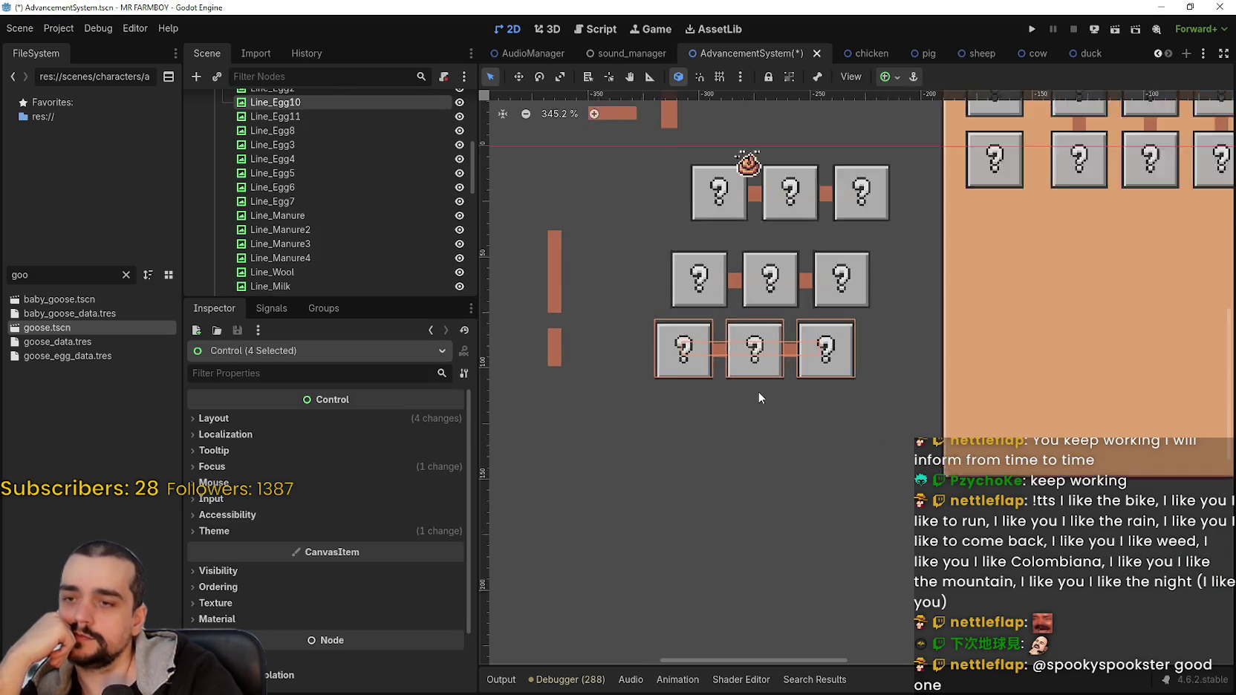
{"action": "scroll", "coordinate": [755, 361], "scroll_direction": "down", "scroll_amount": 6}
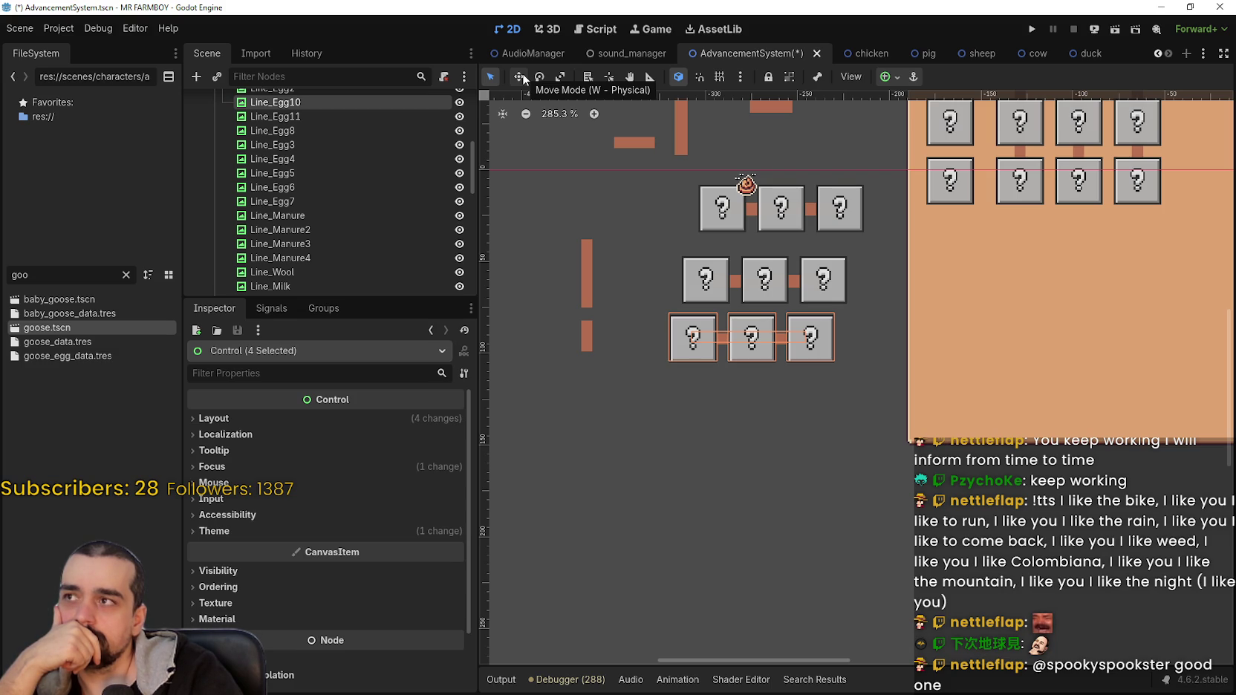
{"action": "left_click", "coordinate": [523, 78]}
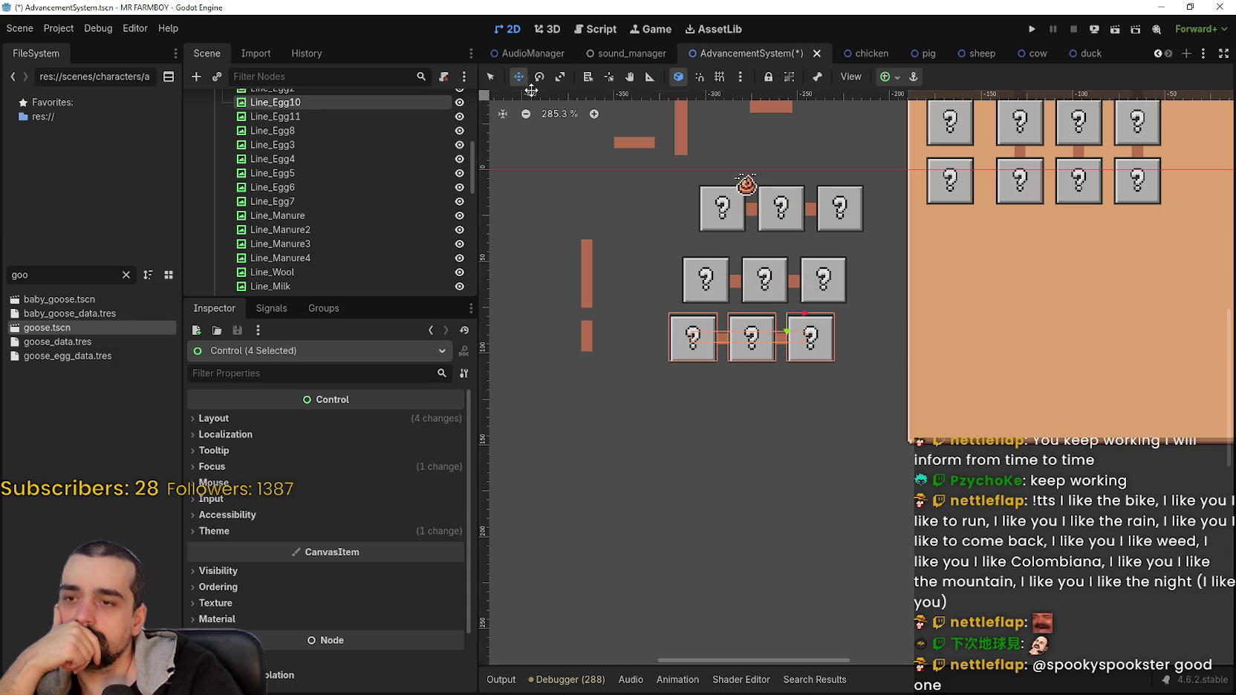
{"action": "scroll", "coordinate": [665, 339], "scroll_direction": "down", "scroll_amount": 1}
{"action": "left_click", "coordinate": [490, 77]}
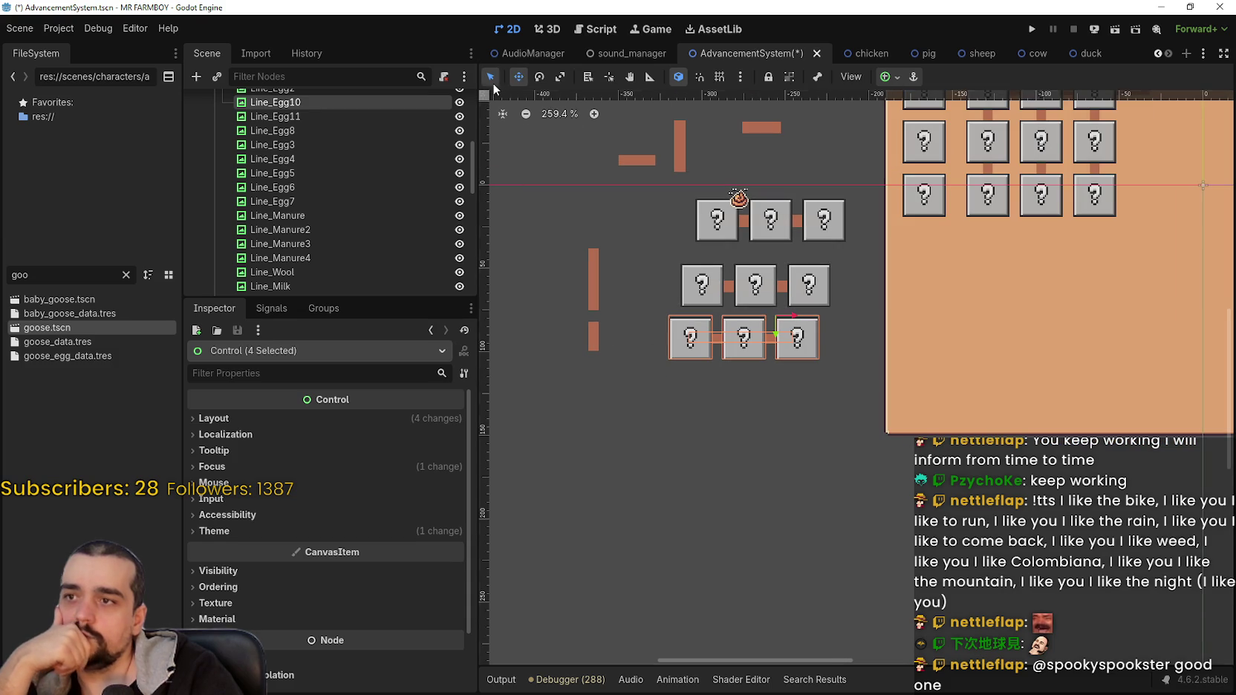
{"action": "left_click_drag", "start_coordinate": [531, 216], "coordinate": [643, 431]}
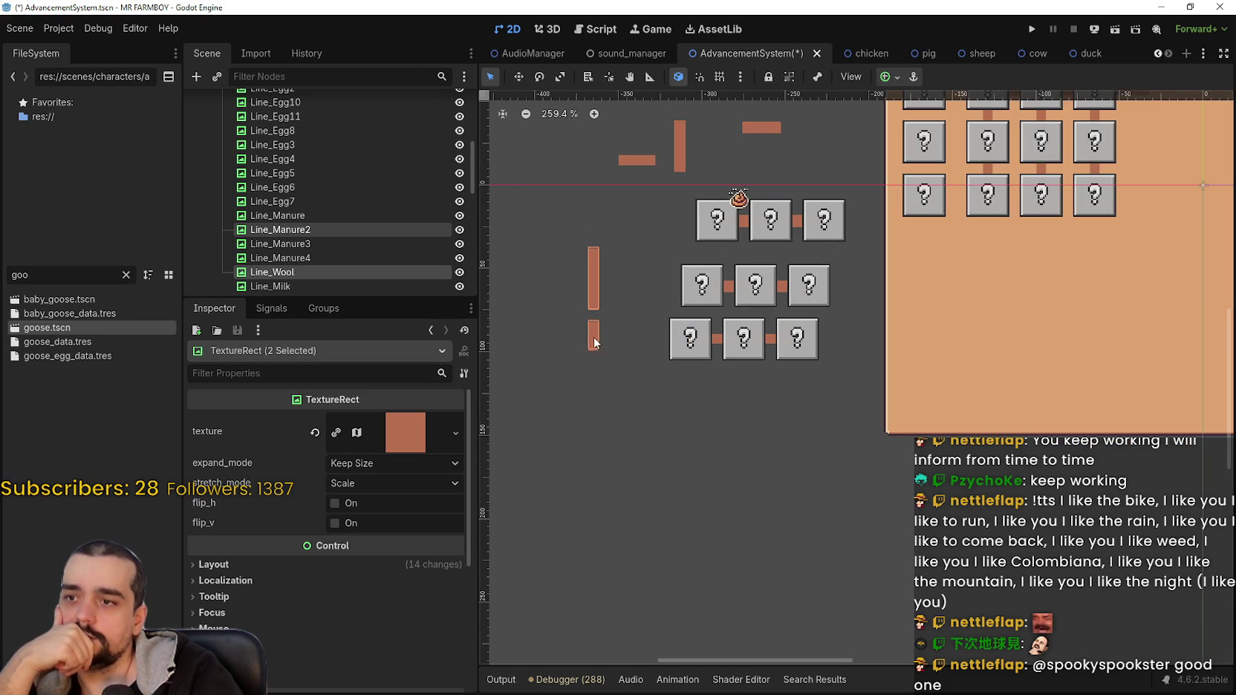
{"action": "left_click_drag", "start_coordinate": [594, 337], "coordinate": [564, 165]}
Move the bottom three-button row up beside the middle row and nudge it into place.
{"action": "left_click_drag", "start_coordinate": [647, 379], "coordinate": [830, 303]}
{"action": "scroll", "coordinate": [699, 325], "scroll_direction": "up", "scroll_amount": 3}
{"action": "left_click", "coordinate": [517, 77]}
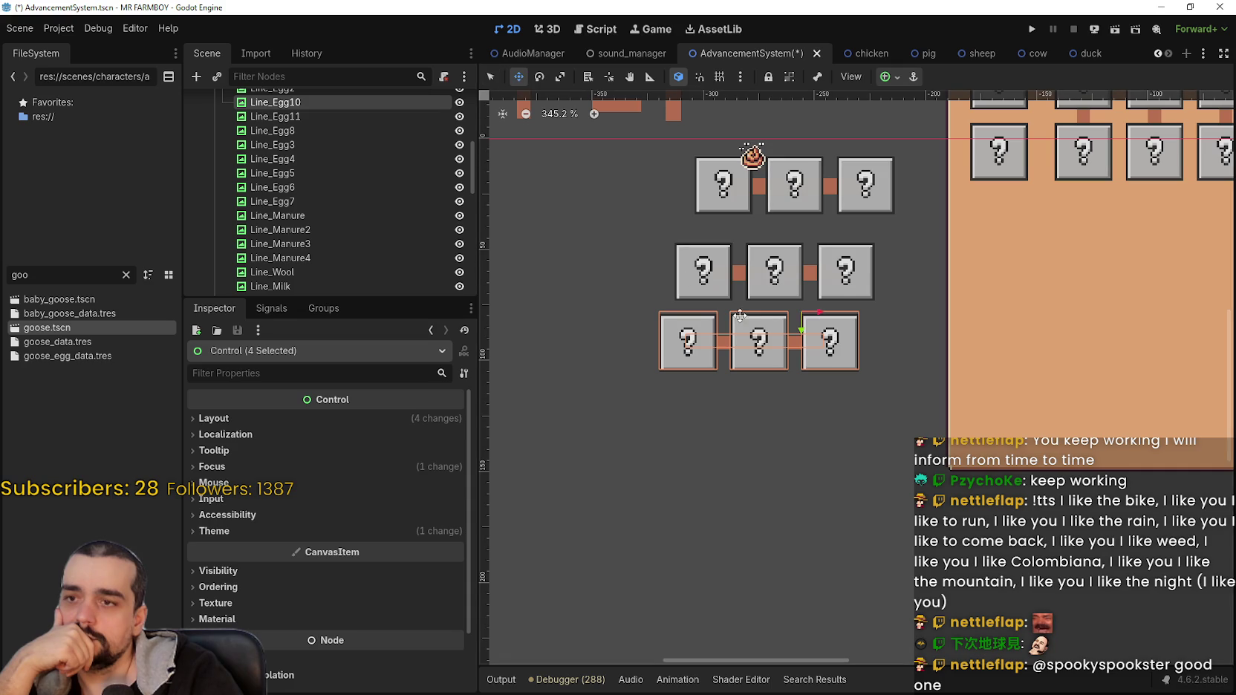
{"action": "left_click_drag", "start_coordinate": [759, 346], "coordinate": [589, 281]}
{"action": "scroll", "coordinate": [695, 353], "scroll_direction": "down", "scroll_amount": 4}
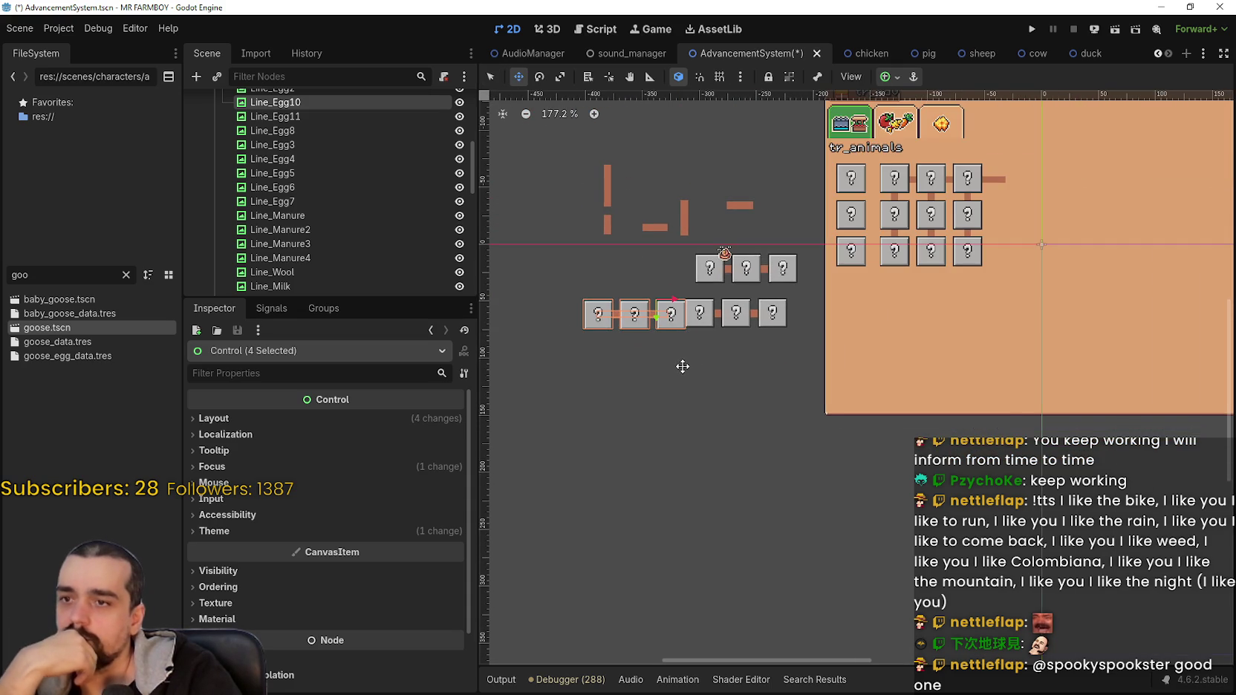
{"action": "scroll", "coordinate": [684, 368], "scroll_direction": "down", "scroll_amount": 1}
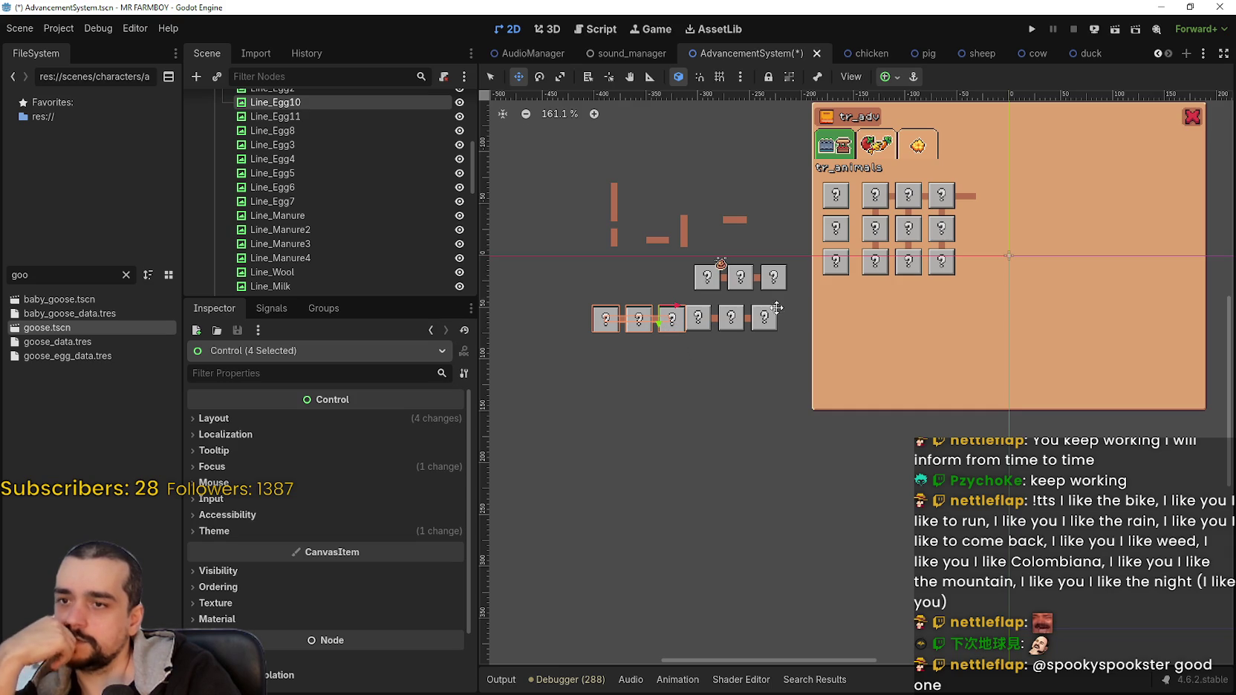
{"action": "scroll", "coordinate": [609, 321], "scroll_direction": "up", "scroll_amount": 1}
{"action": "mouse_move", "coordinate": [646, 312]}
{"action": "left_mouse_down"}
{"action": "mouse_move", "coordinate": [607, 327]}
{"action": "mouse_move", "coordinate": [628, 320]}
{"action": "left_mouse_up"}
{"action": "scroll", "coordinate": [711, 350], "scroll_direction": "up", "scroll_amount": 2}
Box-select the three right-hand buttons and switch to Move Mode.
{"action": "key", "text": "q"}
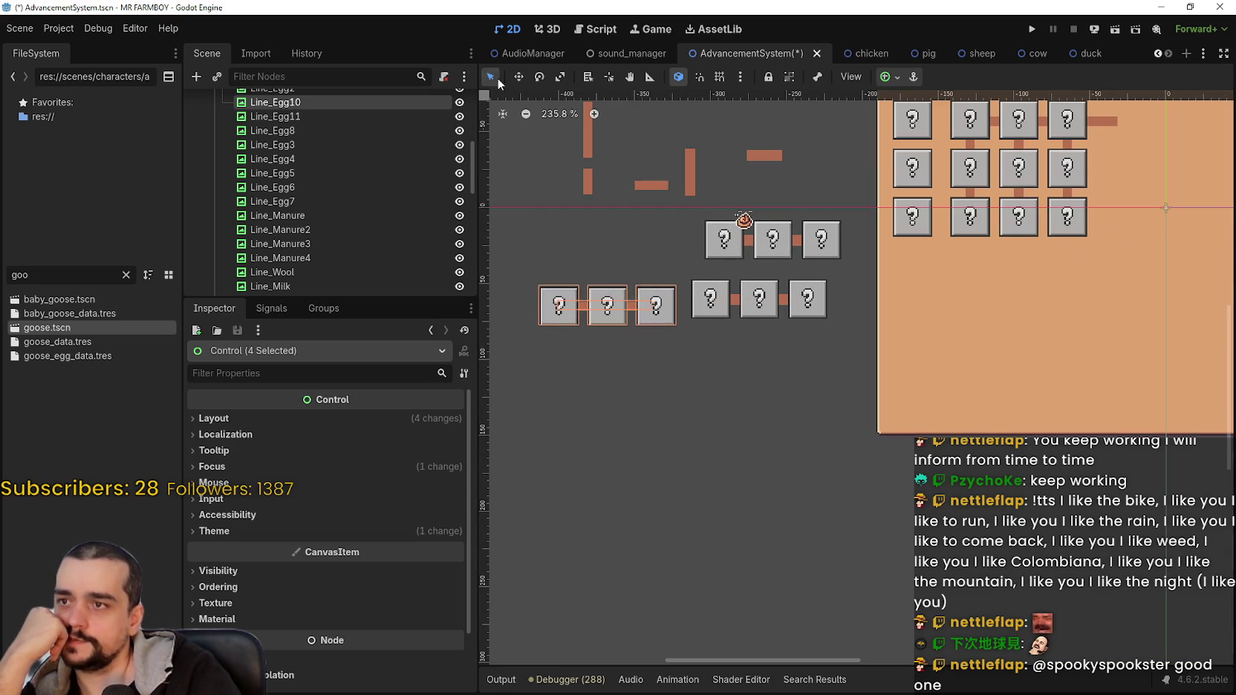
{"action": "scroll", "coordinate": [694, 268], "scroll_direction": "up", "scroll_amount": 4}
{"action": "mouse_move", "coordinate": [672, 255]}
{"action": "left_mouse_down"}
{"action": "mouse_move", "coordinate": [901, 348]}
{"action": "mouse_move", "coordinate": [881, 336]}
{"action": "mouse_move", "coordinate": [743, 383]}
{"action": "mouse_move", "coordinate": [718, 364]}
{"action": "left_mouse_up"}
{"action": "left_click", "coordinate": [518, 77]}
{"action": "scroll", "coordinate": [887, 303], "scroll_direction": "up", "scroll_amount": 1}
{"action": "scroll", "coordinate": [887, 303], "scroll_direction": "left", "scroll_amount": 3}
Nudge the selected row with the arrow keys to align it with the top row.
{"action": "scroll", "coordinate": [719, 364], "scroll_direction": "up", "scroll_amount": 8}
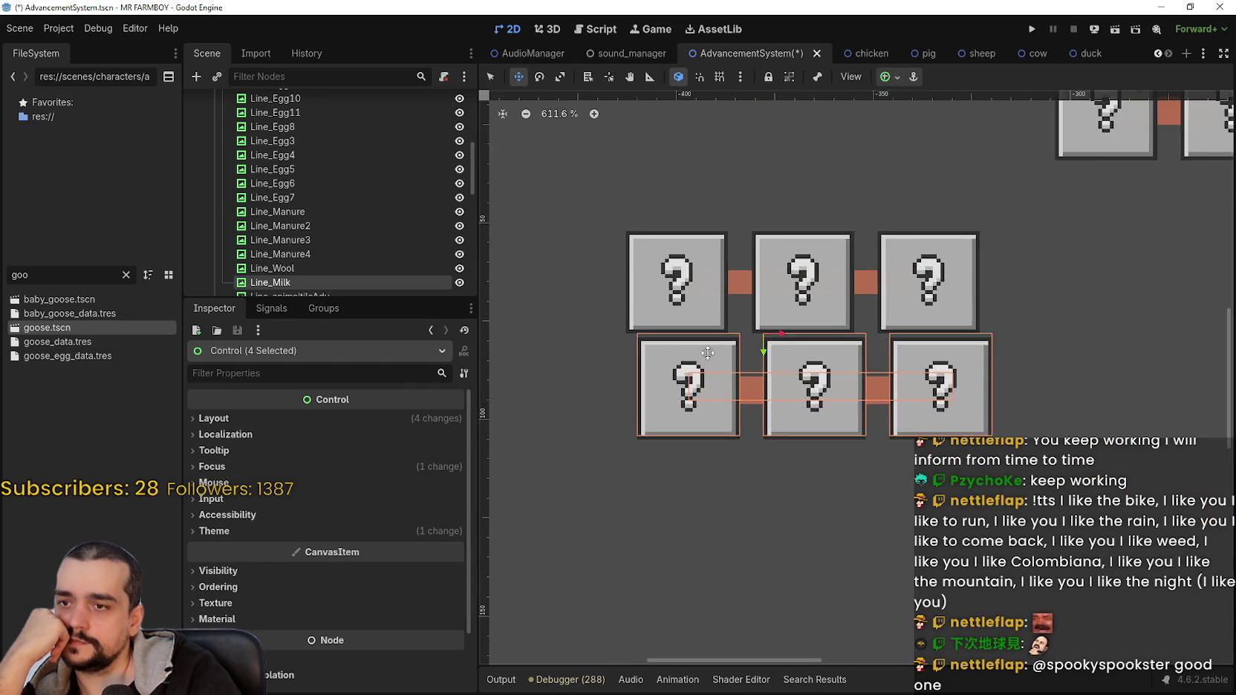
{"action": "key", "text": "Left"}
{"action": "key", "text": "Left"}
{"action": "scroll", "coordinate": [696, 348], "scroll_direction": "down", "scroll_amount": 10}
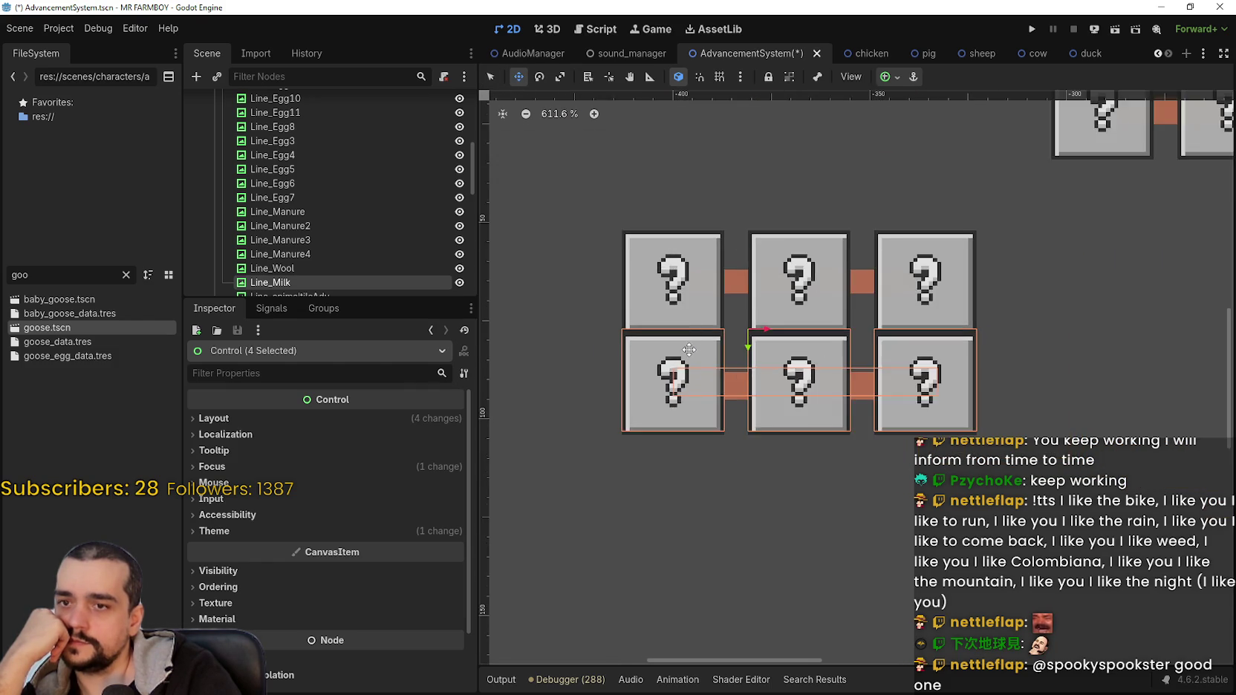
{"action": "key", "text": "Down"}
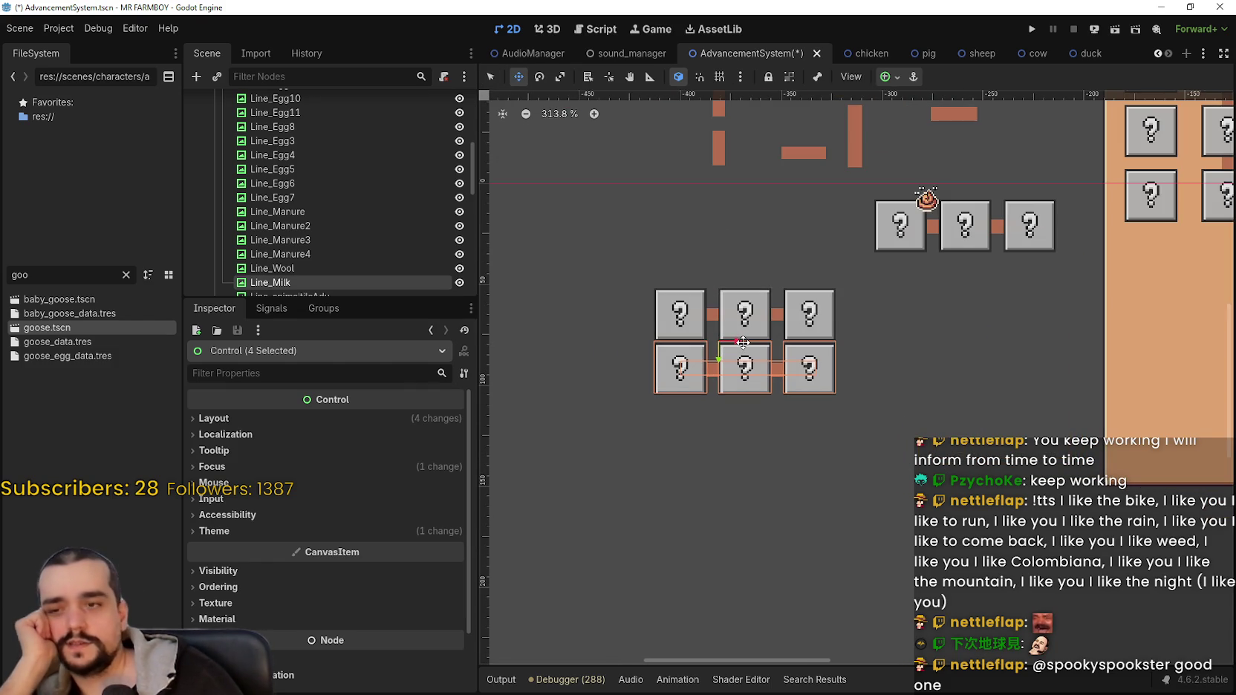
{"action": "scroll", "coordinate": [1043, 332], "scroll_direction": "down", "scroll_amount": 2}
{"action": "left_click_drag", "start_coordinate": [1043, 331], "coordinate": [613, 420]}
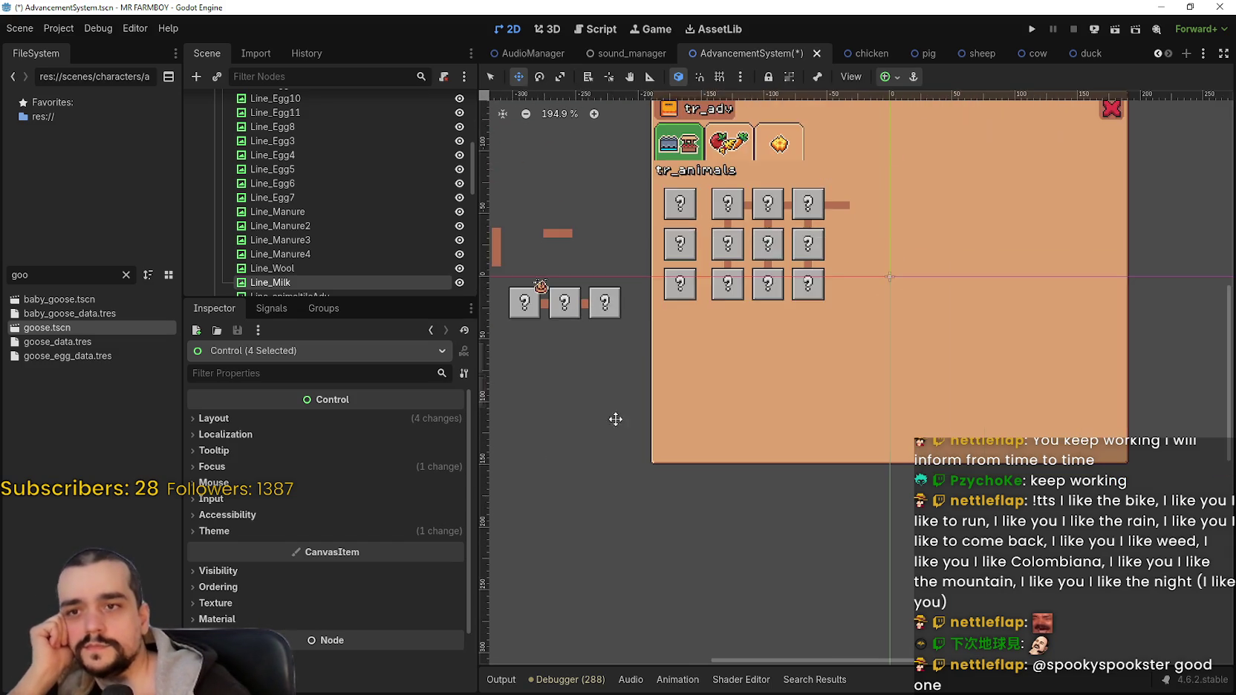
{"action": "scroll", "coordinate": [613, 420], "scroll_direction": "down", "scroll_amount": 3}
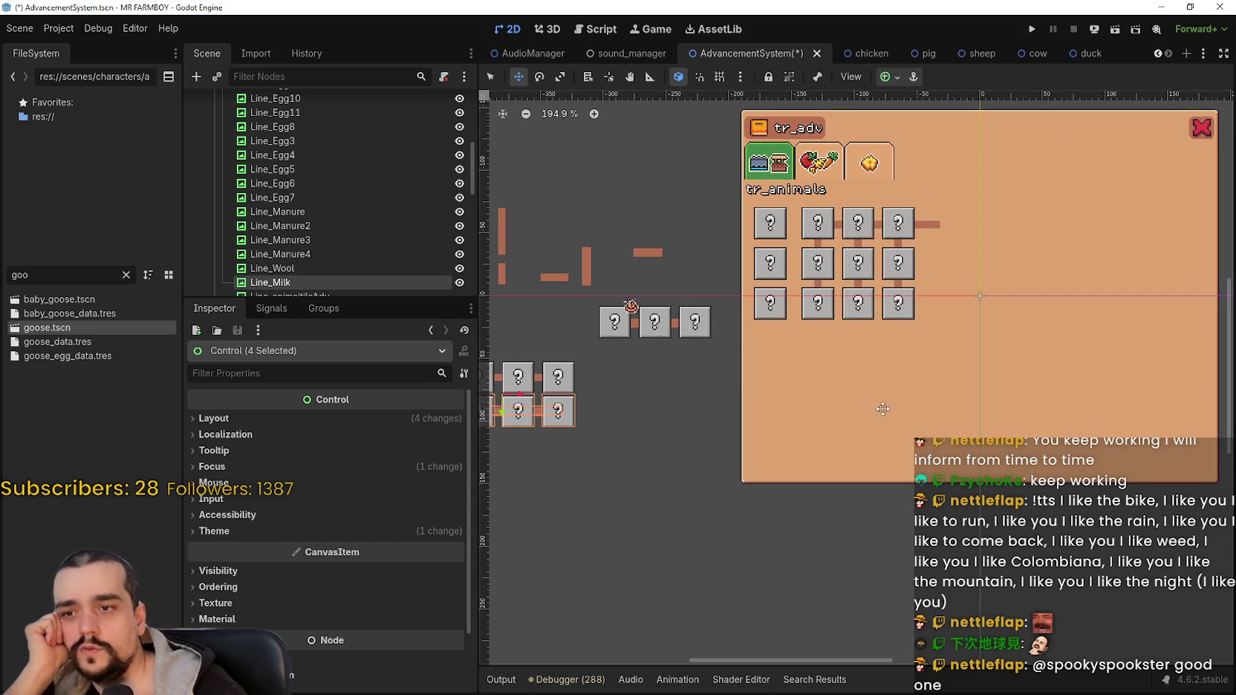
{"action": "scroll", "coordinate": [758, 396], "scroll_direction": "down", "scroll_amount": 1}
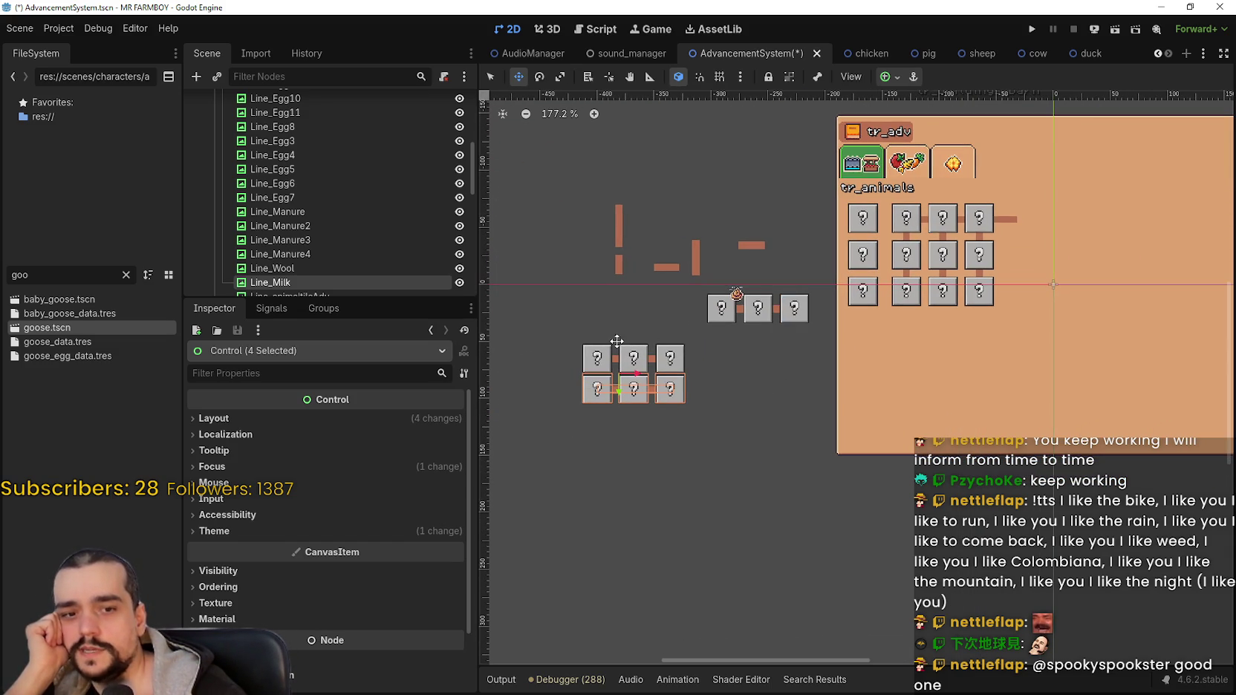
{"action": "scroll", "coordinate": [639, 411], "scroll_direction": "up", "scroll_amount": 7}
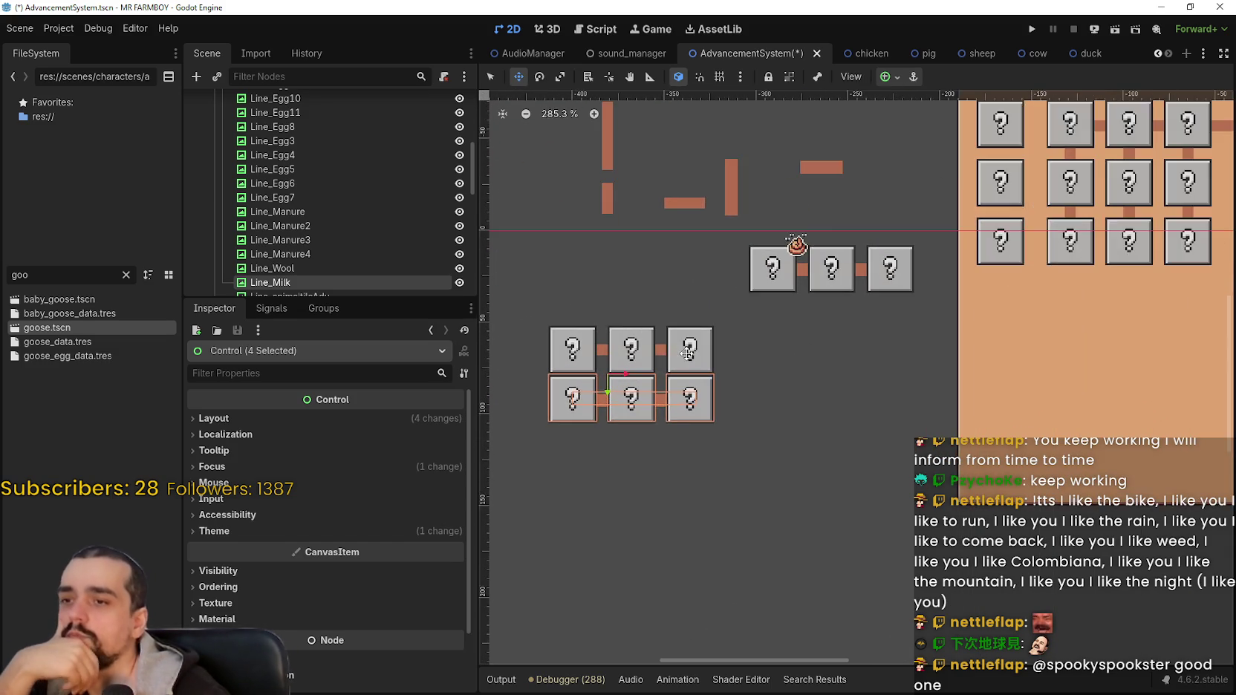
{"action": "key", "text": "Up"}
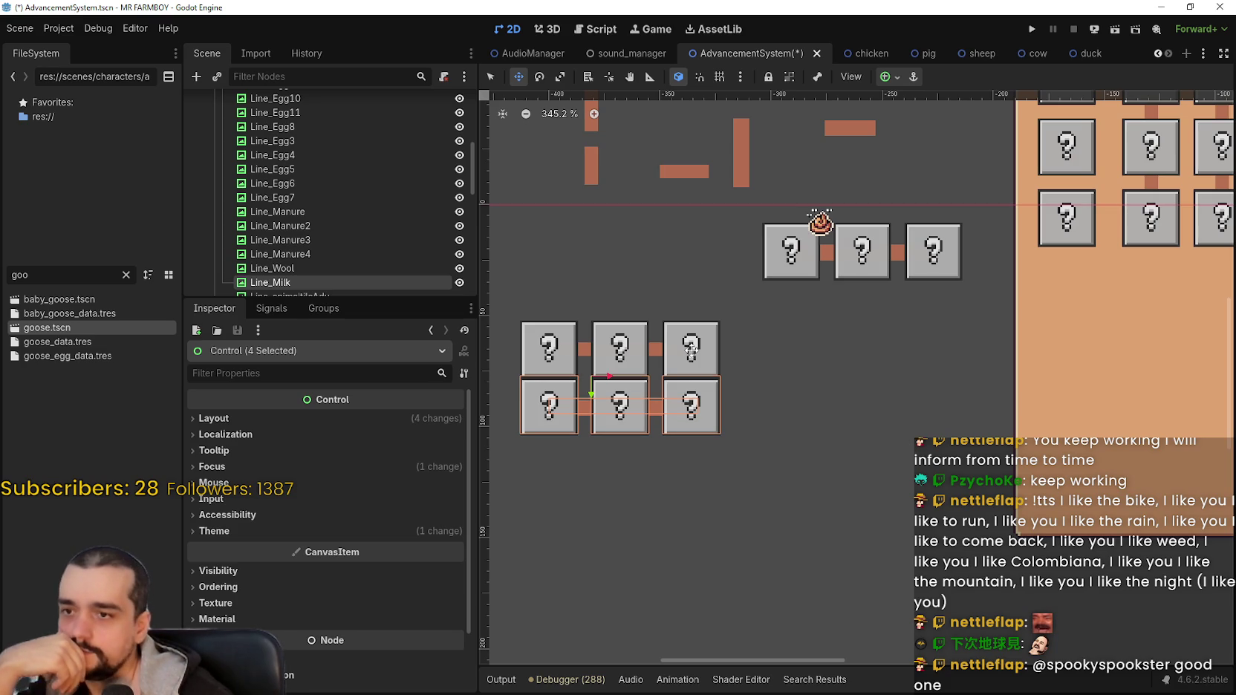
{"action": "scroll", "coordinate": [577, 347], "scroll_direction": "up", "scroll_amount": 7}
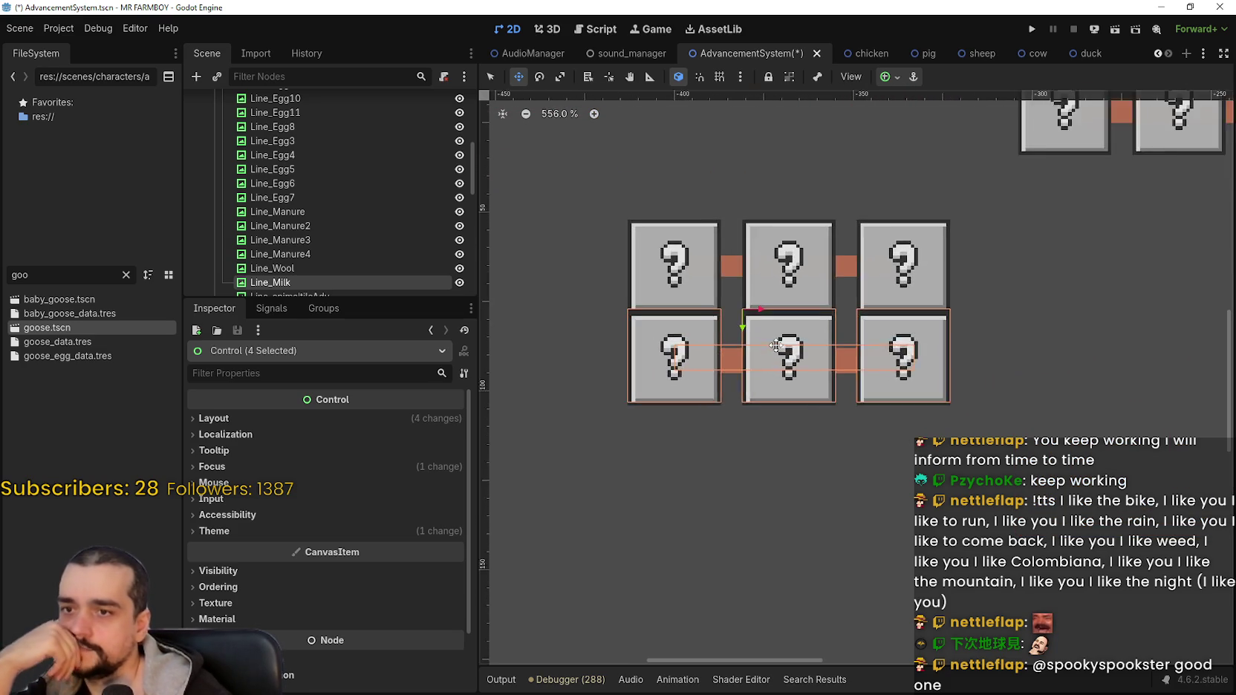
{"action": "key", "text": "Down"}
{"action": "key", "text": "Down"}
{"action": "key", "text": "Down"}
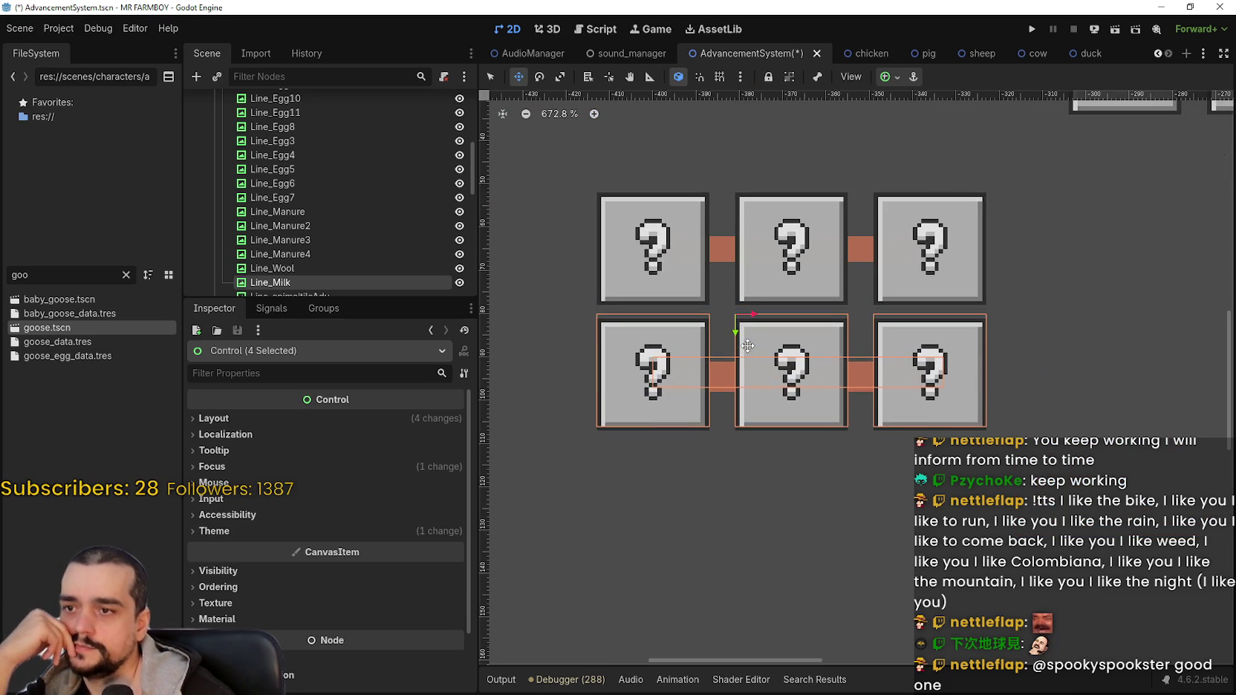
{"action": "scroll", "coordinate": [747, 346], "scroll_direction": "down", "scroll_amount": 9}
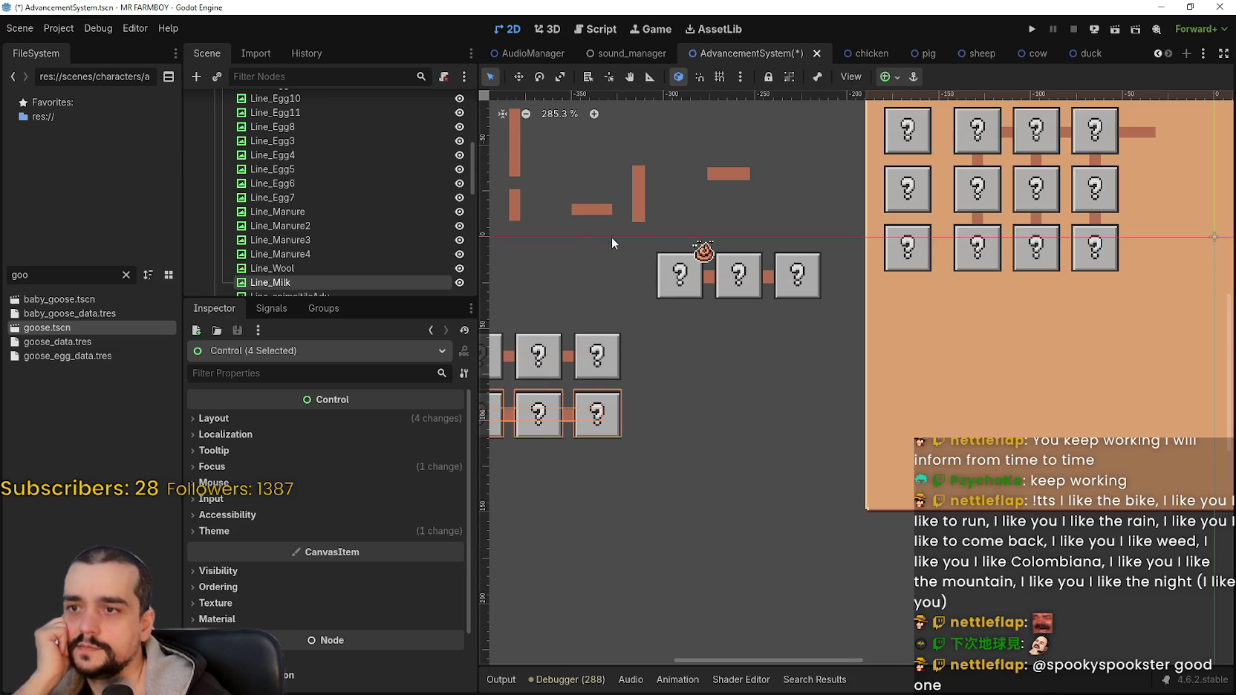
Move the bottom row up in line with the middle row, nudging it four units right.
{"action": "left_click_drag", "start_coordinate": [640, 239], "coordinate": [835, 315]}
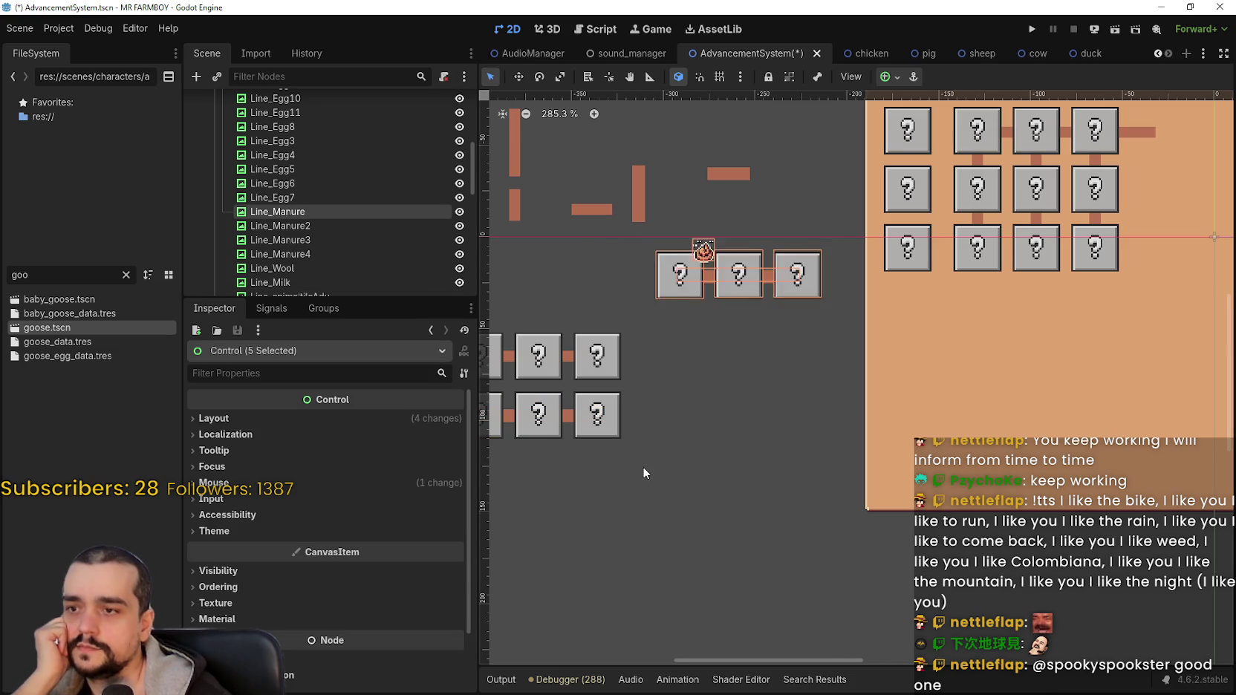
{"action": "scroll", "coordinate": [603, 441], "scroll_direction": "left", "scroll_amount": 5}
{"action": "left_click_drag", "start_coordinate": [591, 440], "coordinate": [780, 375]}
{"action": "scroll", "coordinate": [725, 384], "scroll_direction": "up", "scroll_amount": 1}
{"action": "left_click", "coordinate": [518, 78]}
{"action": "scroll", "coordinate": [550, 357], "scroll_direction": "up", "scroll_amount": 1}
{"action": "mouse_move", "coordinate": [595, 416]}
{"action": "left_mouse_down"}
{"action": "mouse_move", "coordinate": [793, 389]}
{"action": "mouse_move", "coordinate": [862, 327]}
{"action": "left_mouse_up"}
{"action": "scroll", "coordinate": [862, 326], "scroll_direction": "up", "scroll_amount": 2}
{"action": "key", "text": "Right"}
{"action": "key", "text": "Right"}
{"action": "key", "text": "Right"}
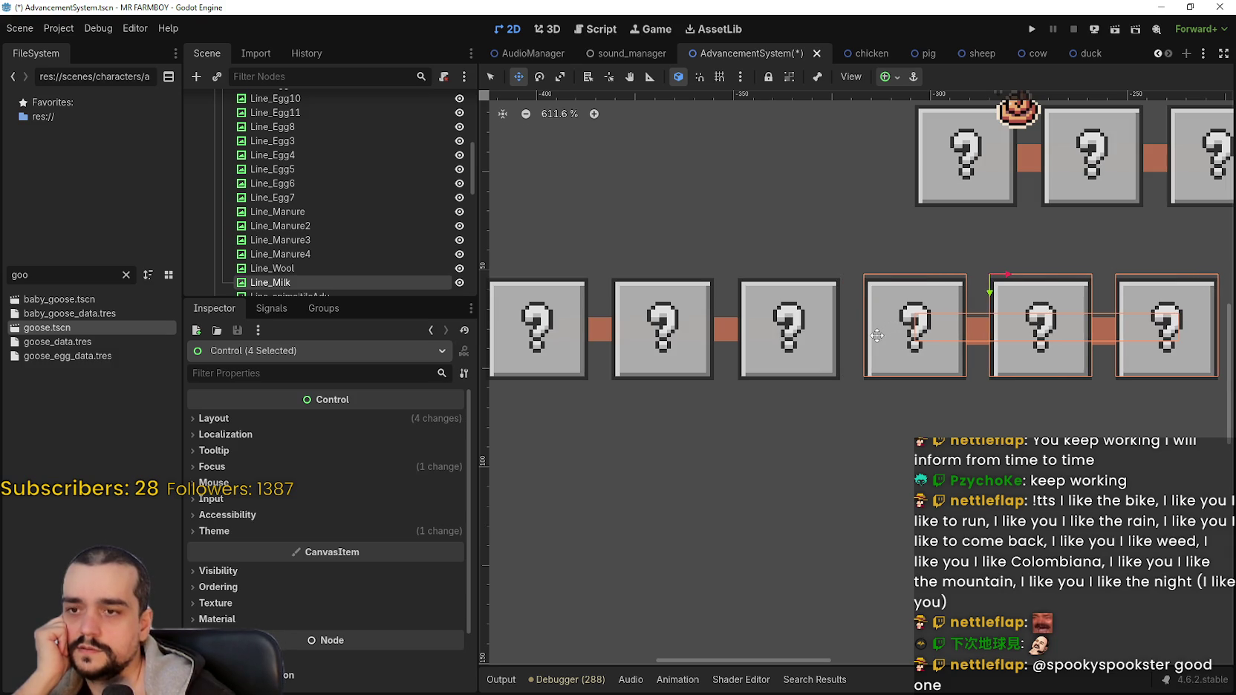
{"action": "key", "text": "Right"}
{"action": "key", "text": "Right"}
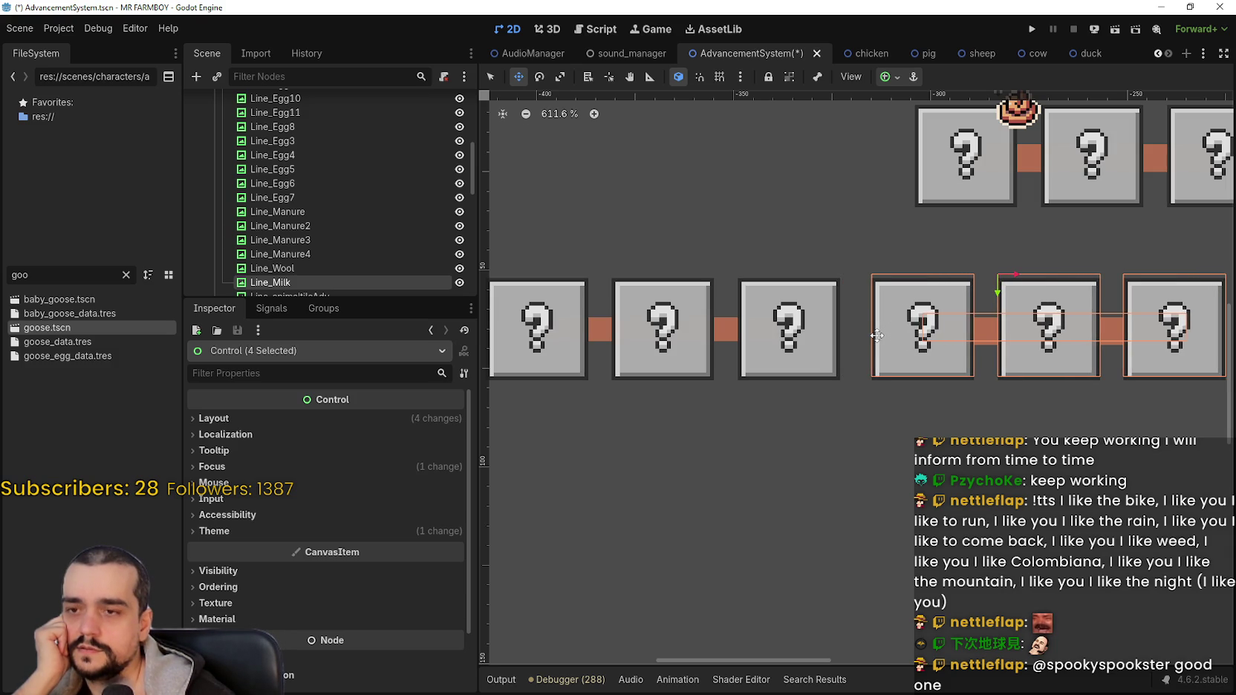
{"action": "key", "text": "Right"}
{"action": "key", "text": "Right"}
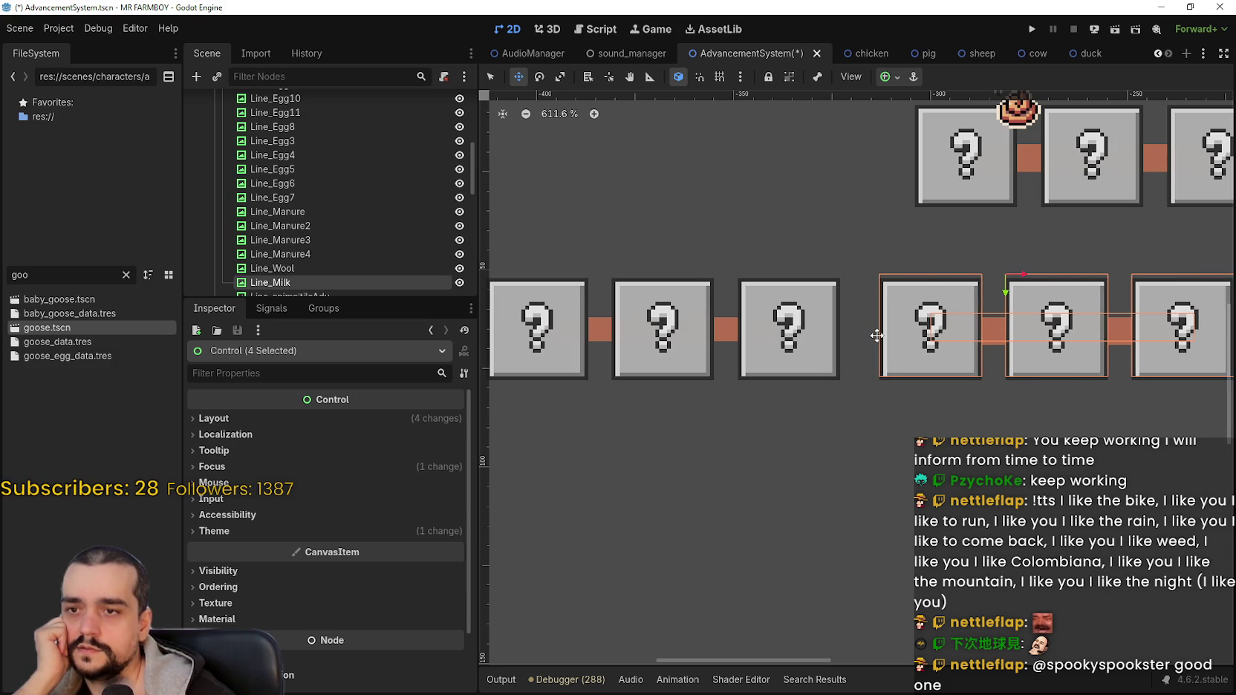
{"action": "key", "text": "Right"}
{"action": "key", "text": "Right"}
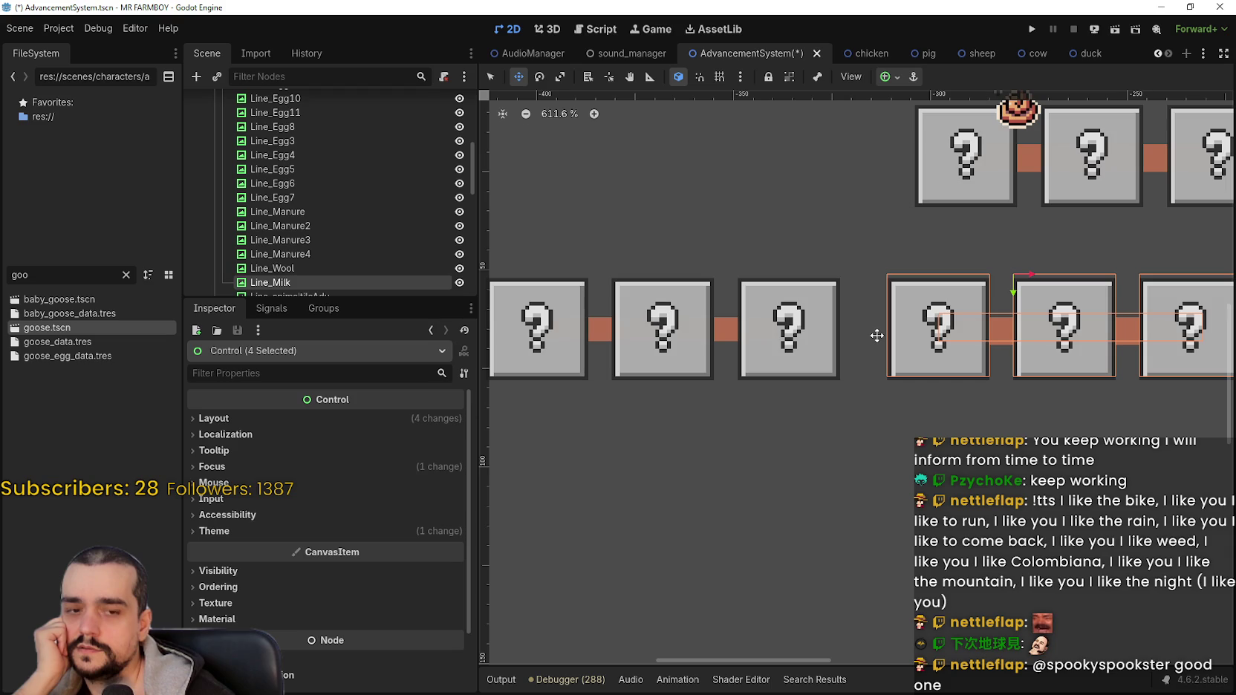
{"action": "scroll", "coordinate": [877, 336], "scroll_direction": "down", "scroll_amount": 3}
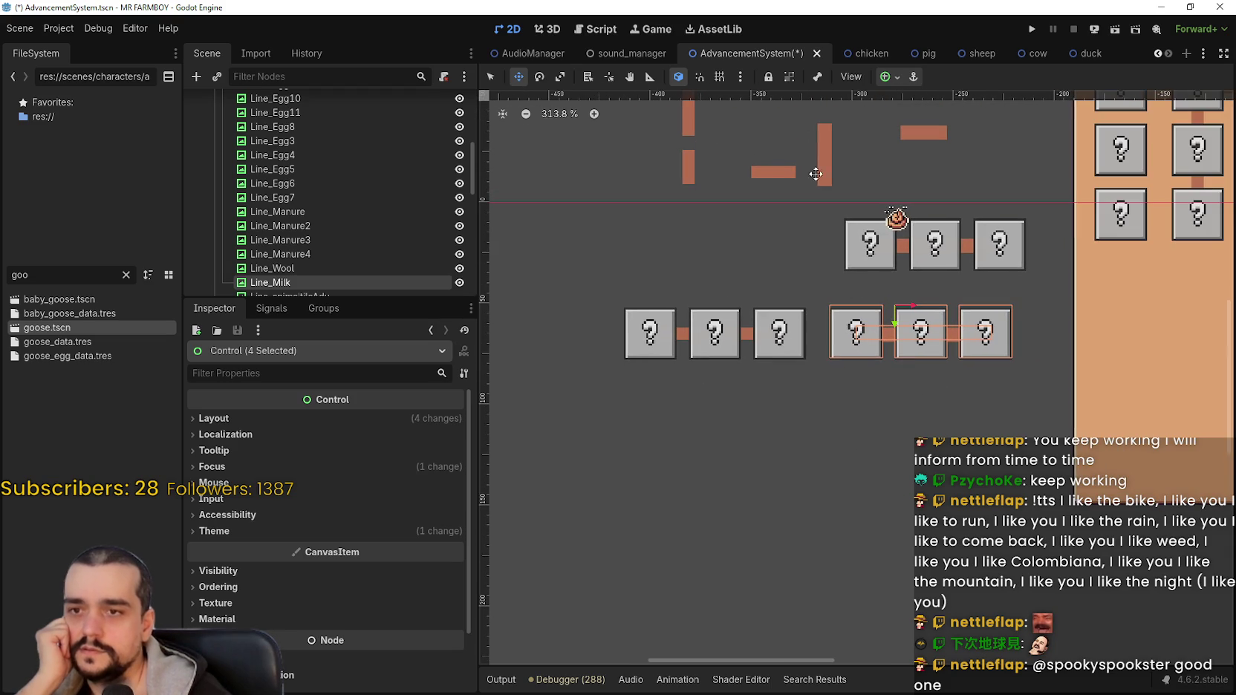
Move the upper row of buttons and lines below the six-button row, then deselect.
{"action": "left_click", "coordinate": [490, 76]}
{"action": "left_click_drag", "start_coordinate": [815, 274], "coordinate": [1066, 196]}
{"action": "scroll", "coordinate": [701, 401], "scroll_direction": "up", "scroll_amount": 3}
{"action": "mouse_move", "coordinate": [918, 240]}
{"action": "left_mouse_down"}
{"action": "mouse_move", "coordinate": [704, 373]}
{"action": "mouse_move", "coordinate": [704, 389]}
{"action": "left_mouse_up"}
{"action": "key", "text": "Down"}
{"action": "key", "text": "Down"}
{"action": "key", "text": "Down"}
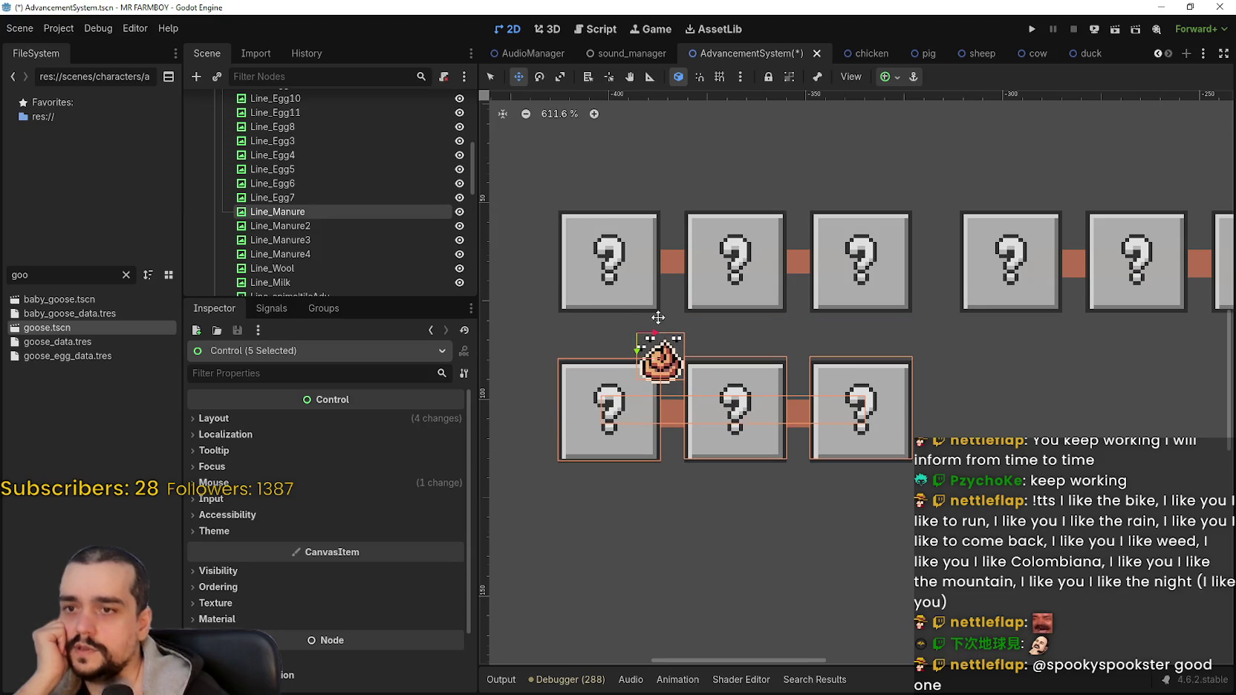
{"action": "scroll", "coordinate": [705, 388], "scroll_direction": "down", "scroll_amount": 6}
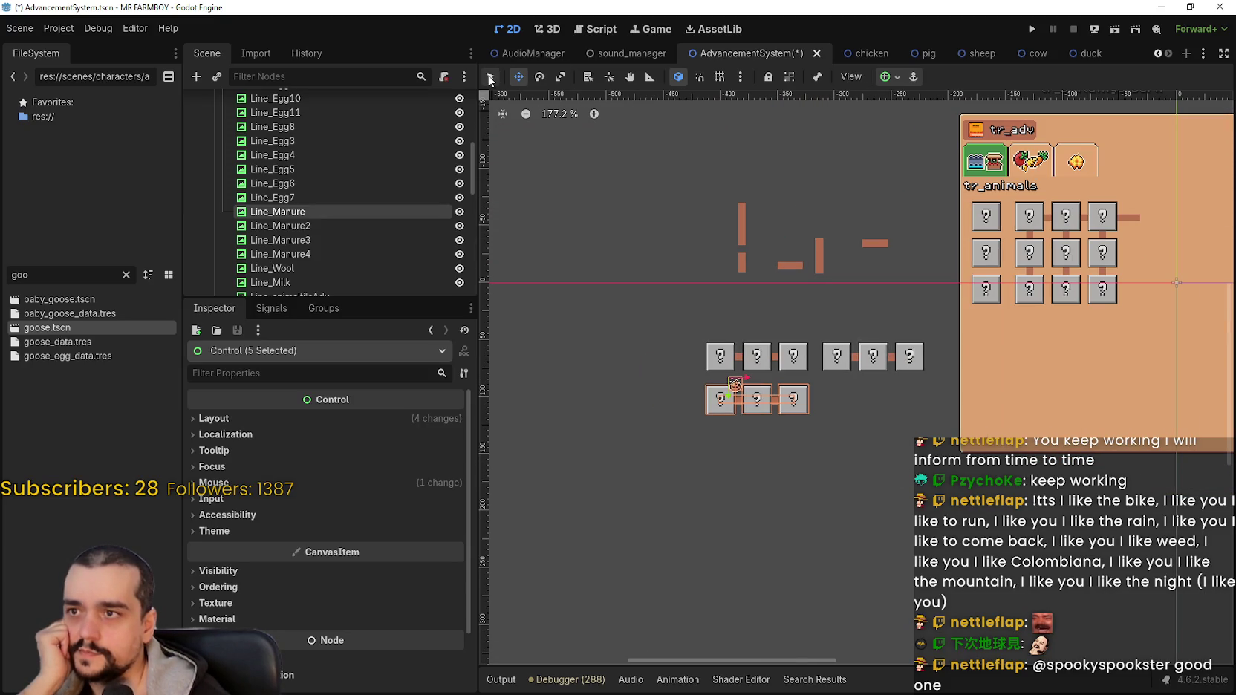
{"action": "left_click", "coordinate": [735, 305]}
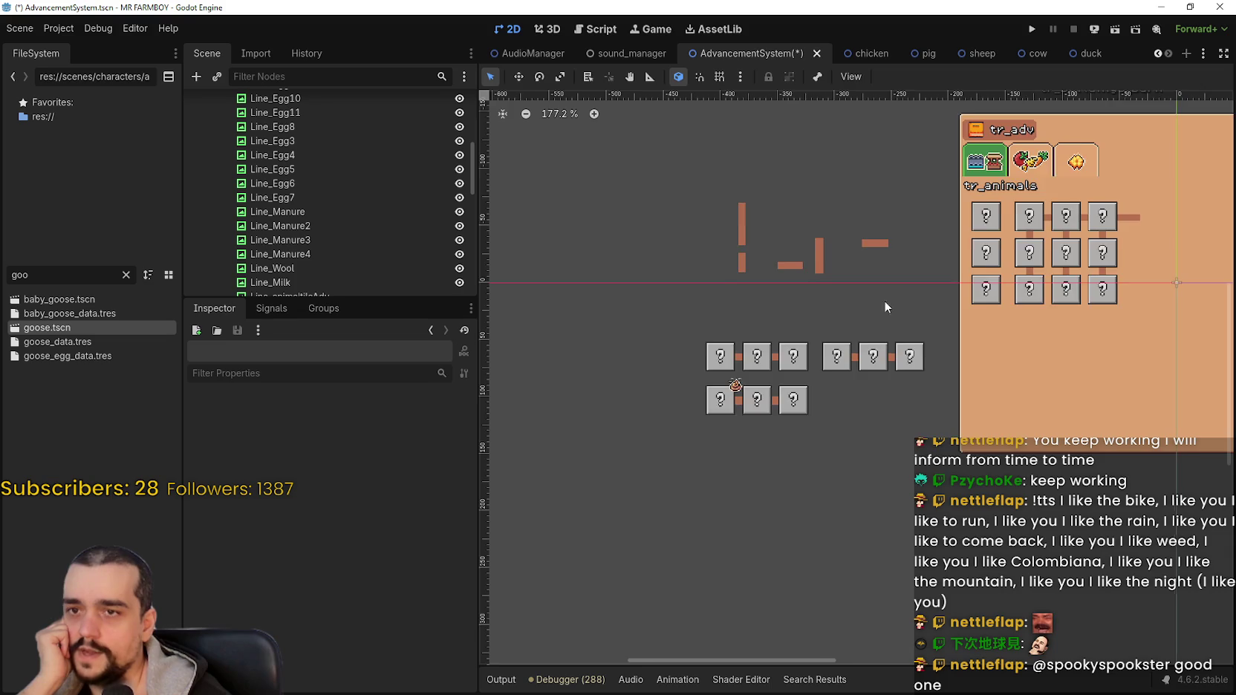
{"action": "scroll", "coordinate": [884, 300], "scroll_direction": "up", "scroll_amount": 2}
{"action": "scroll", "coordinate": [884, 301], "scroll_direction": "right", "scroll_amount": 2}
Move the tr_buildings_barn label above the button rows, nudging it with the arrow keys.
{"action": "left_click", "coordinate": [1012, 163]}
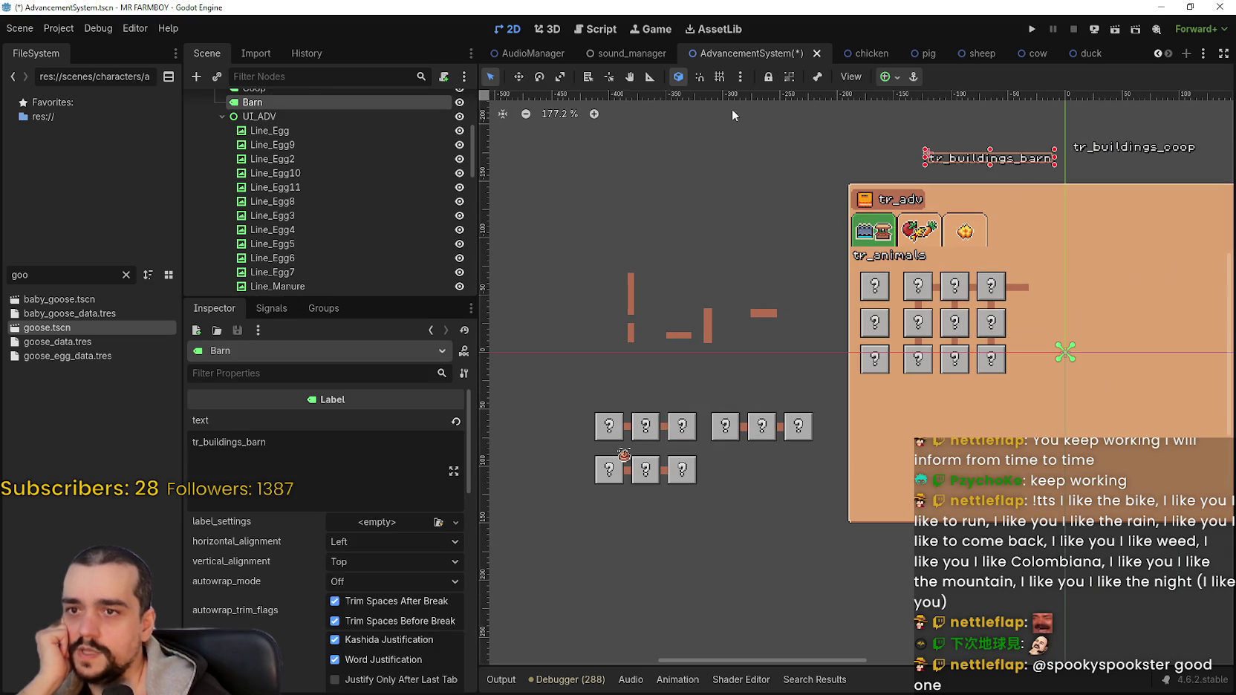
{"action": "left_click", "coordinate": [519, 78]}
{"action": "left_click_drag", "start_coordinate": [1005, 158], "coordinate": [652, 391]}
{"action": "scroll", "coordinate": [550, 438], "scroll_direction": "up", "scroll_amount": 5}
{"action": "scroll", "coordinate": [613, 359], "scroll_direction": "down", "scroll_amount": 2}
{"action": "scroll", "coordinate": [613, 358], "scroll_direction": "up", "scroll_amount": 2}
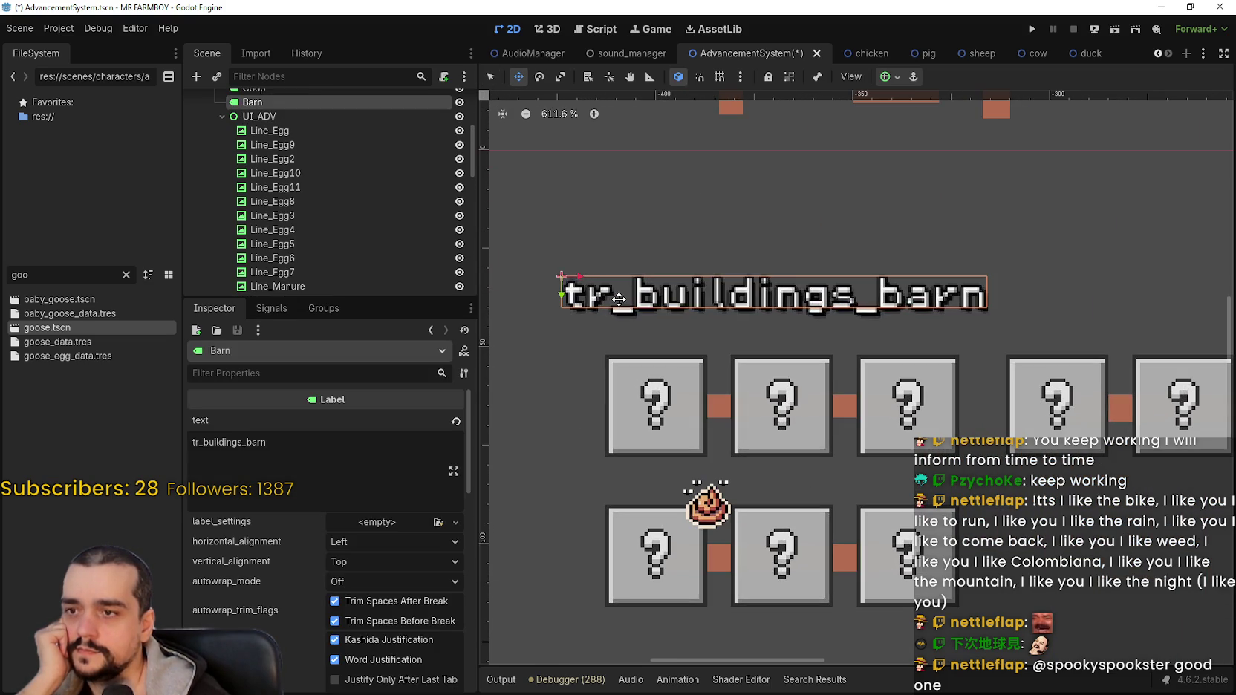
{"action": "left_click_drag", "start_coordinate": [612, 299], "coordinate": [657, 312]}
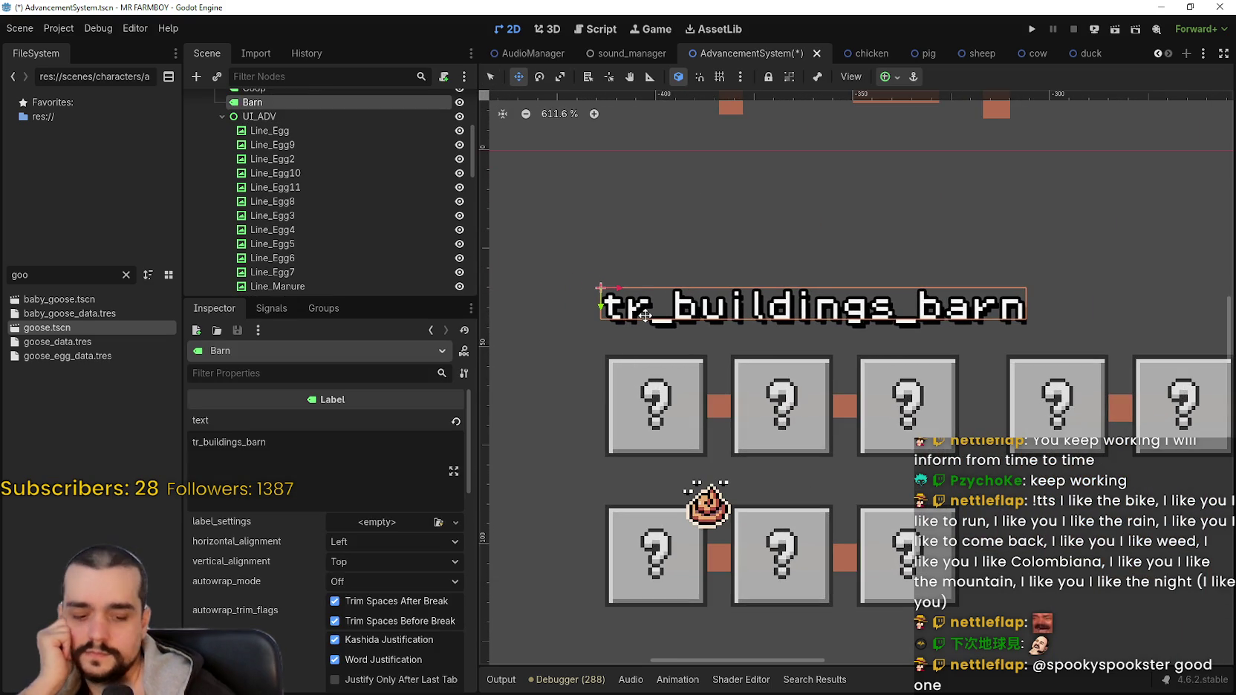
{"action": "key", "text": "Down"}
{"action": "key", "text": "Down"}
{"action": "key", "text": "Down"}
{"action": "key", "text": "Down"}
{"action": "key", "text": "Down"}
{"action": "key", "text": "Down"}
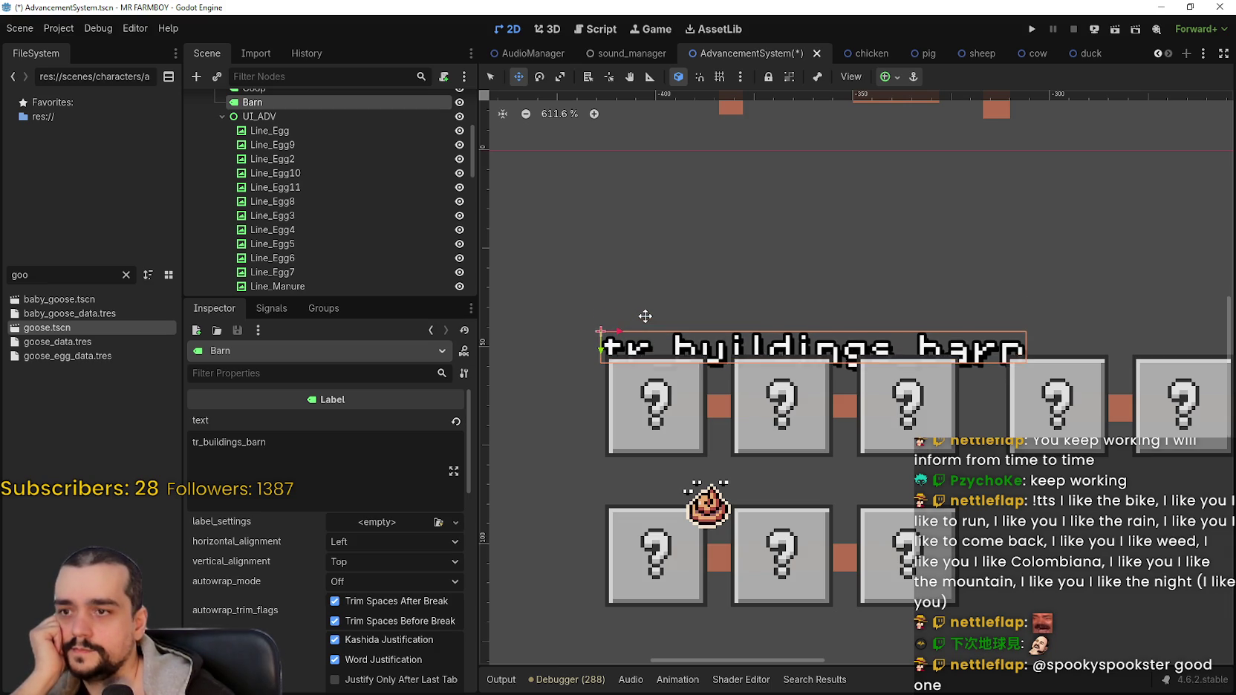
{"action": "key", "text": "Up"}
{"action": "key", "text": "Up"}
{"action": "key", "text": "Up"}
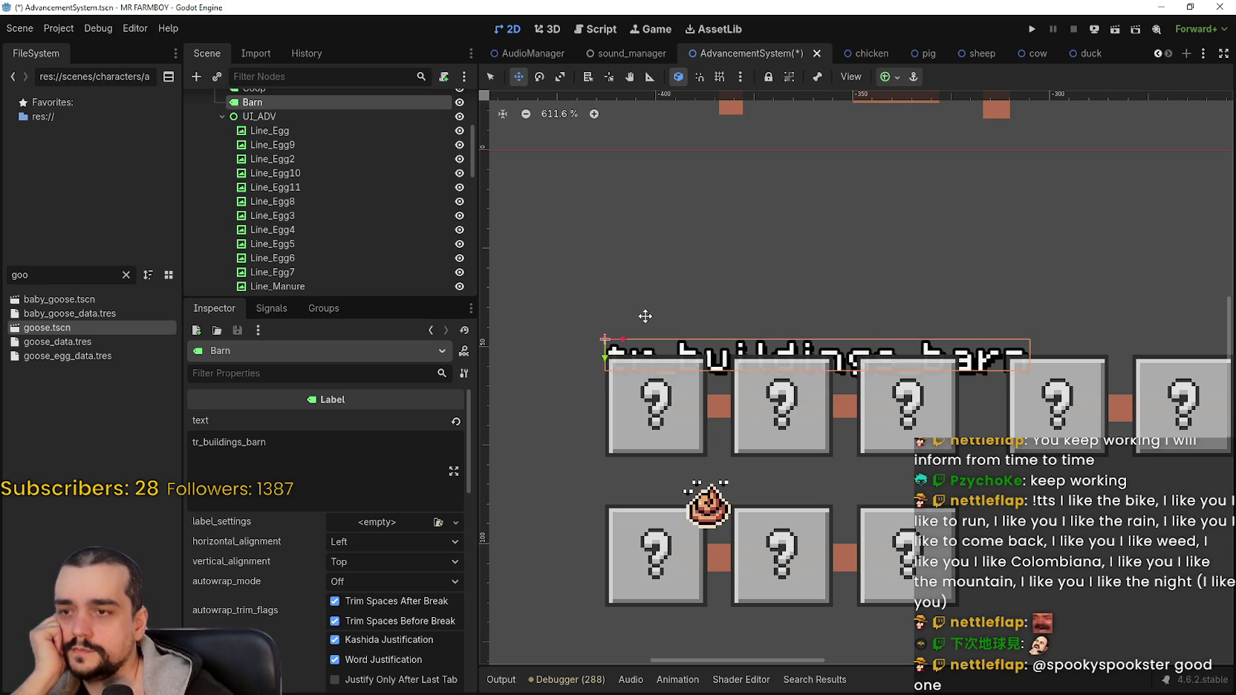
{"action": "key", "text": "Down"}
{"action": "key", "text": "Down"}
{"action": "key", "text": "Down"}
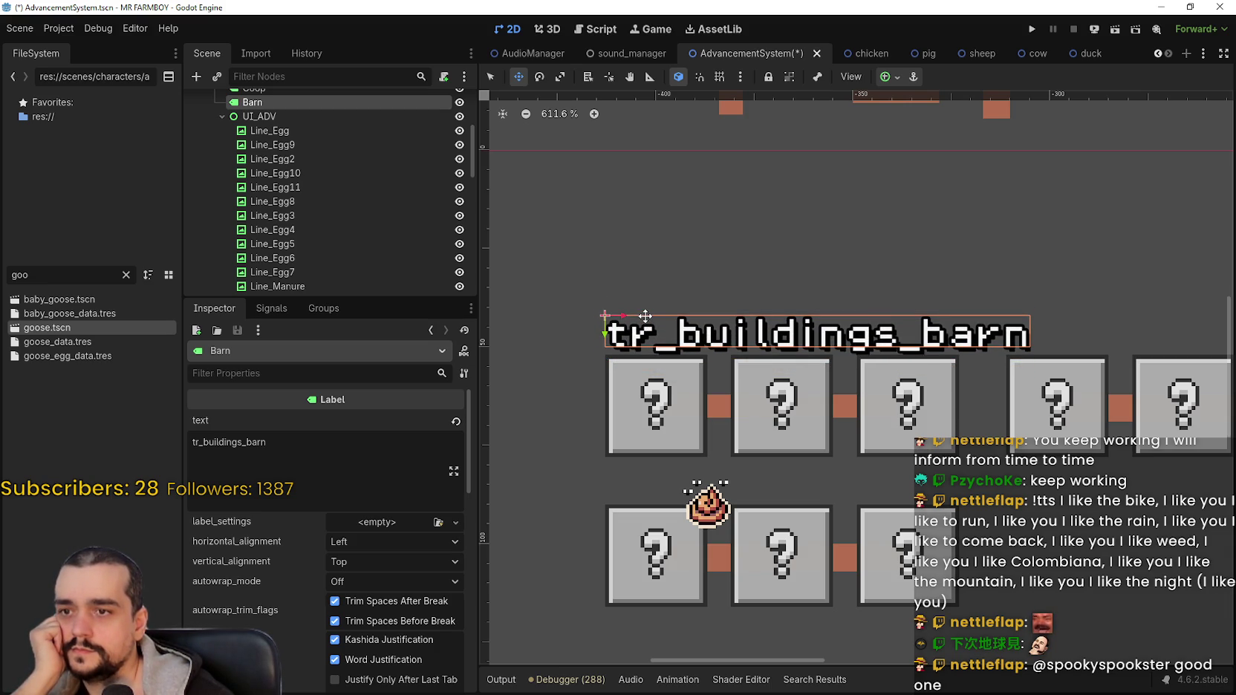
{"action": "key", "text": "Up"}
{"action": "key", "text": "Up"}
{"action": "key", "text": "Up"}
{"action": "key", "text": "Up"}
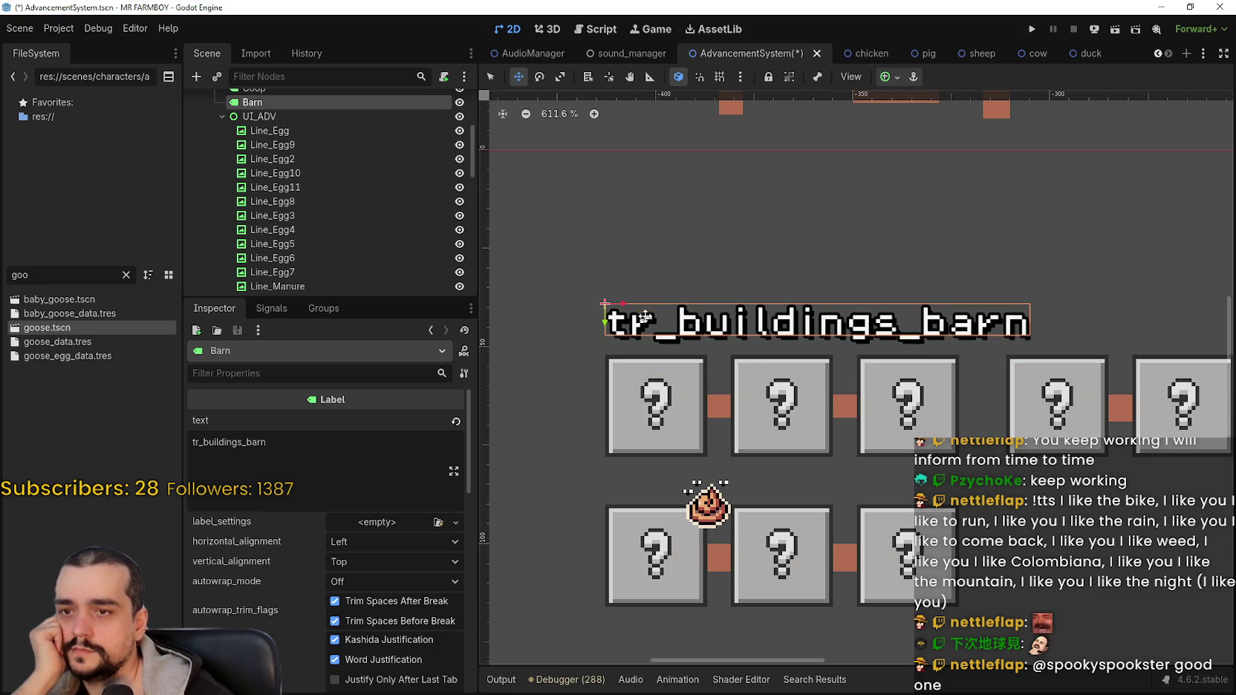
Box-select the five loose connector line pieces.
{"action": "scroll", "coordinate": [645, 313], "scroll_direction": "down", "scroll_amount": 6}
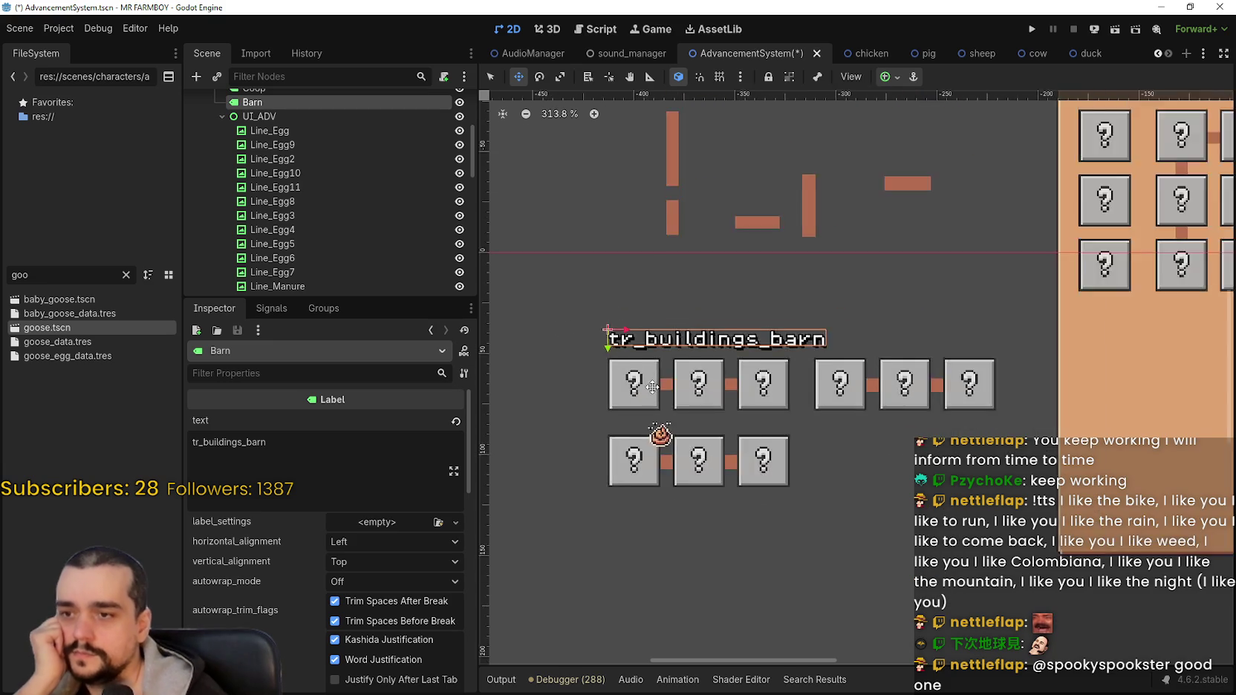
{"action": "left_click", "coordinate": [492, 76]}
{"action": "left_click_drag", "start_coordinate": [659, 330], "coordinate": [848, 232]}
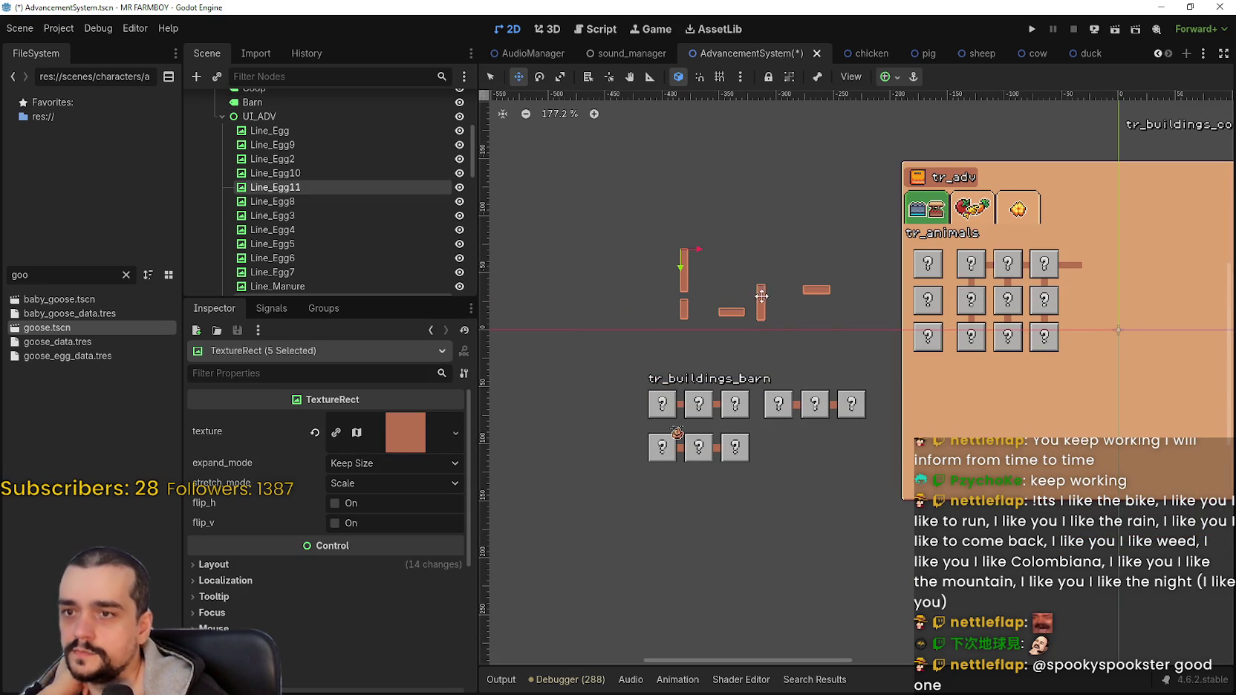
Move the five selected connector line pieces further up.
{"action": "mouse_move", "coordinate": [761, 295]}
{"action": "left_mouse_down"}
{"action": "mouse_move", "coordinate": [707, 158]}
{"action": "mouse_move", "coordinate": [714, 178]}
{"action": "left_mouse_up"}
{"action": "scroll", "coordinate": [728, 262], "scroll_direction": "down", "scroll_amount": 1}
{"action": "left_click_drag", "start_coordinate": [694, 220], "coordinate": [694, 190]}
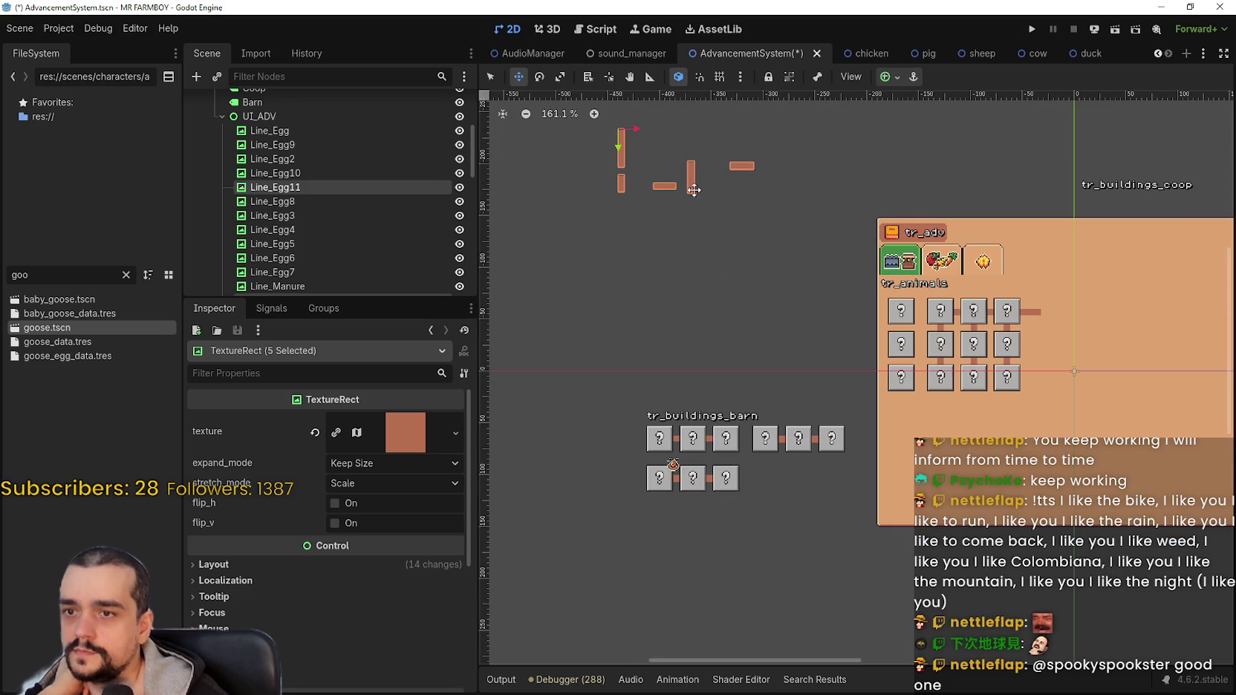
{"action": "scroll", "coordinate": [715, 278], "scroll_direction": "right", "scroll_amount": 2}
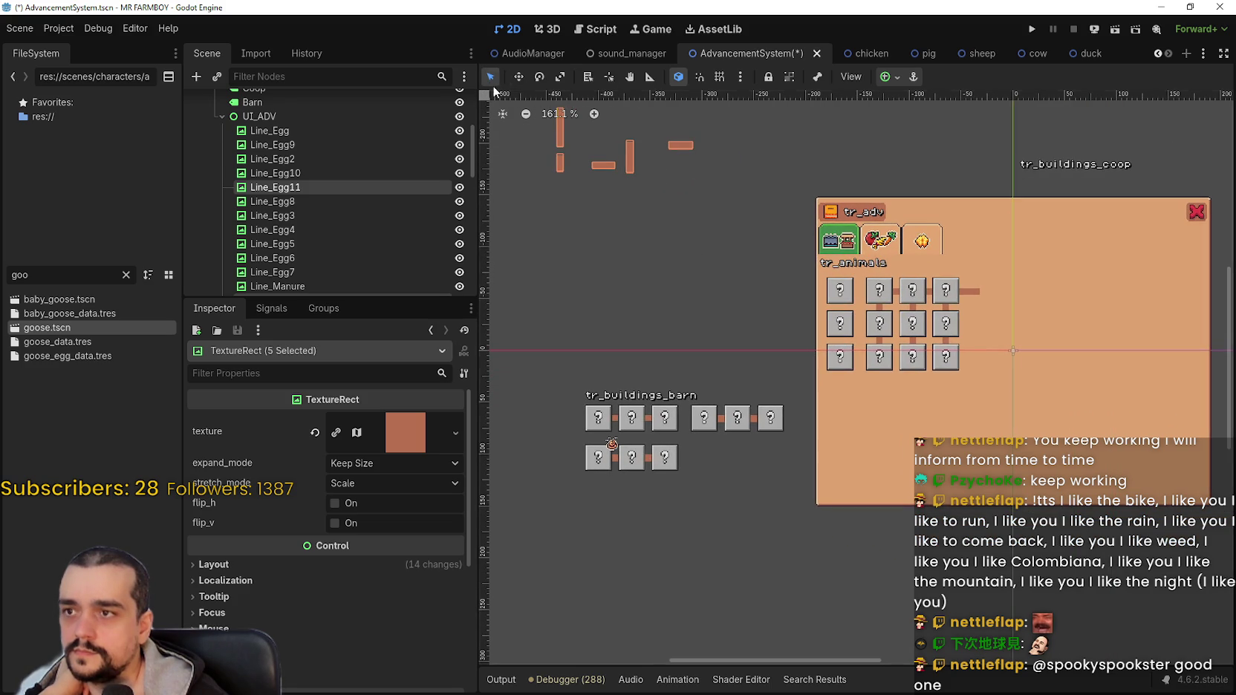
{"action": "scroll", "coordinate": [818, 301], "scroll_direction": "up", "scroll_amount": 4}
{"action": "scroll", "coordinate": [713, 277], "scroll_direction": "down", "scroll_amount": 3}
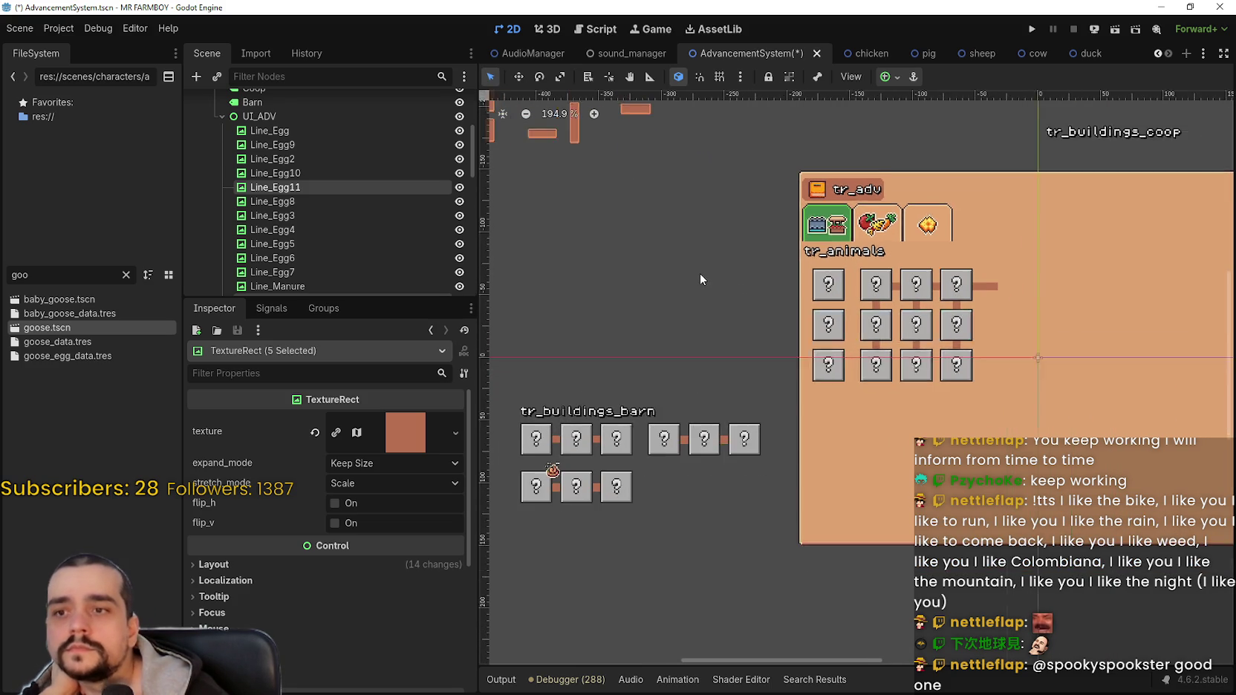
Move the chicken, egg and chicken breeding buttons out of the panel into a row on its left.
{"action": "left_click", "coordinate": [855, 285]}
{"action": "scroll", "coordinate": [854, 285], "scroll_direction": "up", "scroll_amount": 3}
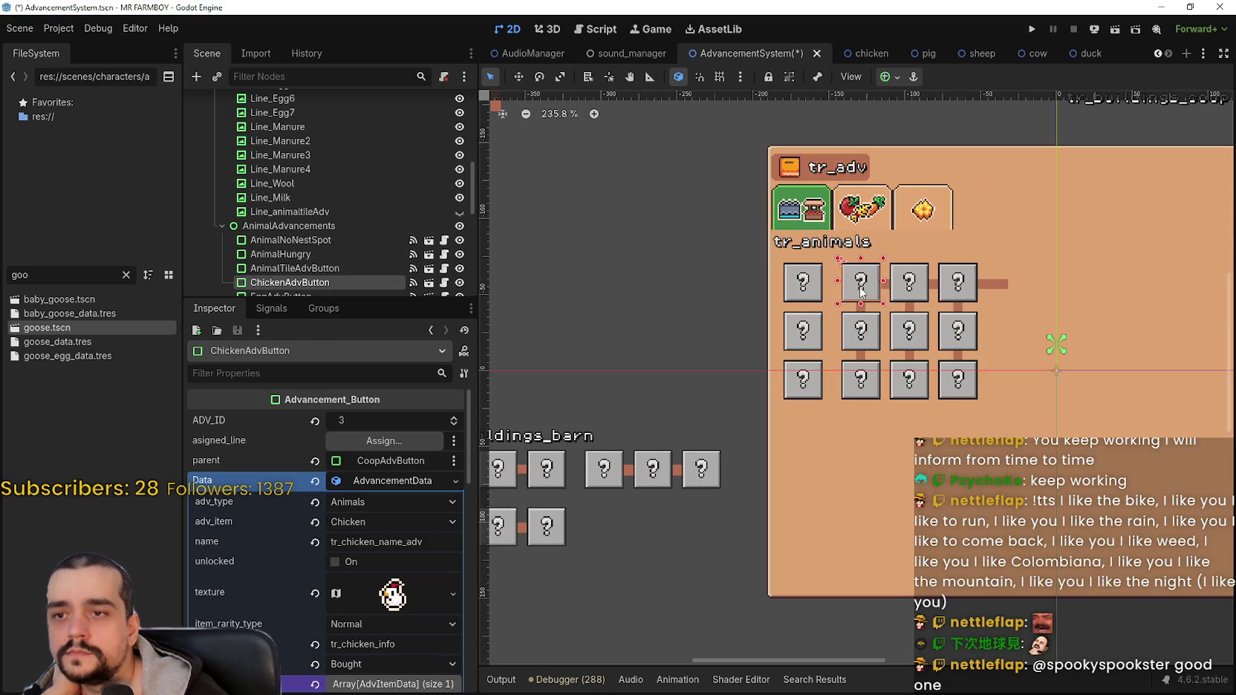
{"action": "mouse_move", "coordinate": [854, 285]}
{"action": "left_mouse_down"}
{"action": "mouse_move", "coordinate": [581, 310]}
{"action": "mouse_move", "coordinate": [617, 321]}
{"action": "left_mouse_up"}
{"action": "scroll", "coordinate": [617, 321], "scroll_direction": "left", "scroll_amount": 3}
{"action": "left_click_drag", "start_coordinate": [773, 327], "coordinate": [593, 310]}
{"action": "mouse_move", "coordinate": [1023, 327]}
{"action": "left_mouse_down"}
{"action": "mouse_move", "coordinate": [734, 327]}
{"action": "mouse_move", "coordinate": [659, 306]}
{"action": "left_mouse_up"}
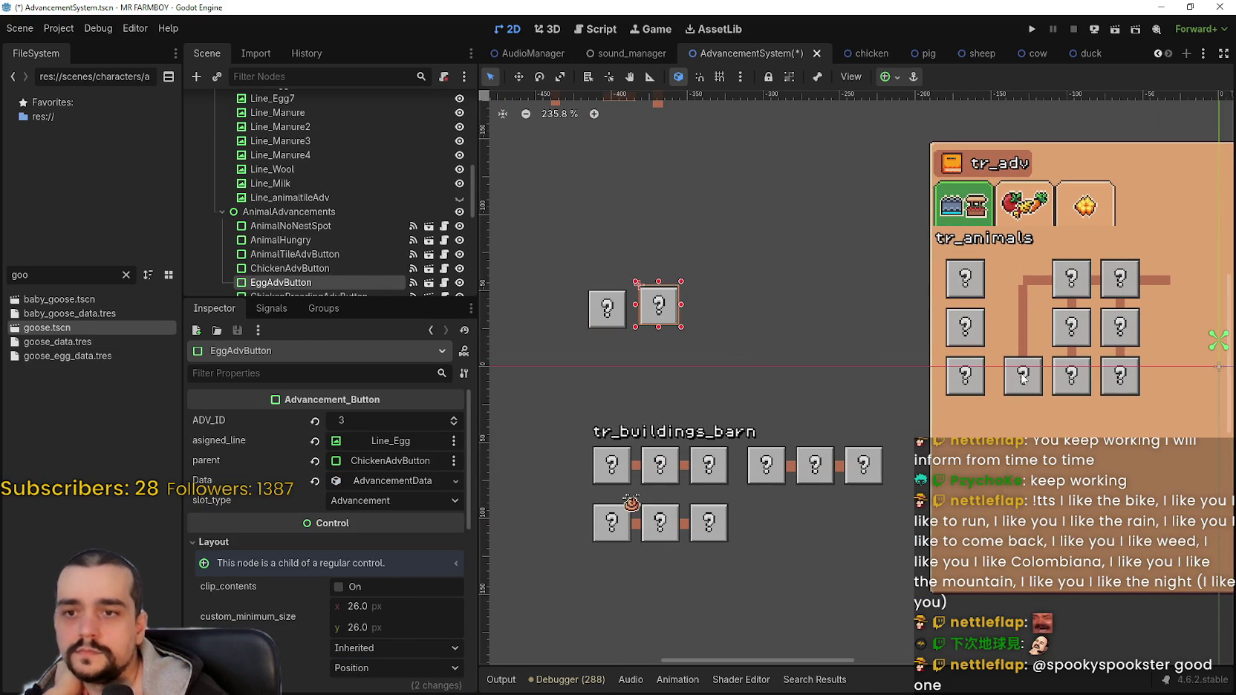
{"action": "mouse_move", "coordinate": [1023, 379]}
{"action": "left_mouse_down"}
{"action": "mouse_move", "coordinate": [746, 298]}
{"action": "mouse_move", "coordinate": [704, 304]}
{"action": "left_mouse_up"}
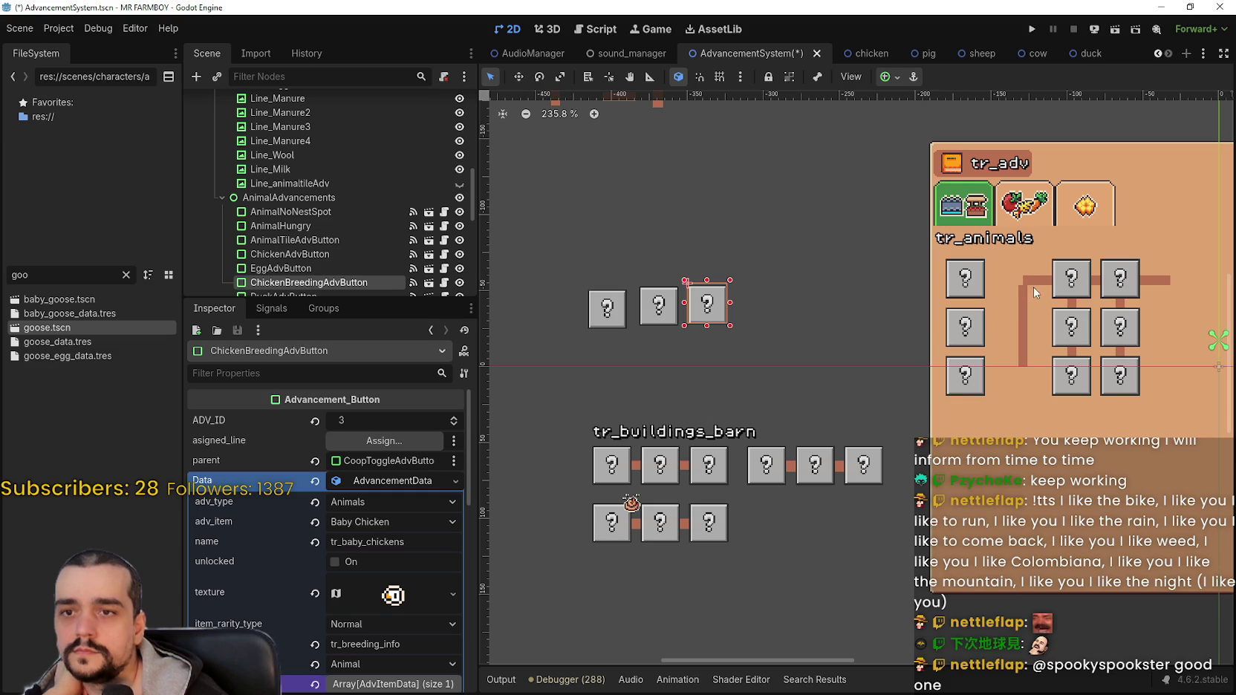
Move Line_Egg2, Line_Egg, Line_Egg3 and the duck button out of the tr_adv panel.
{"action": "left_click_drag", "start_coordinate": [1034, 286], "coordinate": [661, 306]}
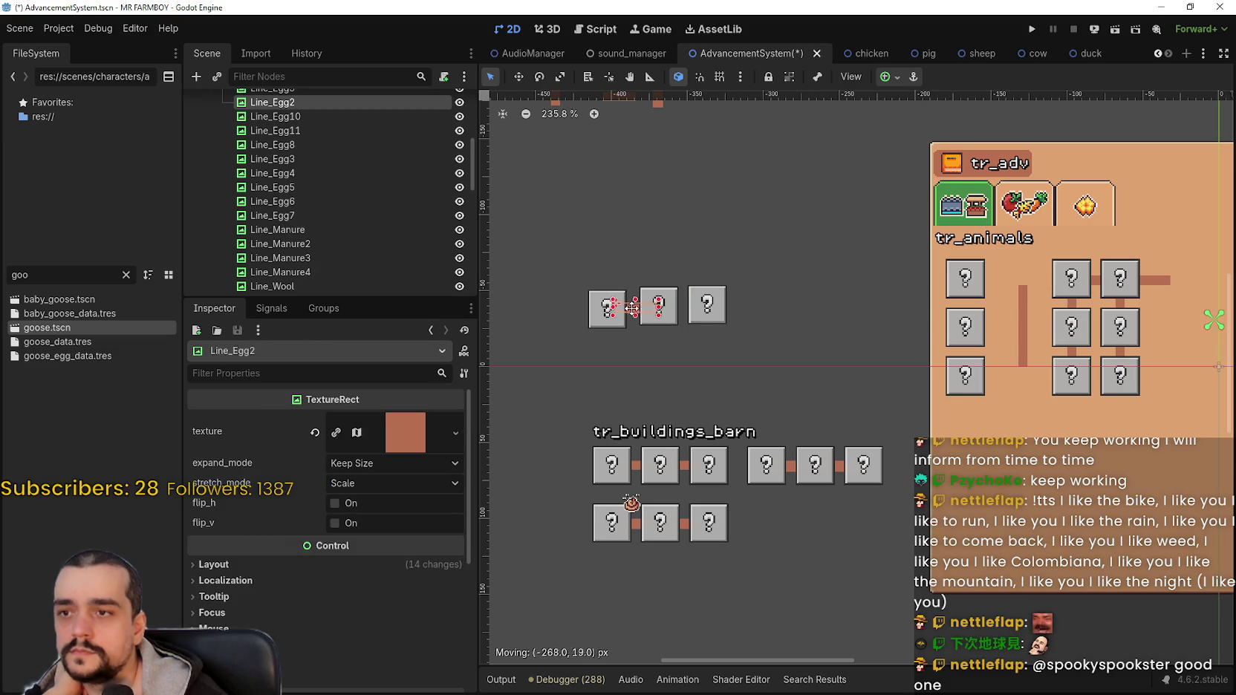
{"action": "left_click", "coordinate": [1020, 311]}
{"action": "scroll", "coordinate": [1021, 316], "scroll_direction": "down", "scroll_amount": 1}
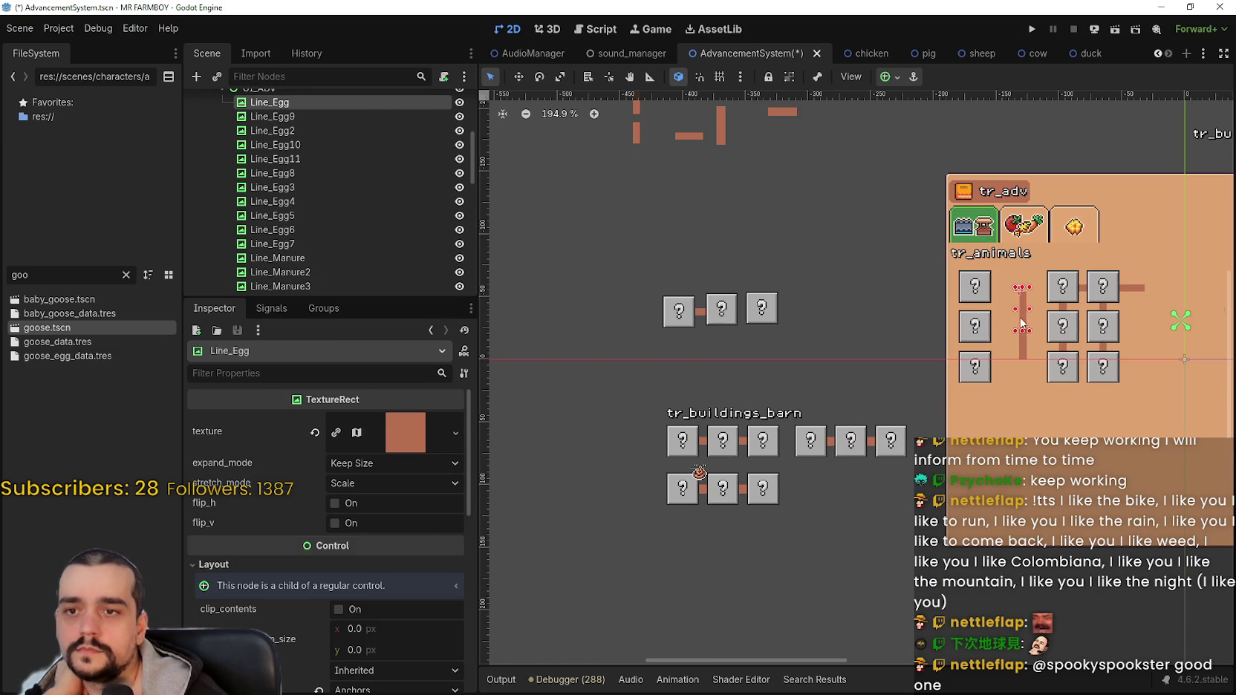
{"action": "mouse_move", "coordinate": [1020, 316]}
{"action": "left_mouse_down"}
{"action": "mouse_move", "coordinate": [836, 224]}
{"action": "mouse_move", "coordinate": [812, 158]}
{"action": "left_mouse_up"}
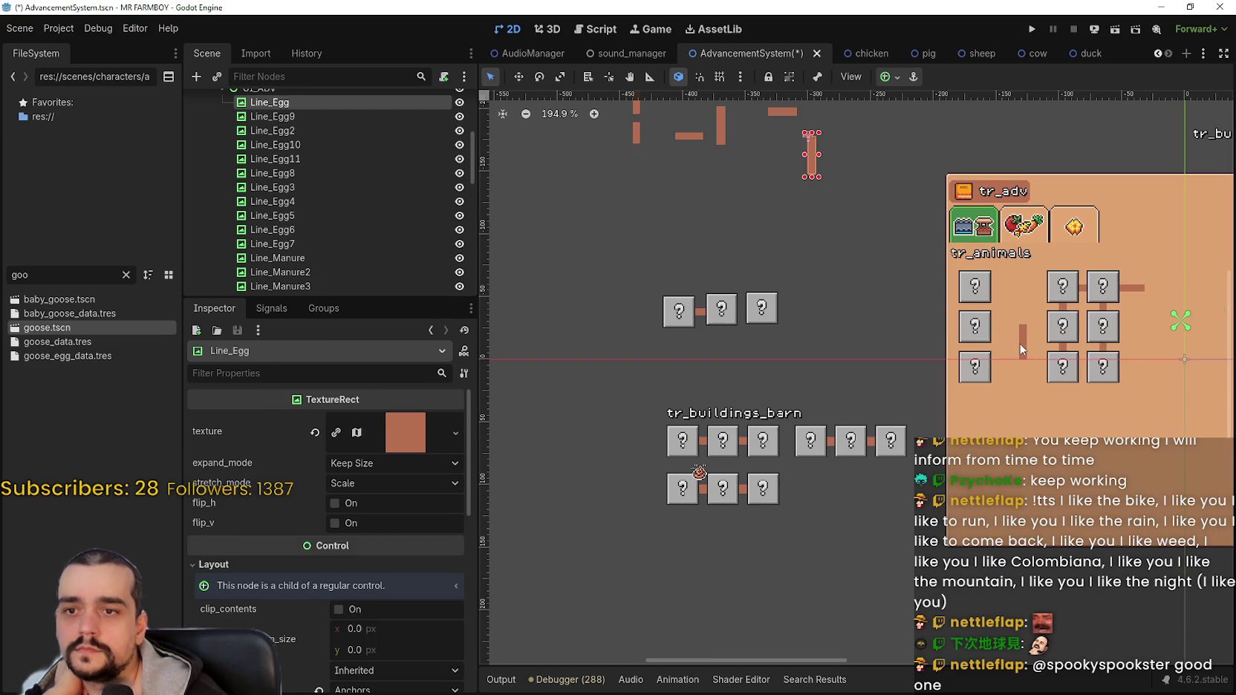
{"action": "left_click_drag", "start_coordinate": [1021, 343], "coordinate": [796, 165]}
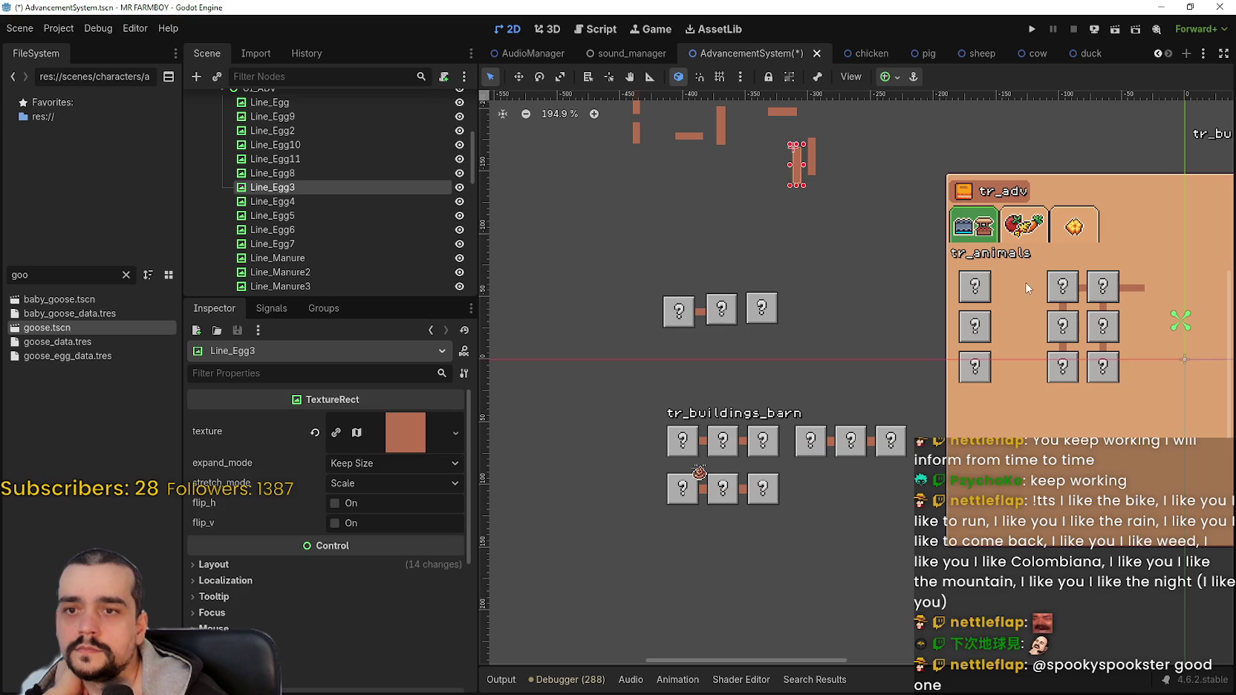
{"action": "left_click_drag", "start_coordinate": [1065, 292], "coordinate": [685, 328]}
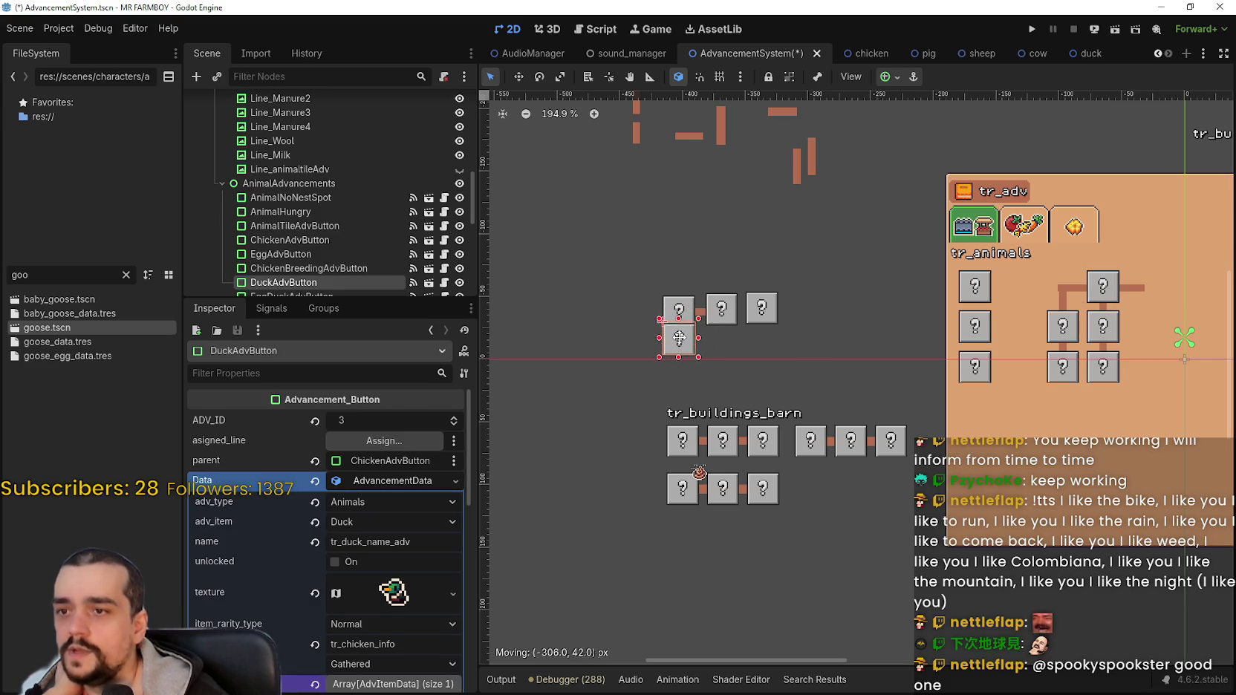
Nudge the duck button with arrow keys into place beneath the chicken row.
{"action": "scroll", "coordinate": [684, 327], "scroll_direction": "up", "scroll_amount": 2}
{"action": "scroll", "coordinate": [684, 327], "scroll_direction": "up", "scroll_amount": 3}
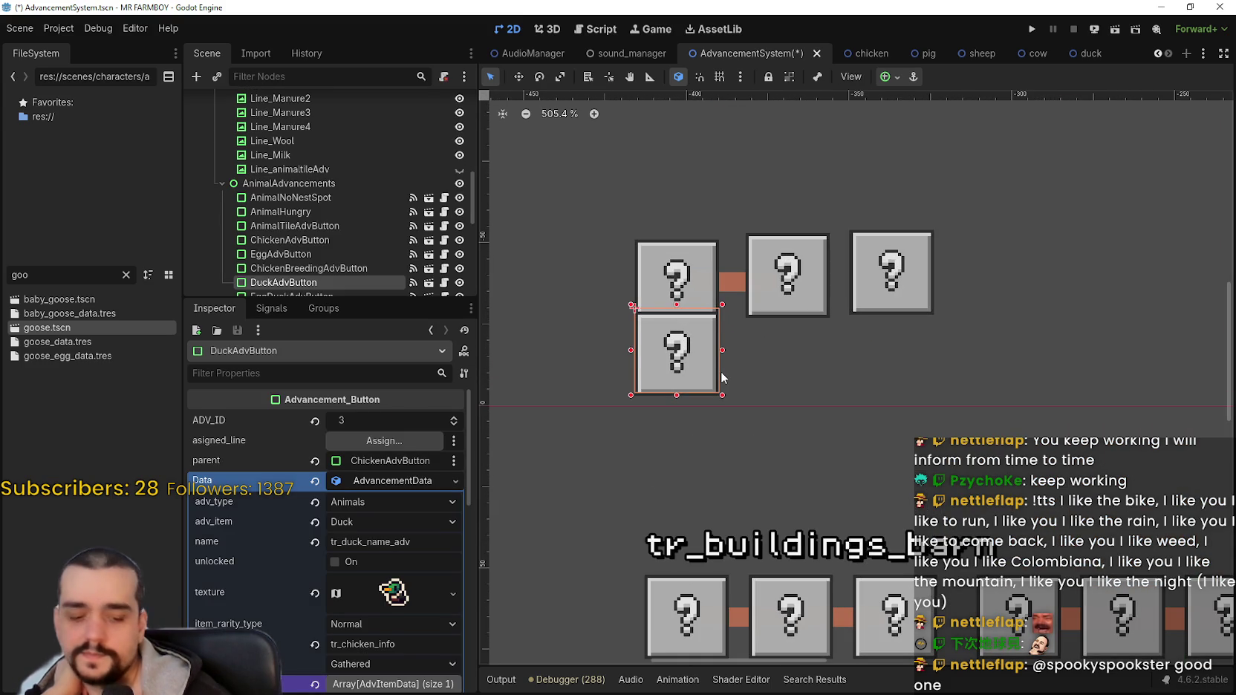
{"action": "key", "text": "Down"}
{"action": "key", "text": "Down"}
{"action": "key", "text": "Down"}
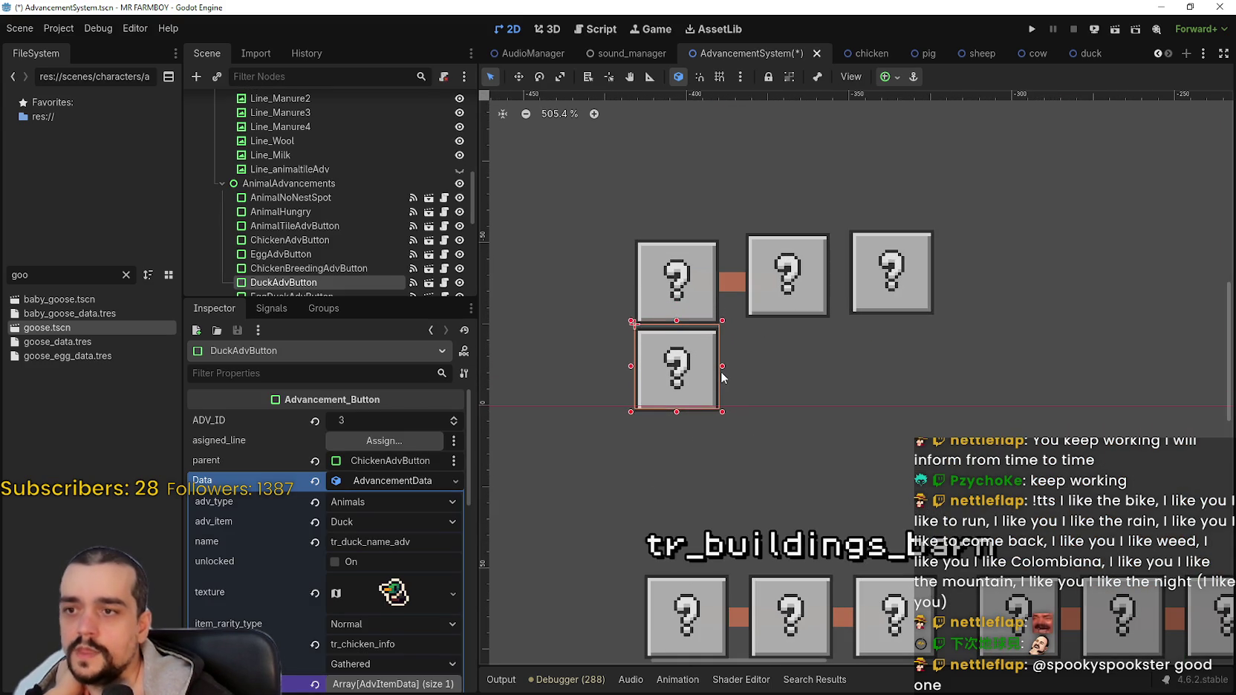
{"action": "key", "text": "Down"}
{"action": "key", "text": "Down"}
{"action": "key", "text": "Down"}
{"action": "key", "text": "Down"}
{"action": "key", "text": "Down"}
{"action": "key", "text": "Down"}
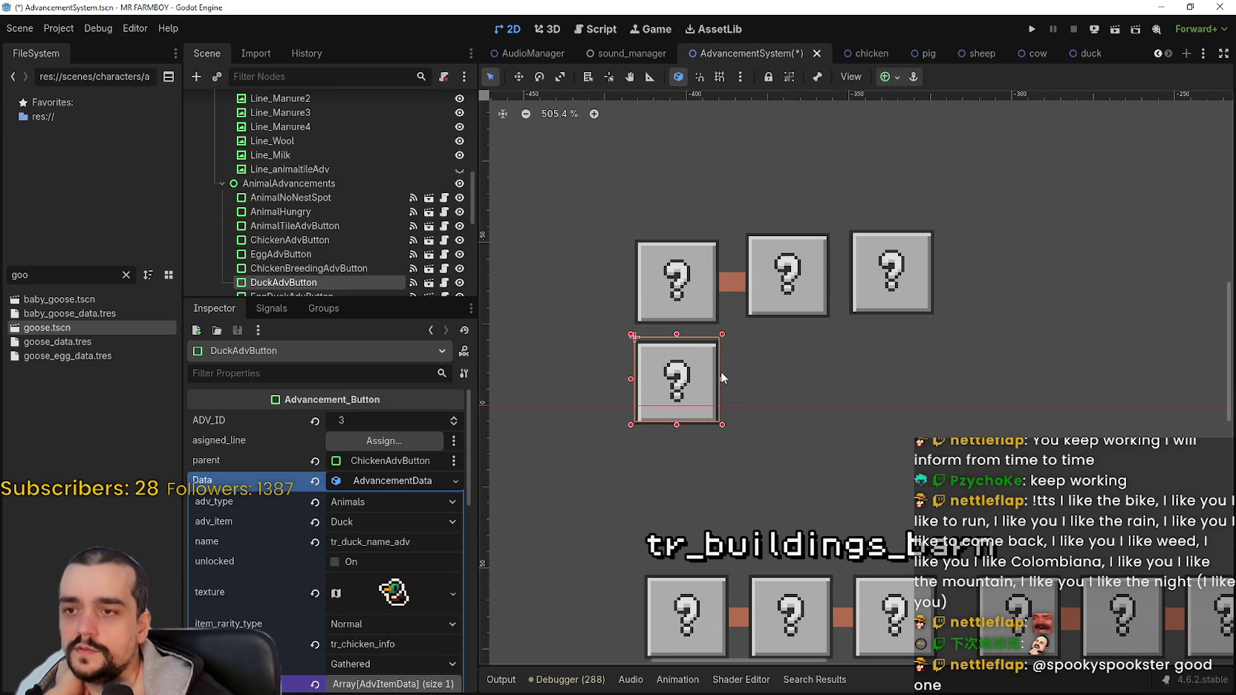
{"action": "key", "text": "Up"}
{"action": "key", "text": "Up"}
{"action": "key", "text": "Up"}
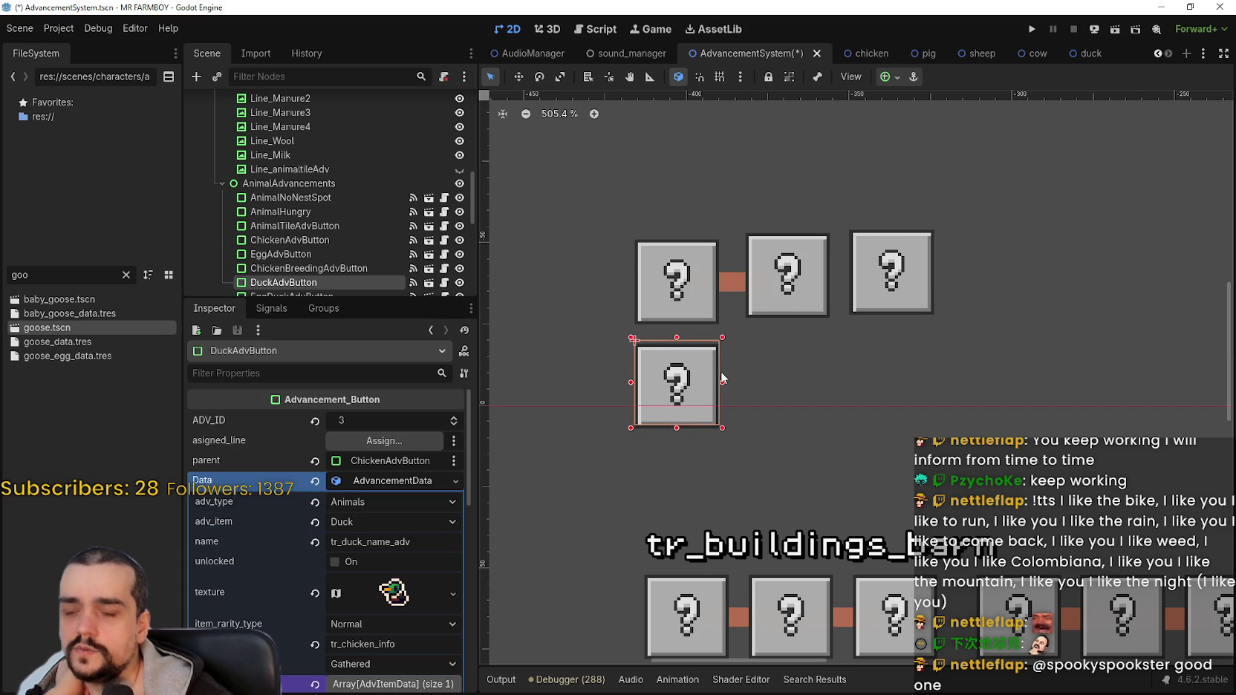
{"action": "key", "text": "Down"}
{"action": "key", "text": "Down"}
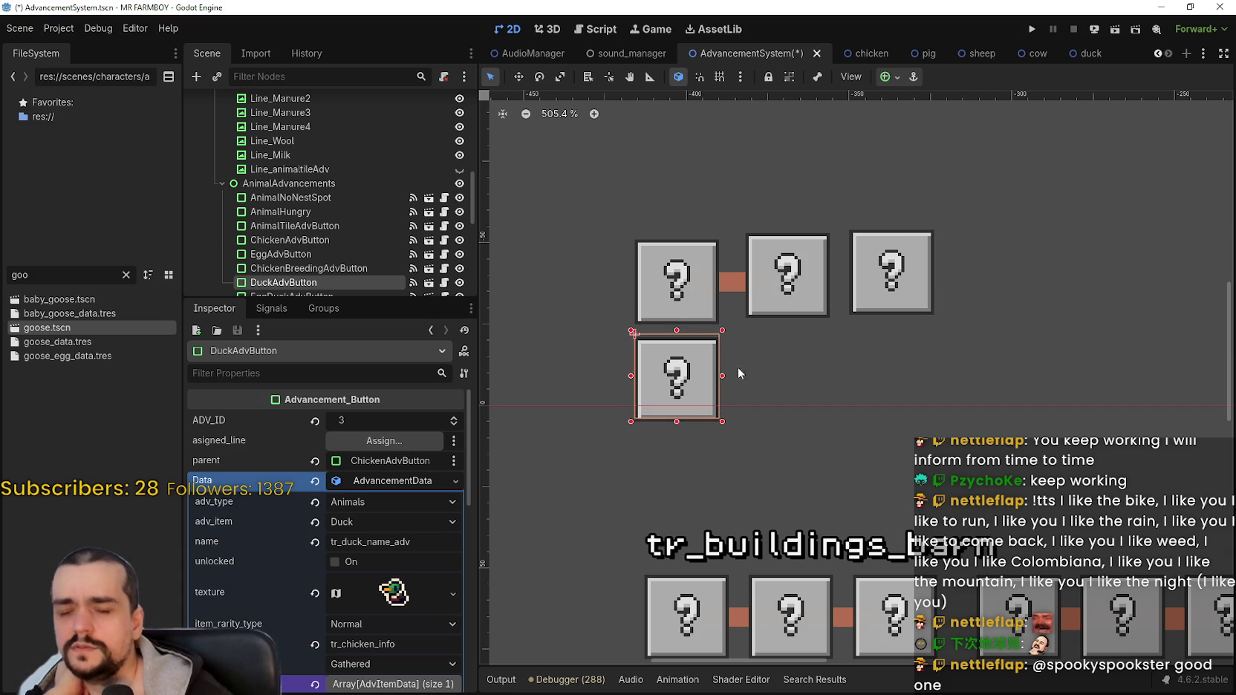
{"action": "scroll", "coordinate": [773, 373], "scroll_direction": "down", "scroll_amount": 5}
{"action": "left_click_drag", "start_coordinate": [834, 386], "coordinate": [655, 367]}
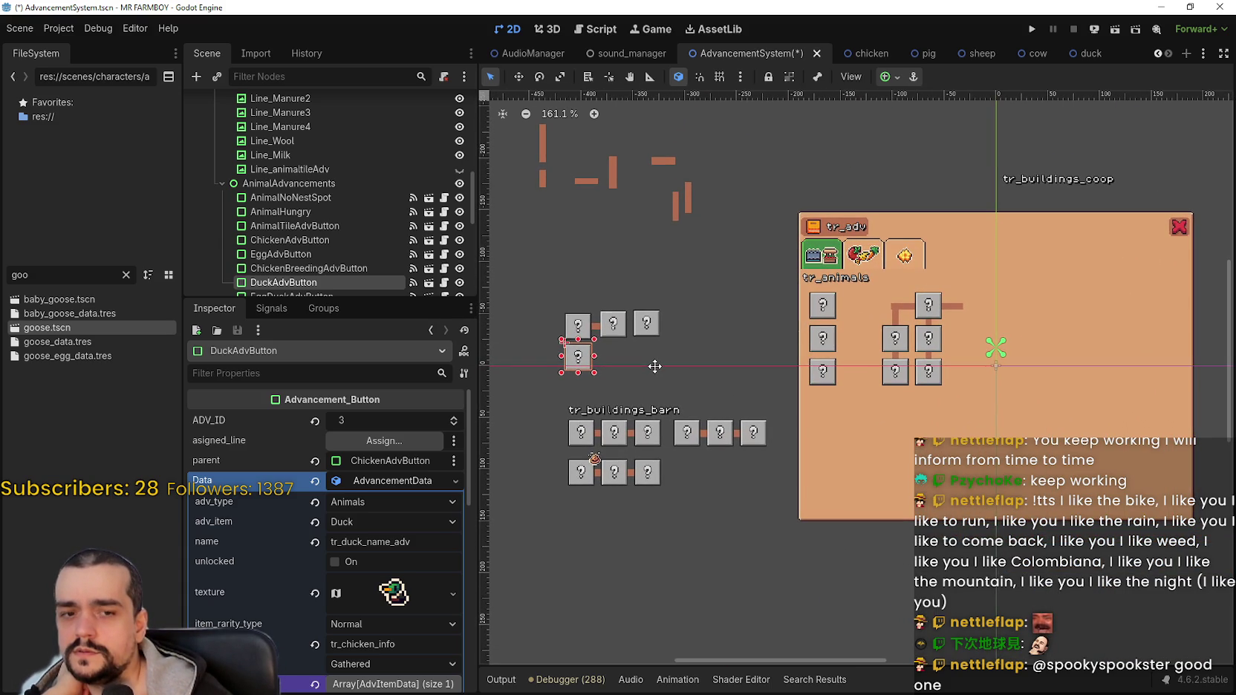
{"action": "scroll", "coordinate": [725, 357], "scroll_direction": "up", "scroll_amount": 5}
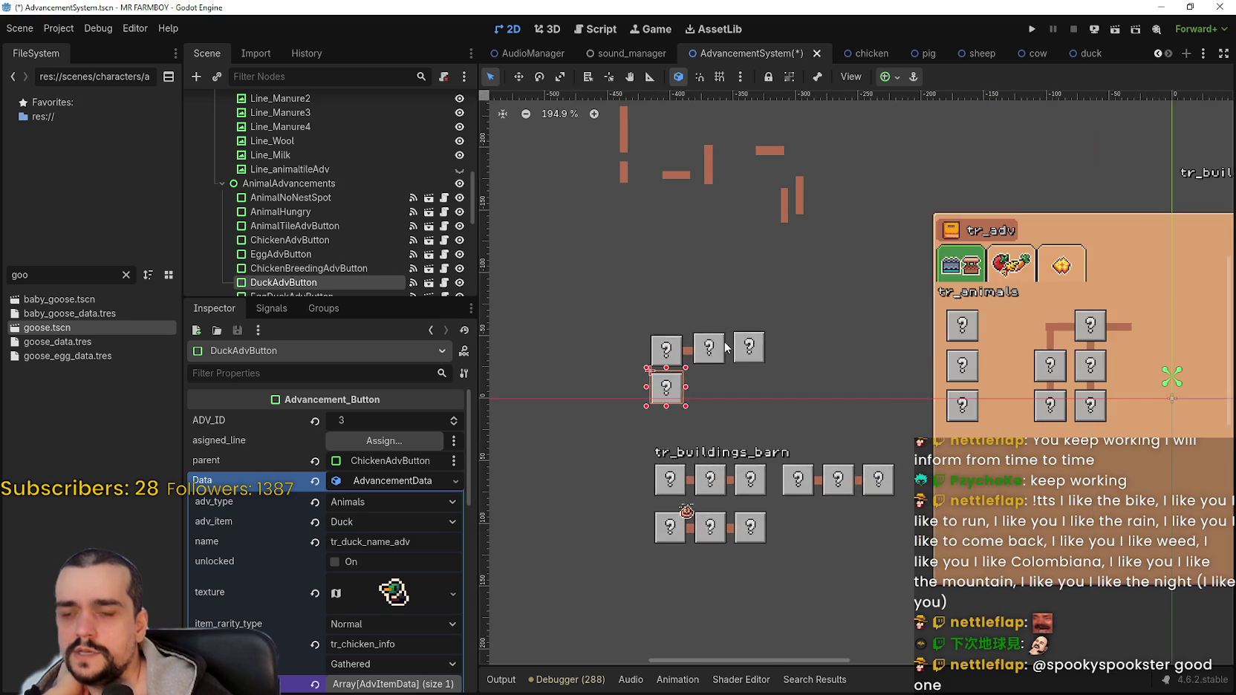
{"action": "scroll", "coordinate": [711, 351], "scroll_direction": "up", "scroll_amount": 1}
{"action": "scroll", "coordinate": [695, 366], "scroll_direction": "down", "scroll_amount": 1}
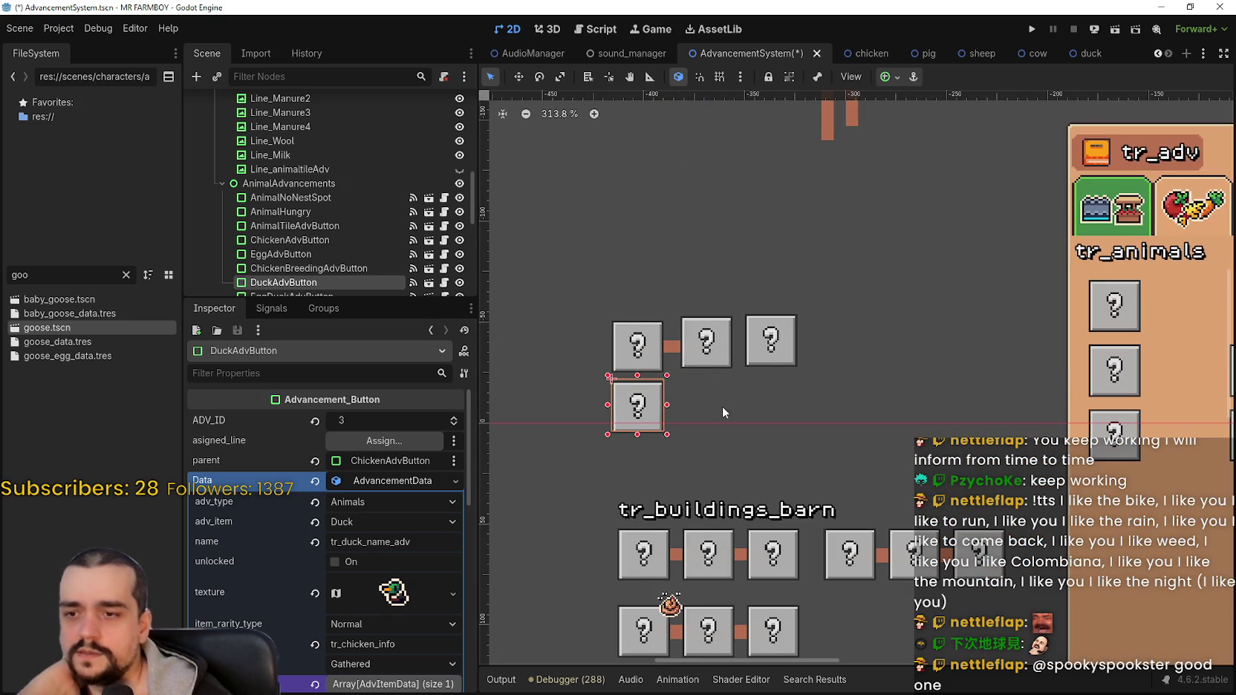
{"action": "scroll", "coordinate": [722, 406], "scroll_direction": "up", "scroll_amount": 1}
{"action": "scroll", "coordinate": [726, 392], "scroll_direction": "up", "scroll_amount": 4}
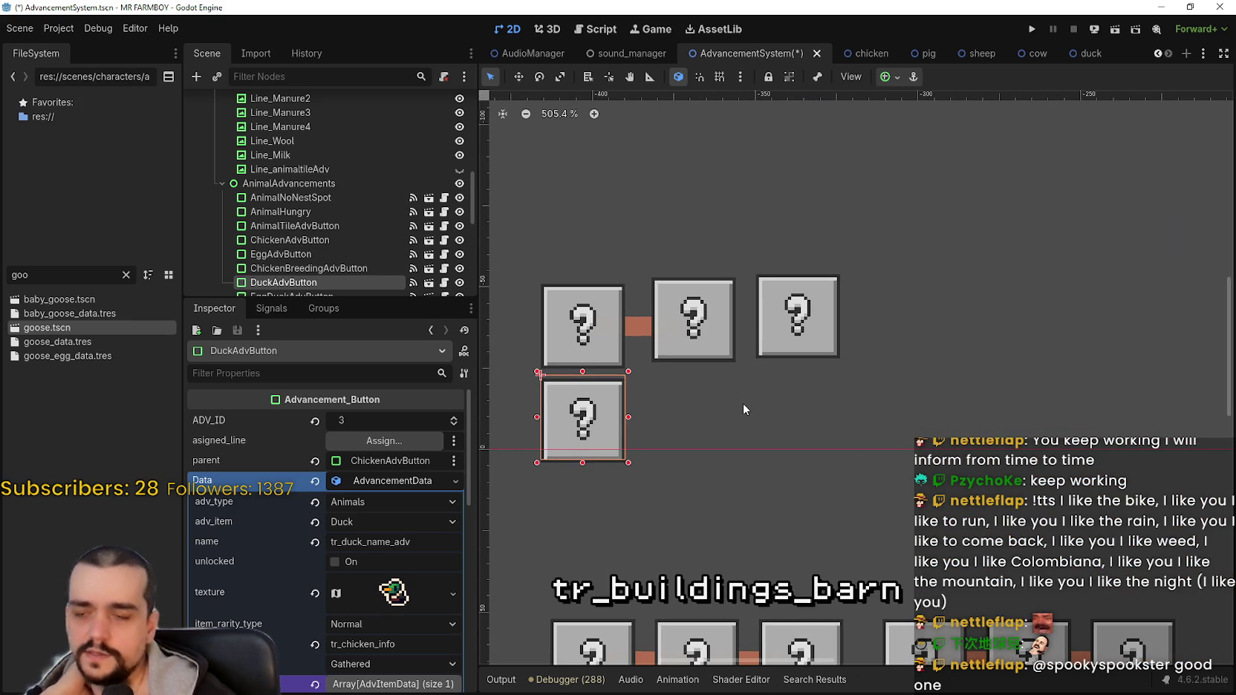
{"action": "key", "text": "Up"}
{"action": "key", "text": "Up"}
{"action": "key", "text": "Up"}
{"action": "key", "text": "Down"}
{"action": "key", "text": "Down"}
{"action": "key", "text": "Up"}
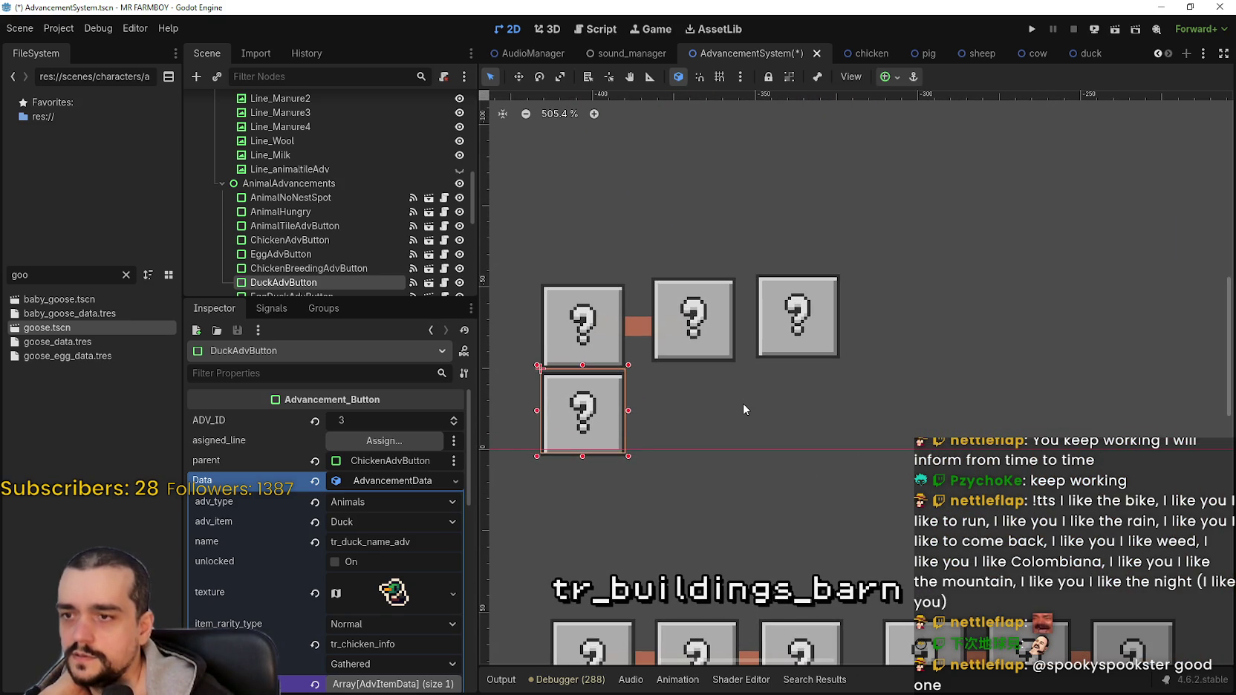
{"action": "key", "text": "Down"}
{"action": "key", "text": "Down"}
{"action": "key", "text": "Down"}
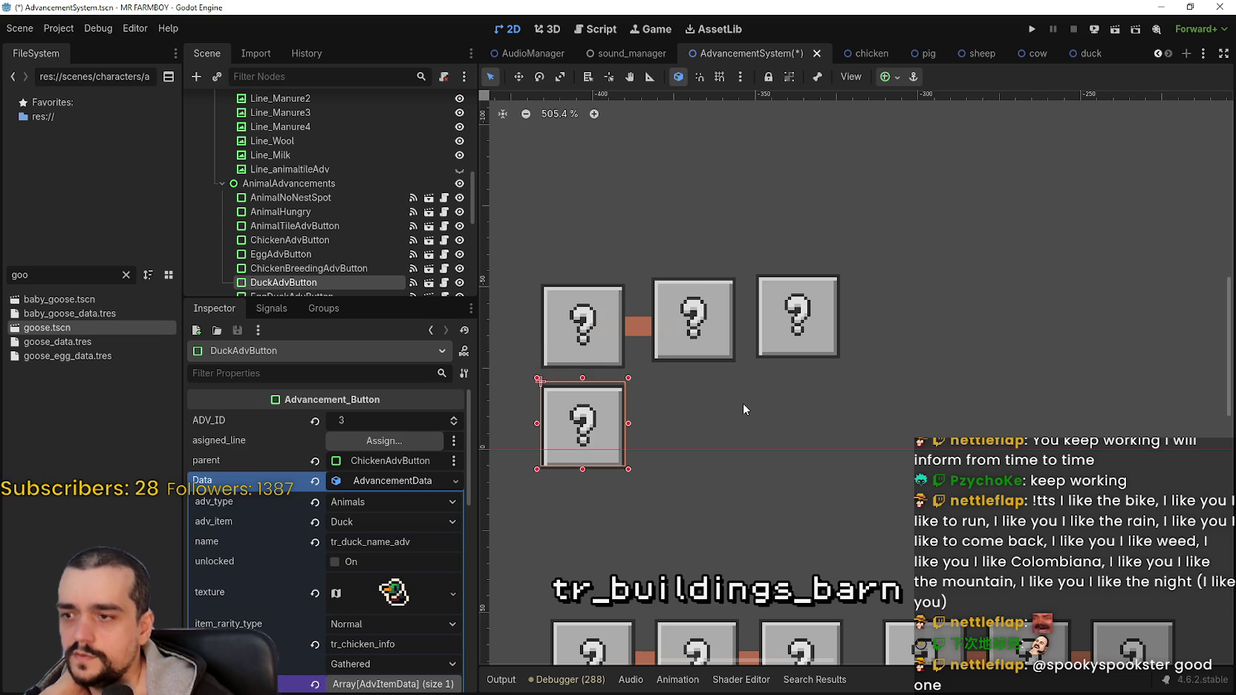
{"action": "key", "text": "Down"}
{"action": "key", "text": "Down"}
{"action": "key", "text": "Down"}
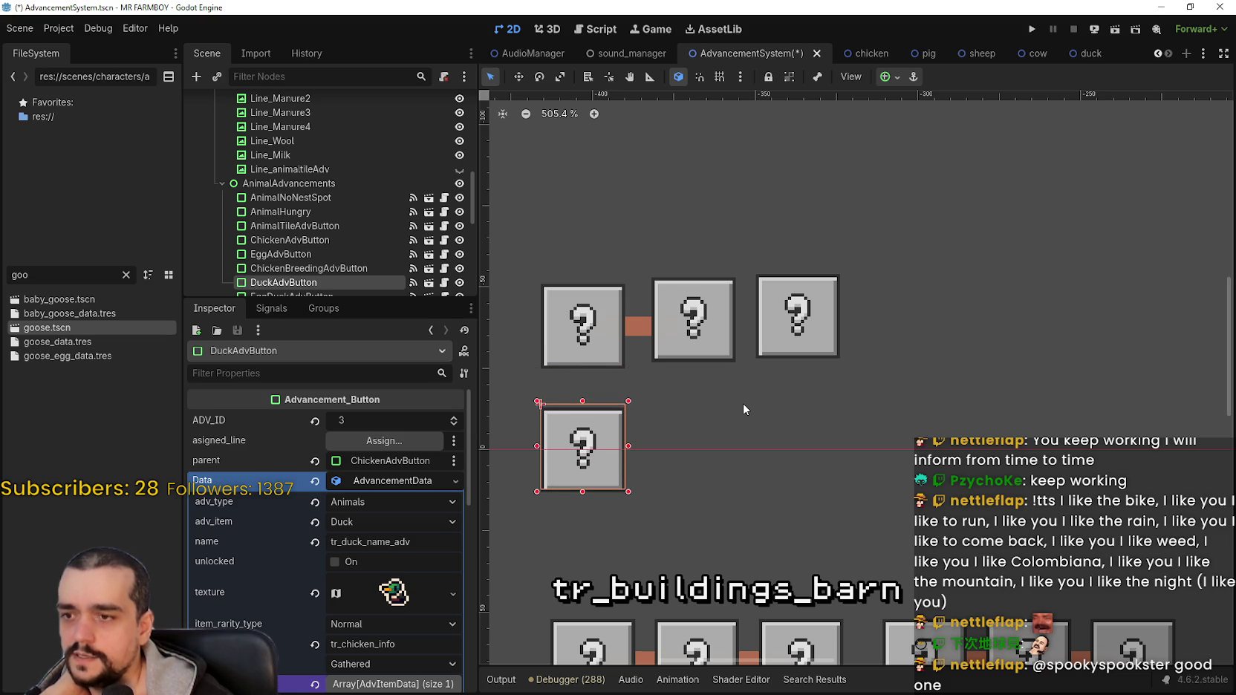
{"action": "scroll", "coordinate": [743, 404], "scroll_direction": "down", "scroll_amount": 8}
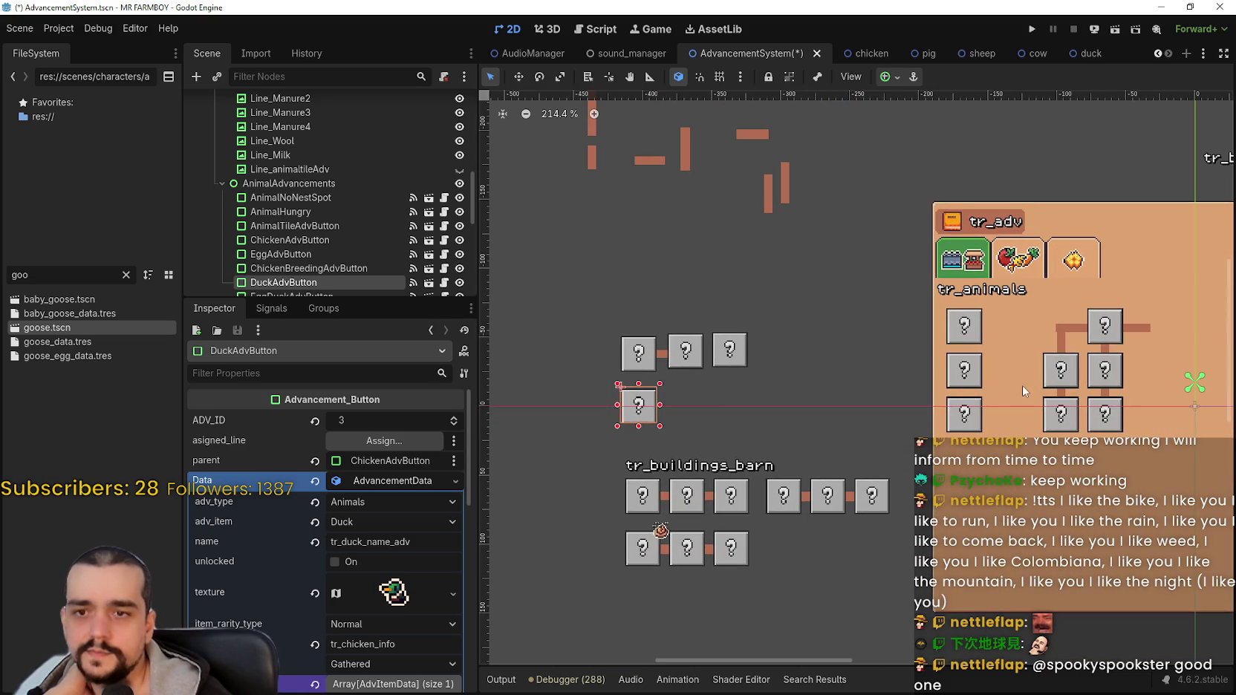
Drag the duck egg button out of the panel beside the duck button and align it horizontally.
{"action": "mouse_move", "coordinate": [1047, 383]}
{"action": "left_mouse_down"}
{"action": "mouse_move", "coordinate": [758, 416]}
{"action": "mouse_move", "coordinate": [672, 399]}
{"action": "mouse_move", "coordinate": [646, 419]}
{"action": "left_mouse_up"}
{"action": "scroll", "coordinate": [674, 399], "scroll_direction": "up", "scroll_amount": 5}
{"action": "scroll", "coordinate": [674, 399], "scroll_direction": "up", "scroll_amount": 3}
{"action": "key", "text": "Right"}
{"action": "key", "text": "Right"}
{"action": "key", "text": "Right"}
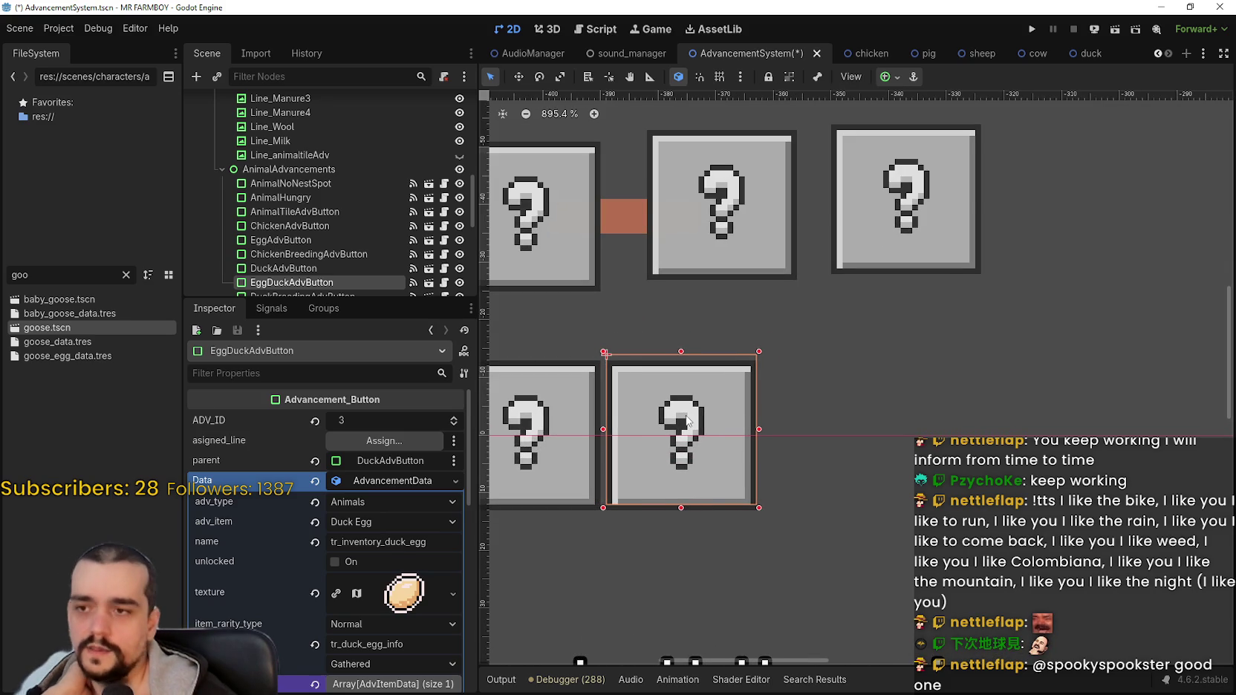
{"action": "key", "text": "Right"}
{"action": "key", "text": "Right"}
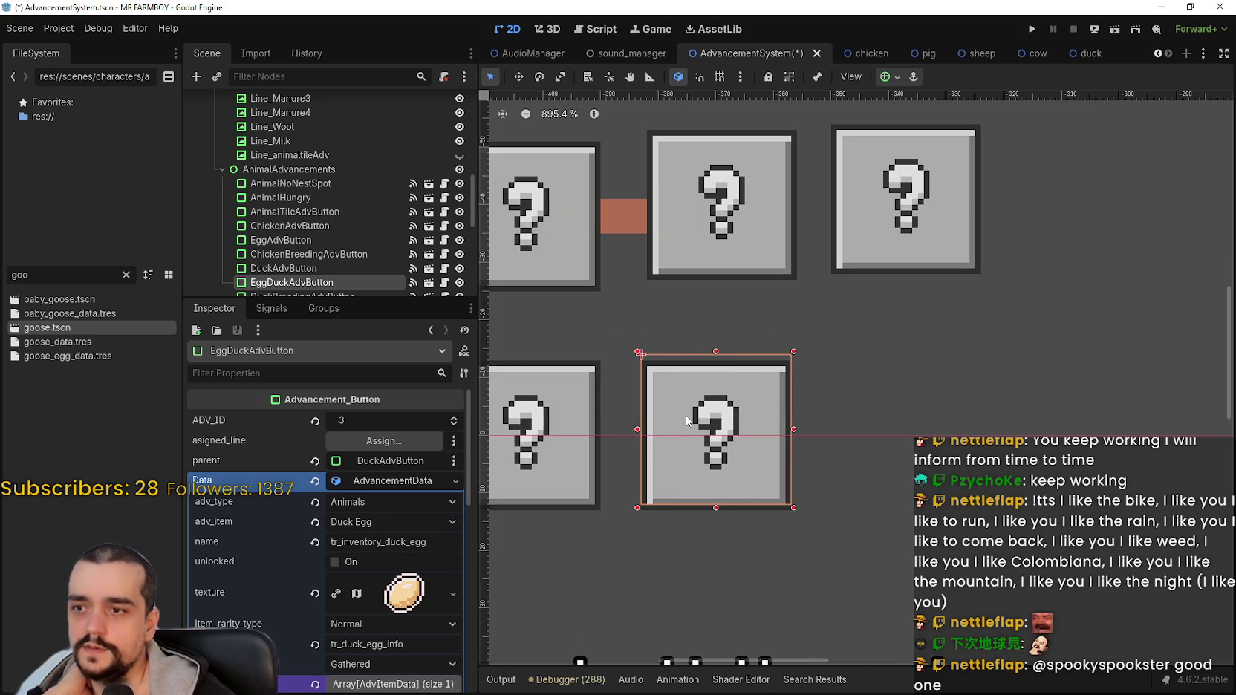
{"action": "key", "text": "Left"}
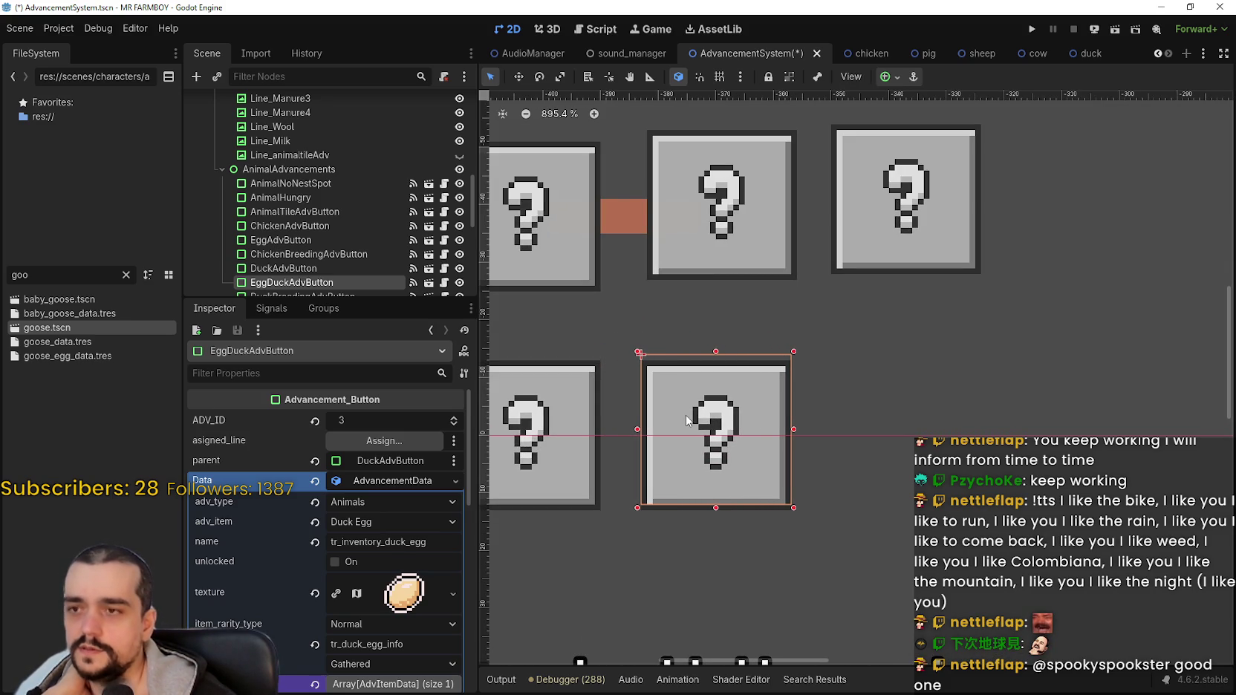
{"action": "scroll", "coordinate": [686, 420], "scroll_direction": "down", "scroll_amount": 2}
{"action": "key", "text": "Left"}
{"action": "key", "text": "Left"}
{"action": "key", "text": "Left"}
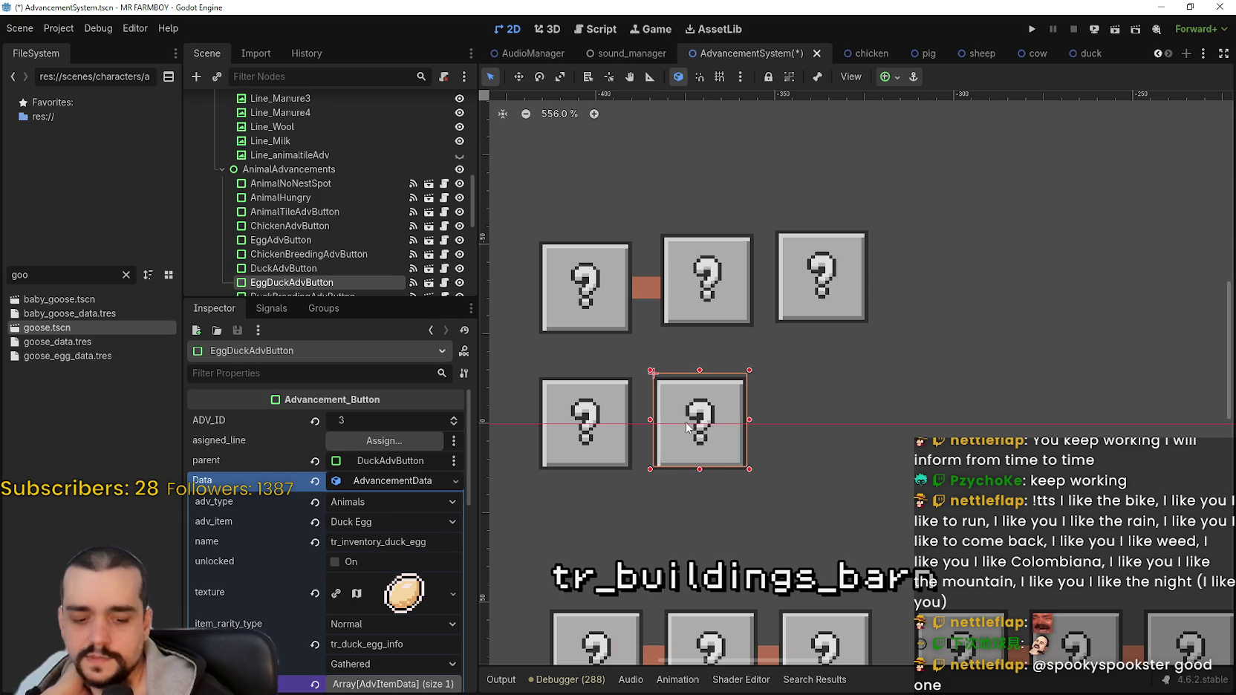
{"action": "key", "text": "Right"}
{"action": "key", "text": "Right"}
{"action": "key", "text": "Right"}
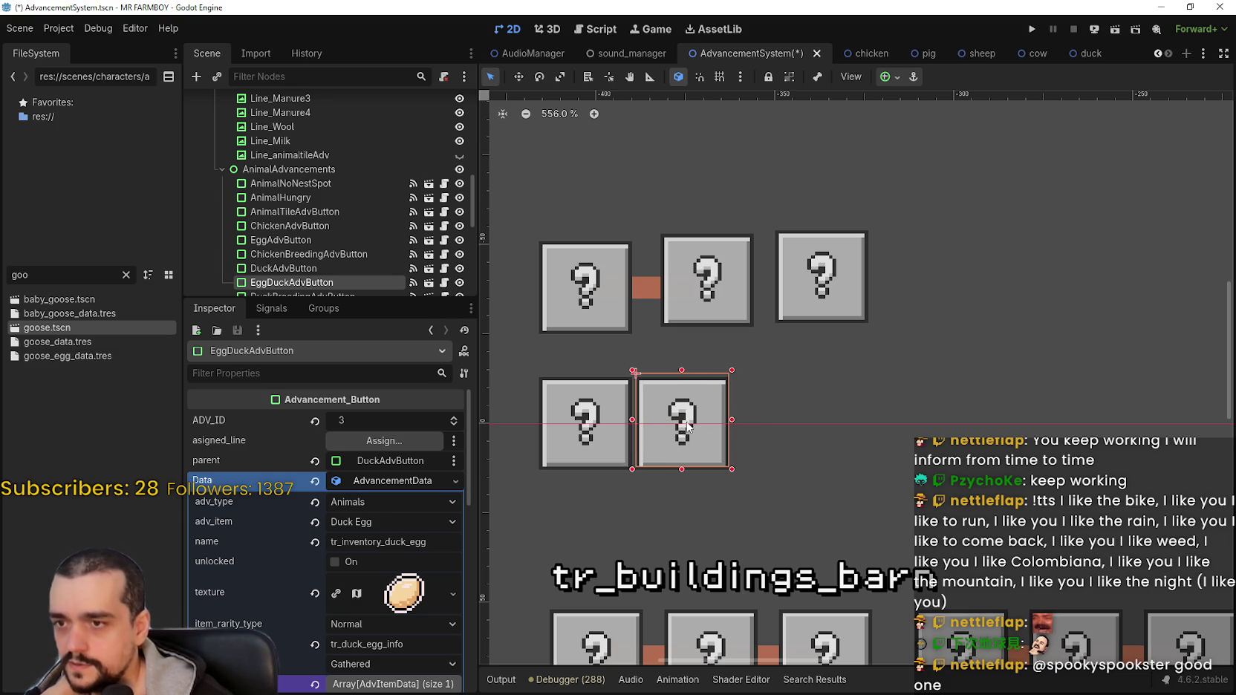
{"action": "scroll", "coordinate": [684, 379], "scroll_direction": "down", "scroll_amount": 1}
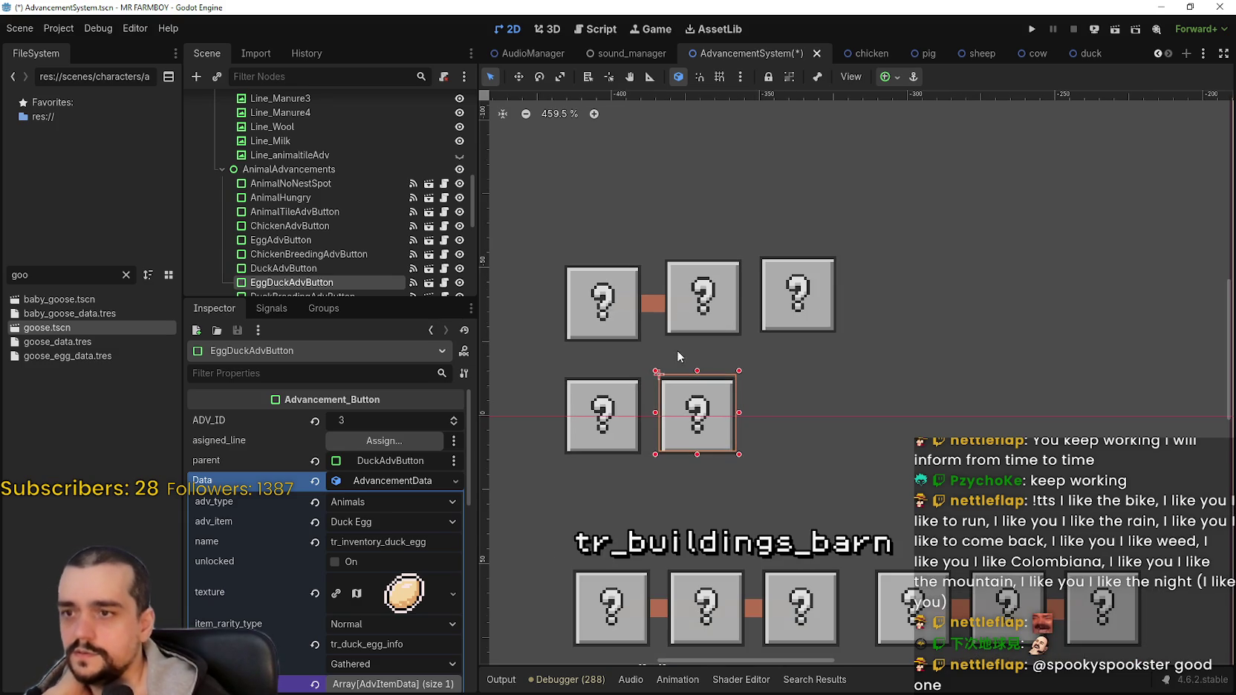
Respace the chicken row's egg and chicken breeding buttons evenly, exposing the egg button's connector.
{"action": "left_click", "coordinate": [670, 325]}
{"action": "key", "text": "Left"}
{"action": "key", "text": "Left"}
{"action": "key", "text": "Left"}
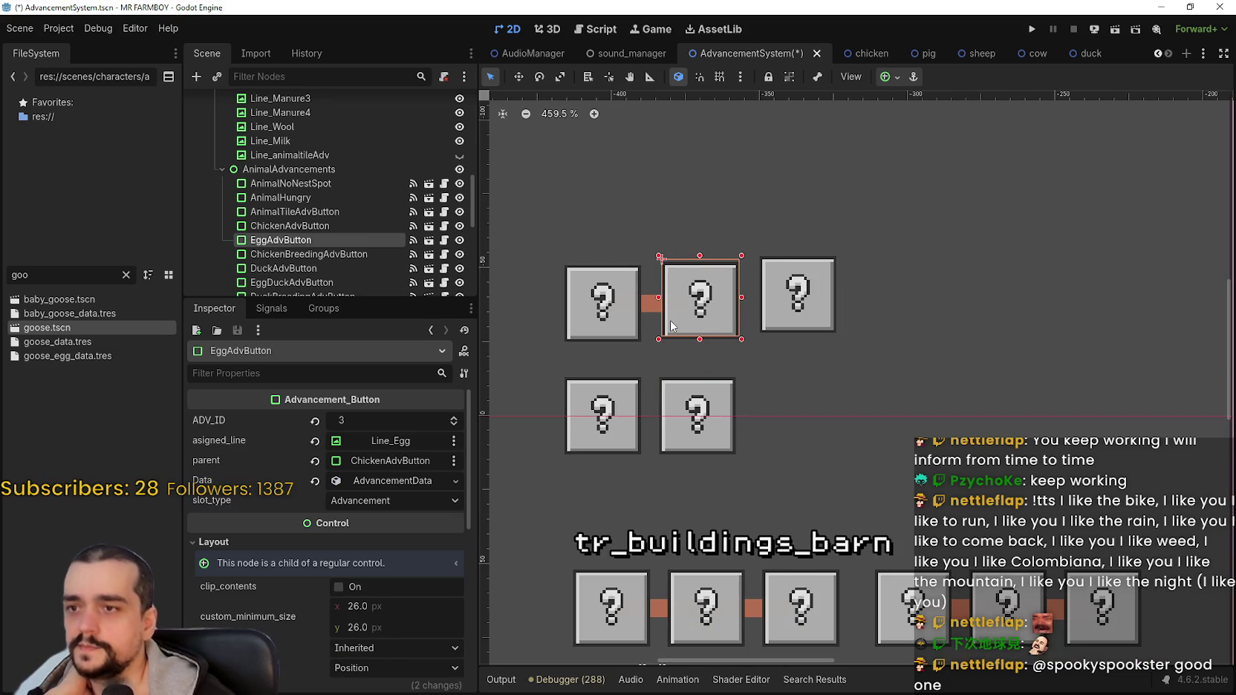
{"action": "key", "text": "Left"}
{"action": "key", "text": "Left"}
{"action": "key", "text": "Down"}
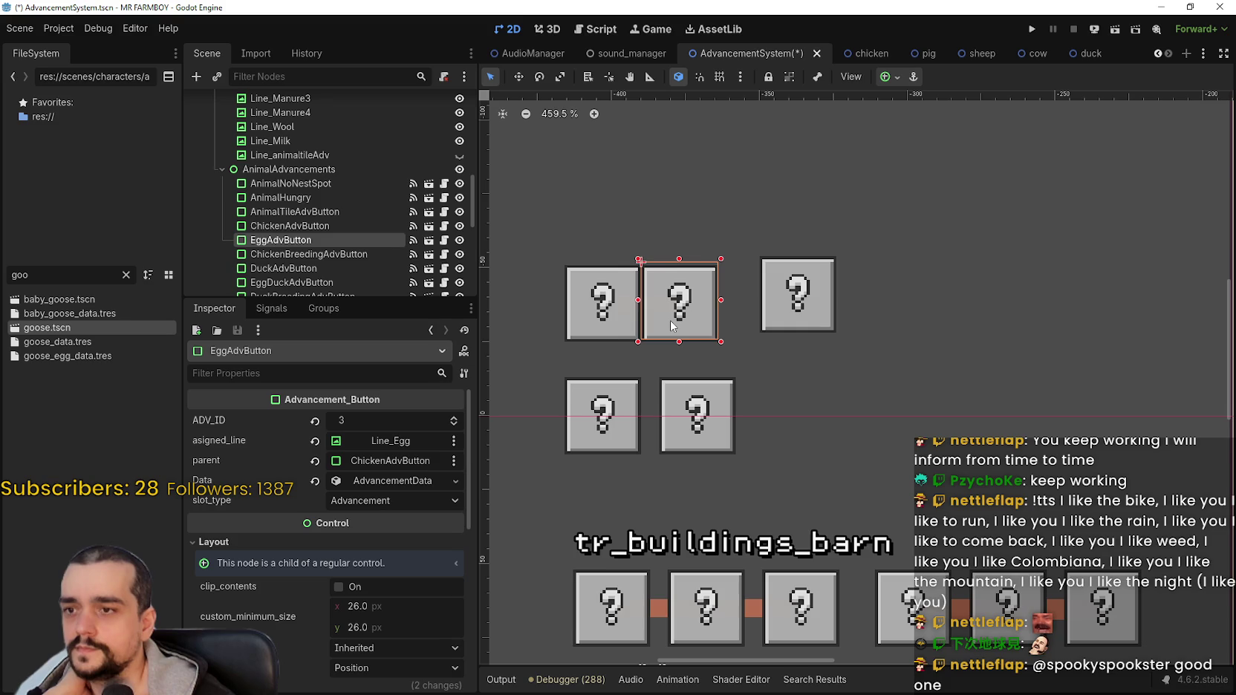
{"action": "key", "text": "Right"}
{"action": "key", "text": "Right"}
{"action": "key", "text": "Right"}
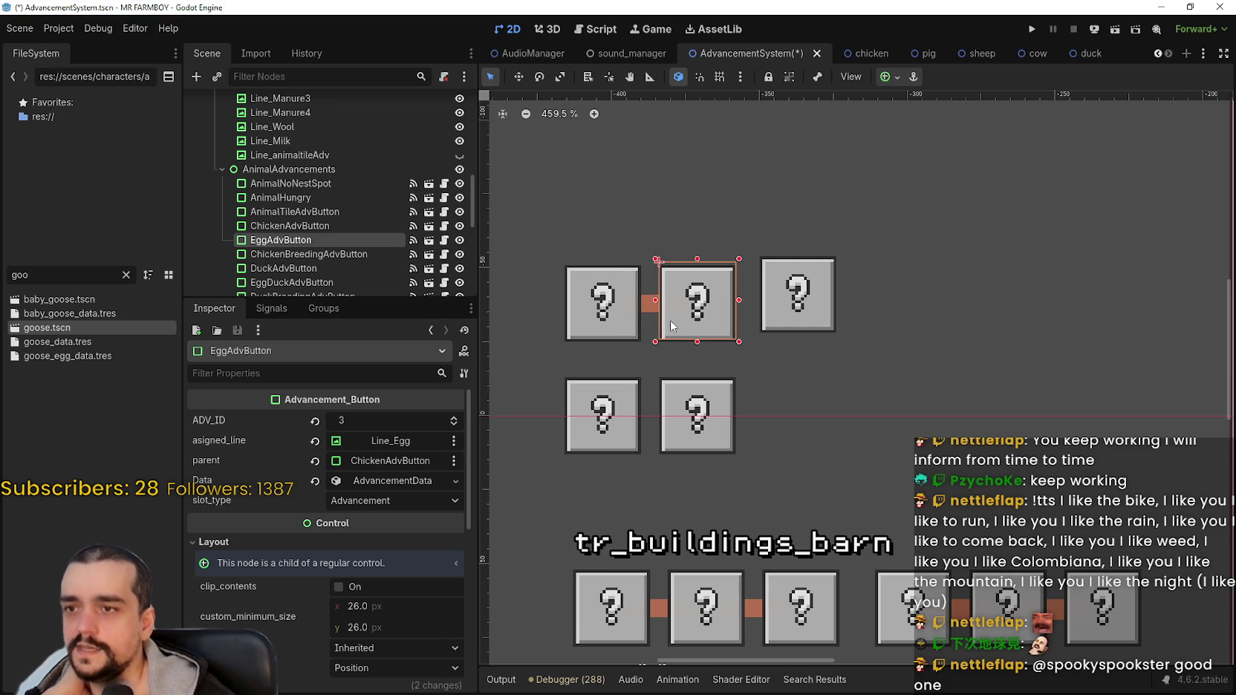
{"action": "left_click", "coordinate": [772, 296]}
{"action": "key", "text": "Left"}
{"action": "key", "text": "Left"}
{"action": "key", "text": "Left"}
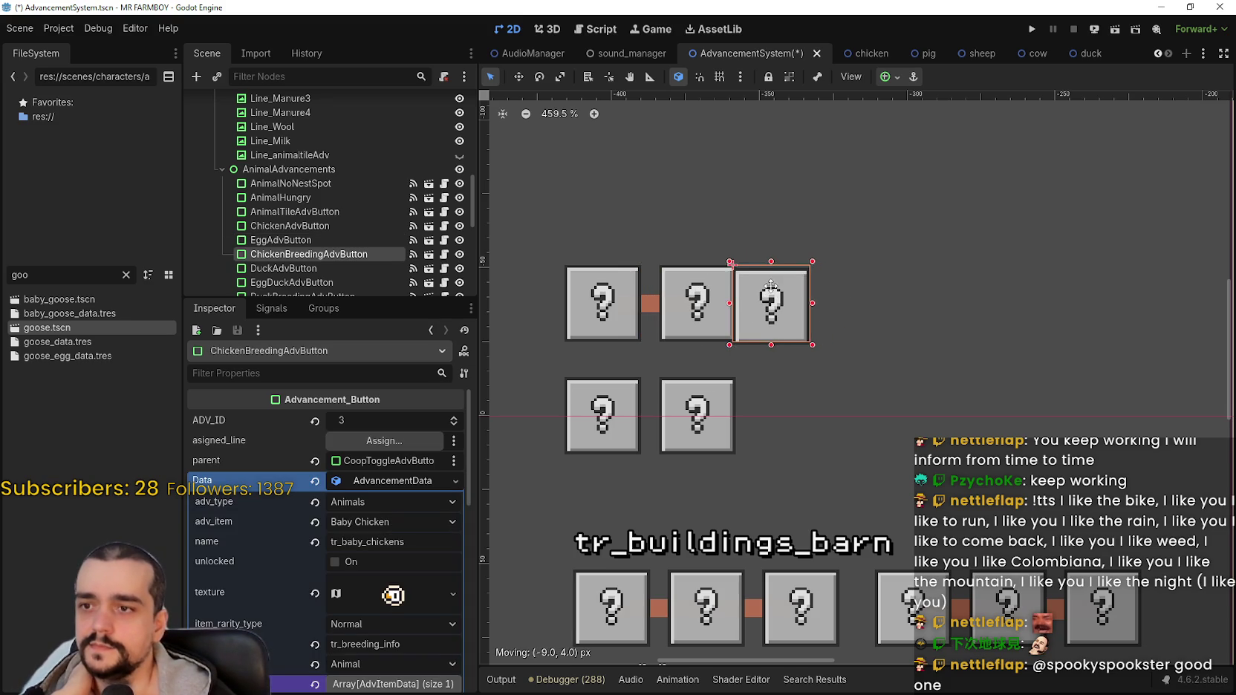
{"action": "scroll", "coordinate": [780, 291], "scroll_direction": "up", "scroll_amount": 5}
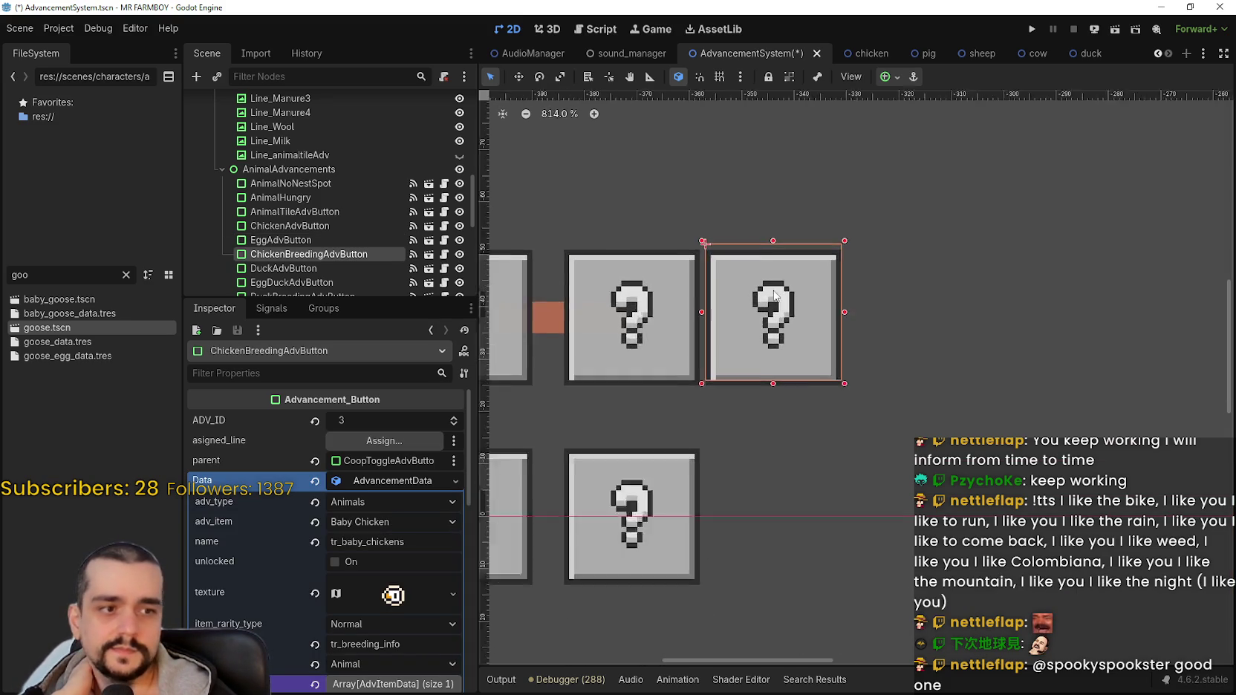
{"action": "key", "text": "Left"}
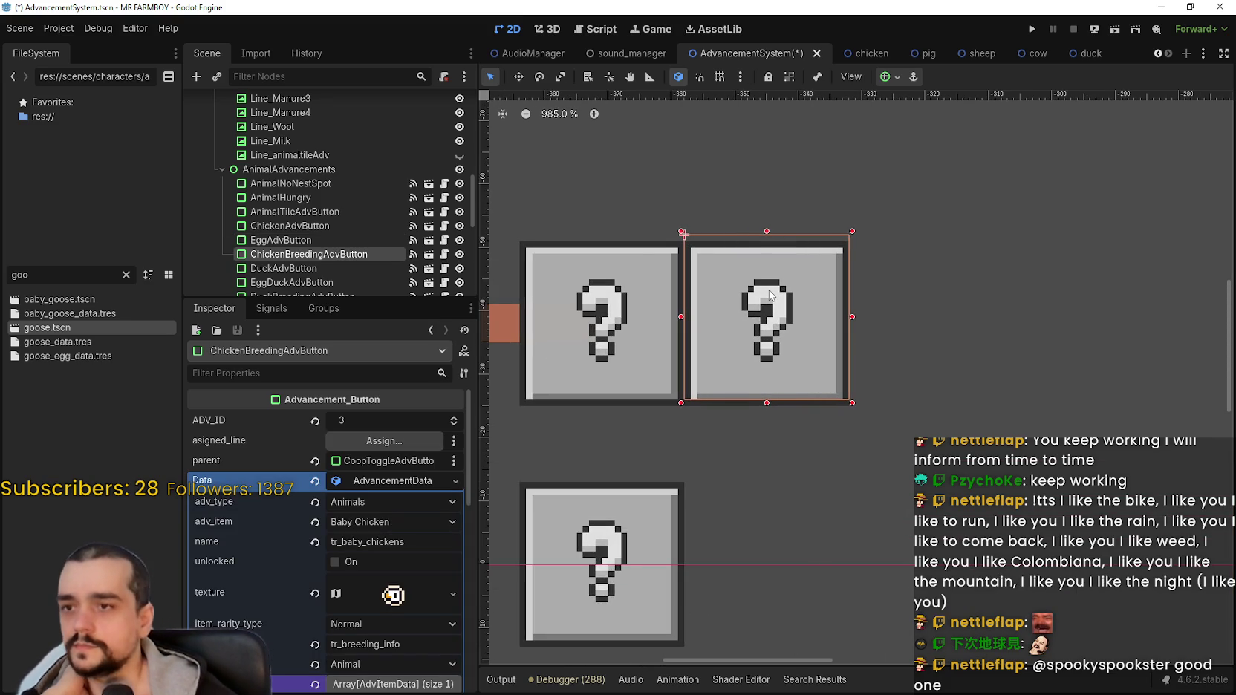
{"action": "key", "text": "Right"}
{"action": "key", "text": "Right"}
{"action": "key", "text": "Right"}
{"action": "key", "text": "Right"}
{"action": "key", "text": "Right"}
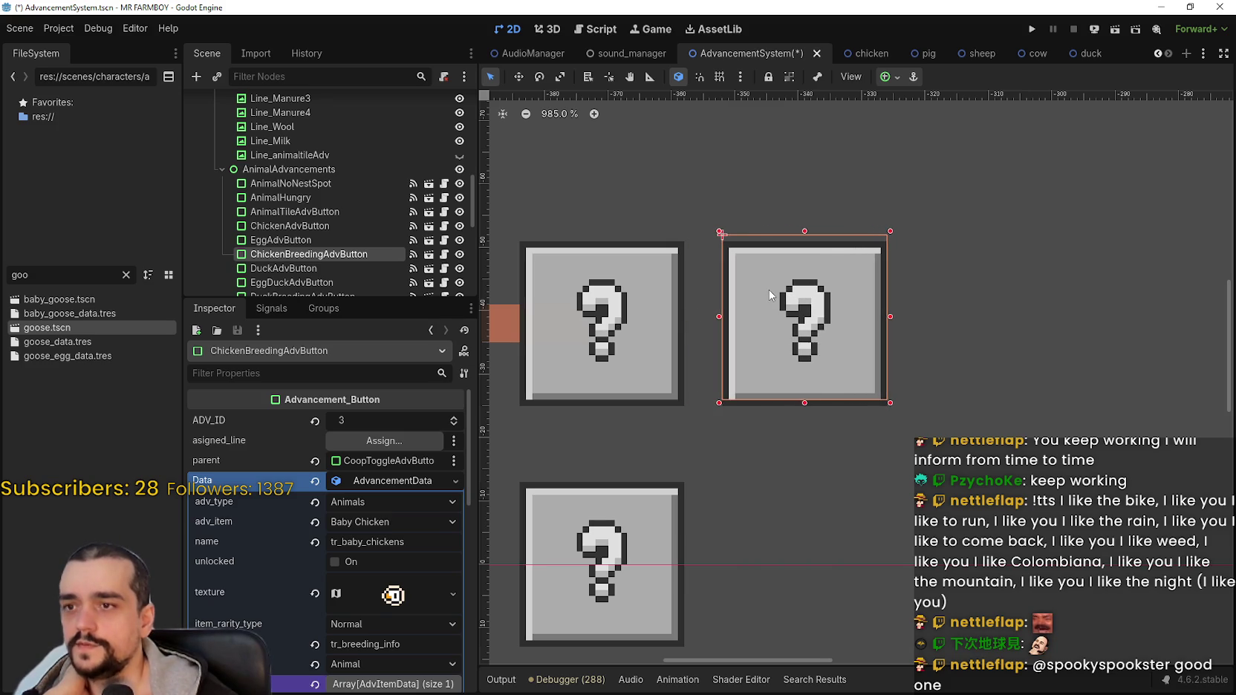
{"action": "scroll", "coordinate": [769, 290], "scroll_direction": "down", "scroll_amount": 5}
Move the Line_Egg8 connector out of the panel into the duck row.
{"action": "left_click", "coordinate": [616, 301]}
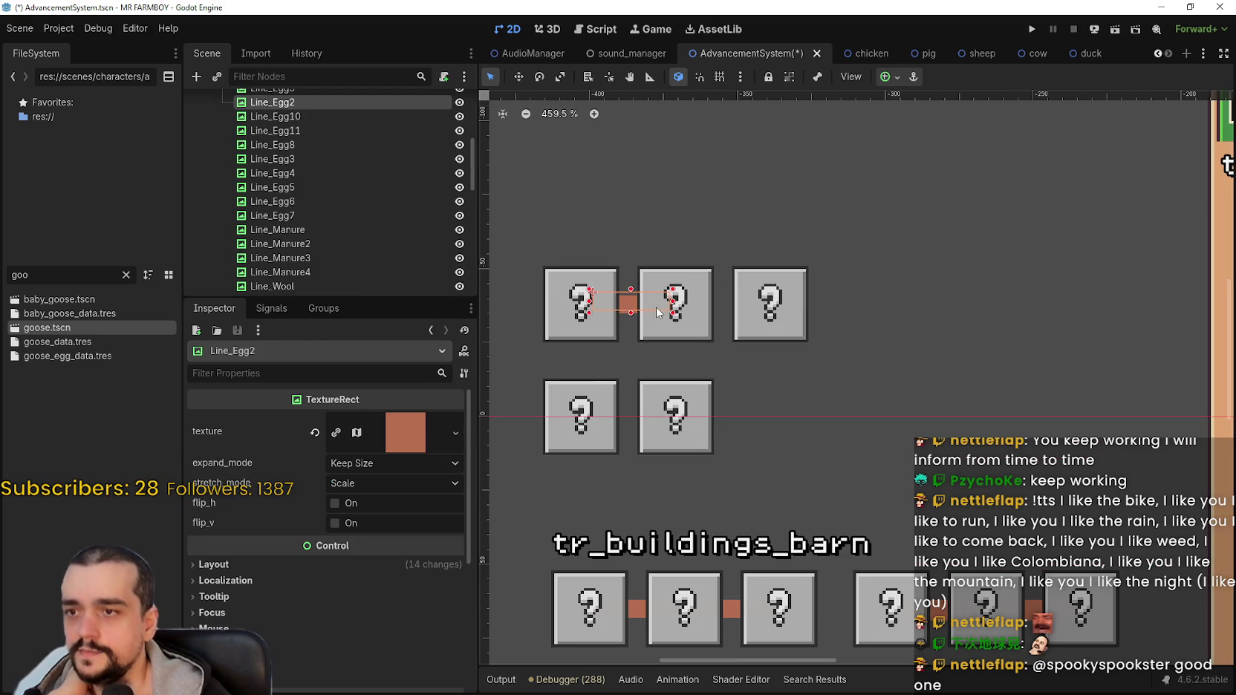
{"action": "scroll", "coordinate": [780, 308], "scroll_direction": "down", "scroll_amount": 4}
{"action": "scroll", "coordinate": [624, 417], "scroll_direction": "up", "scroll_amount": 3}
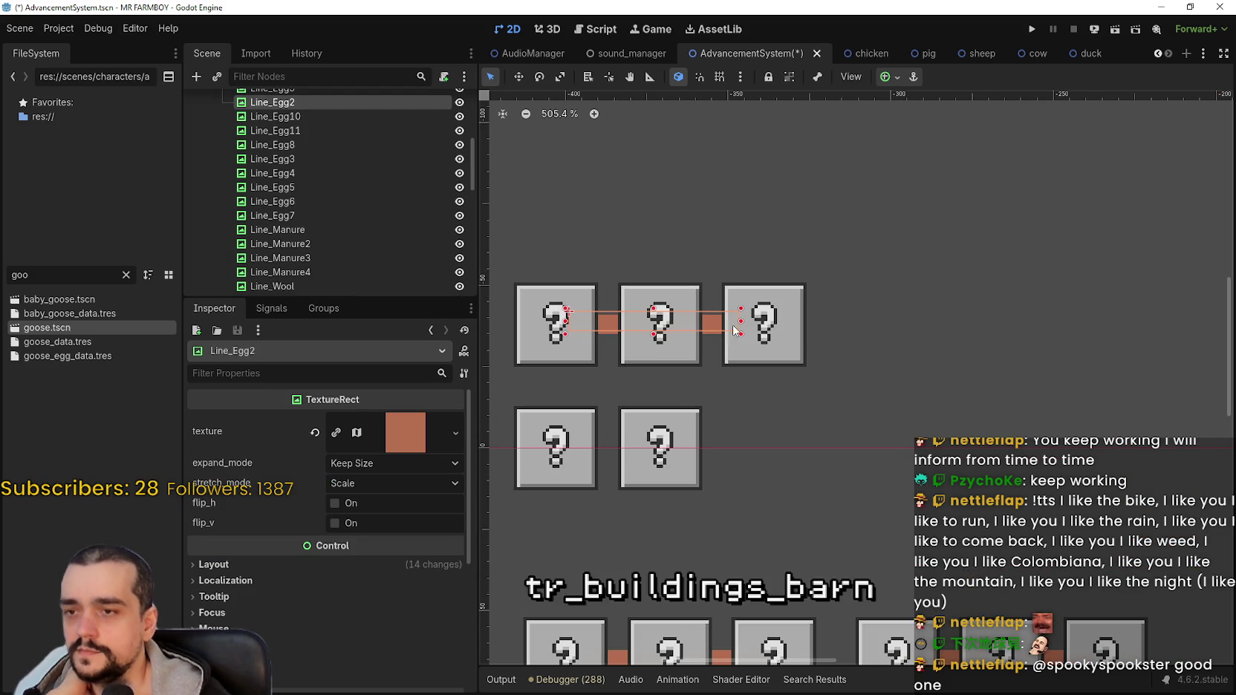
{"action": "scroll", "coordinate": [643, 411], "scroll_direction": "down", "scroll_amount": 1}
{"action": "scroll", "coordinate": [761, 389], "scroll_direction": "down", "scroll_amount": 2}
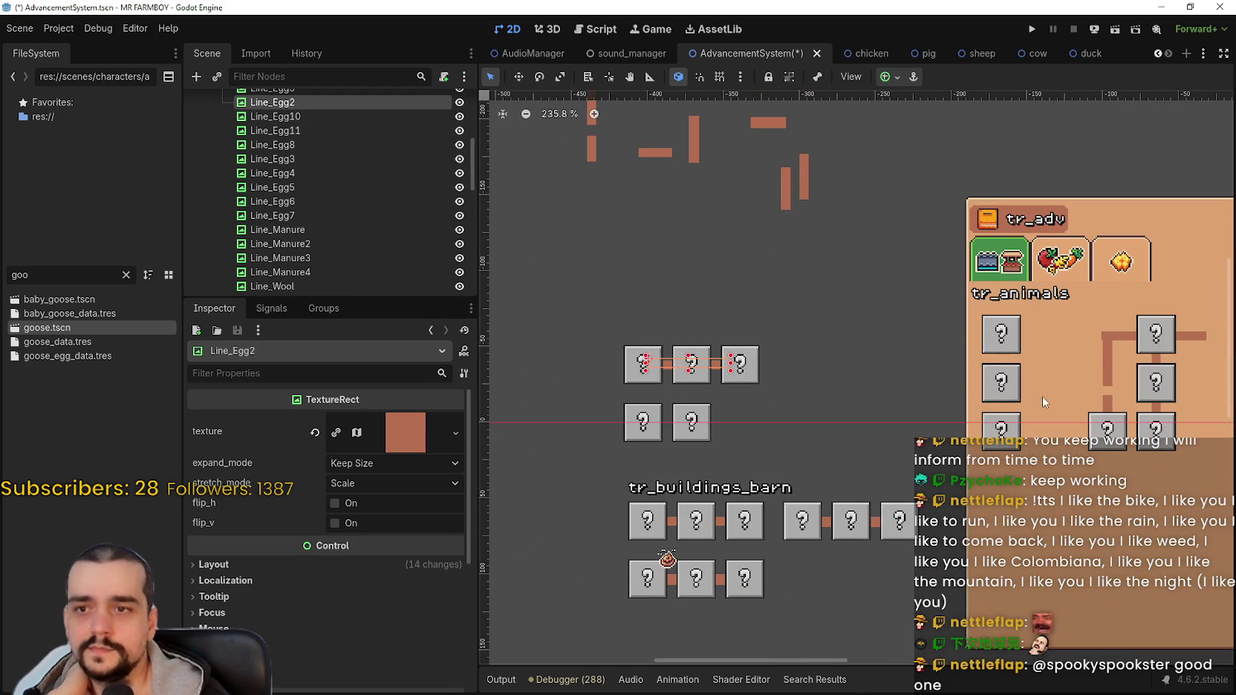
{"action": "left_click", "coordinate": [1129, 337]}
{"action": "left_click_drag", "start_coordinate": [1126, 341], "coordinate": [663, 424]}
Drag DuckBreedingAdvButton out to end the duck row and shift it right into line.
{"action": "left_click_drag", "start_coordinate": [1107, 433], "coordinate": [737, 429]}
{"action": "scroll", "coordinate": [738, 430], "scroll_direction": "up", "scroll_amount": 2}
{"action": "scroll", "coordinate": [738, 429], "scroll_direction": "up", "scroll_amount": 2}
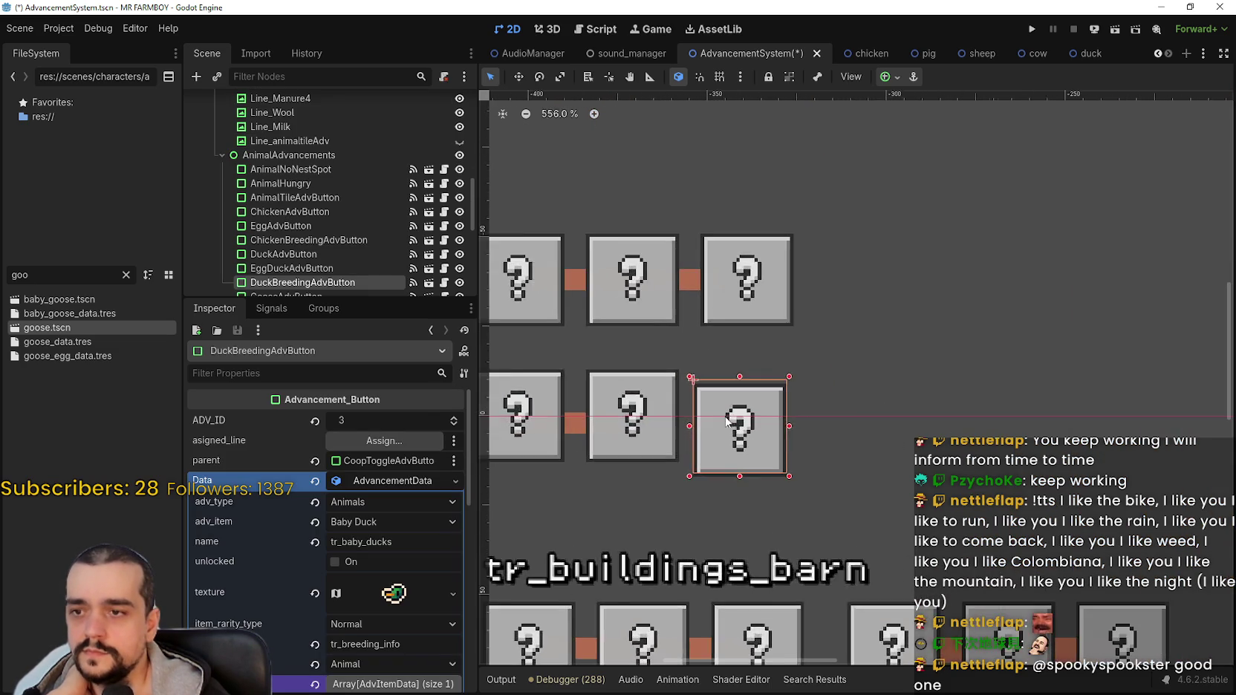
{"action": "scroll", "coordinate": [725, 427], "scroll_direction": "down", "scroll_amount": 1}
{"action": "scroll", "coordinate": [724, 414], "scroll_direction": "up", "scroll_amount": 5}
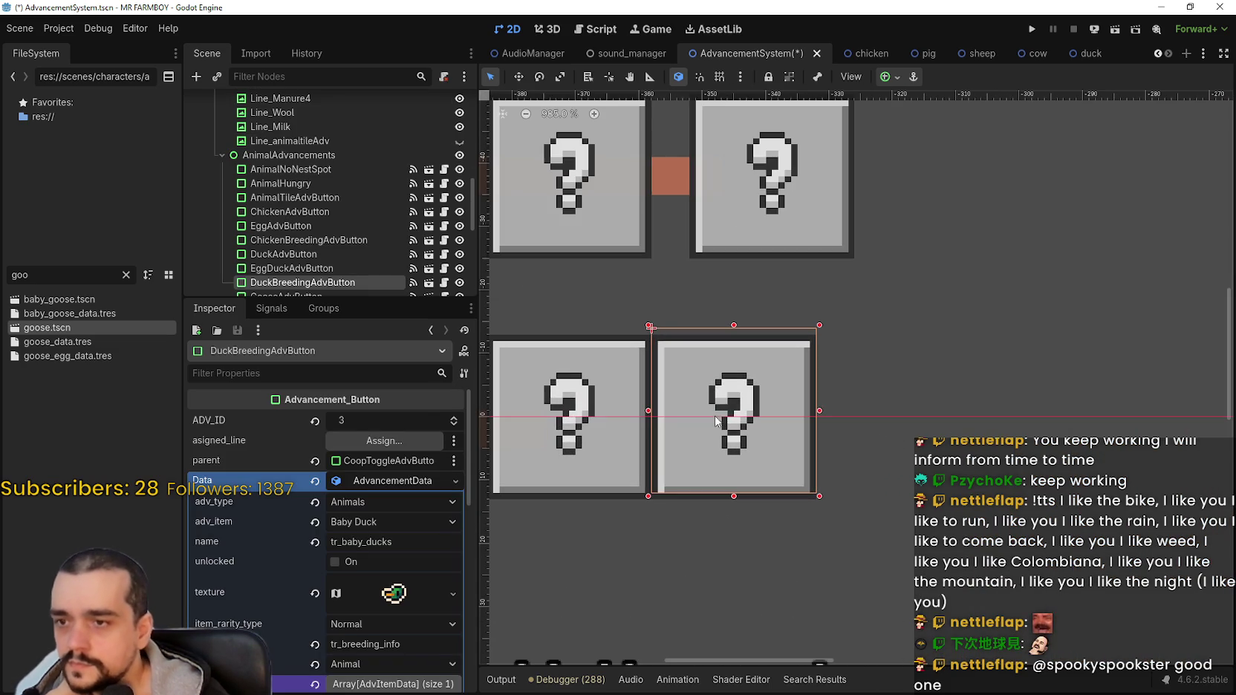
{"action": "key", "text": "Right"}
{"action": "key", "text": "Right"}
{"action": "key", "text": "Right"}
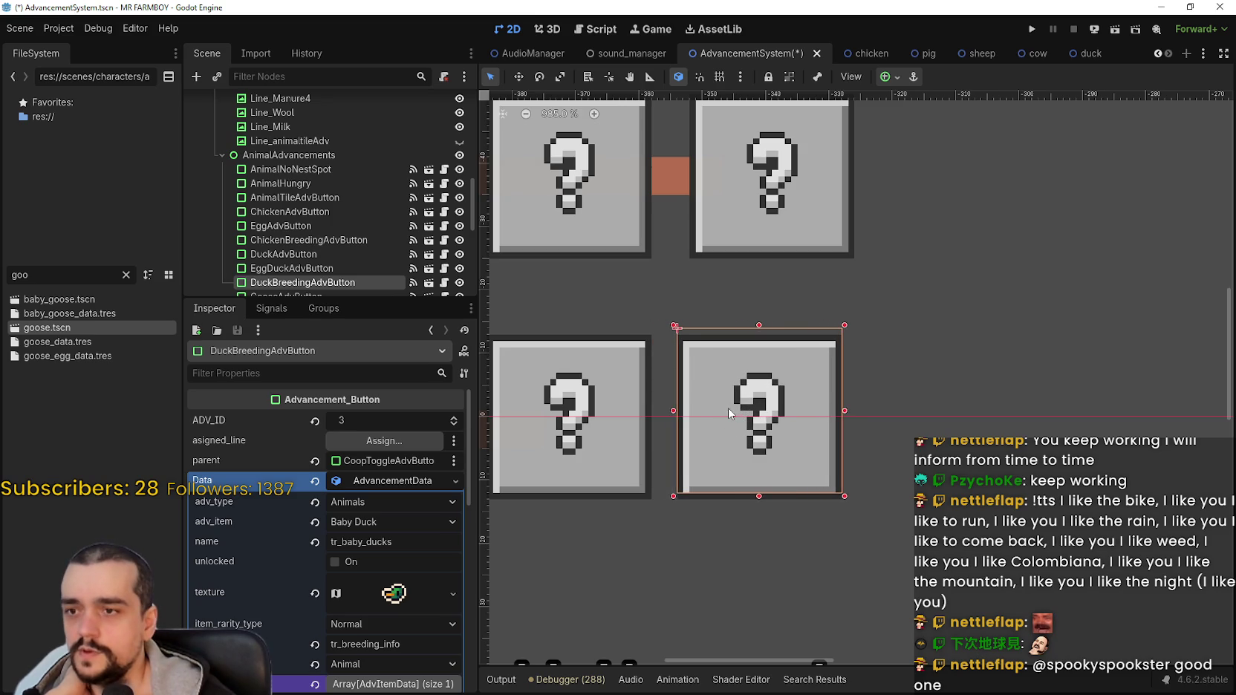
{"action": "scroll", "coordinate": [728, 408], "scroll_direction": "down", "scroll_amount": 5}
Raise the Line_Egg8 connector level with the duck-row buttons.
{"action": "left_click", "coordinate": [602, 429]}
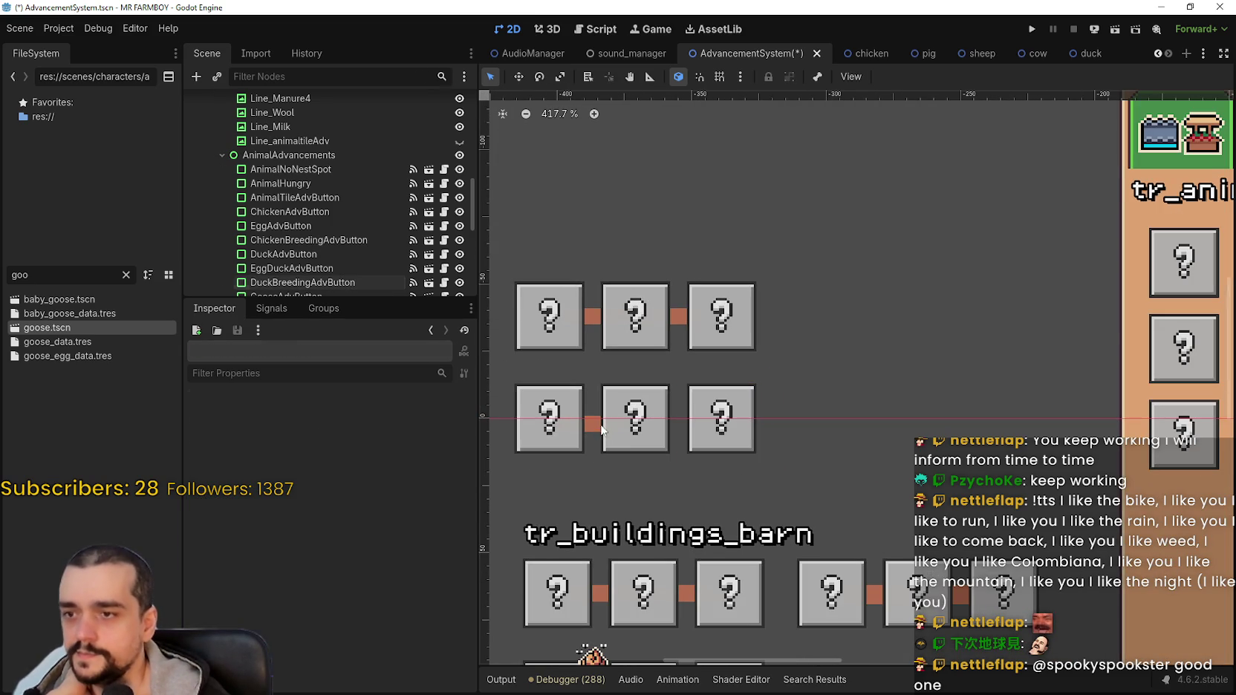
{"action": "scroll", "coordinate": [615, 411], "scroll_direction": "up", "scroll_amount": 2}
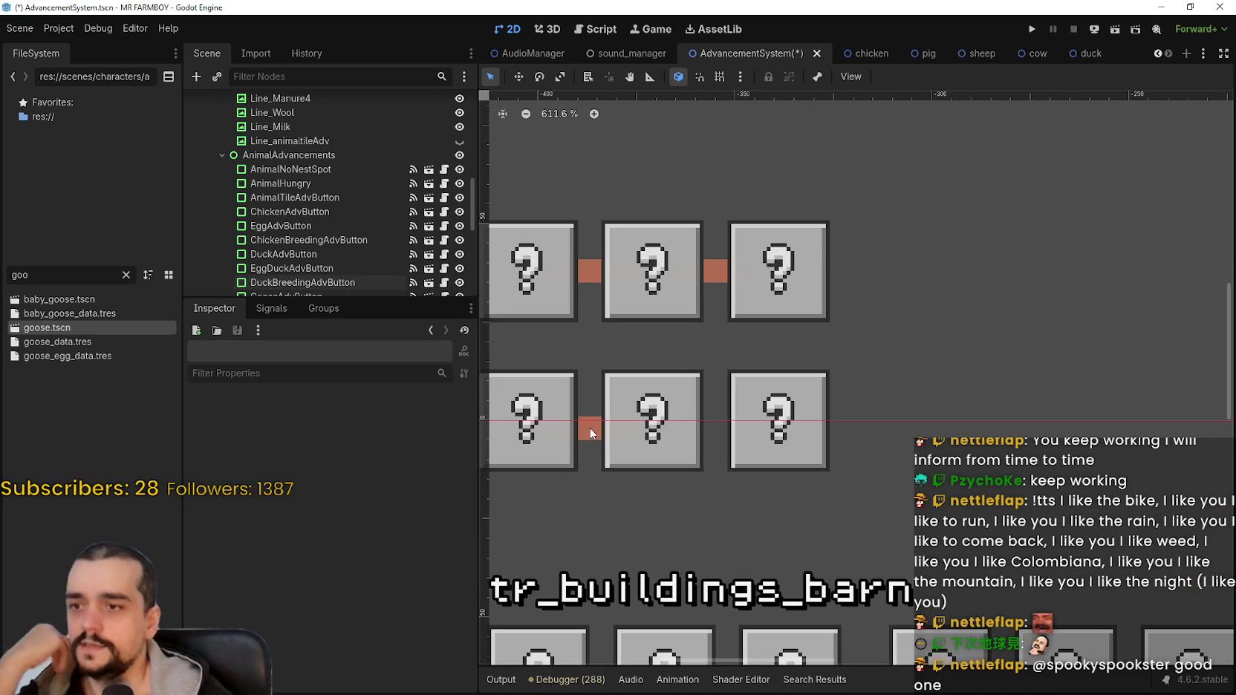
{"action": "left_click", "coordinate": [615, 424]}
{"action": "key", "text": "Up"}
{"action": "key", "text": "Up"}
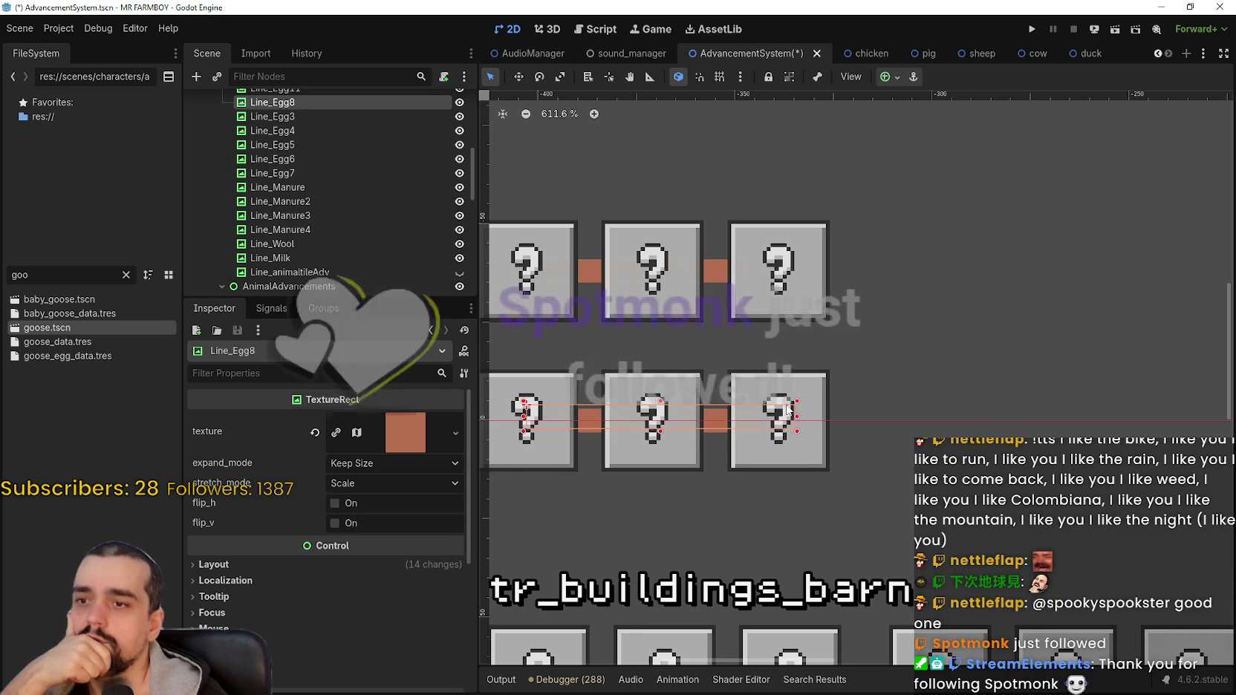
{"action": "scroll", "coordinate": [795, 396], "scroll_direction": "down", "scroll_amount": 3}
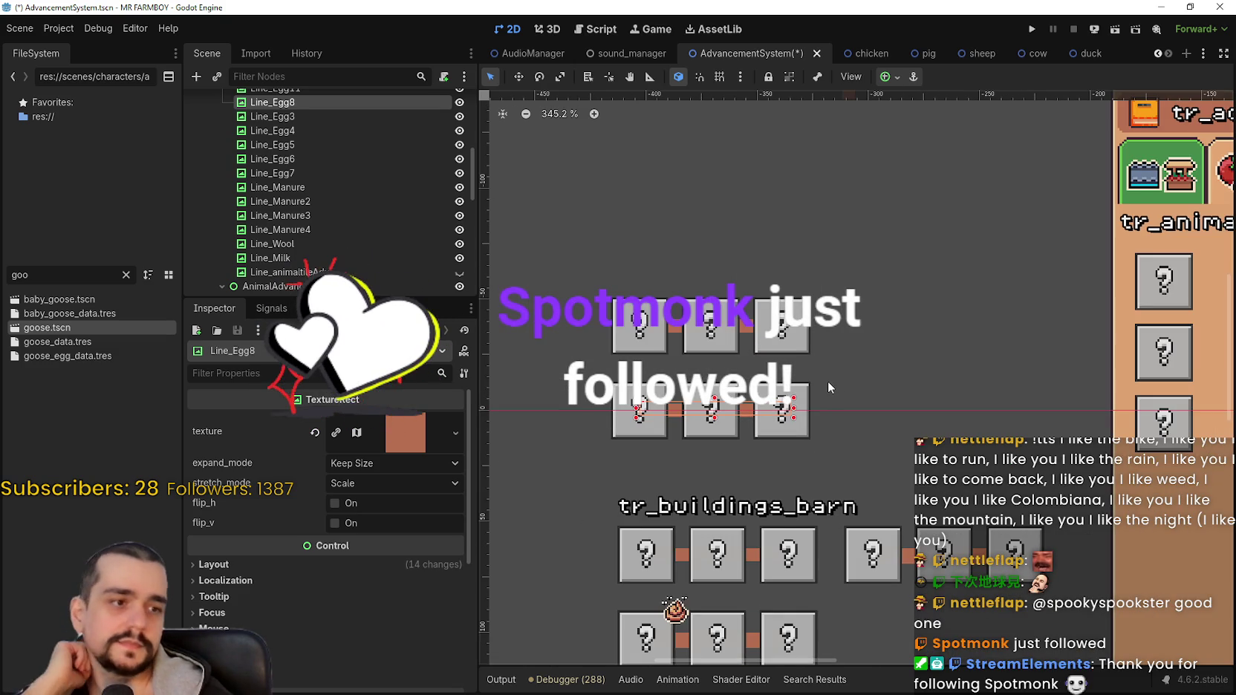
{"action": "scroll", "coordinate": [827, 382], "scroll_direction": "down", "scroll_amount": 5}
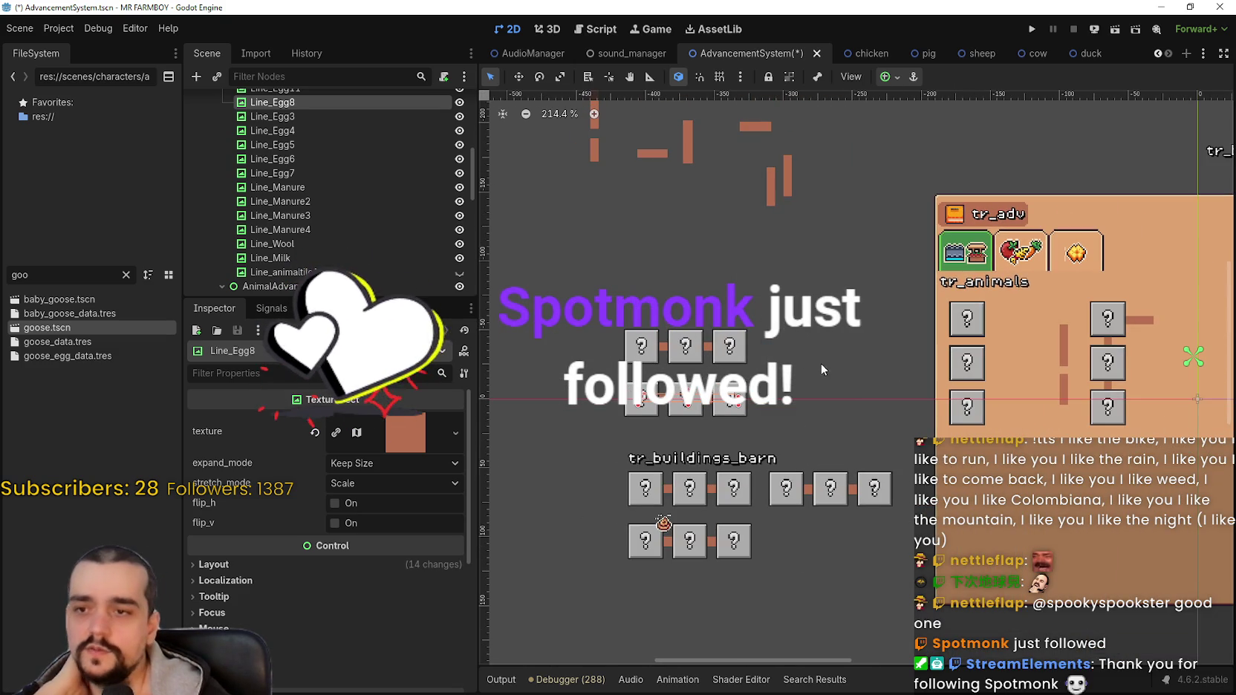
Box-select all four items of the second coop row in Select mode.
{"action": "left_click", "coordinate": [518, 76]}
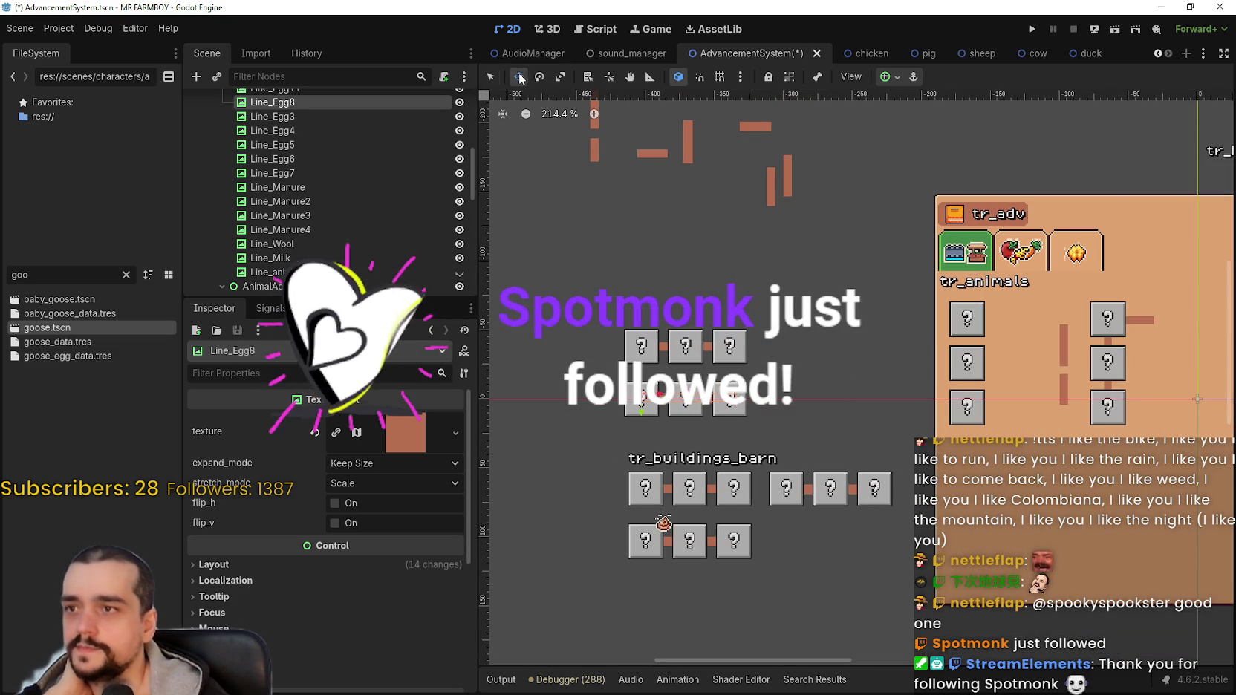
{"action": "scroll", "coordinate": [660, 438], "scroll_direction": "up", "scroll_amount": 2}
{"action": "scroll", "coordinate": [688, 422], "scroll_direction": "down", "scroll_amount": 3}
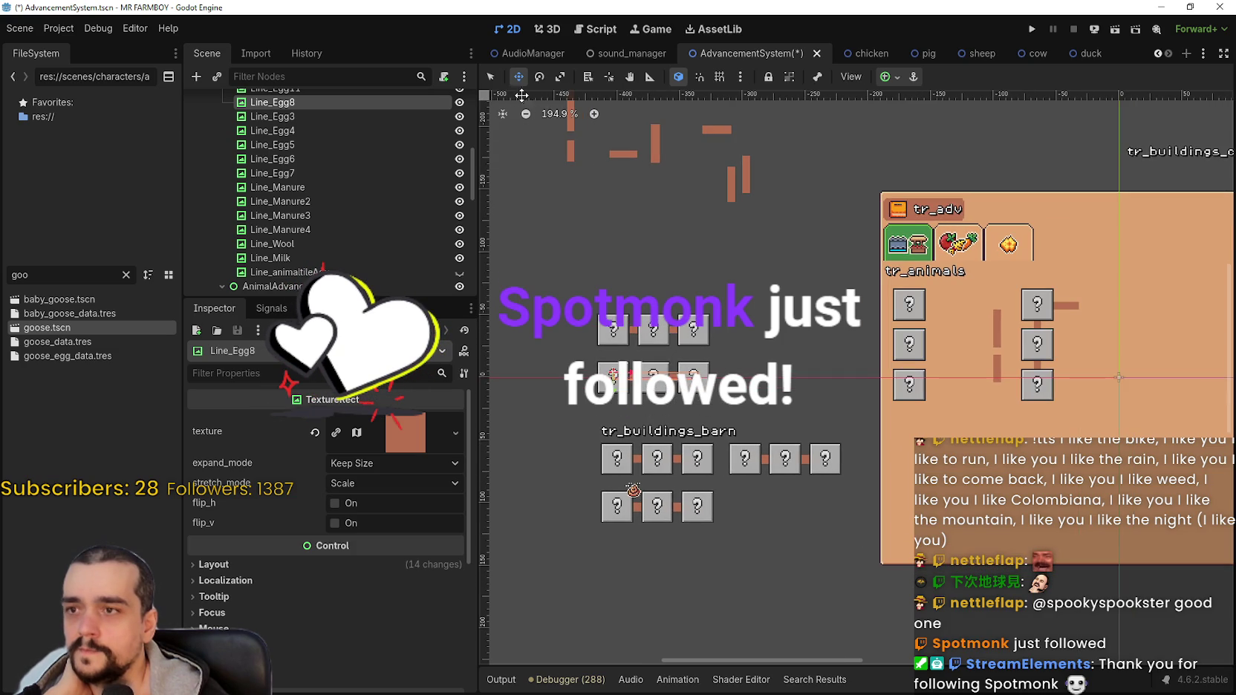
{"action": "left_click", "coordinate": [492, 78]}
{"action": "scroll", "coordinate": [574, 350], "scroll_direction": "up", "scroll_amount": 4}
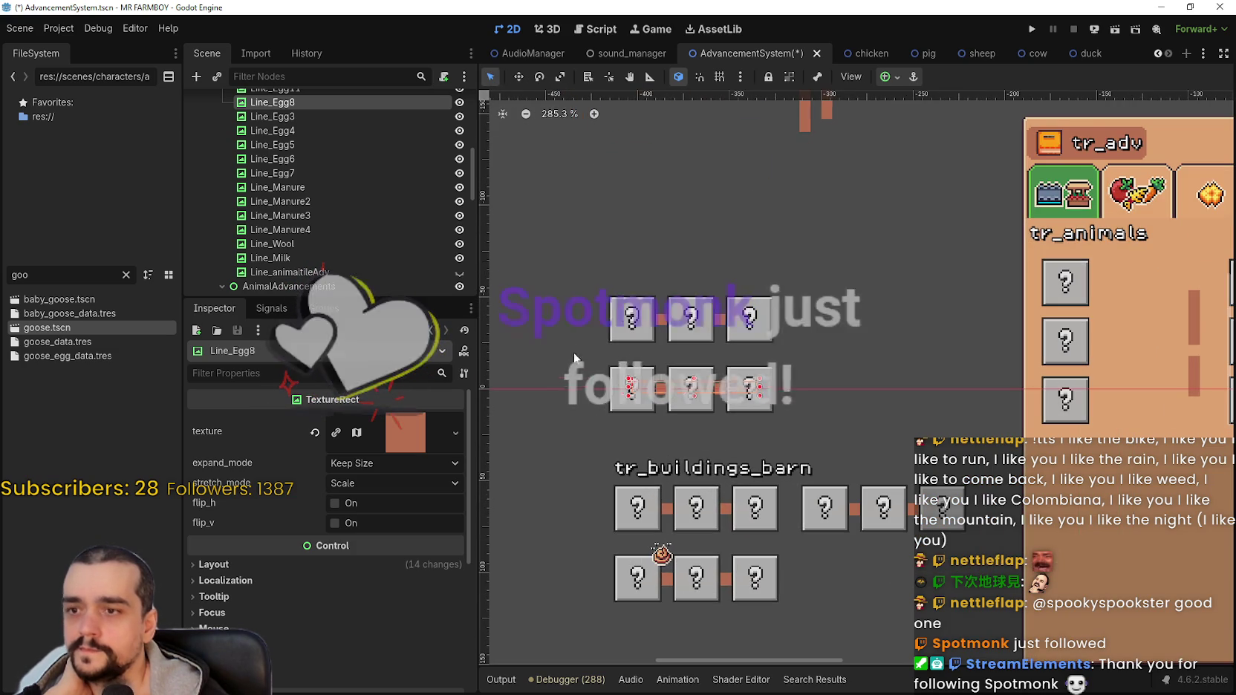
{"action": "left_click", "coordinate": [523, 80]}
{"action": "left_click", "coordinate": [490, 75]}
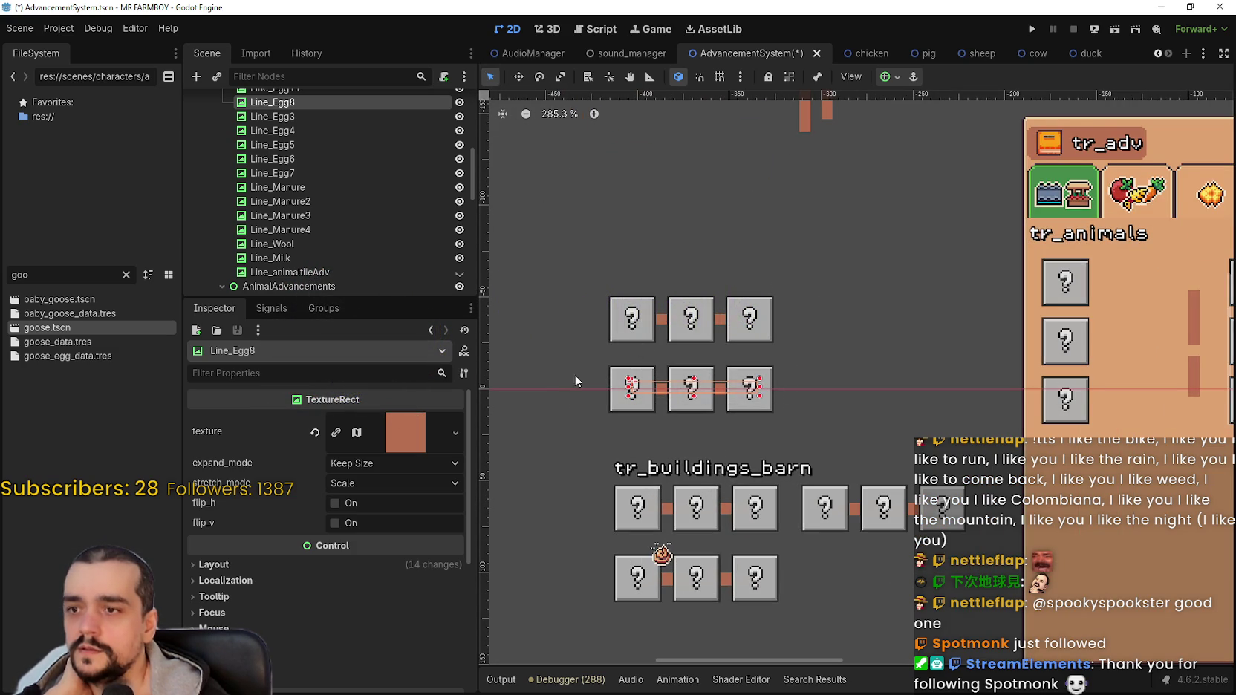
{"action": "left_click", "coordinate": [613, 412]}
{"action": "left_click_drag", "start_coordinate": [585, 420], "coordinate": [786, 363]}
Move the second row up beside the first and nudge it right to space it evenly.
{"action": "left_click", "coordinate": [519, 76]}
{"action": "scroll", "coordinate": [655, 388], "scroll_direction": "up", "scroll_amount": 2}
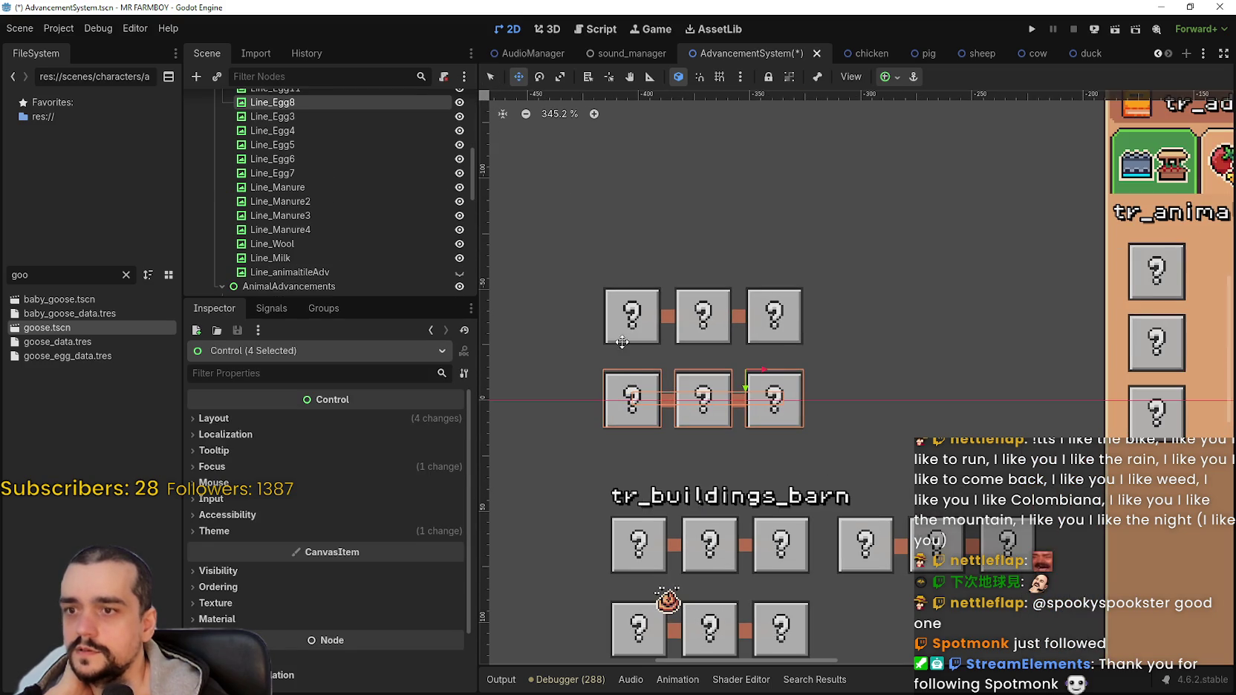
{"action": "mouse_move", "coordinate": [656, 388]}
{"action": "left_mouse_down"}
{"action": "mouse_move", "coordinate": [876, 312]}
{"action": "mouse_move", "coordinate": [869, 305]}
{"action": "left_mouse_up"}
{"action": "scroll", "coordinate": [805, 318], "scroll_direction": "up", "scroll_amount": 9}
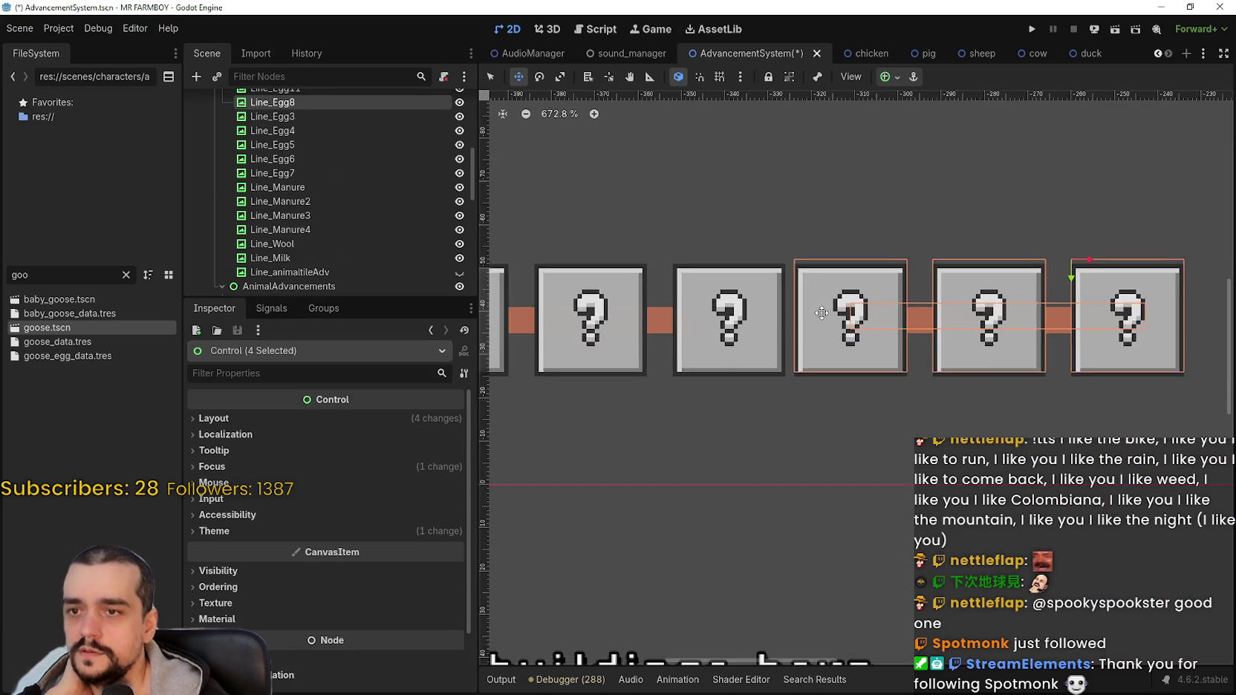
{"action": "key", "text": "Left"}
{"action": "key", "text": "Left"}
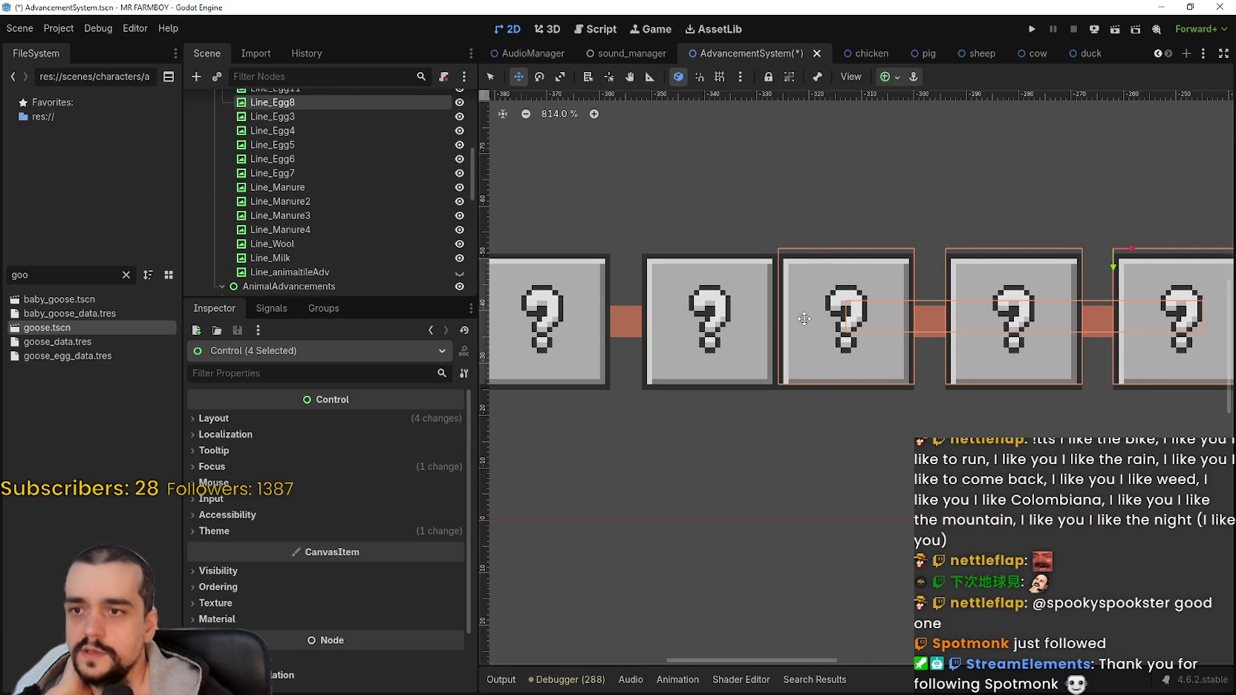
{"action": "key", "text": "Right"}
{"action": "key", "text": "Right"}
{"action": "key", "text": "Right"}
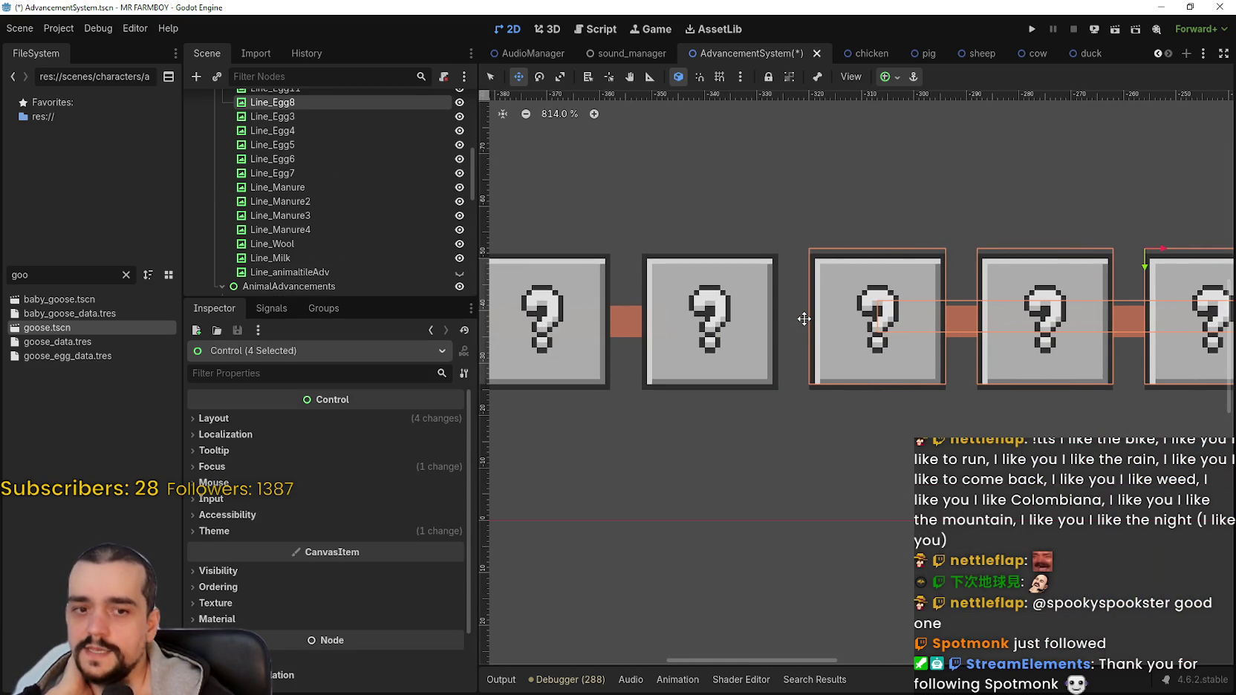
{"action": "key", "text": "Right"}
{"action": "key", "text": "Right"}
{"action": "key", "text": "Right"}
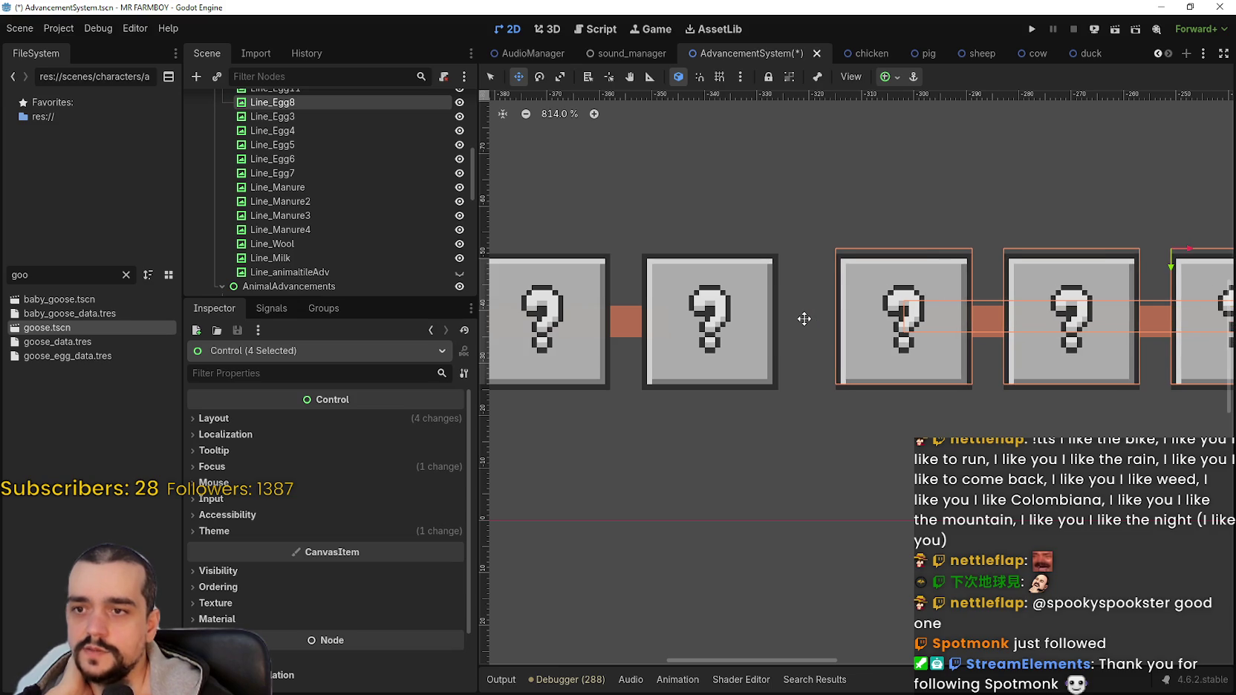
{"action": "key", "text": "Right"}
{"action": "scroll", "coordinate": [827, 218], "scroll_direction": "down", "scroll_amount": 3}
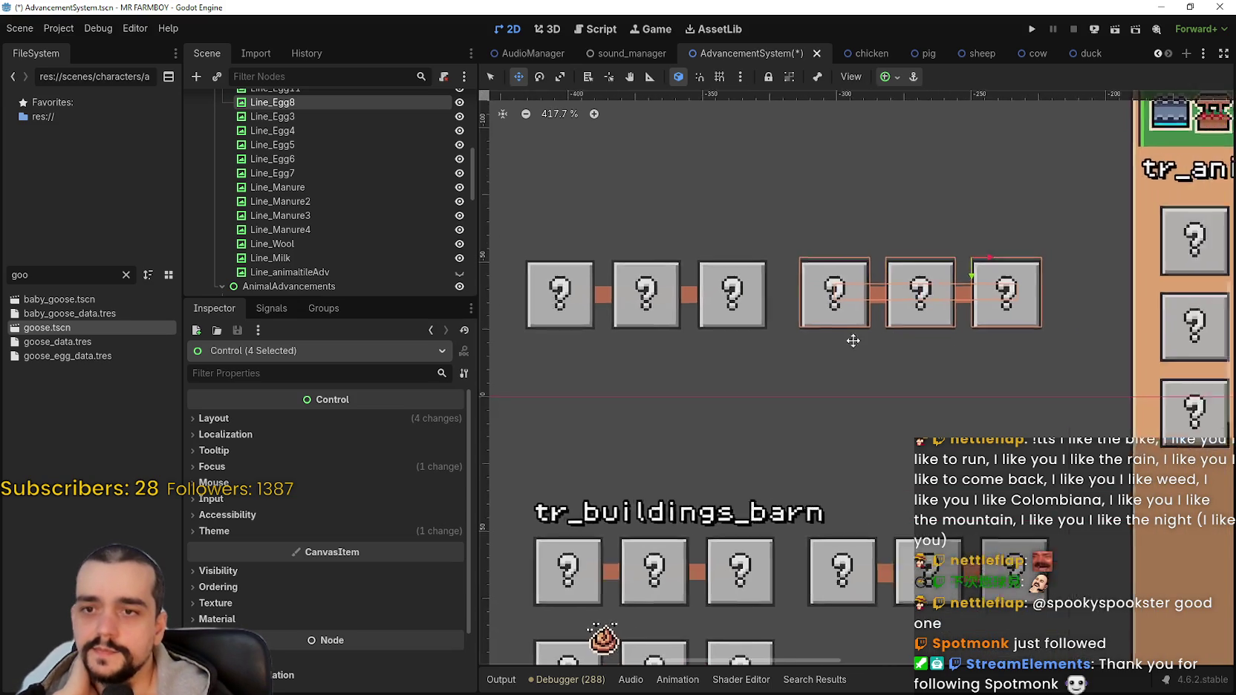
{"action": "scroll", "coordinate": [853, 340], "scroll_direction": "down", "scroll_amount": 4}
Pull GooseAdvButton out of tr_adv to below the coop row.
{"action": "left_click", "coordinate": [490, 77]}
{"action": "scroll", "coordinate": [1028, 306], "scroll_direction": "up", "scroll_amount": 1}
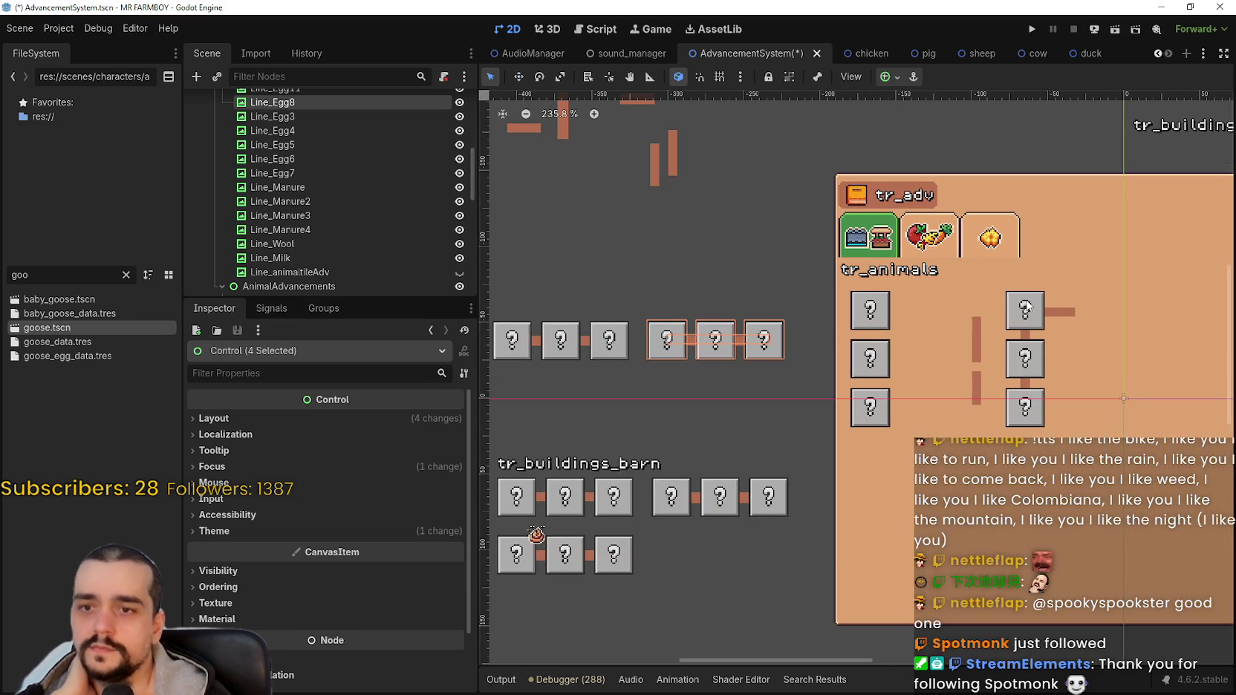
{"action": "left_click", "coordinate": [1026, 310]}
{"action": "left_click_drag", "start_coordinate": [1025, 310], "coordinate": [607, 426]}
{"action": "scroll", "coordinate": [750, 420], "scroll_direction": "up", "scroll_amount": 1}
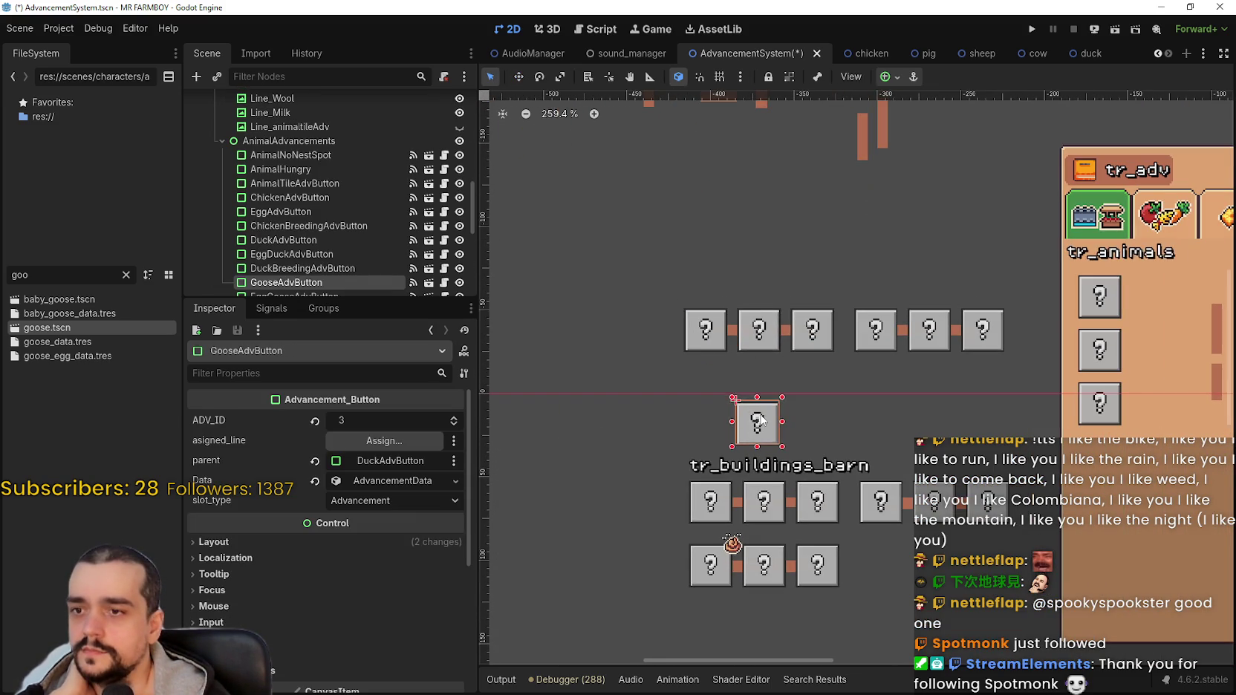
Place the goose button under the coop row and nudge it down.
{"action": "mouse_move", "coordinate": [761, 420]}
{"action": "left_mouse_down"}
{"action": "mouse_move", "coordinate": [714, 394]}
{"action": "mouse_move", "coordinate": [708, 373]}
{"action": "mouse_move", "coordinate": [743, 373]}
{"action": "left_mouse_up"}
{"action": "scroll", "coordinate": [713, 374], "scroll_direction": "up", "scroll_amount": 15}
{"action": "scroll", "coordinate": [746, 368], "scroll_direction": "down", "scroll_amount": 4}
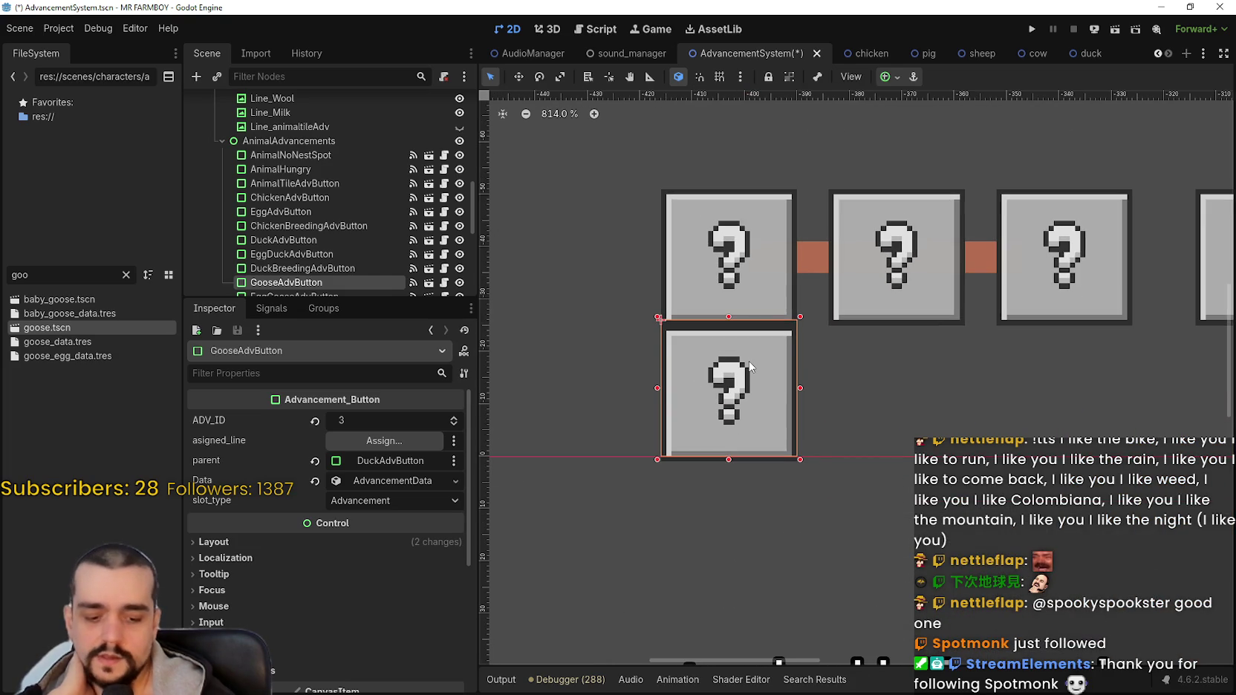
{"action": "key", "text": "Down"}
{"action": "key", "text": "Down"}
{"action": "key", "text": "Down"}
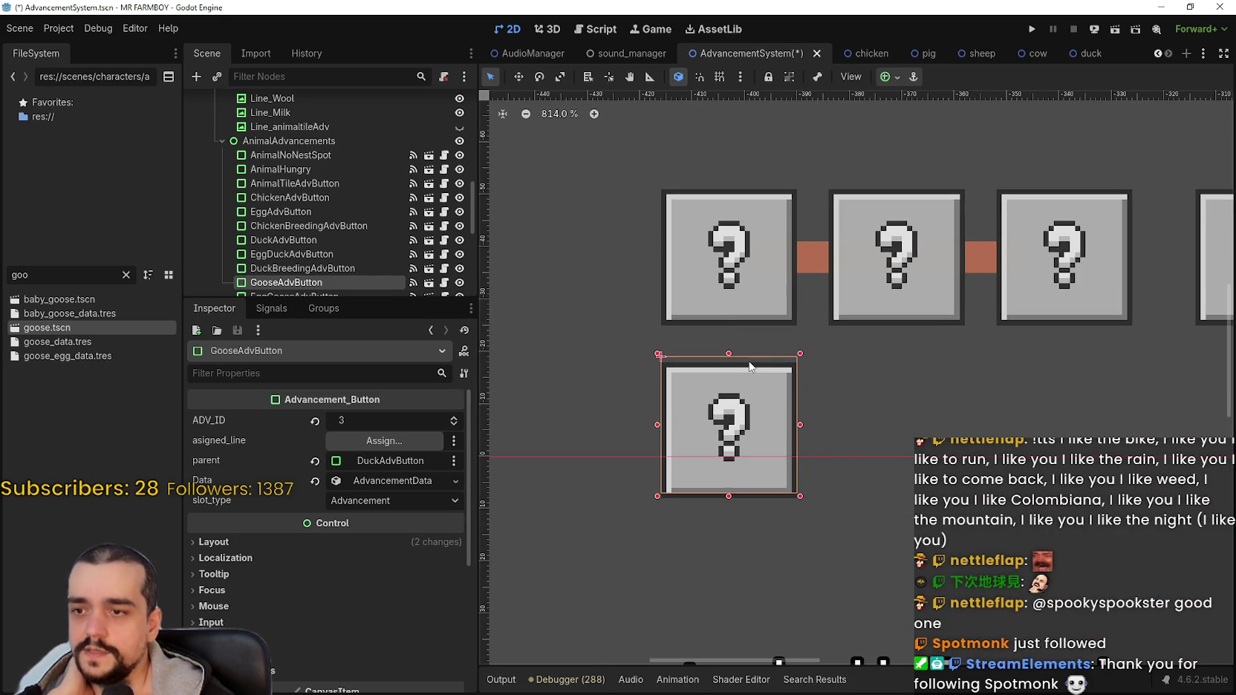
{"action": "key", "text": "Down"}
{"action": "key", "text": "Down"}
{"action": "key", "text": "Down"}
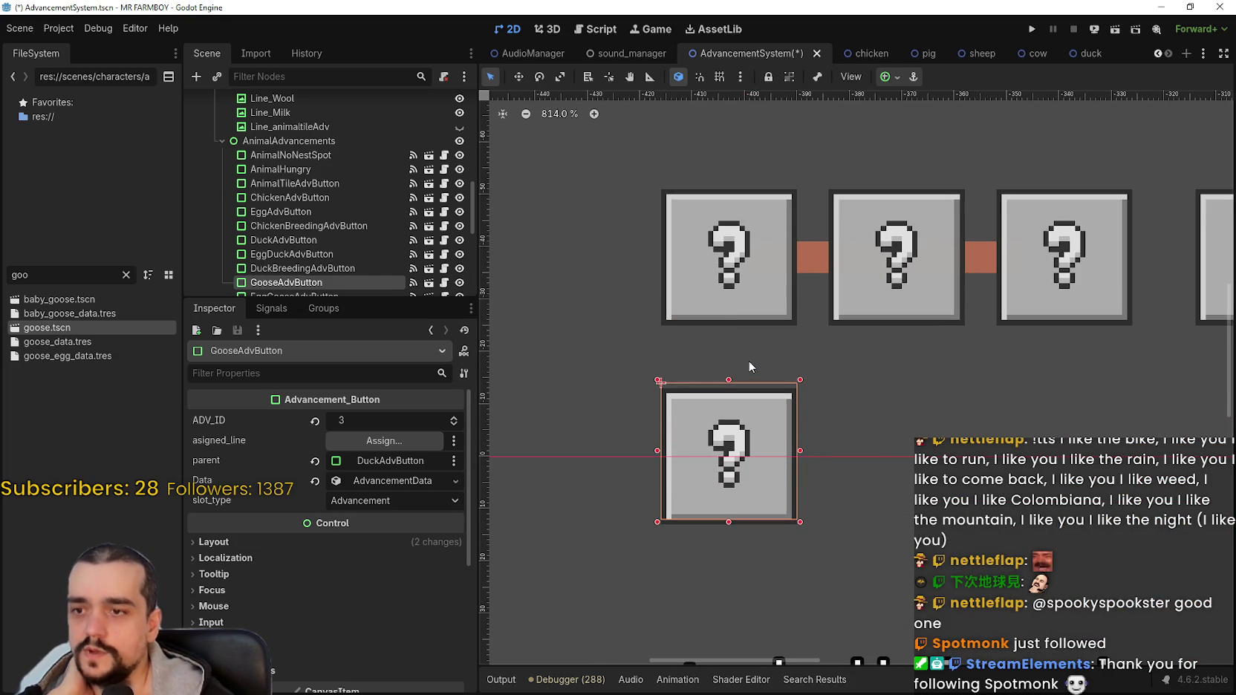
{"action": "scroll", "coordinate": [751, 359], "scroll_direction": "down", "scroll_amount": 15}
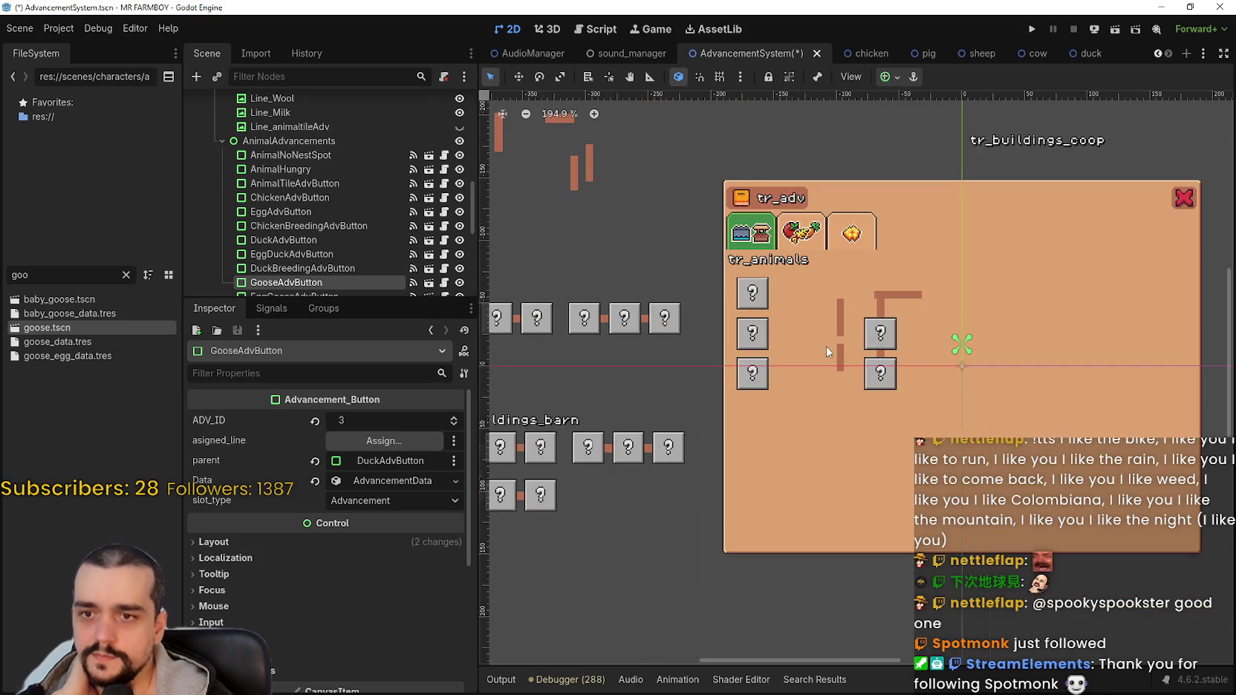
Drag EggGooseAdvButton out beside the goose button and fine-tune its spacing with arrow keys.
{"action": "left_click", "coordinate": [881, 334]}
{"action": "scroll", "coordinate": [880, 334], "scroll_direction": "down", "scroll_amount": 1}
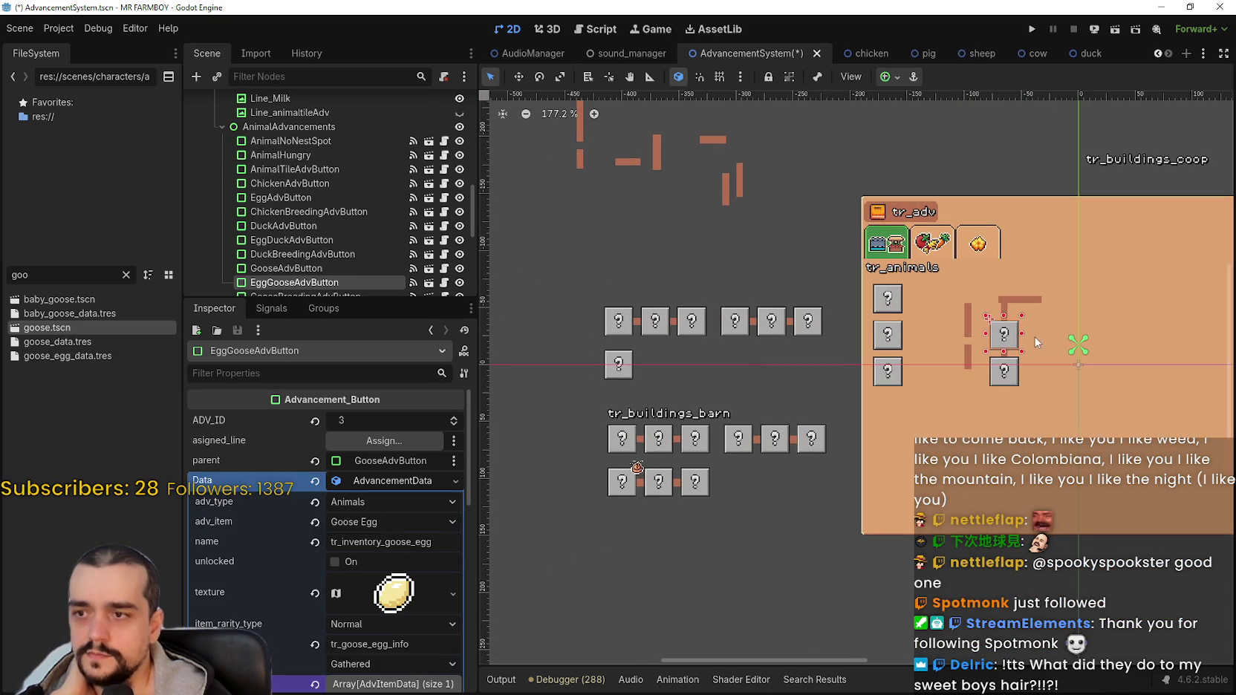
{"action": "mouse_move", "coordinate": [999, 337]}
{"action": "left_mouse_down"}
{"action": "mouse_move", "coordinate": [637, 370]}
{"action": "mouse_move", "coordinate": [683, 358]}
{"action": "mouse_move", "coordinate": [663, 359]}
{"action": "left_mouse_up"}
{"action": "scroll", "coordinate": [639, 370], "scroll_direction": "up", "scroll_amount": 10}
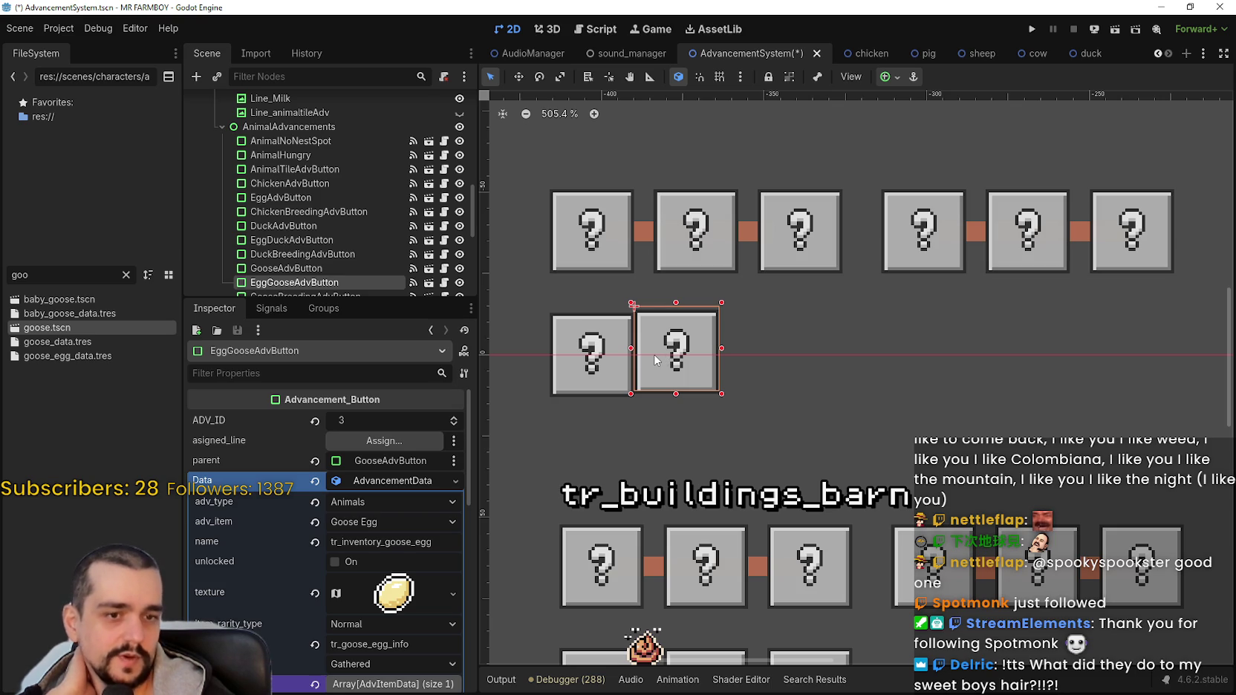
{"action": "key", "text": "Down"}
{"action": "key", "text": "Right"}
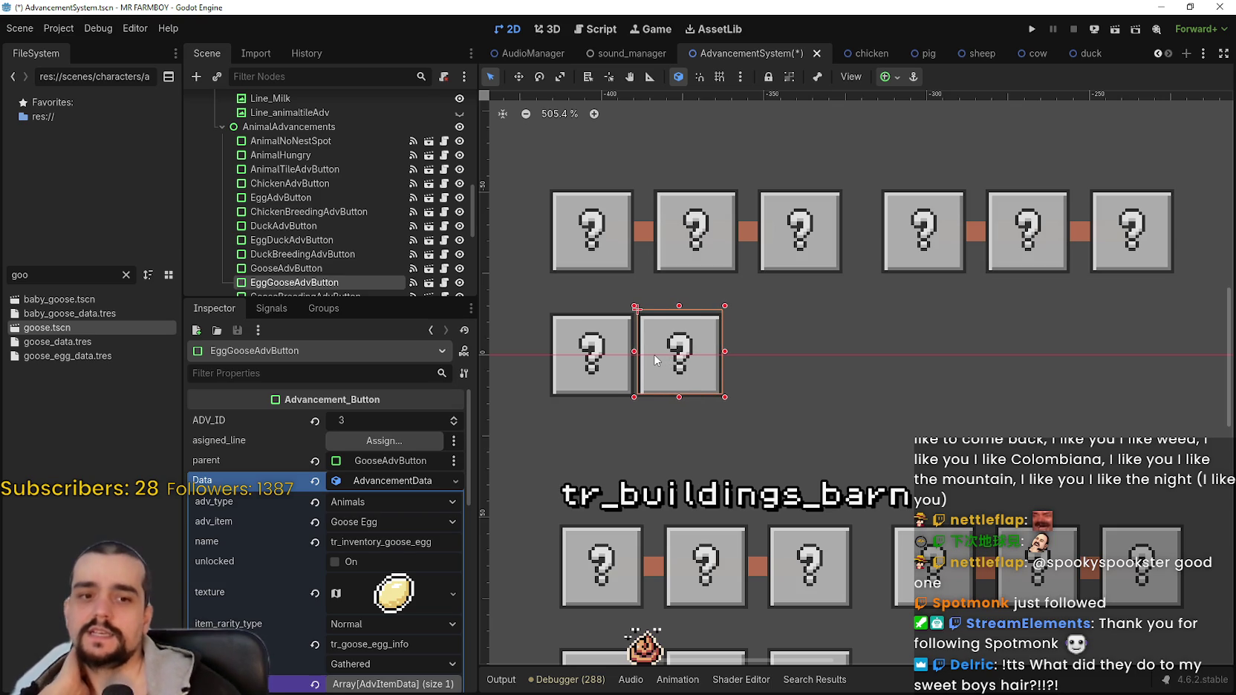
{"action": "key", "text": "Left"}
{"action": "key", "text": "Right"}
{"action": "key", "text": "Right"}
{"action": "key", "text": "Left"}
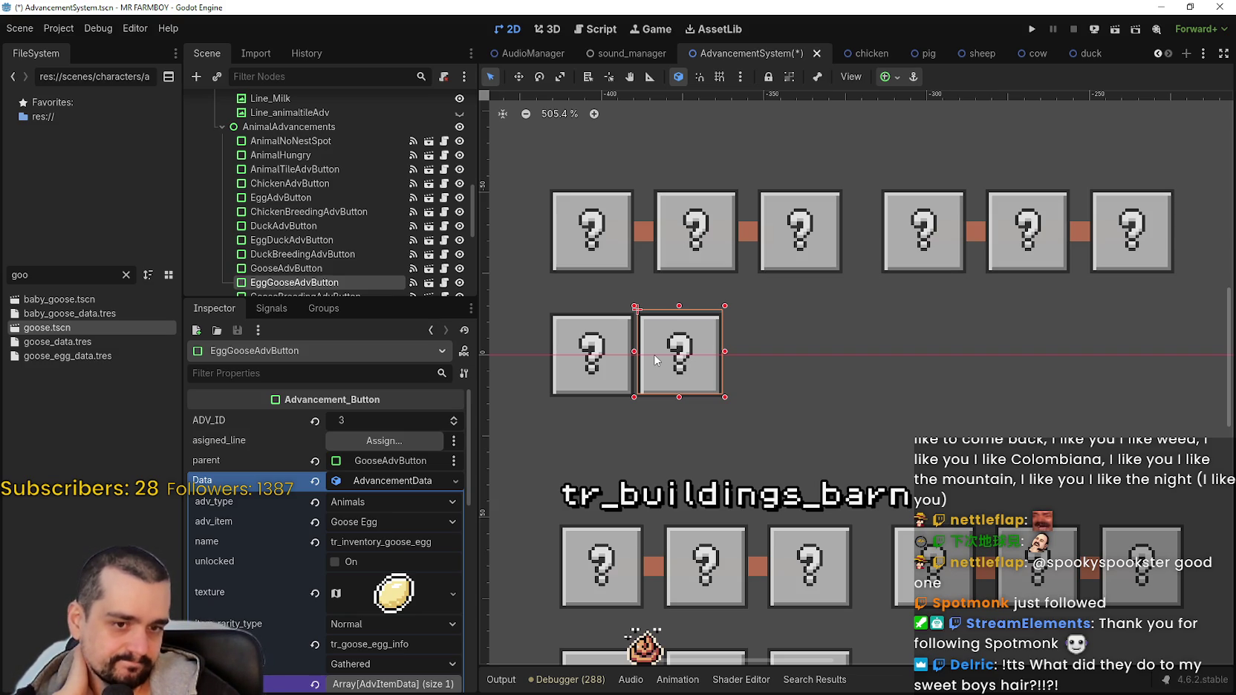
{"action": "key", "text": "Left"}
{"action": "key", "text": "Right"}
{"action": "key", "text": "Right"}
{"action": "key", "text": "Left"}
{"action": "key", "text": "Left"}
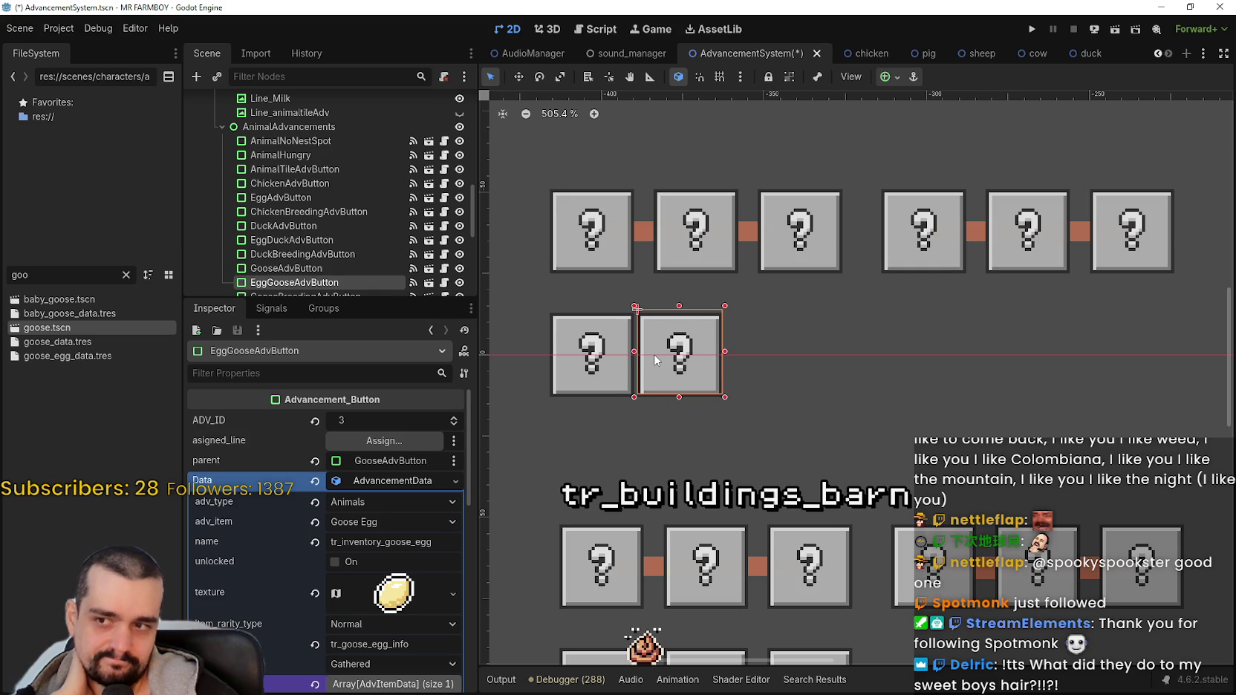
{"action": "key", "text": "Right"}
{"action": "key", "text": "Right"}
{"action": "key", "text": "Right"}
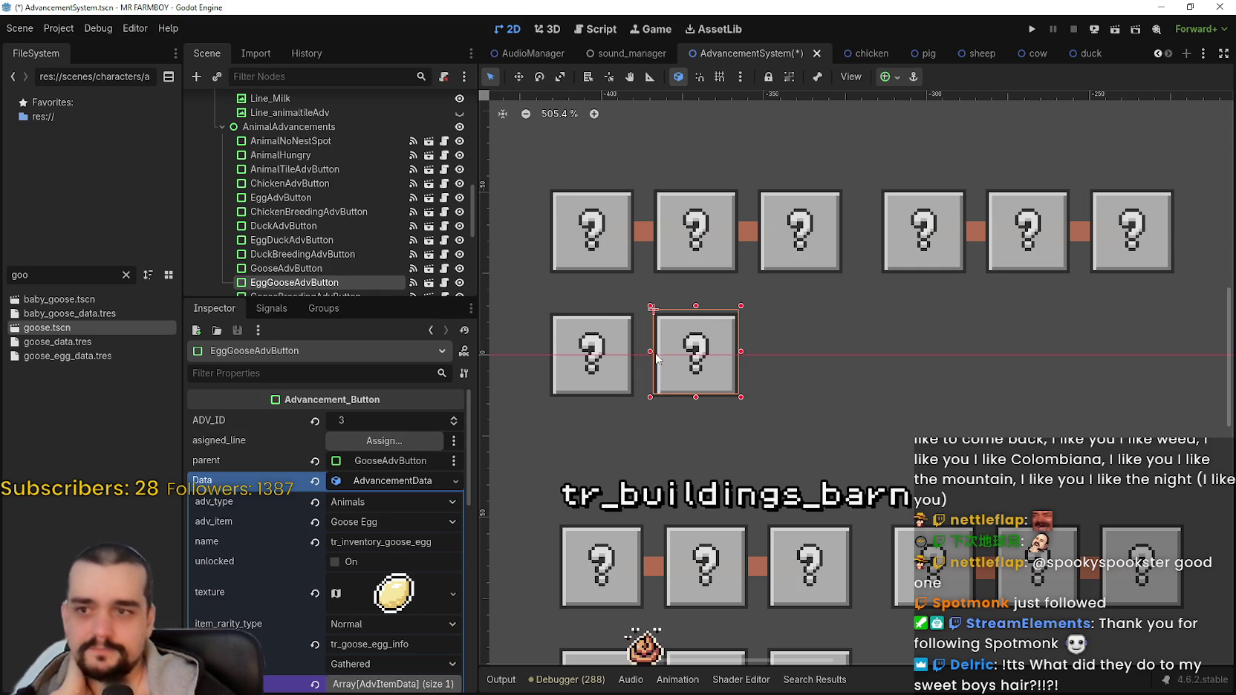
{"action": "scroll", "coordinate": [728, 351], "scroll_direction": "down", "scroll_amount": 5}
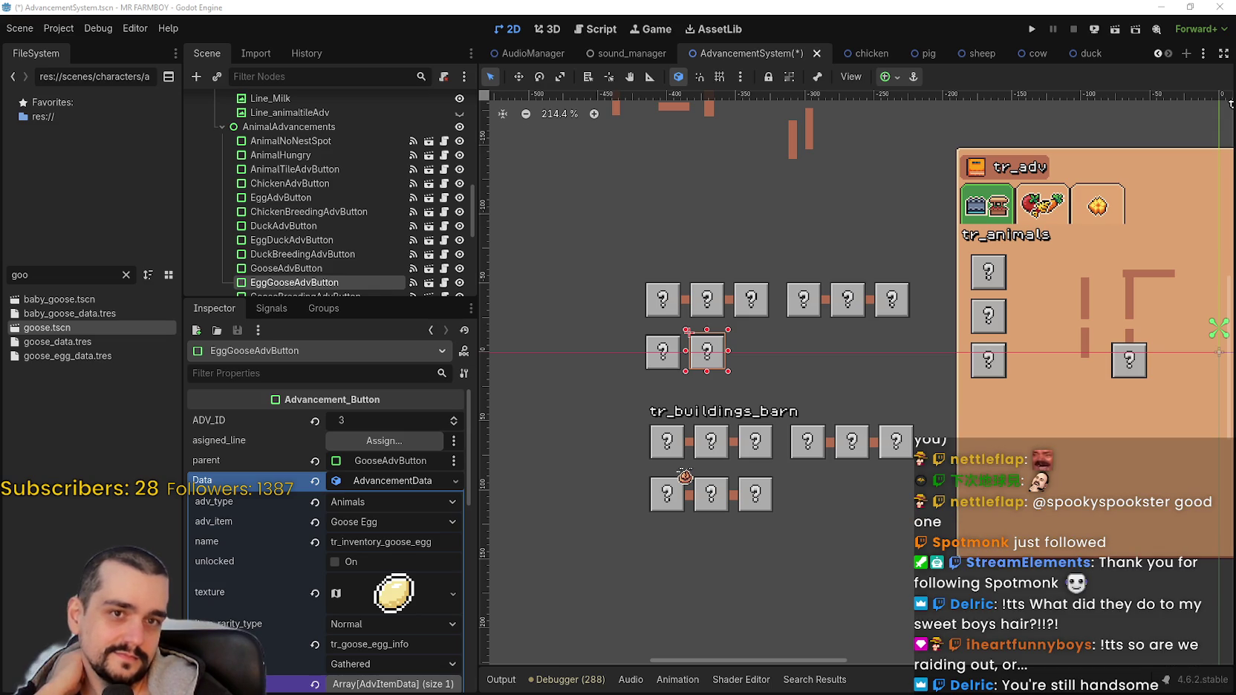
{"action": "scroll", "coordinate": [769, 517], "scroll_direction": "down", "scroll_amount": 1}
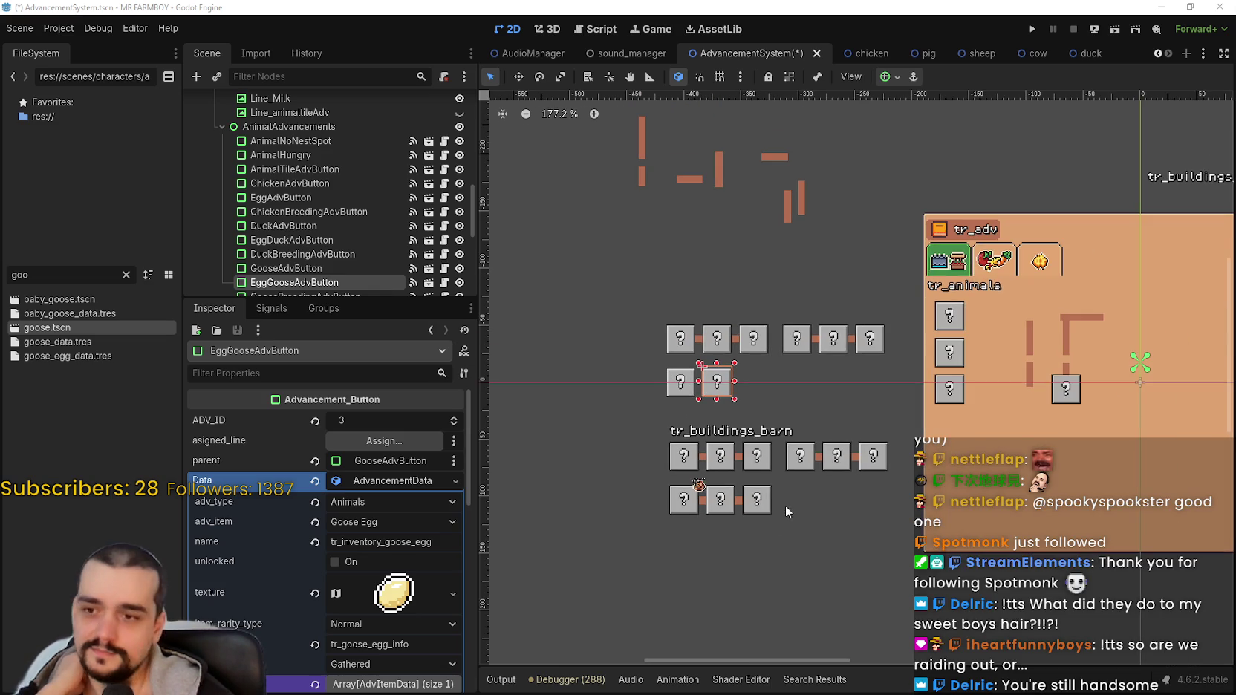
{"action": "scroll", "coordinate": [786, 466], "scroll_direction": "up", "scroll_amount": 1}
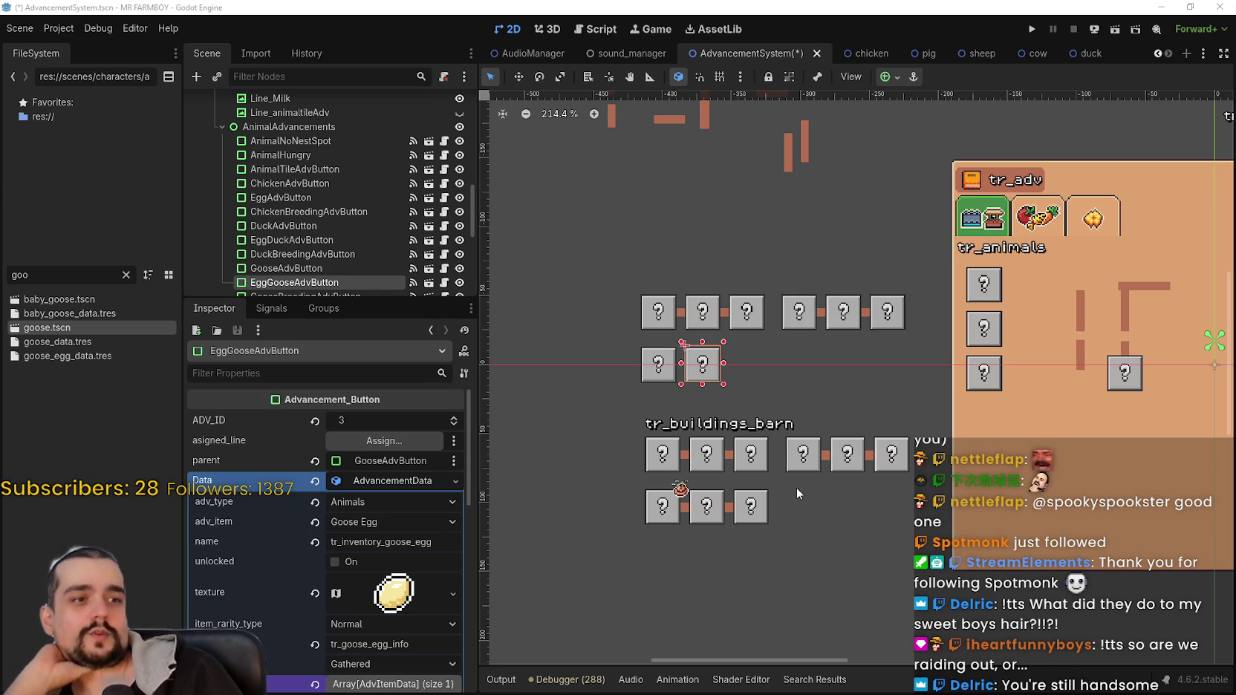
{"action": "scroll", "coordinate": [797, 488], "scroll_direction": "down", "scroll_amount": 2}
{"action": "scroll", "coordinate": [876, 361], "scroll_direction": "up", "scroll_amount": 1}
{"action": "scroll", "coordinate": [1100, 410], "scroll_direction": "up", "scroll_amount": 2}
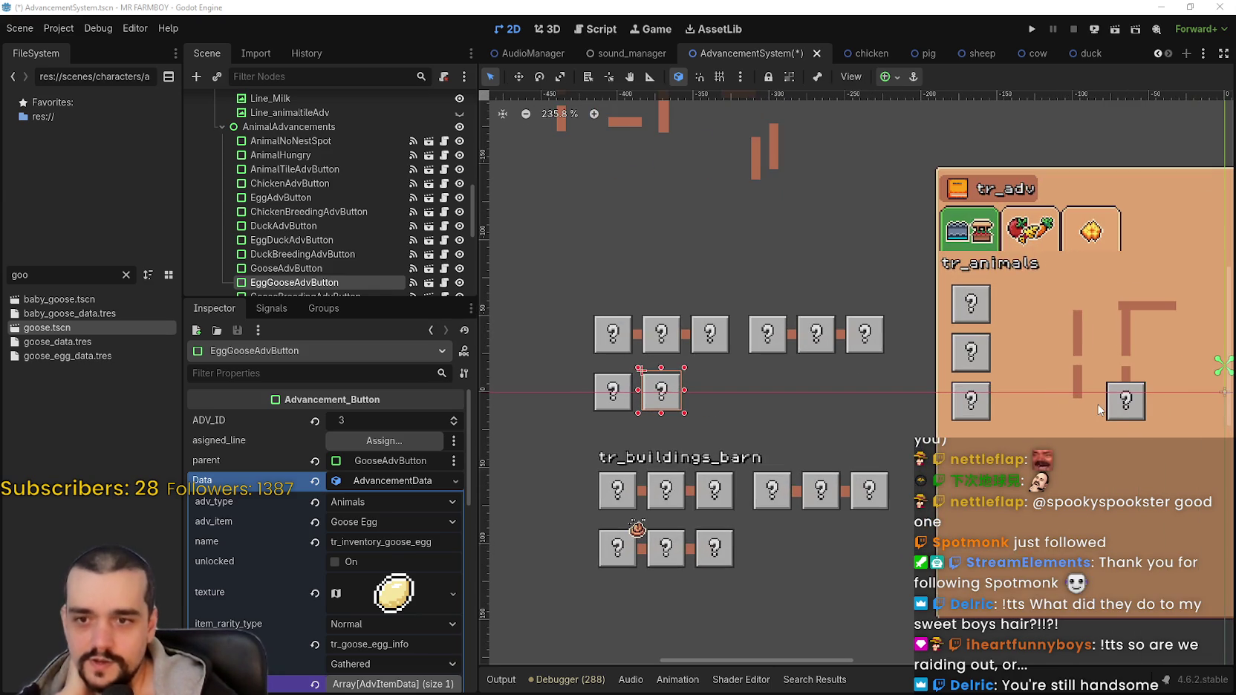
Move GooseBreedingAdvButton out of the panel beside the other goose buttons.
{"action": "mouse_move", "coordinate": [1131, 401]}
{"action": "left_mouse_down"}
{"action": "mouse_move", "coordinate": [704, 407]}
{"action": "mouse_move", "coordinate": [711, 388]}
{"action": "mouse_move", "coordinate": [723, 401]}
{"action": "left_mouse_up"}
{"action": "scroll", "coordinate": [704, 408], "scroll_direction": "up", "scroll_amount": 3}
{"action": "scroll", "coordinate": [712, 388], "scroll_direction": "up", "scroll_amount": 2}
{"action": "scroll", "coordinate": [712, 389], "scroll_direction": "up", "scroll_amount": 3}
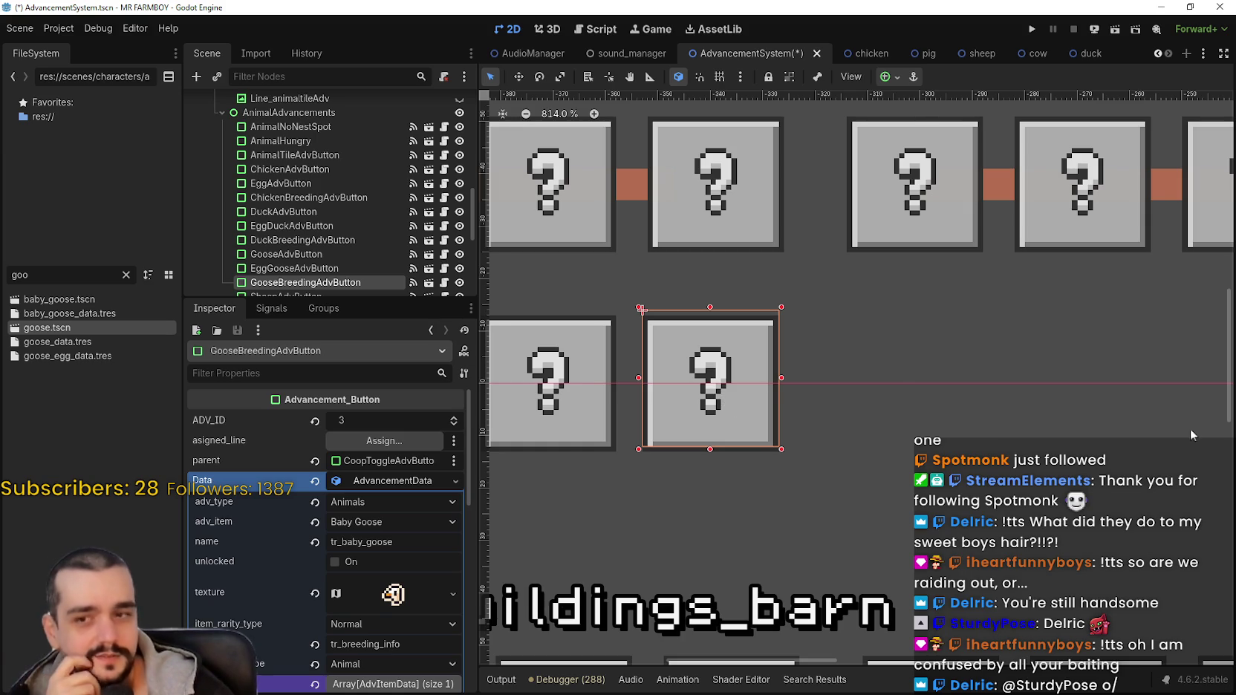
{"action": "scroll", "coordinate": [669, 424], "scroll_direction": "down", "scroll_amount": 2}
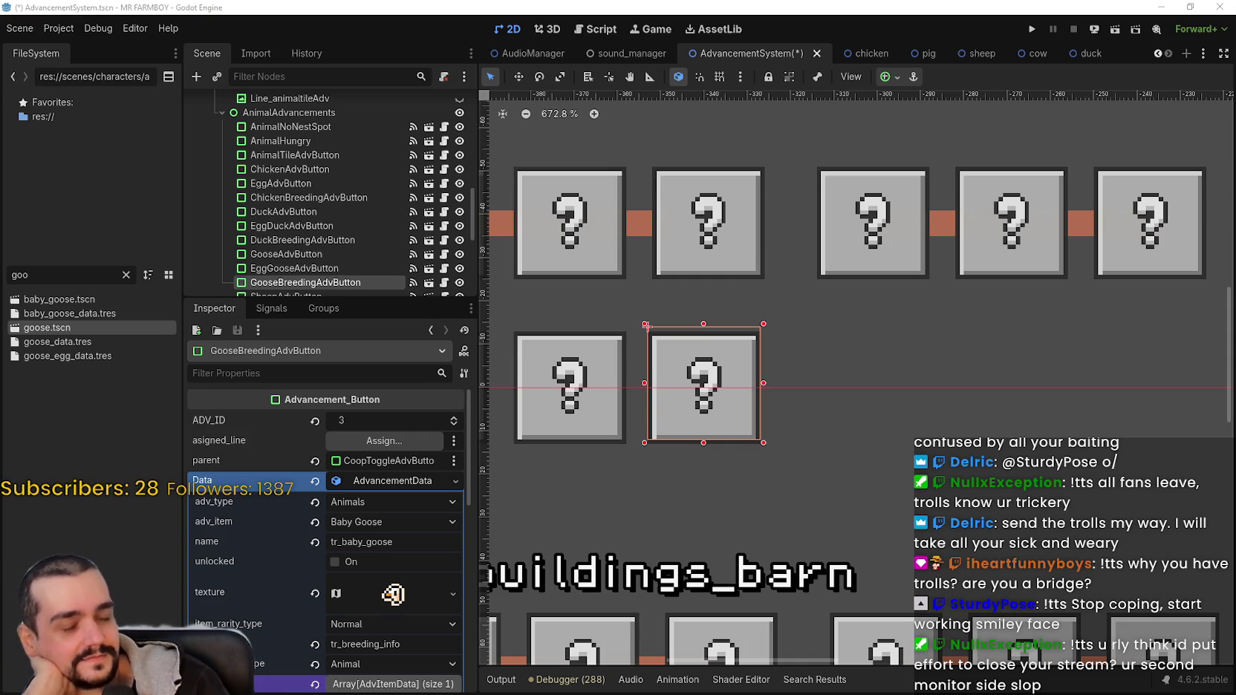
In Move mode (W), nudge the goose breeding button into alignment, then zoom out.
{"action": "scroll", "coordinate": [732, 401], "scroll_direction": "down", "scroll_amount": 4}
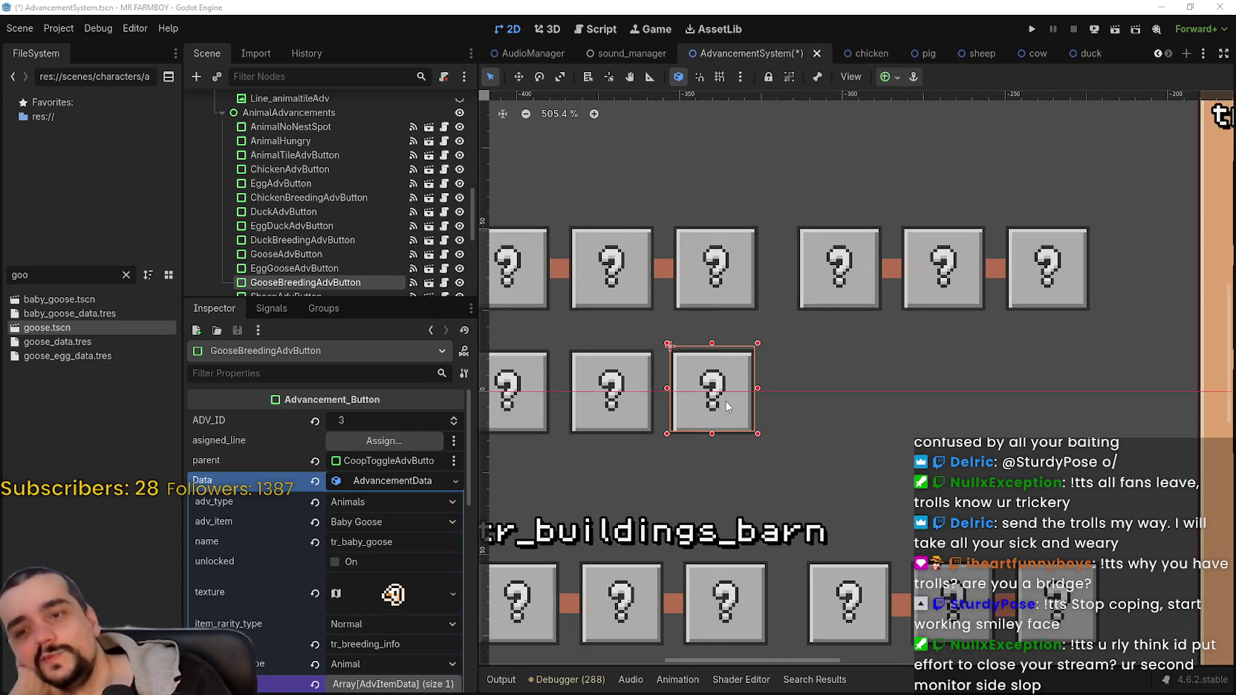
{"action": "scroll", "coordinate": [719, 402], "scroll_direction": "up", "scroll_amount": 3}
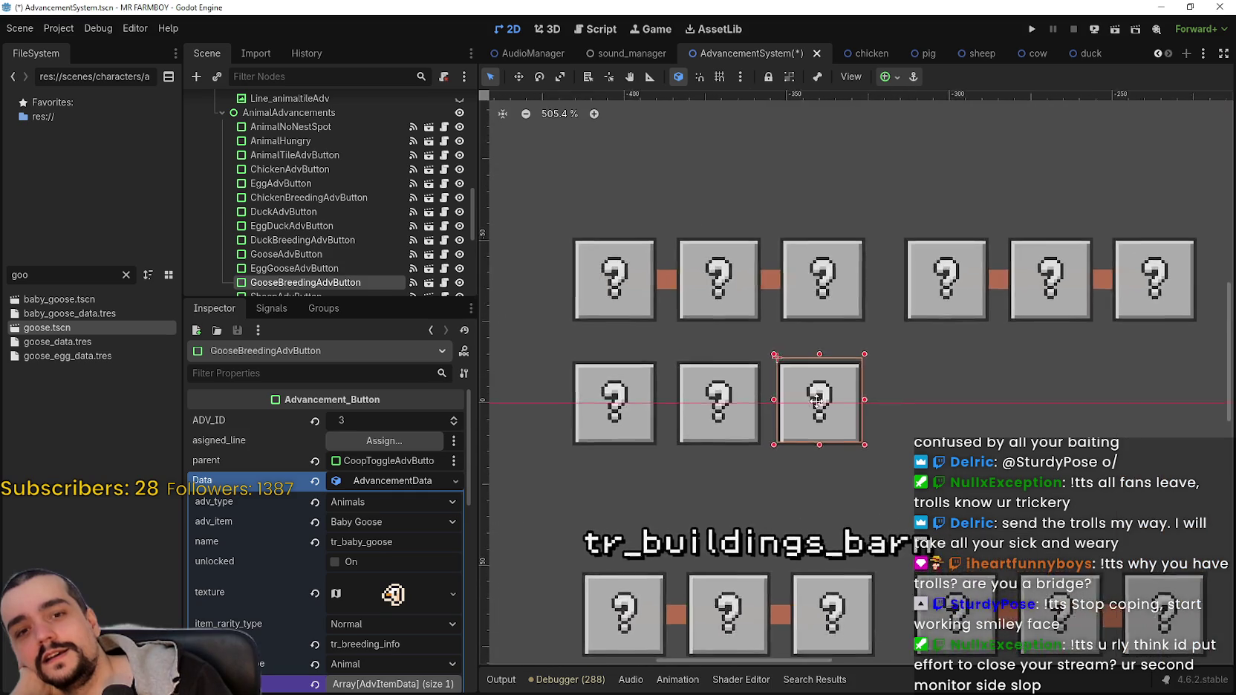
{"action": "scroll", "coordinate": [860, 408], "scroll_direction": "up", "scroll_amount": 4}
{"action": "key", "text": "w"}
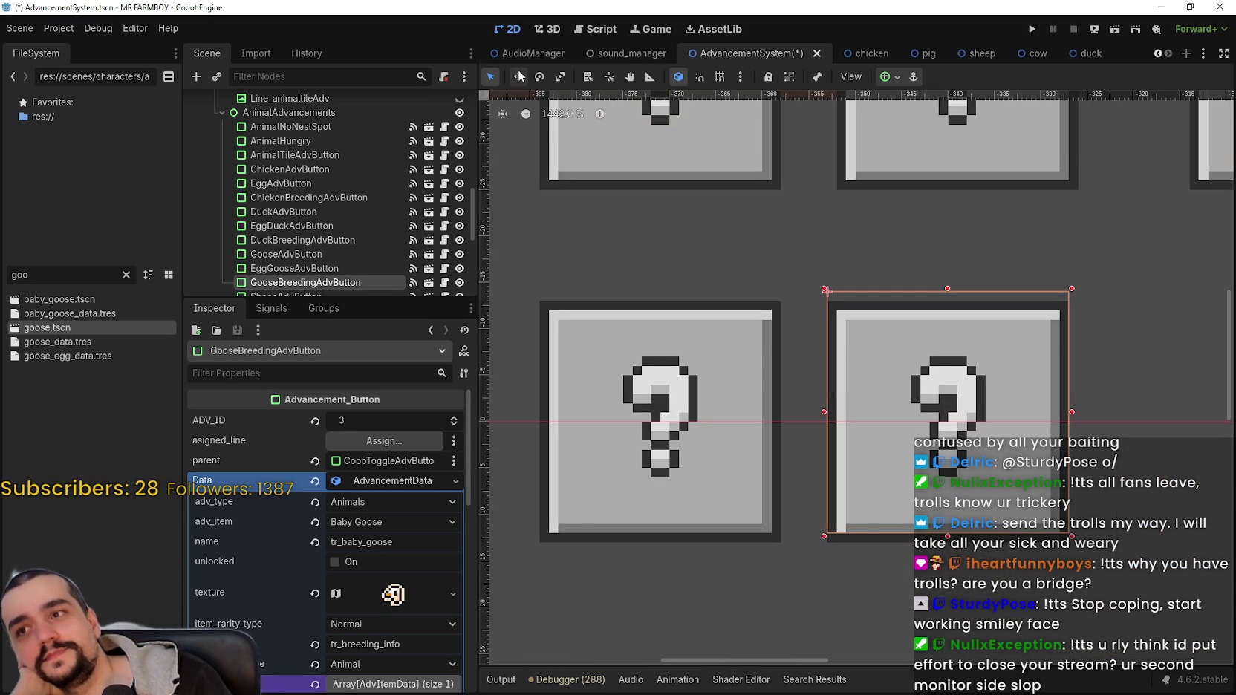
{"action": "scroll", "coordinate": [712, 461], "scroll_direction": "down", "scroll_amount": 2}
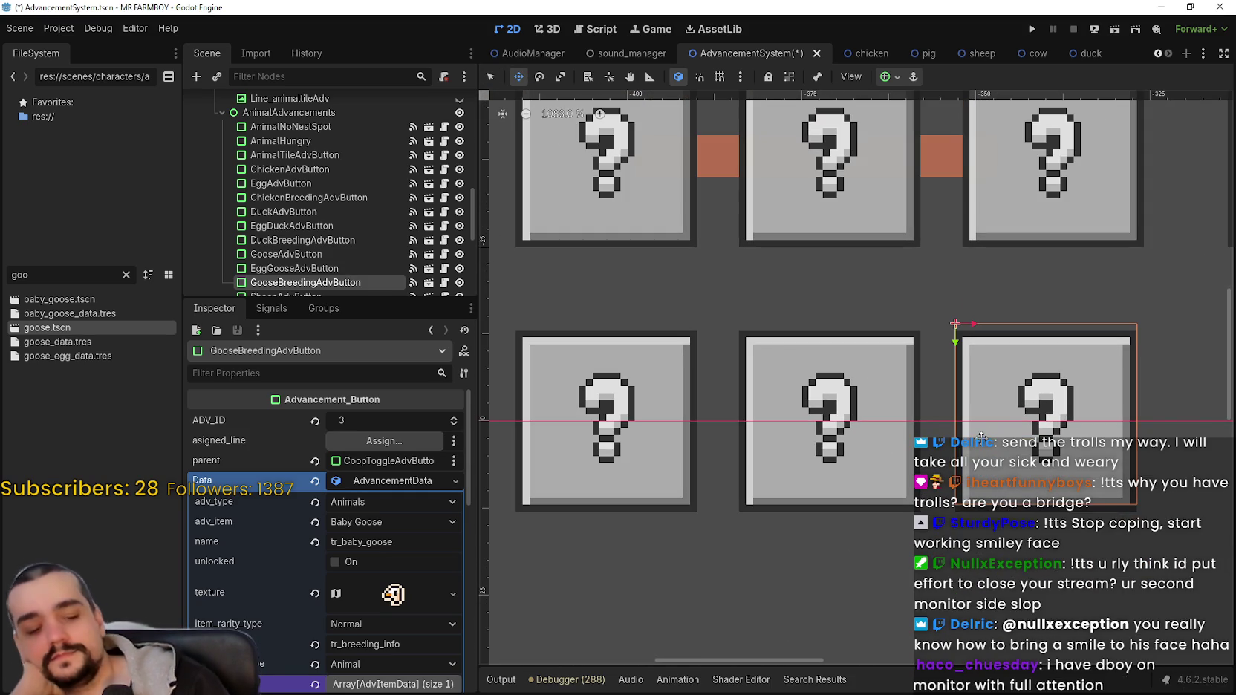
{"action": "key", "text": "Left"}
{"action": "key", "text": "Left"}
{"action": "key", "text": "Left"}
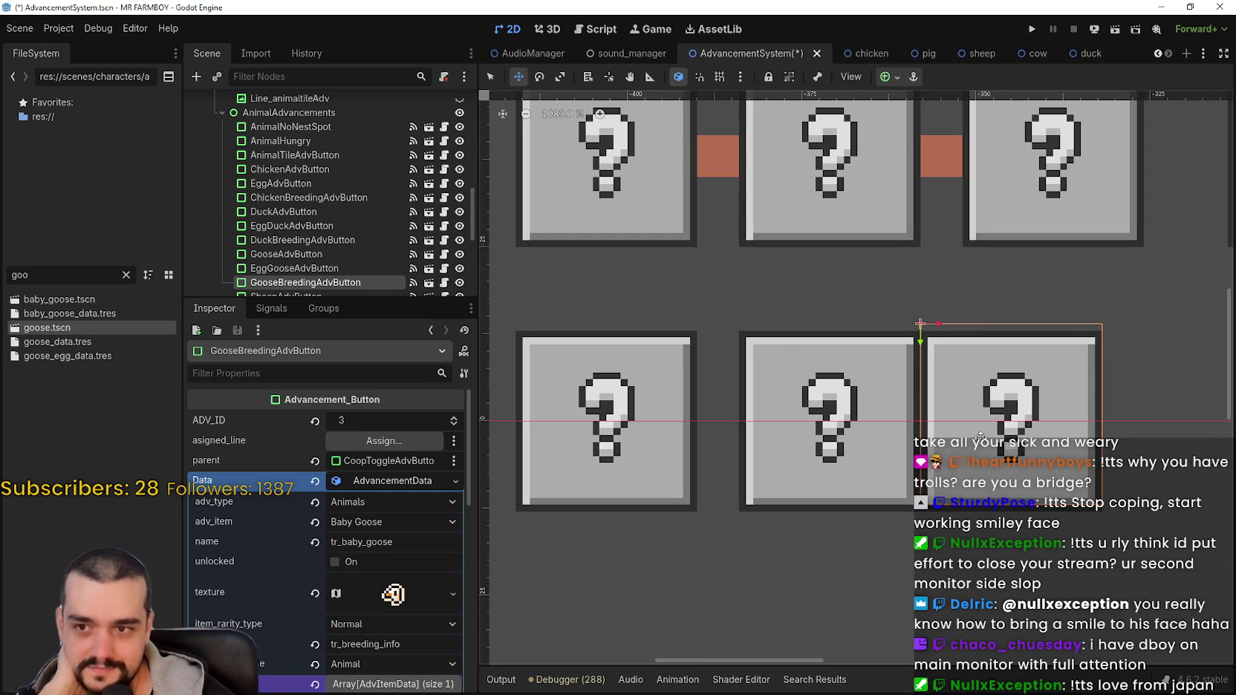
{"action": "key", "text": "Right"}
{"action": "key", "text": "Right"}
{"action": "key", "text": "Right"}
{"action": "key", "text": "Right"}
{"action": "key", "text": "Right"}
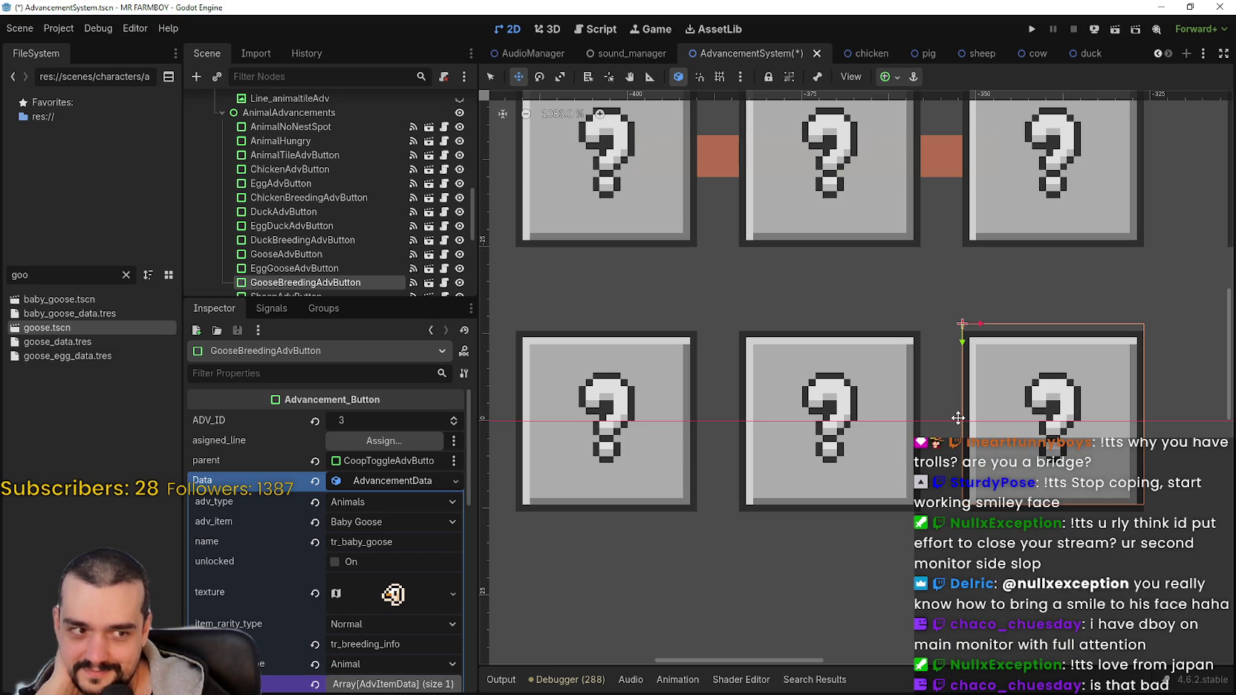
{"action": "scroll", "coordinate": [959, 418], "scroll_direction": "down", "scroll_amount": 1}
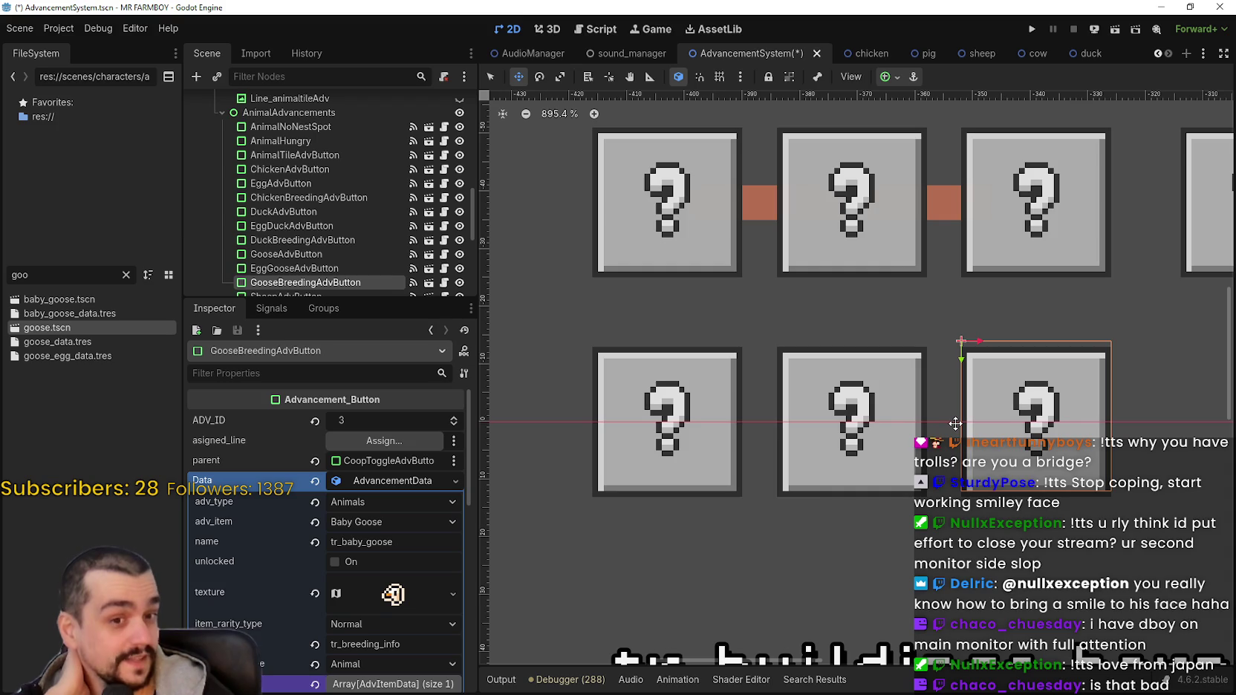
{"action": "scroll", "coordinate": [966, 416], "scroll_direction": "down", "scroll_amount": 2}
{"action": "scroll", "coordinate": [995, 409], "scroll_direction": "up", "scroll_amount": 2}
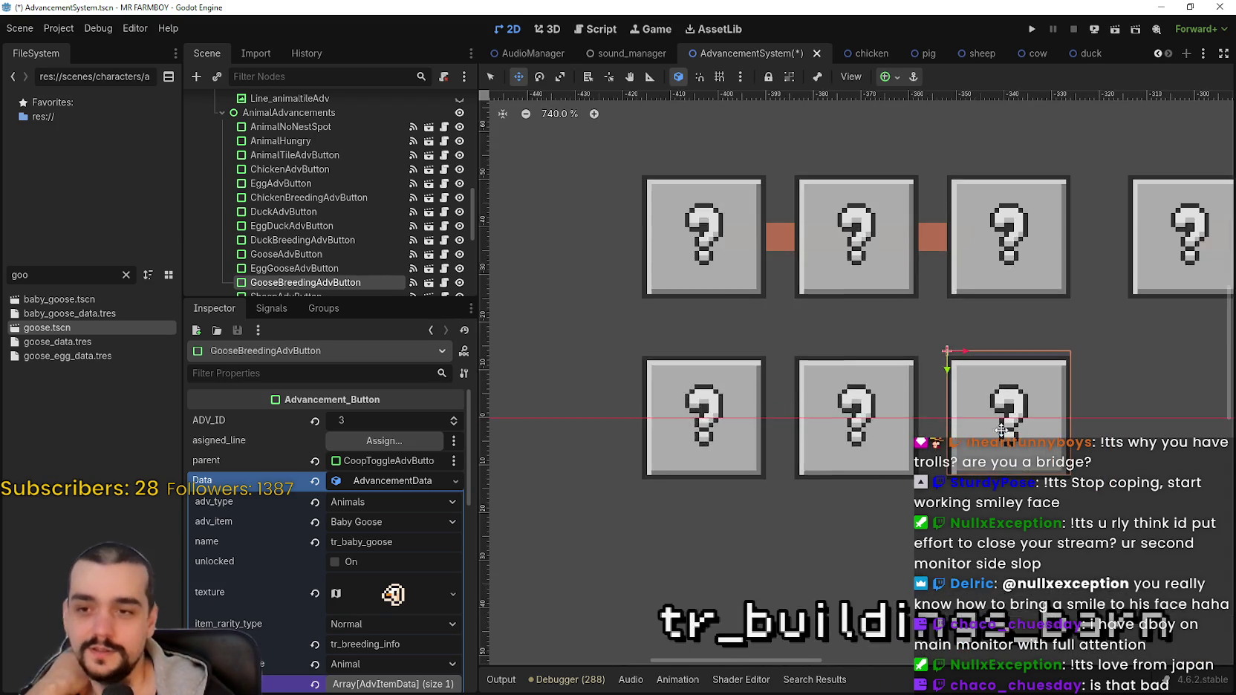
{"action": "scroll", "coordinate": [1021, 381], "scroll_direction": "down", "scroll_amount": 3}
{"action": "scroll", "coordinate": [1020, 380], "scroll_direction": "down", "scroll_amount": 5}
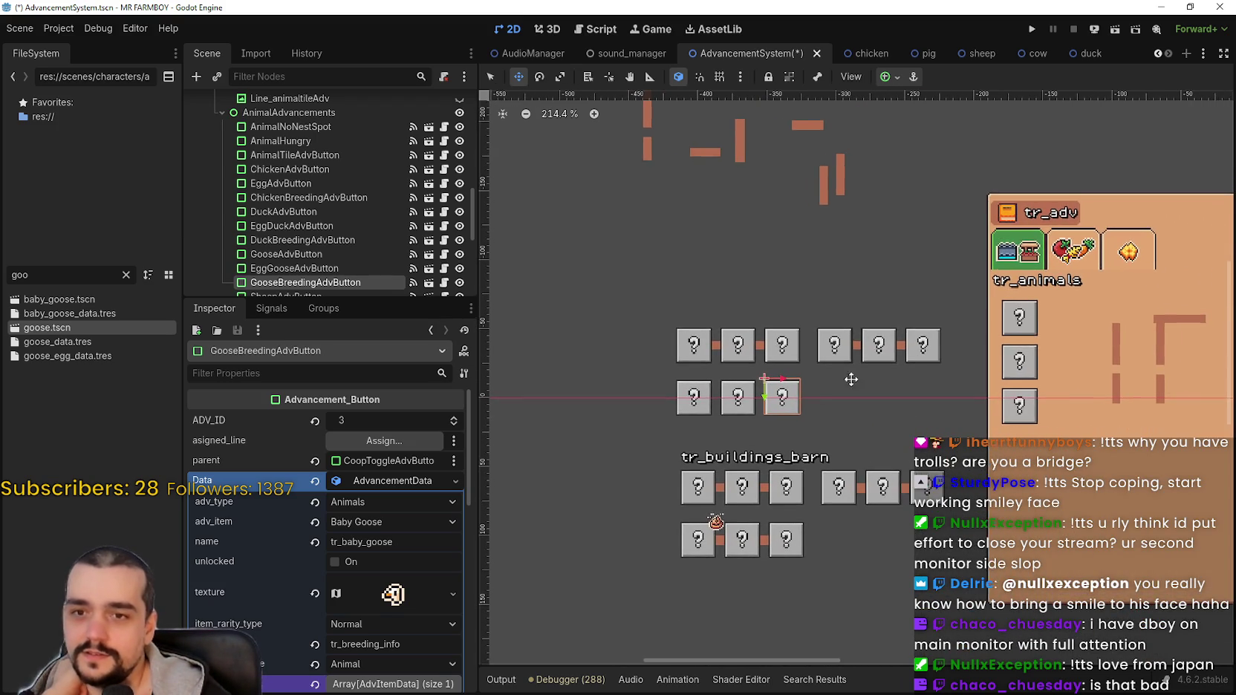
Switch to Select Mode and pan and zoom to review the coop and barn button rows.
{"action": "left_click", "coordinate": [490, 76]}
{"action": "scroll", "coordinate": [1098, 324], "scroll_direction": "up", "scroll_amount": 2}
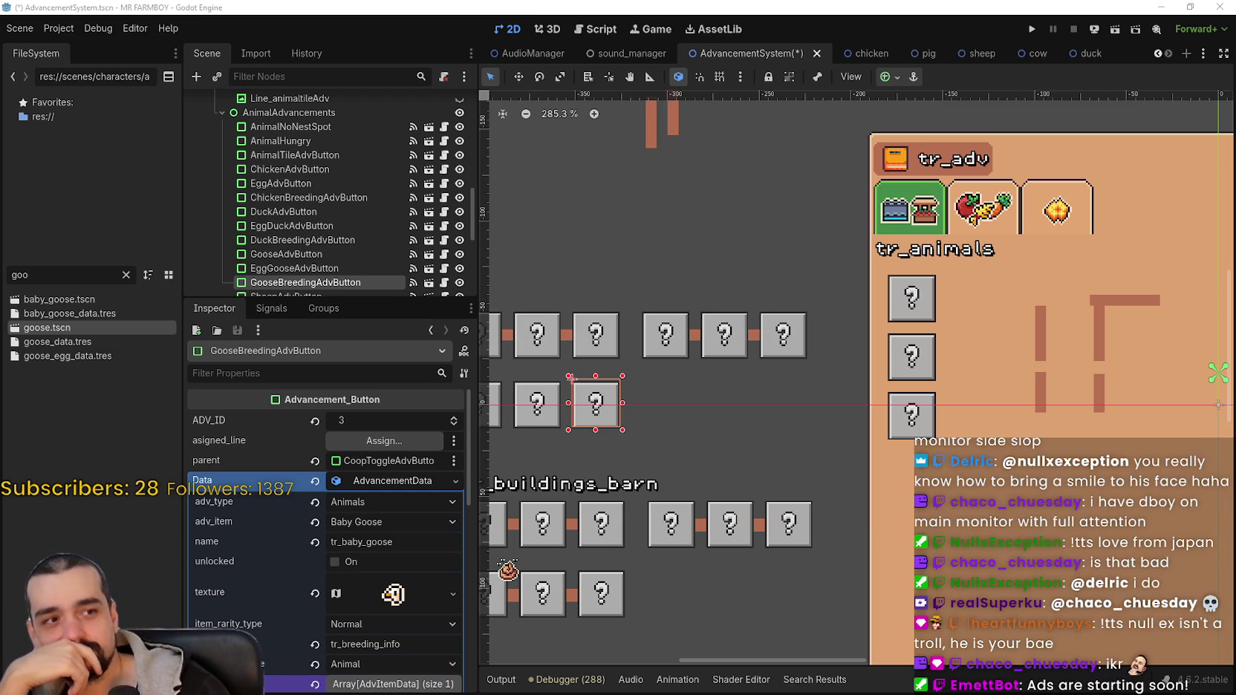
{"action": "scroll", "coordinate": [688, 422], "scroll_direction": "down", "scroll_amount": 2}
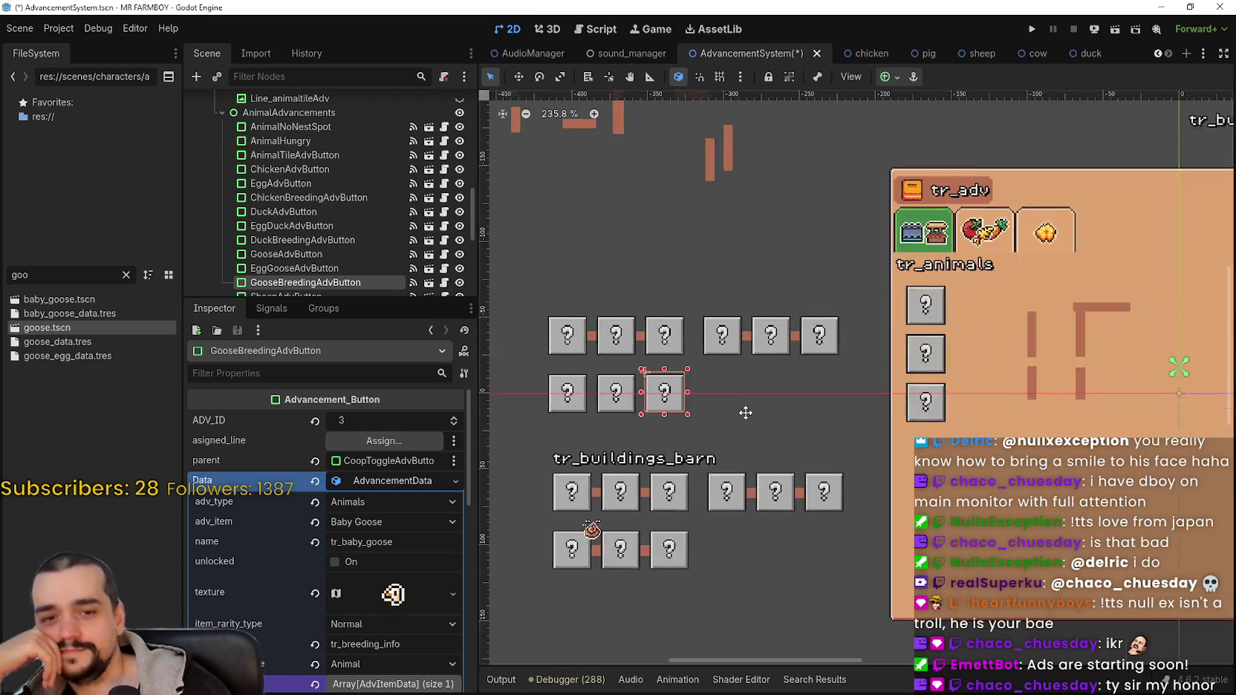
{"action": "left_click_drag", "start_coordinate": [745, 414], "coordinate": [832, 420]}
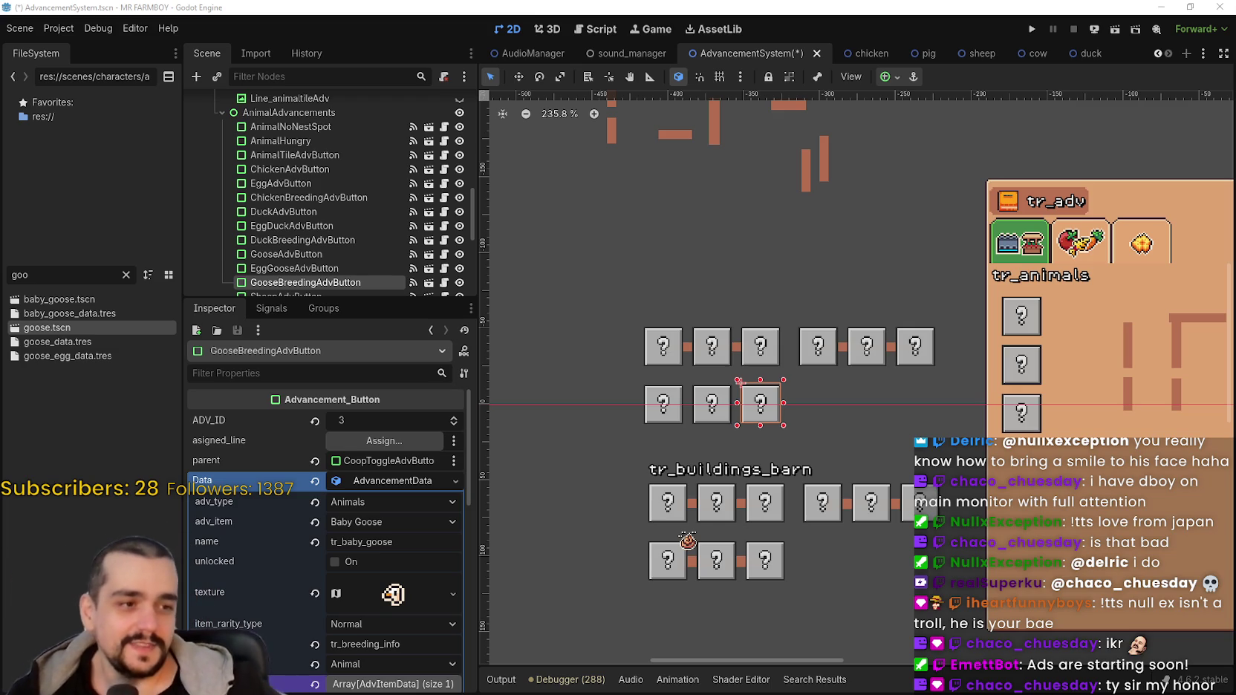
{"action": "scroll", "coordinate": [665, 386], "scroll_direction": "down", "scroll_amount": 2}
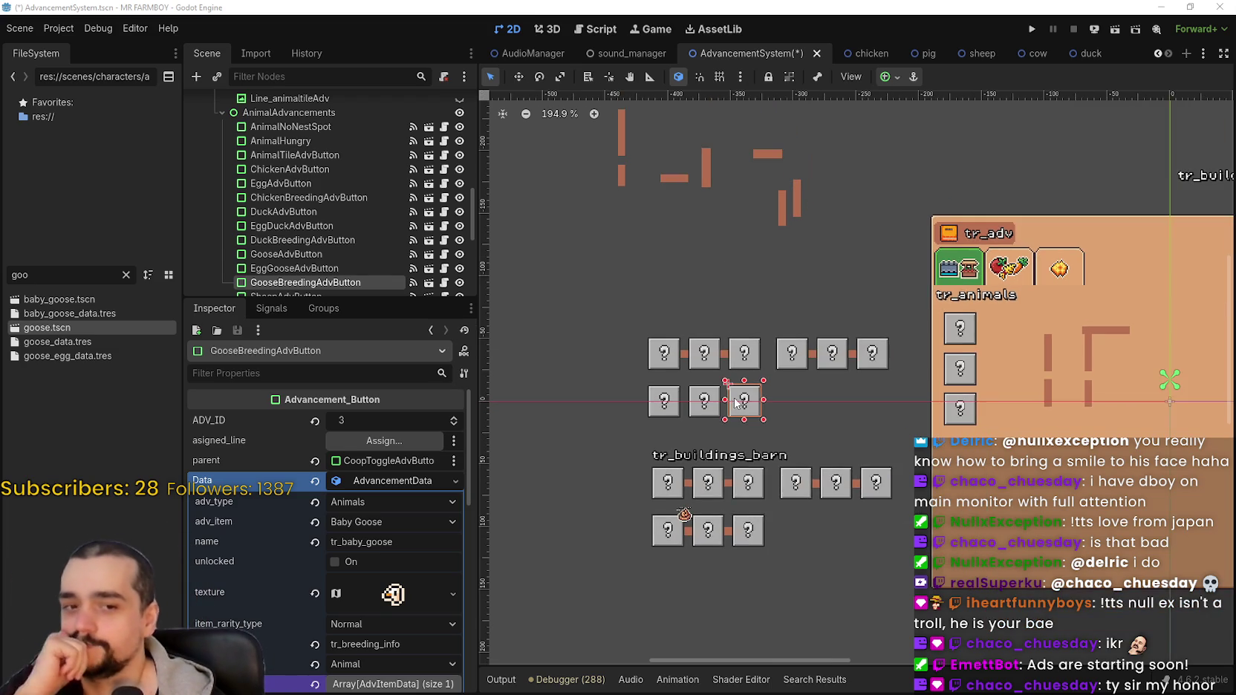
{"action": "scroll", "coordinate": [767, 397], "scroll_direction": "down", "scroll_amount": 1}
{"action": "scroll", "coordinate": [747, 403], "scroll_direction": "up", "scroll_amount": 3}
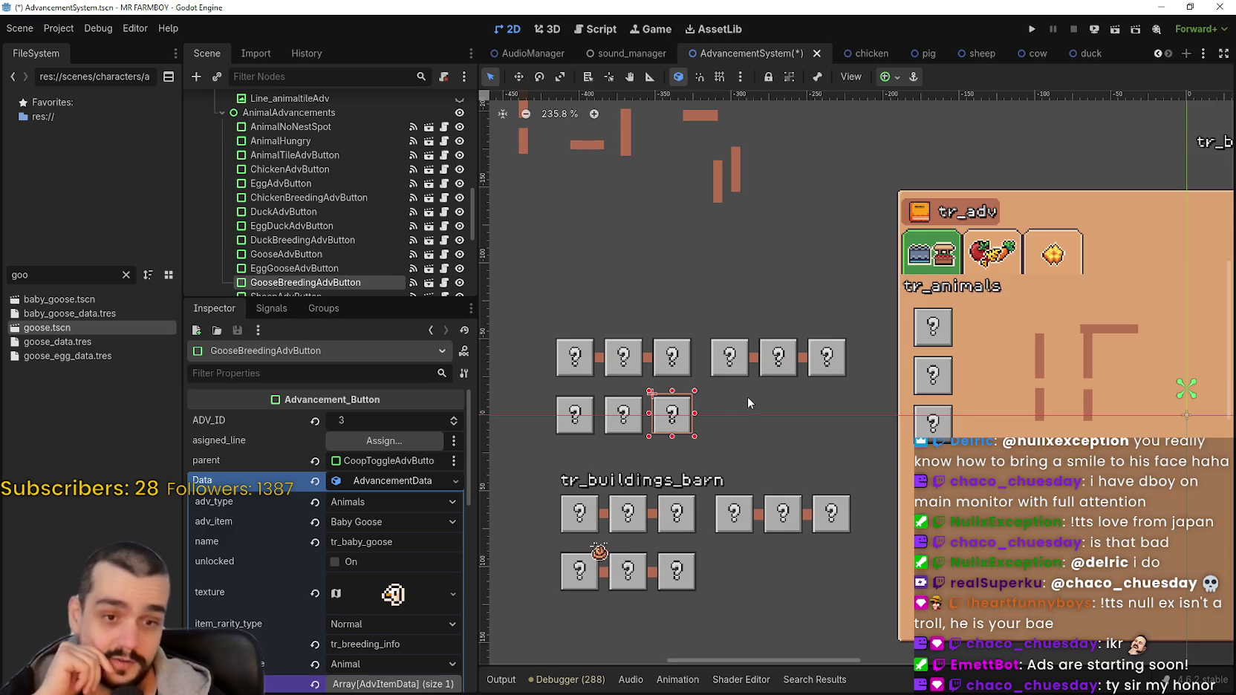
{"action": "scroll", "coordinate": [747, 401], "scroll_direction": "down", "scroll_amount": 2}
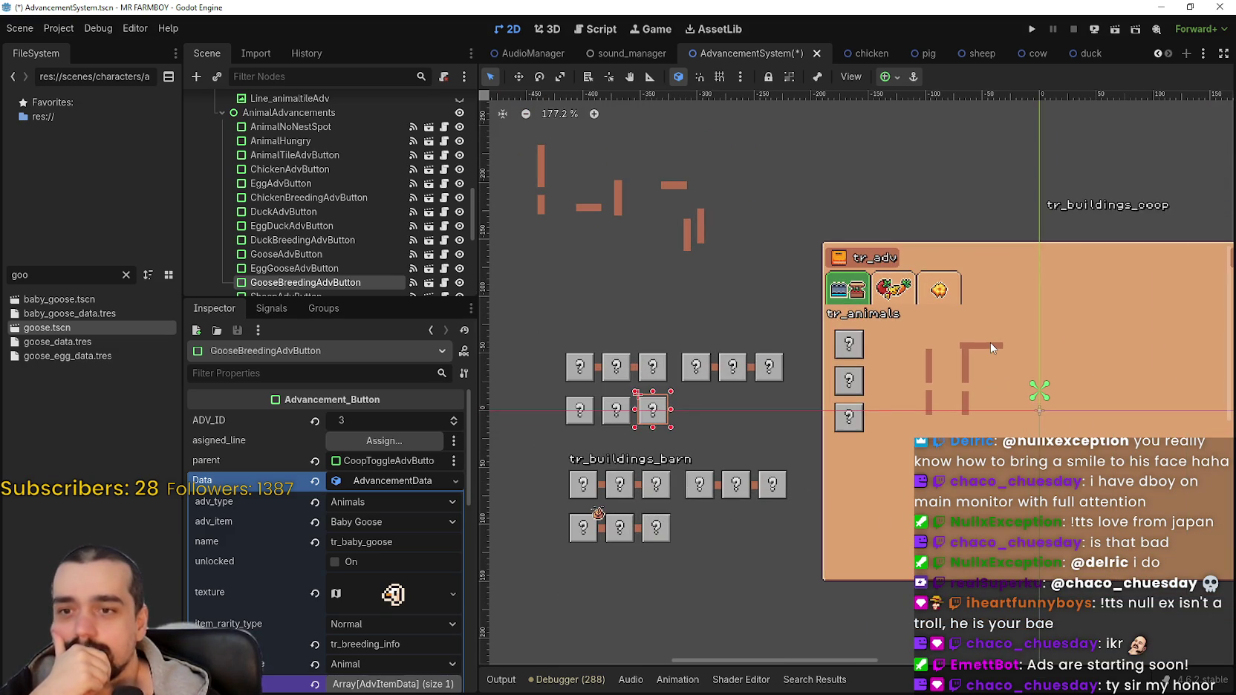
Drag the egg connector lines, including Line_Egg9, Line_Egg6 and Line_Egg7, out of the tr_adv panel onto the canvas above.
{"action": "mouse_move", "coordinate": [990, 344]}
{"action": "left_mouse_down"}
{"action": "mouse_move", "coordinate": [699, 190]}
{"action": "mouse_move", "coordinate": [767, 159]}
{"action": "left_mouse_up"}
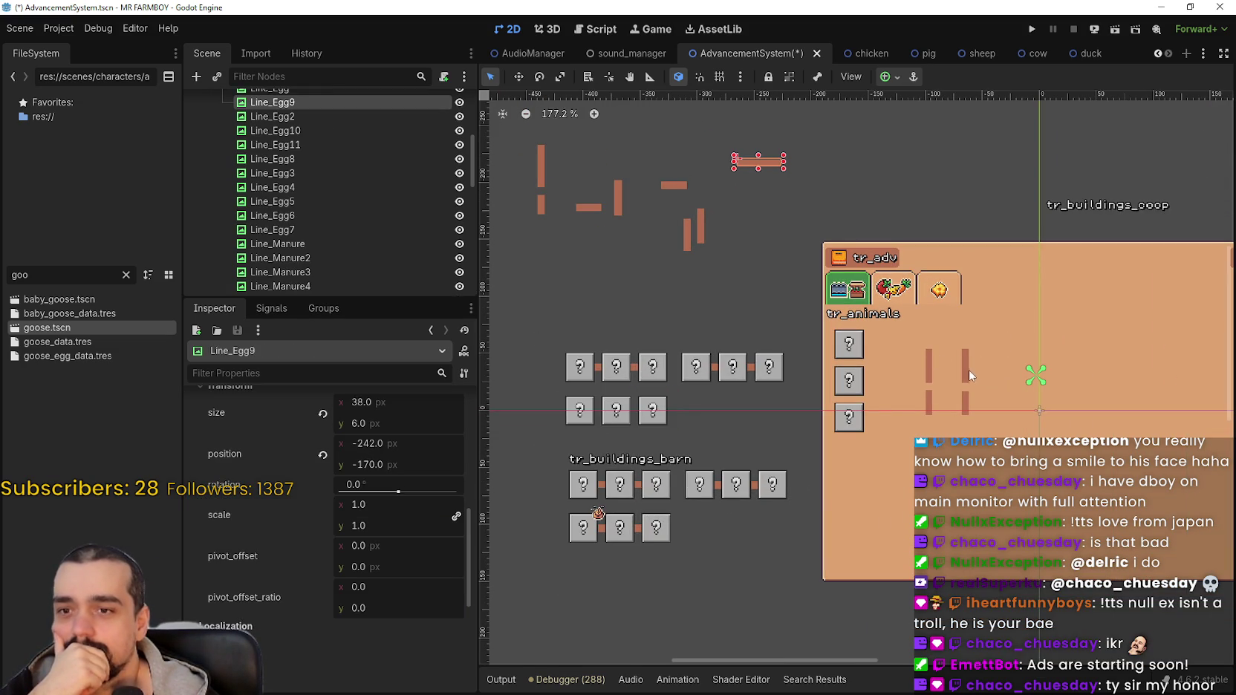
{"action": "left_click_drag", "start_coordinate": [969, 376], "coordinate": [833, 168]}
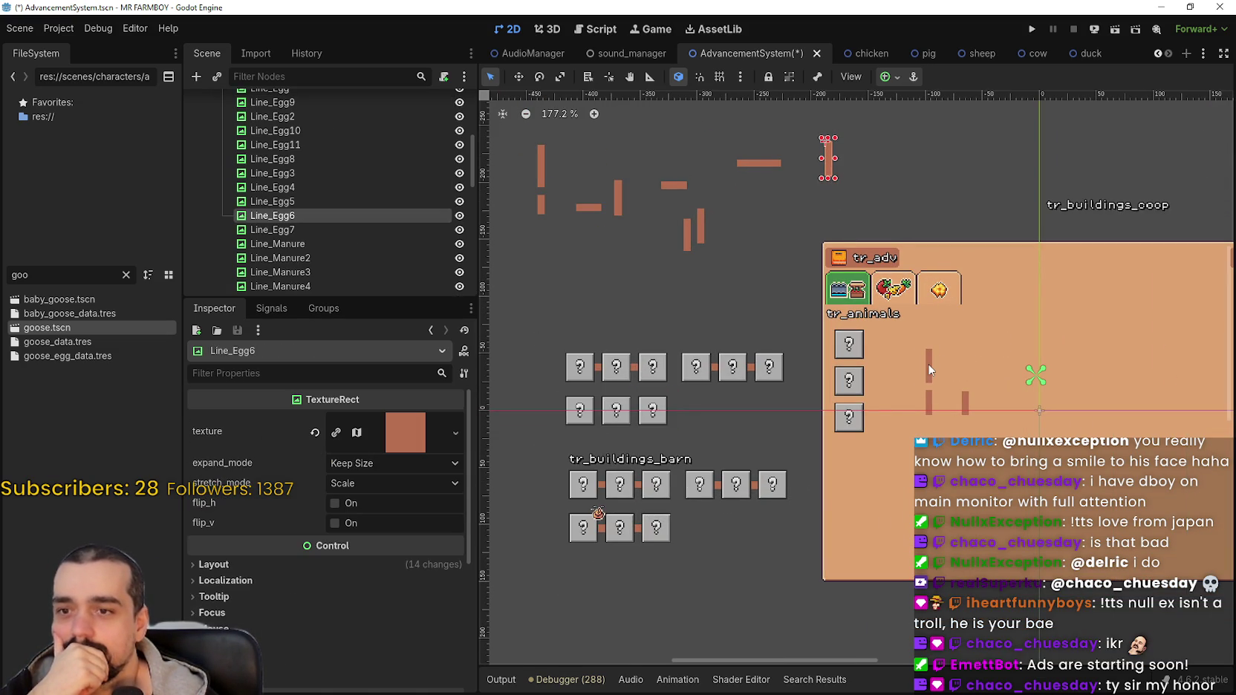
{"action": "left_click_drag", "start_coordinate": [930, 370], "coordinate": [749, 192]}
{"action": "left_click_drag", "start_coordinate": [929, 407], "coordinate": [748, 251]}
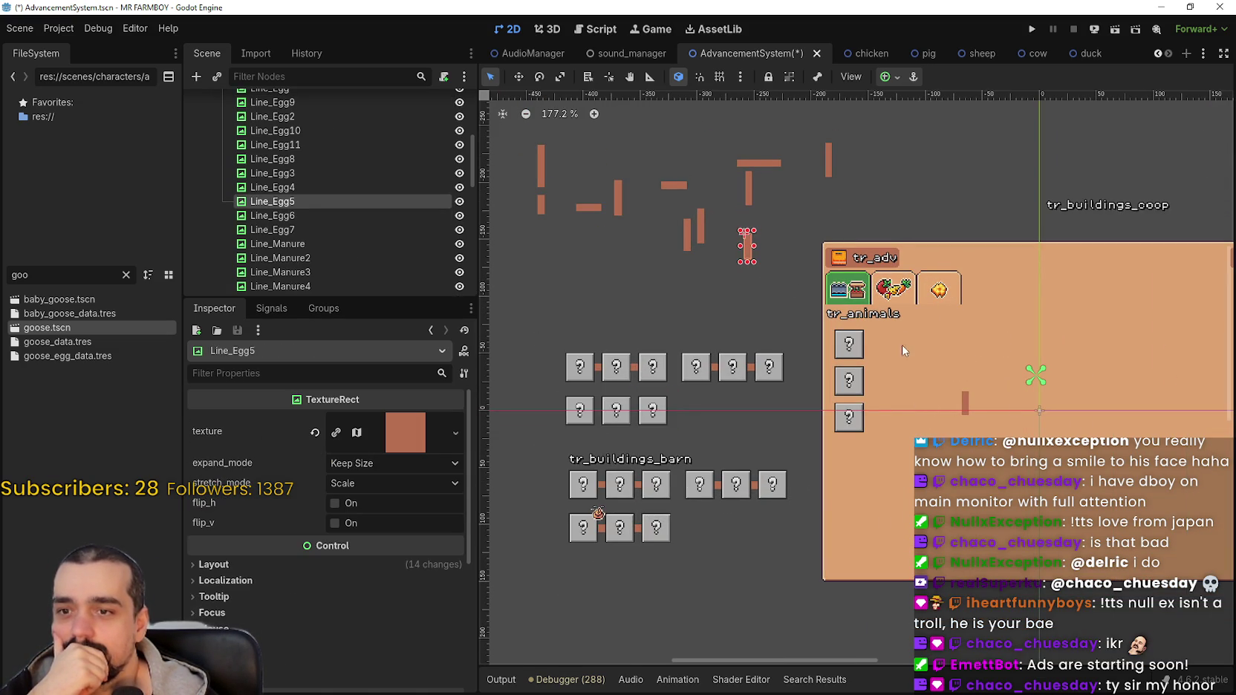
{"action": "left_click_drag", "start_coordinate": [966, 409], "coordinate": [768, 201]}
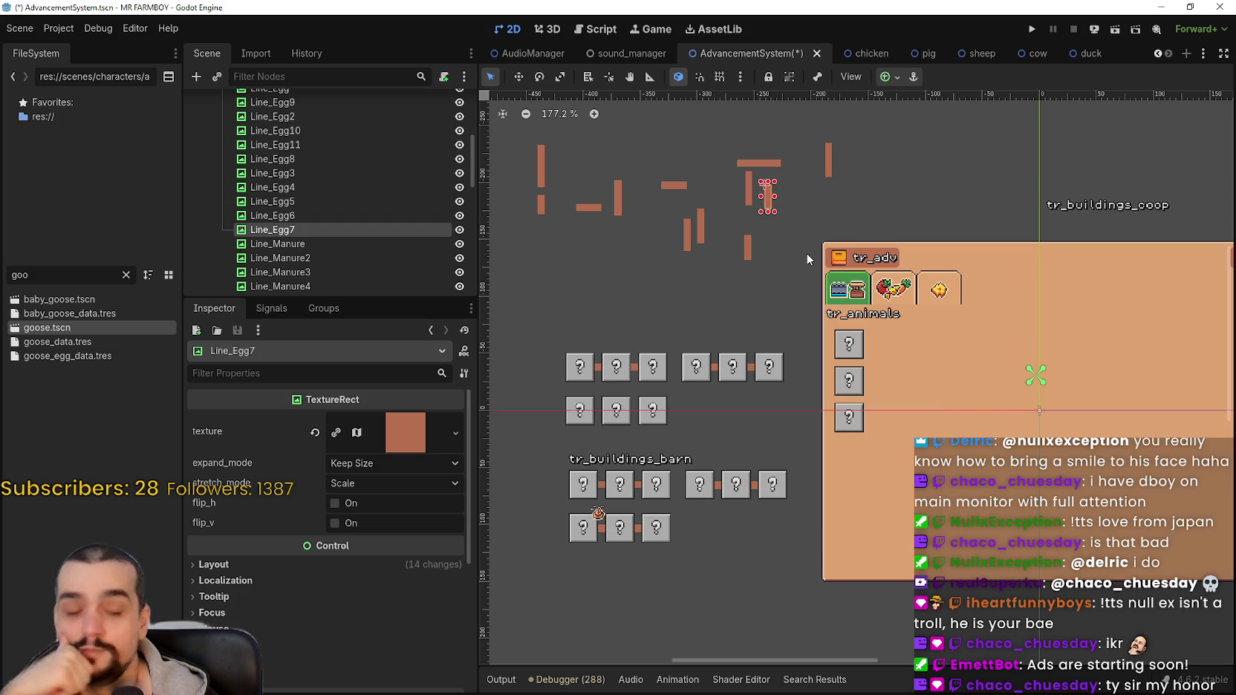
Move the tr_buildings_coop label down toward the coop buttons.
{"action": "scroll", "coordinate": [706, 371], "scroll_direction": "down", "scroll_amount": 2}
{"action": "scroll", "coordinate": [669, 424], "scroll_direction": "up", "scroll_amount": 1}
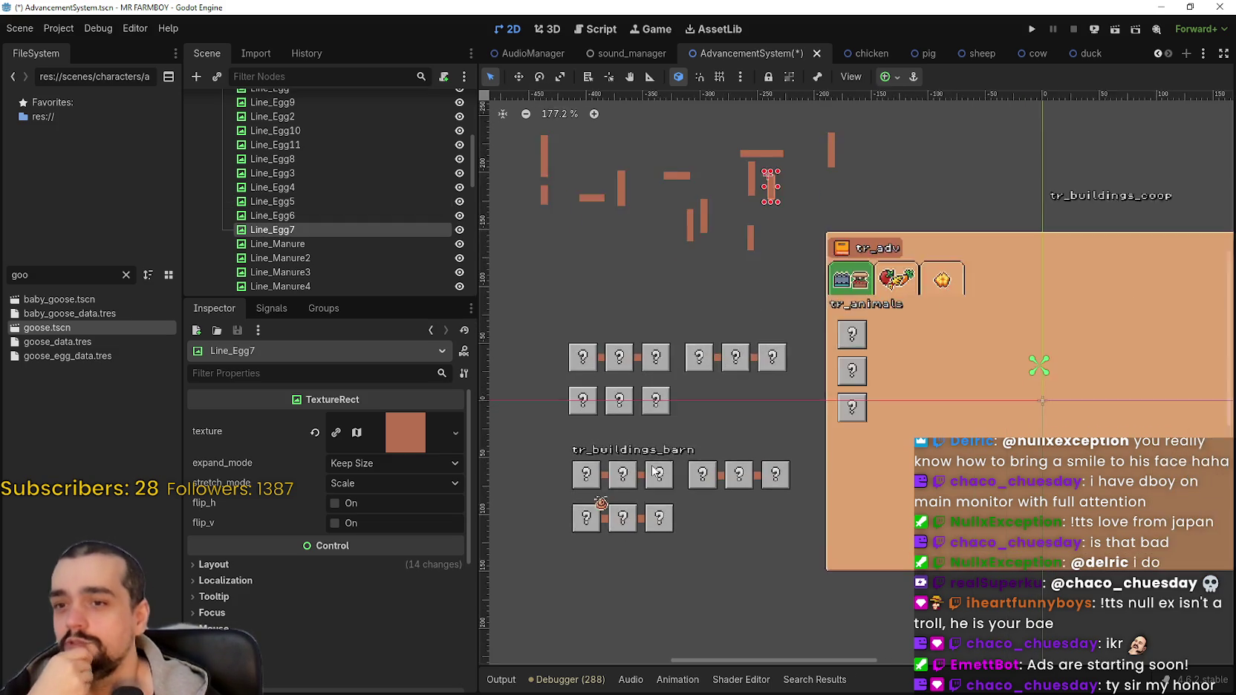
{"action": "scroll", "coordinate": [653, 454], "scroll_direction": "down", "scroll_amount": 1}
{"action": "scroll", "coordinate": [651, 446], "scroll_direction": "up", "scroll_amount": 1}
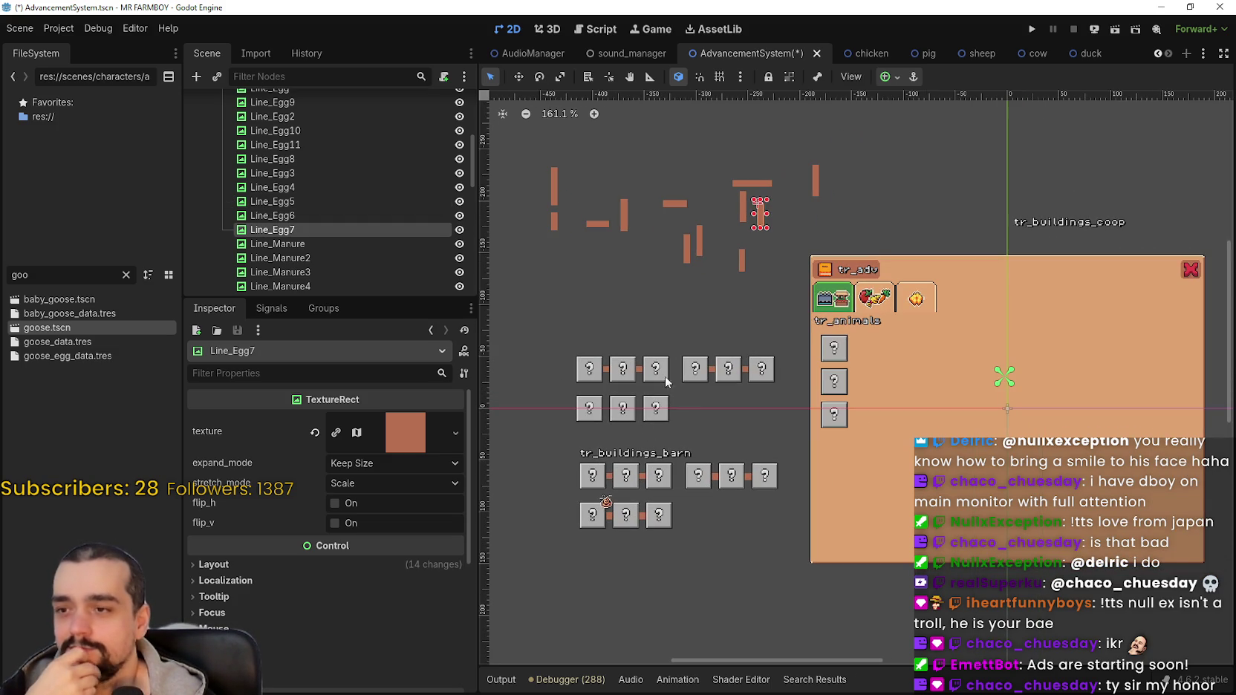
{"action": "mouse_move", "coordinate": [1052, 222]}
{"action": "left_mouse_down"}
{"action": "mouse_move", "coordinate": [713, 256]}
{"action": "mouse_move", "coordinate": [585, 327]}
{"action": "mouse_move", "coordinate": [602, 346]}
{"action": "mouse_move", "coordinate": [598, 378]}
{"action": "left_mouse_up"}
Nudge the tr_buildings_coop label up three pixels, then down two, so it sits just above the coop buttons.
{"action": "scroll", "coordinate": [583, 324], "scroll_direction": "up", "scroll_amount": 6}
{"action": "scroll", "coordinate": [582, 321], "scroll_direction": "up", "scroll_amount": 4}
{"action": "scroll", "coordinate": [598, 377], "scroll_direction": "up", "scroll_amount": 5}
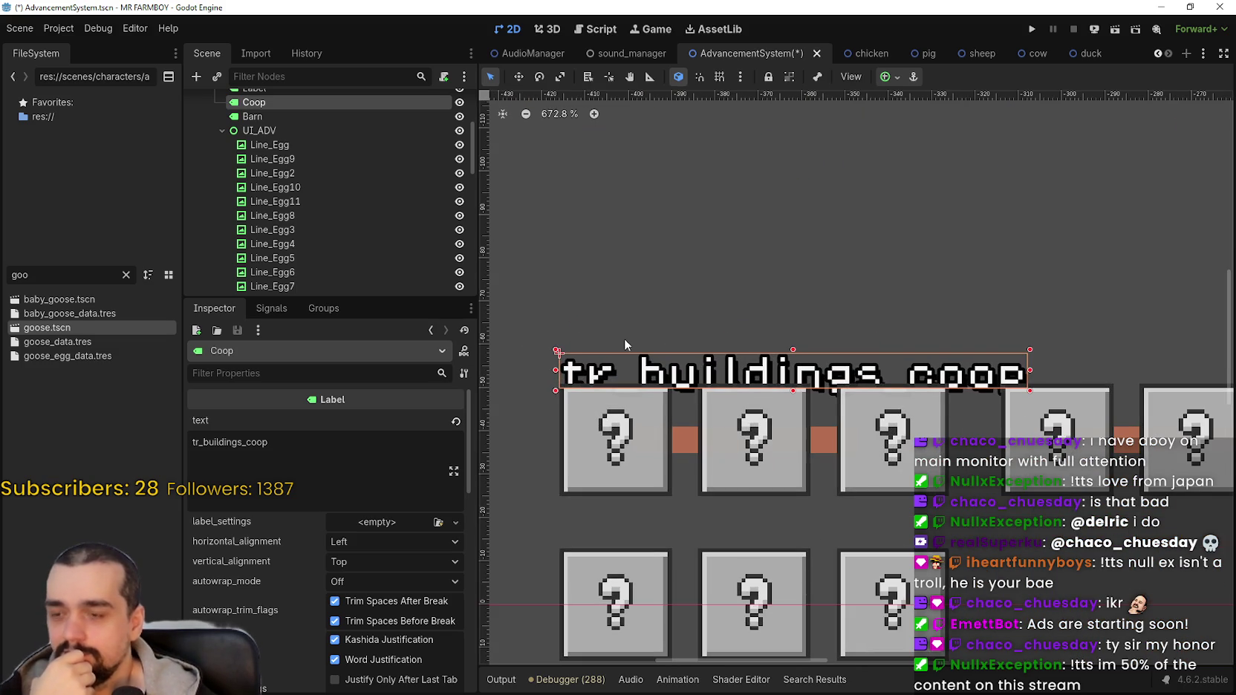
{"action": "key", "text": "Up"}
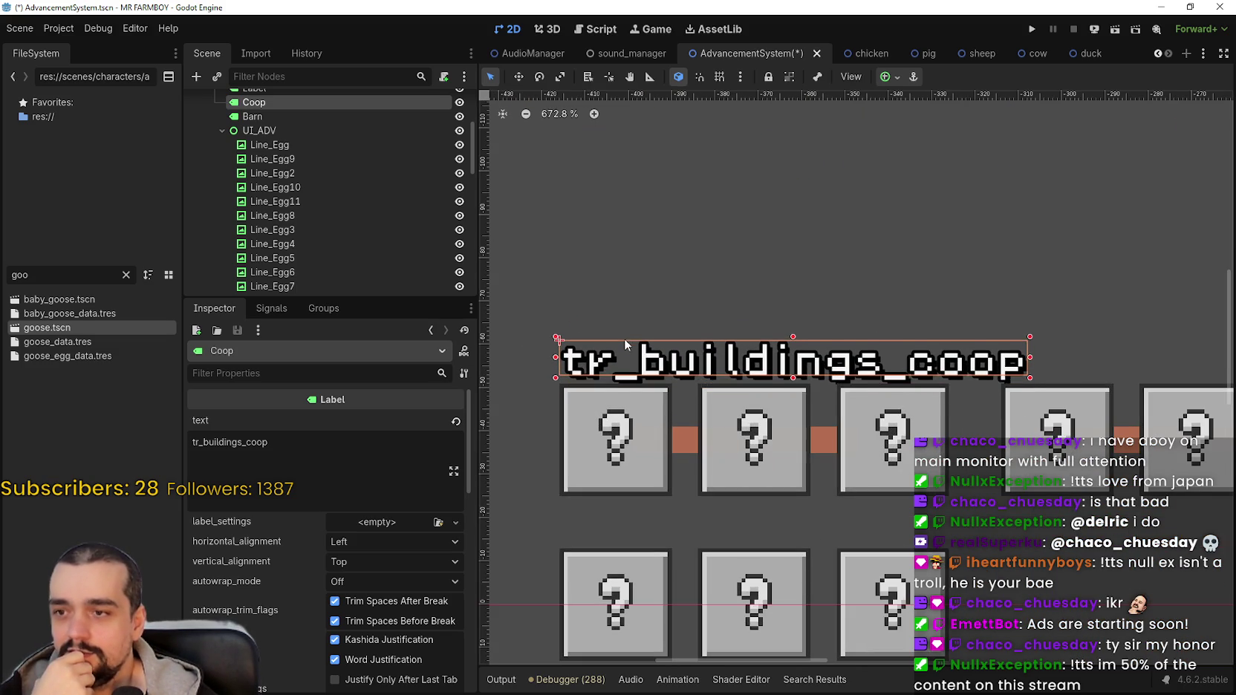
{"action": "key", "text": "Up"}
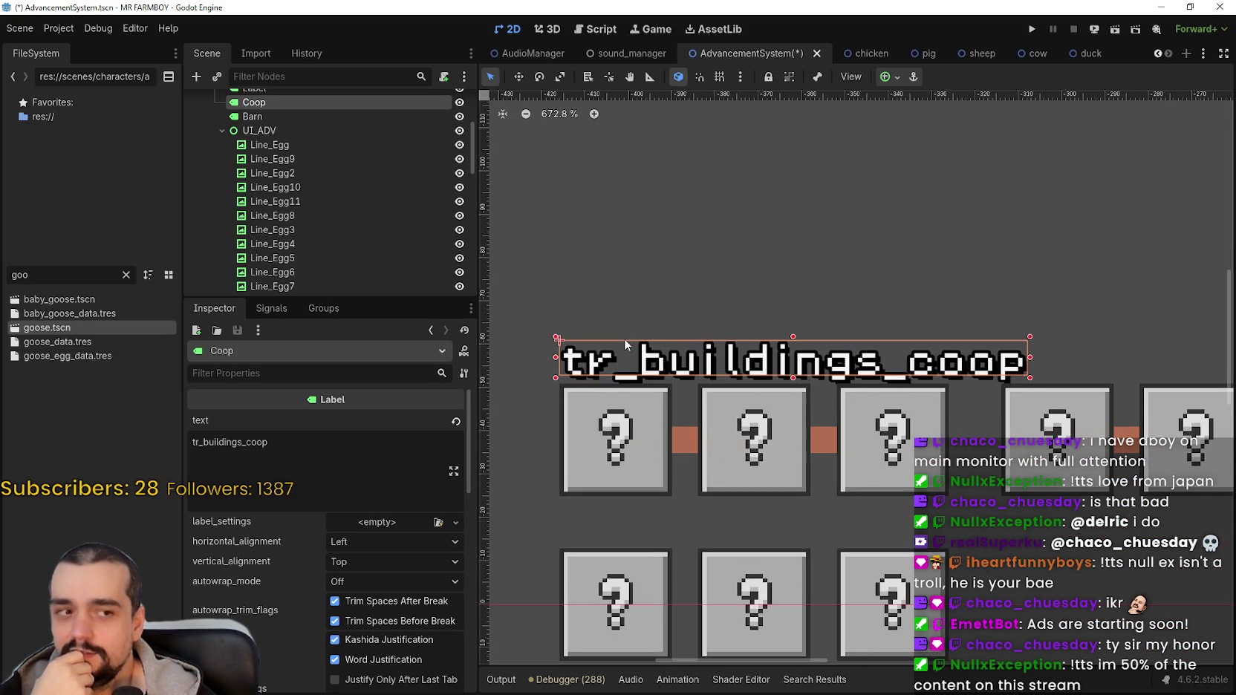
{"action": "key", "text": "Up"}
{"action": "key", "text": "Up"}
{"action": "key", "text": "Up"}
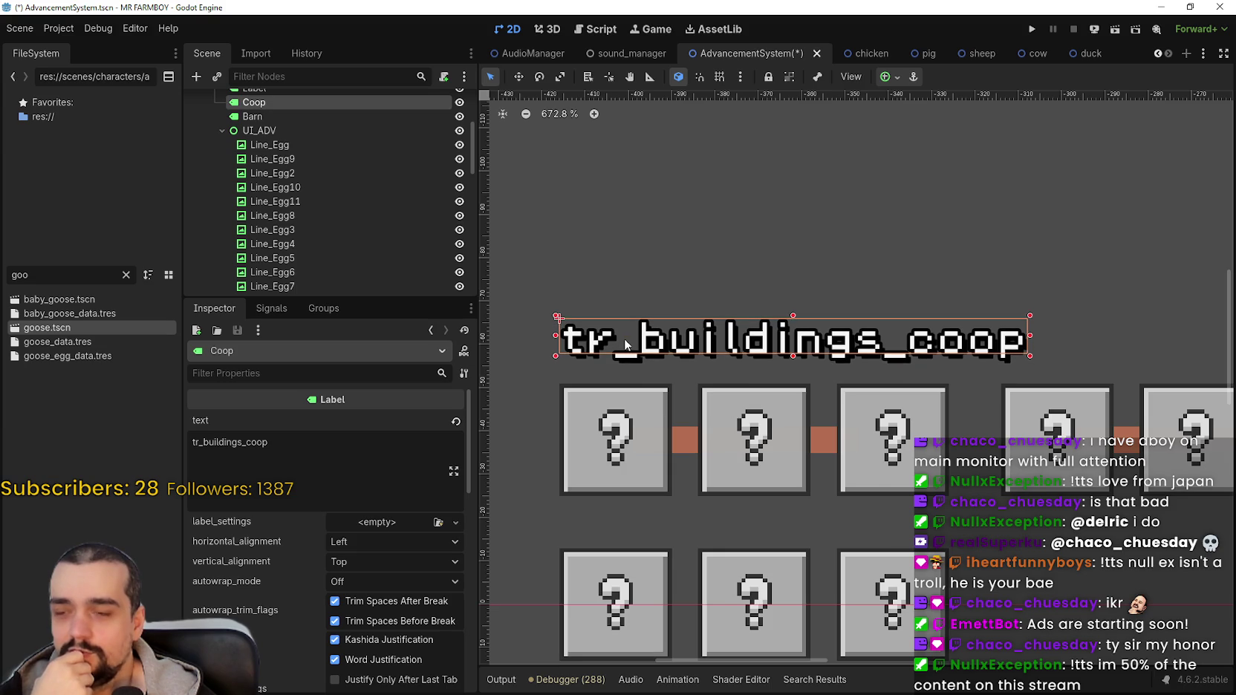
{"action": "scroll", "coordinate": [622, 375], "scroll_direction": "down", "scroll_amount": 3}
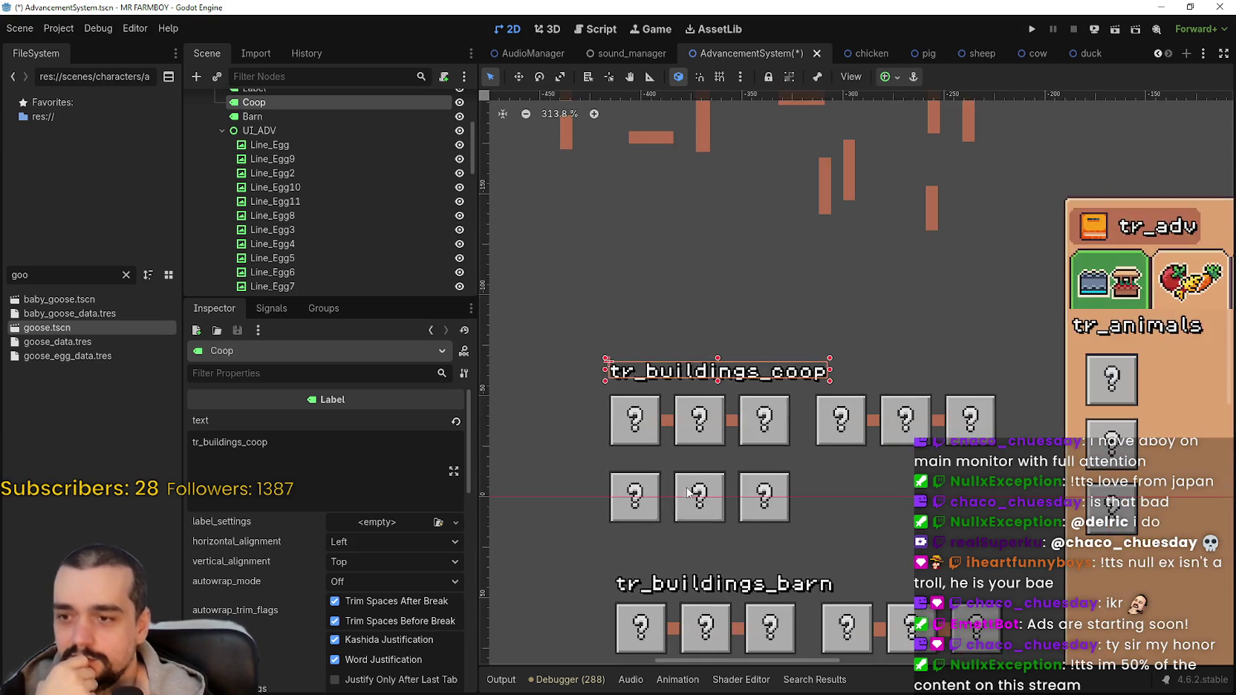
{"action": "scroll", "coordinate": [669, 446], "scroll_direction": "up", "scroll_amount": 1}
{"action": "key", "text": "Down"}
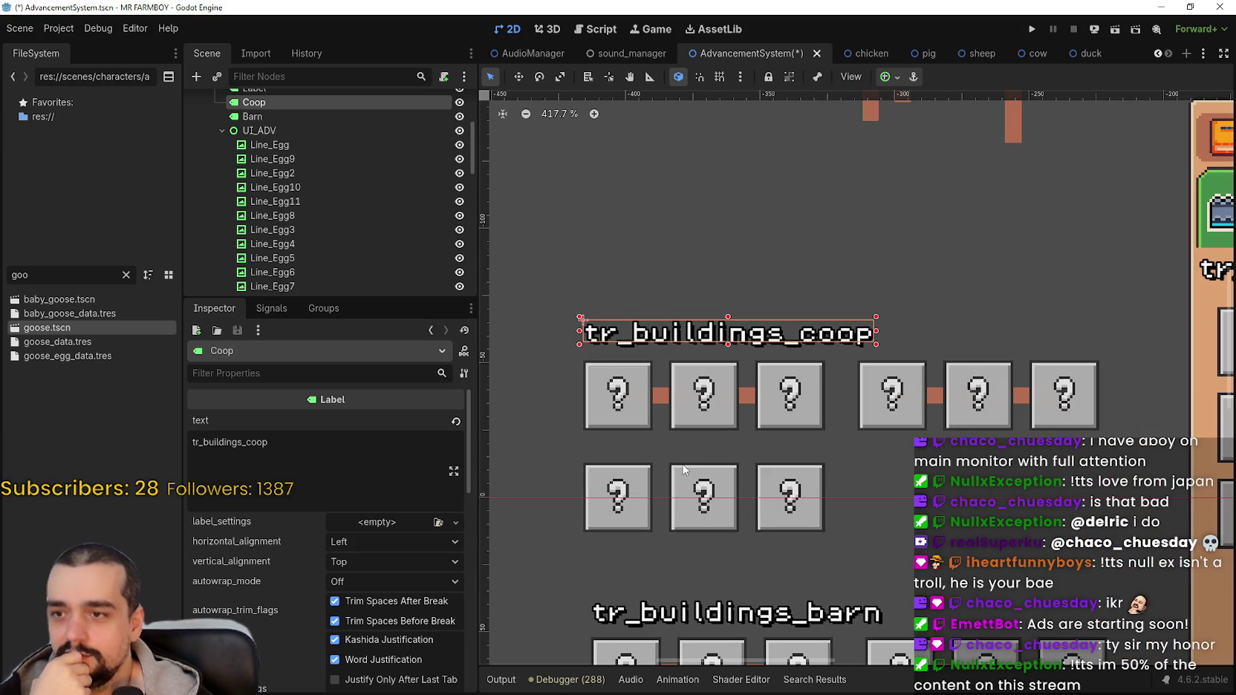
{"action": "key", "text": "Down"}
{"action": "scroll", "coordinate": [742, 460], "scroll_direction": "down", "scroll_amount": 2}
{"action": "scroll", "coordinate": [741, 459], "scroll_direction": "down", "scroll_amount": 3}
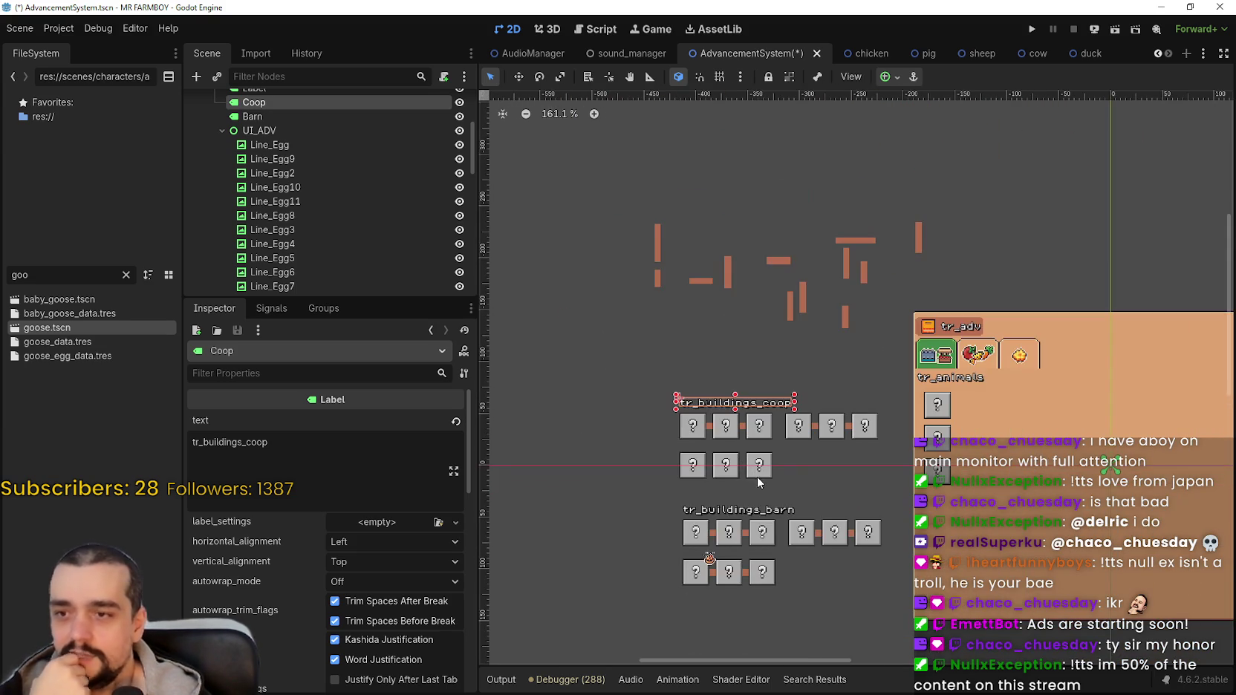
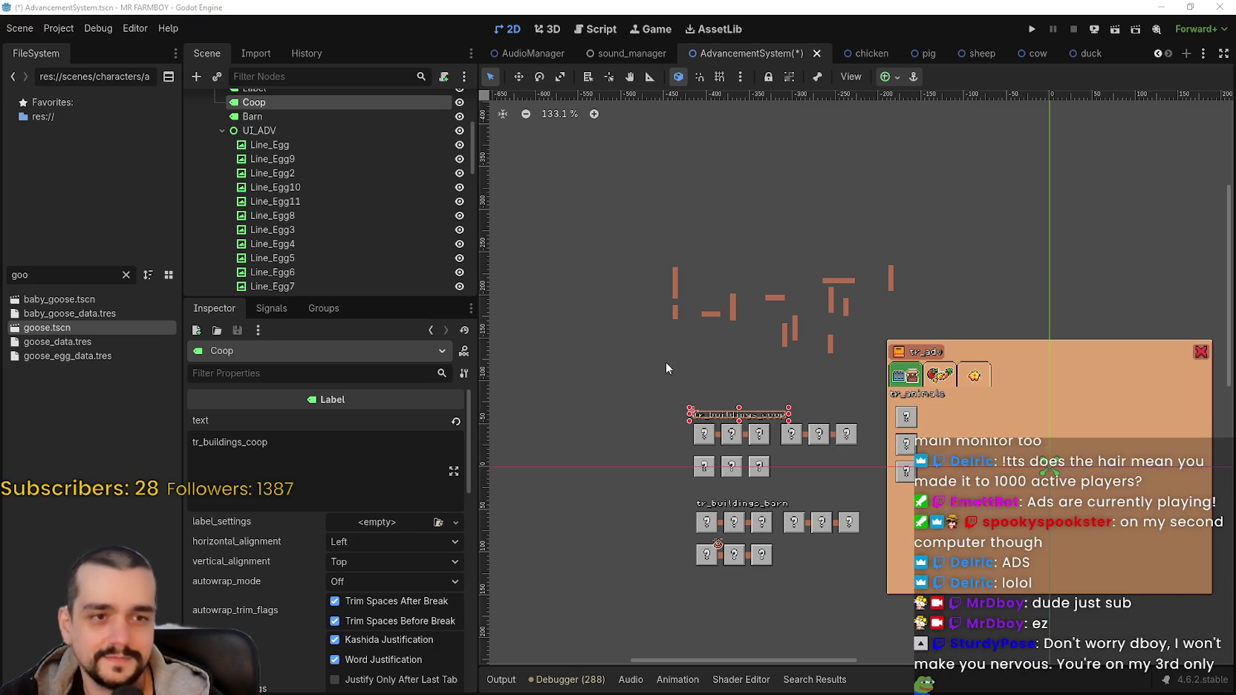
Zoom the canvas and deselect the tr_buildings_coop label by clicking empty space.
{"action": "scroll", "coordinate": [719, 471], "scroll_direction": "down", "scroll_amount": 3}
{"action": "scroll", "coordinate": [875, 346], "scroll_direction": "up", "scroll_amount": 1}
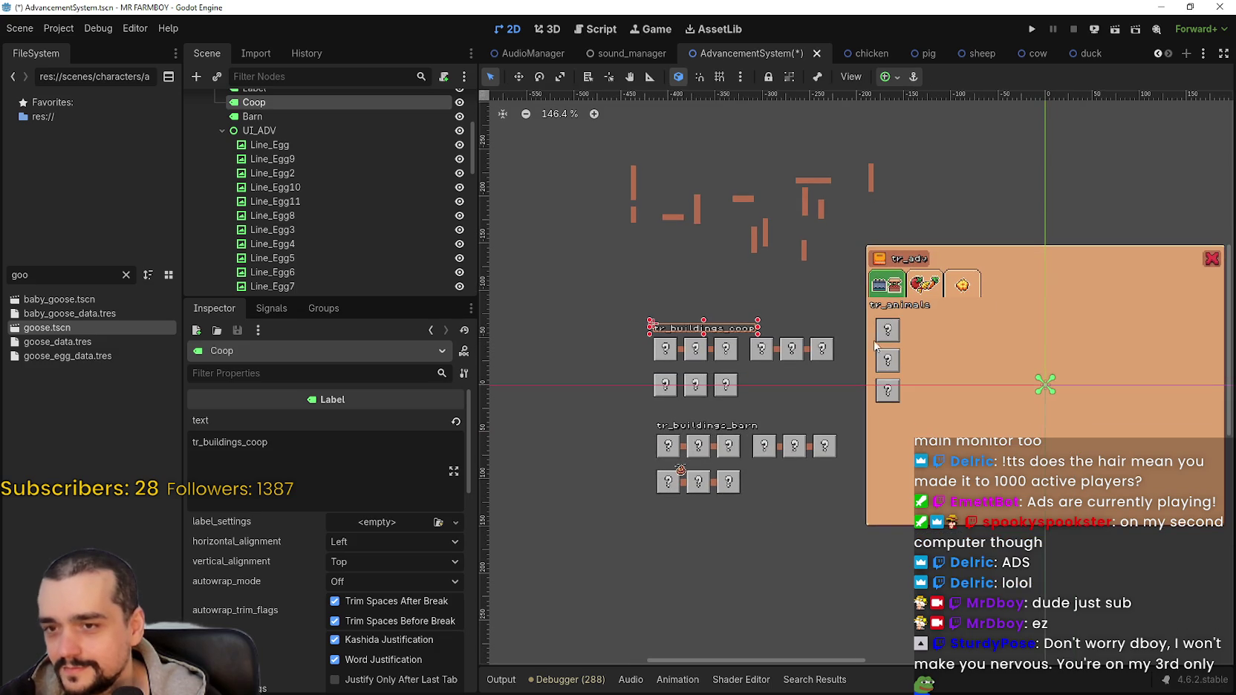
{"action": "scroll", "coordinate": [876, 338], "scroll_direction": "up", "scroll_amount": 2}
{"action": "scroll", "coordinate": [895, 307], "scroll_direction": "up", "scroll_amount": 2}
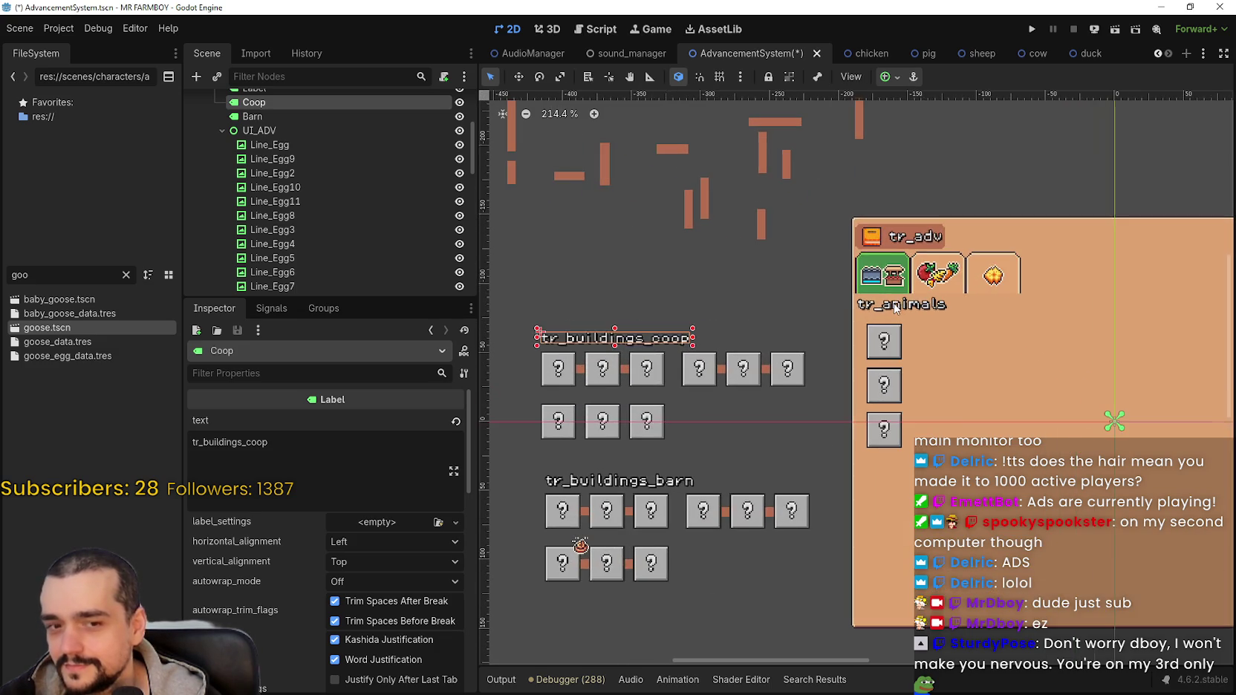
{"action": "scroll", "coordinate": [740, 392], "scroll_direction": "down", "scroll_amount": 2}
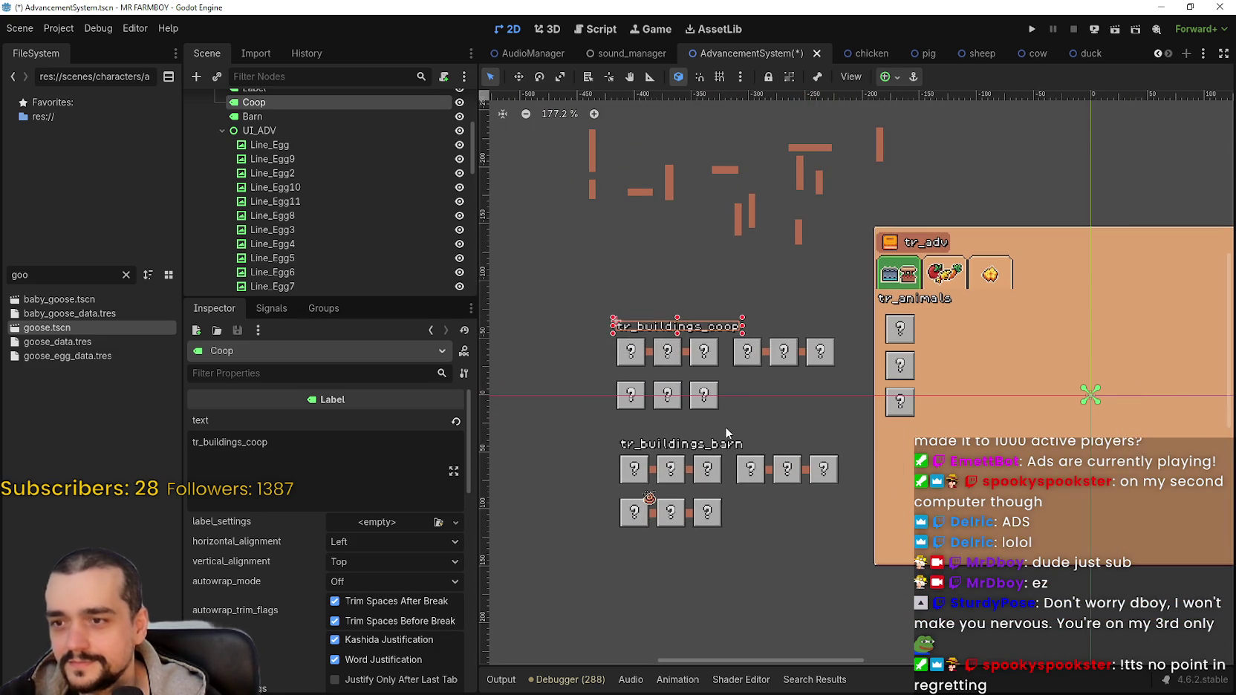
{"action": "left_click", "coordinate": [726, 425]}
Reframe both panels and drag a selection box around the coop and barn trees.
{"action": "scroll", "coordinate": [698, 402], "scroll_direction": "down", "scroll_amount": 1}
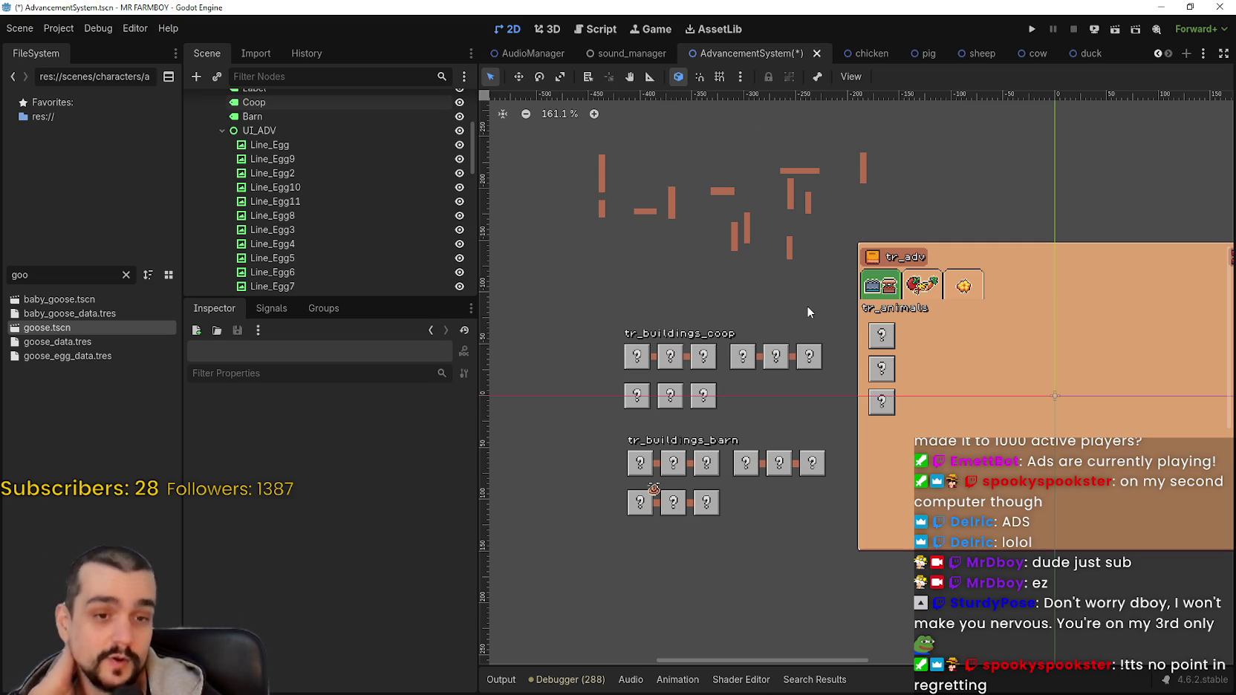
{"action": "scroll", "coordinate": [728, 357], "scroll_direction": "down", "scroll_amount": 3}
{"action": "scroll", "coordinate": [647, 461], "scroll_direction": "up", "scroll_amount": 2}
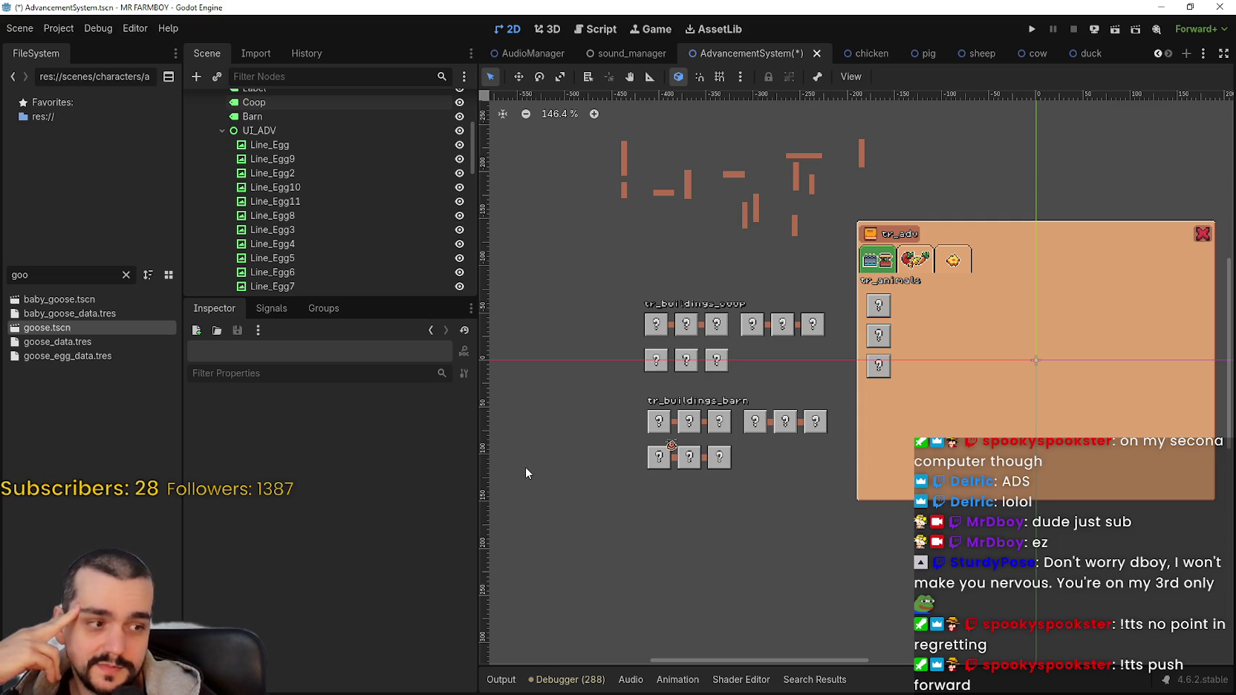
{"action": "scroll", "coordinate": [526, 473], "scroll_direction": "down", "scroll_amount": 2}
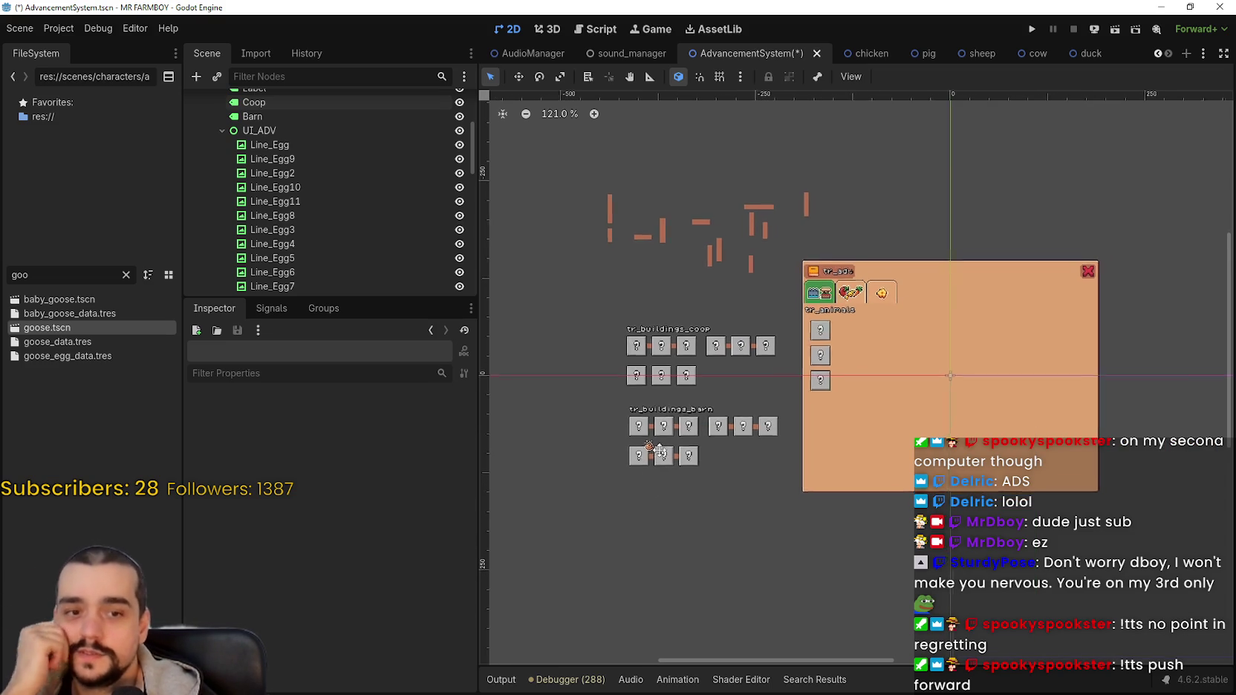
{"action": "left_click_drag", "start_coordinate": [633, 476], "coordinate": [652, 460]}
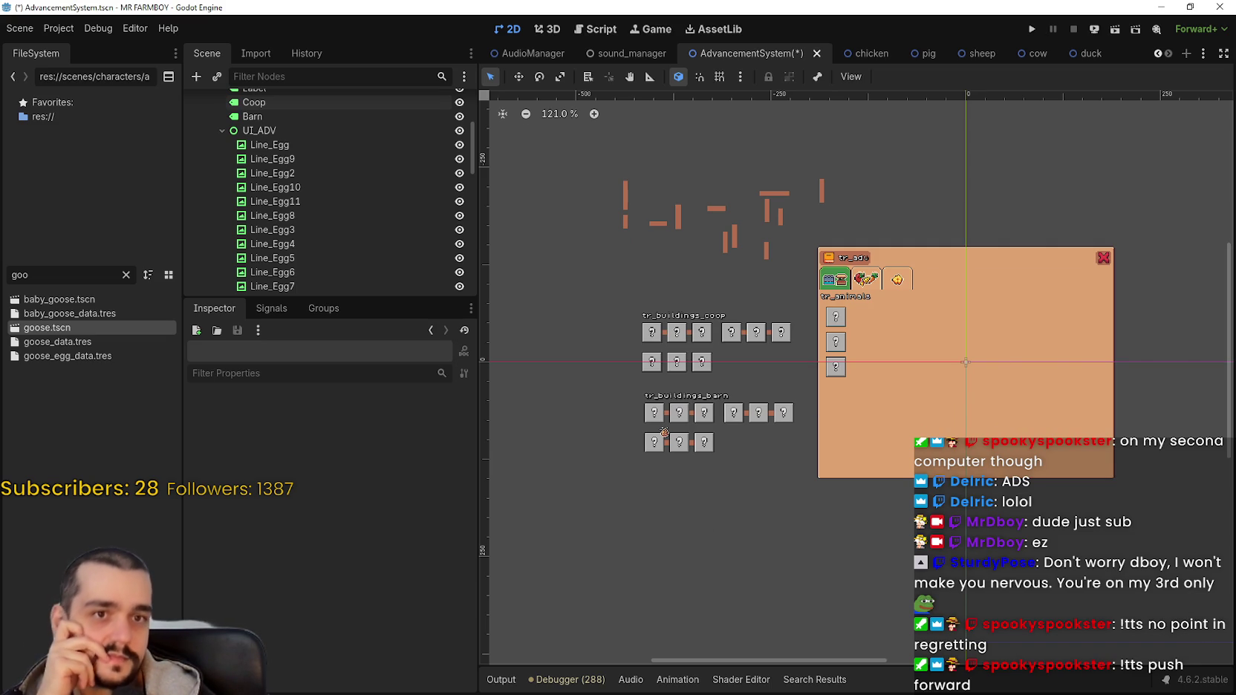
{"action": "scroll", "coordinate": [654, 435], "scroll_direction": "up", "scroll_amount": 3}
{"action": "scroll", "coordinate": [637, 444], "scroll_direction": "down", "scroll_amount": 2}
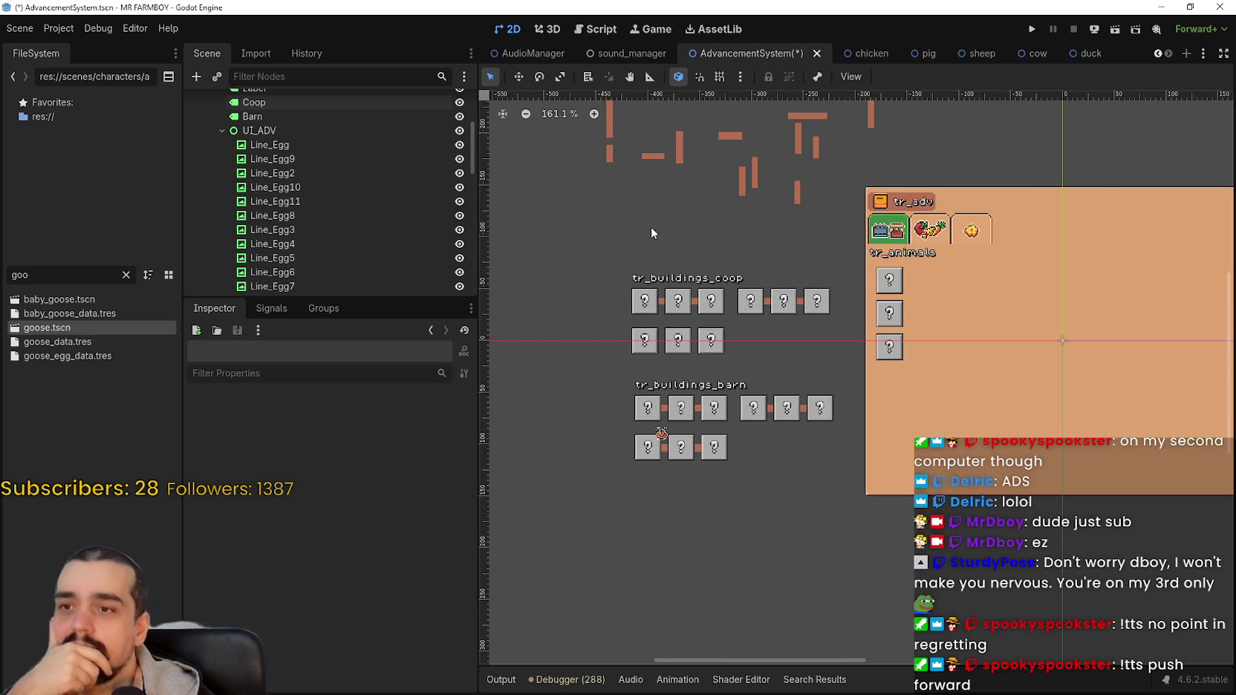
{"action": "mouse_move", "coordinate": [617, 255]}
{"action": "left_mouse_down"}
{"action": "mouse_move", "coordinate": [827, 488]}
{"action": "mouse_move", "coordinate": [845, 485]}
{"action": "left_mouse_up"}
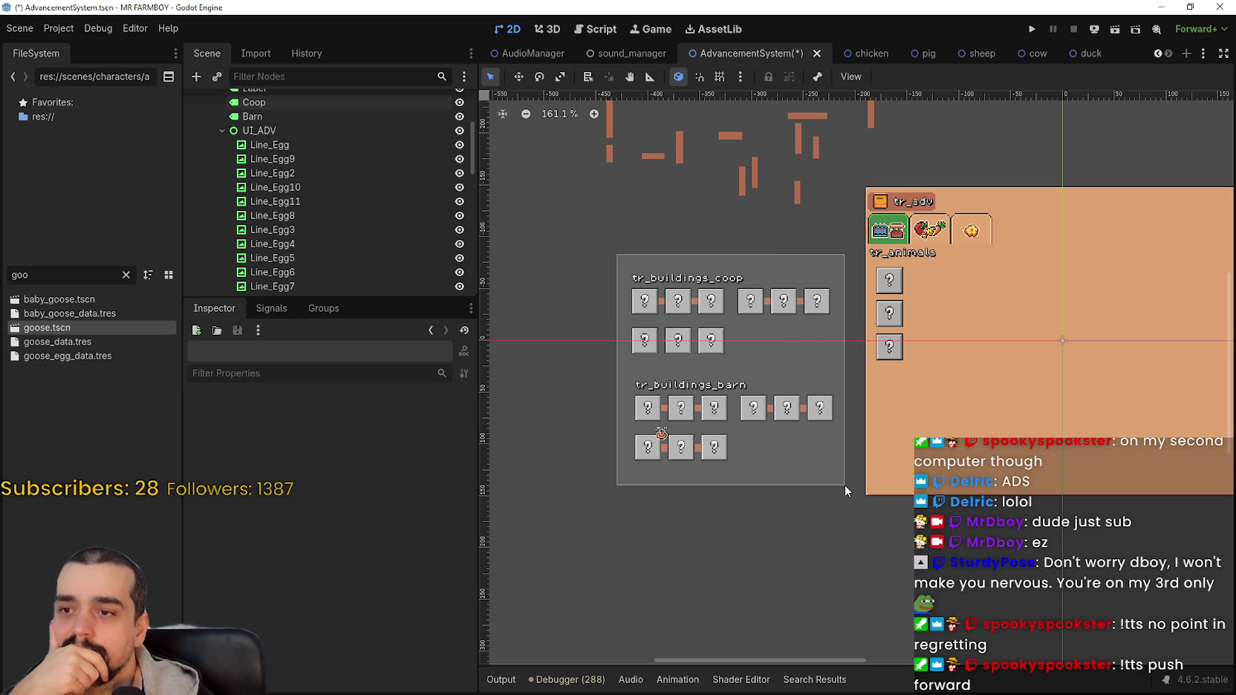
Drag the 26 selected coop and barn controls into tr_adv, up beside tr_animals.
{"action": "left_click_drag", "start_coordinate": [845, 485], "coordinate": [846, 485]}
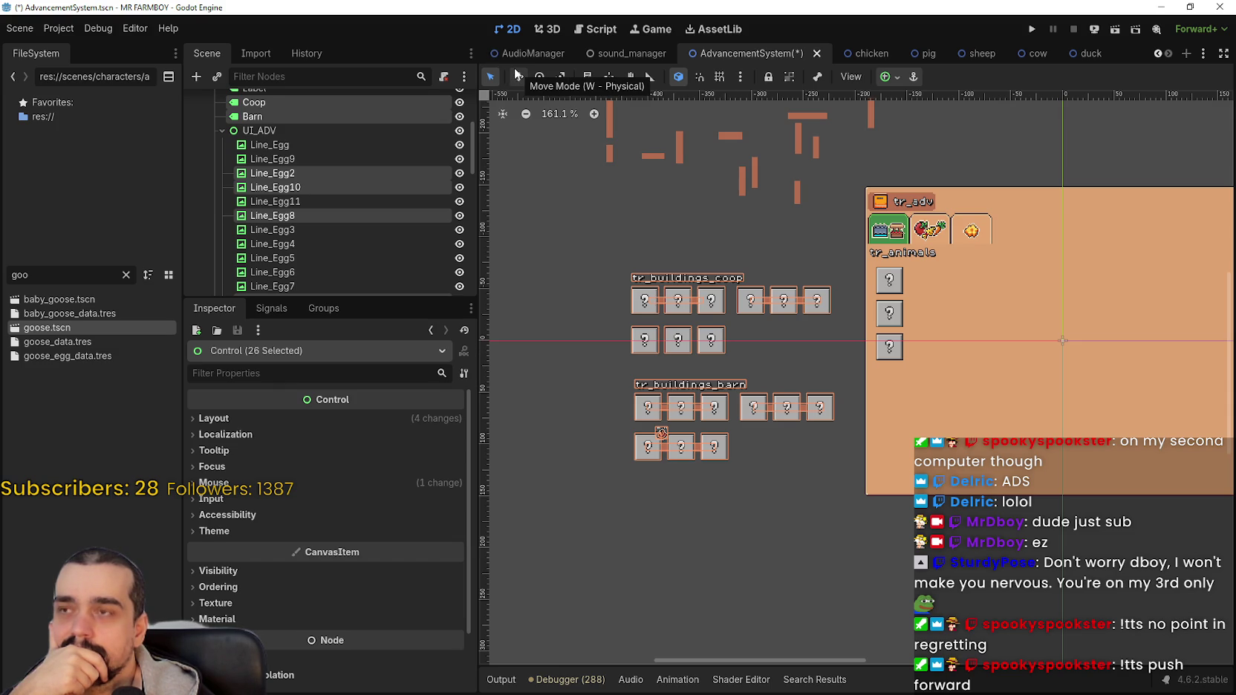
{"action": "scroll", "coordinate": [525, 295], "scroll_direction": "right", "scroll_amount": 3}
{"action": "scroll", "coordinate": [584, 274], "scroll_direction": "up", "scroll_amount": 3}
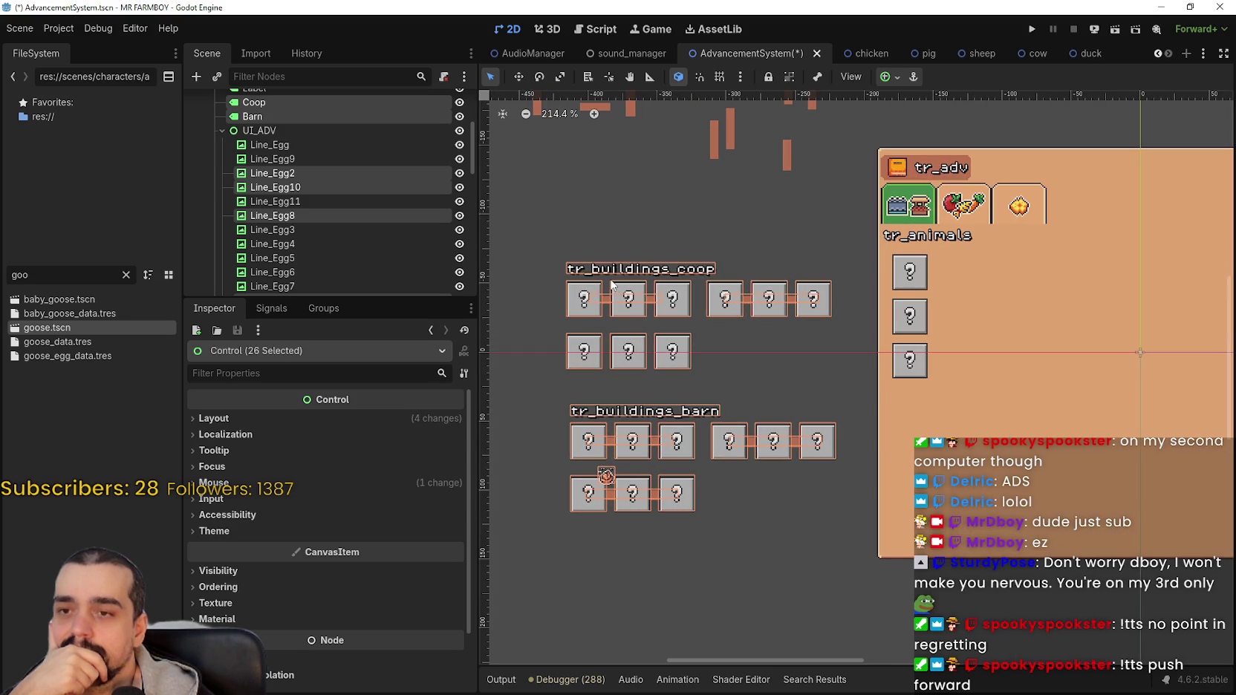
{"action": "scroll", "coordinate": [682, 359], "scroll_direction": "down", "scroll_amount": 2}
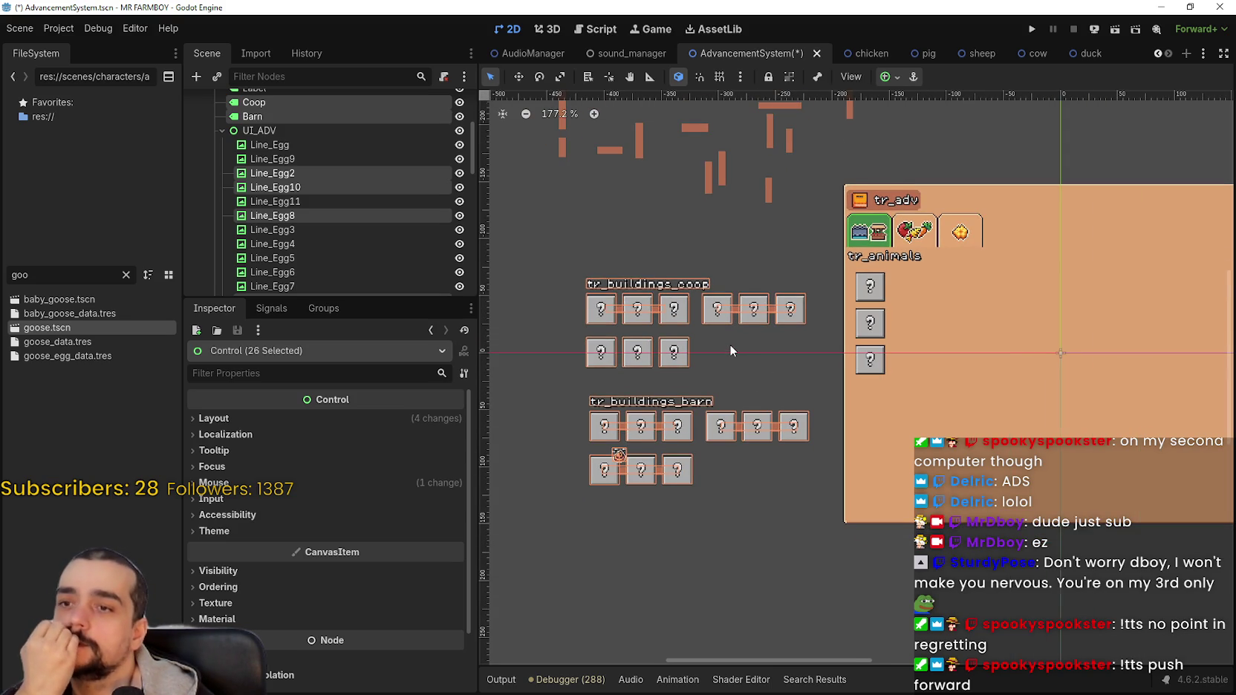
{"action": "scroll", "coordinate": [674, 339], "scroll_direction": "down", "scroll_amount": 1}
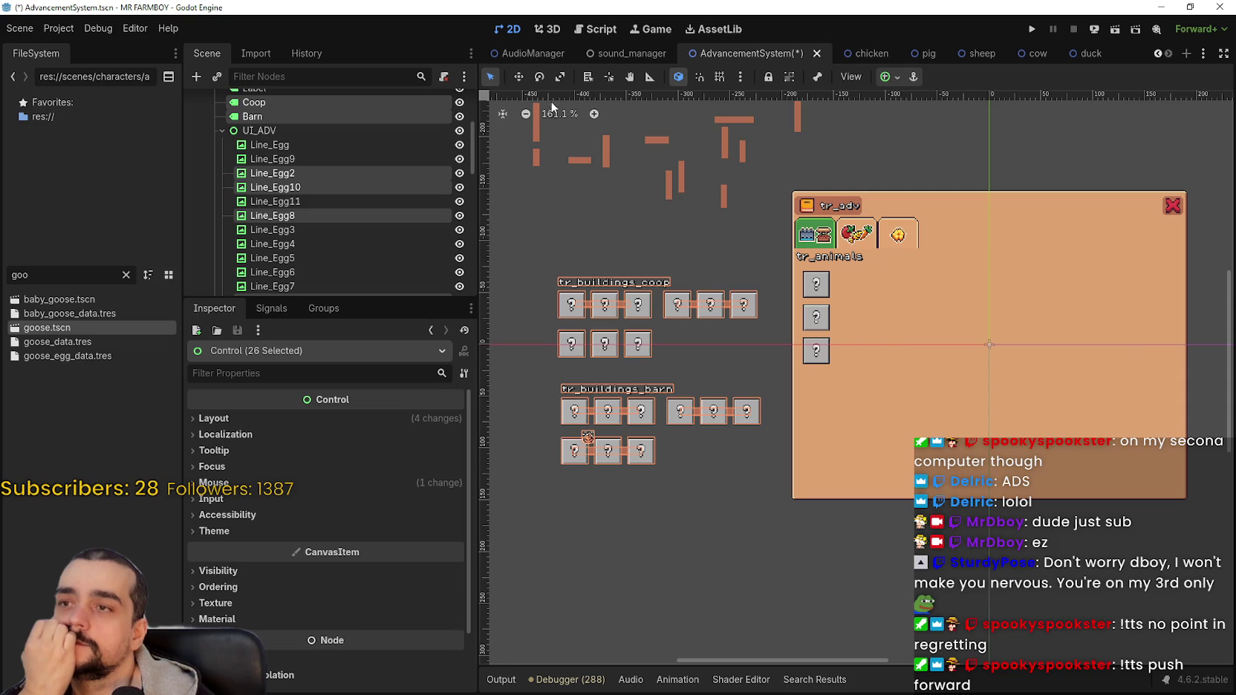
{"action": "left_click_drag", "start_coordinate": [568, 312], "coordinate": [910, 301]}
{"action": "scroll", "coordinate": [912, 299], "scroll_direction": "up", "scroll_amount": 3}
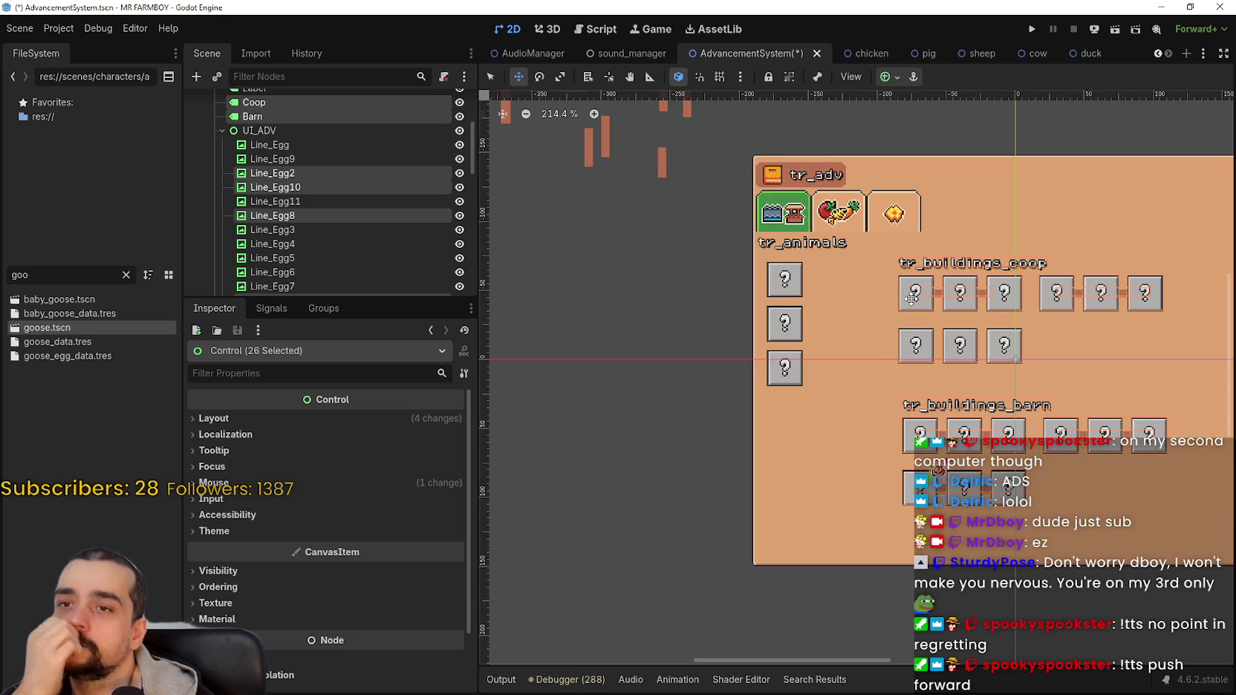
{"action": "left_click_drag", "start_coordinate": [910, 302], "coordinate": [797, 247]}
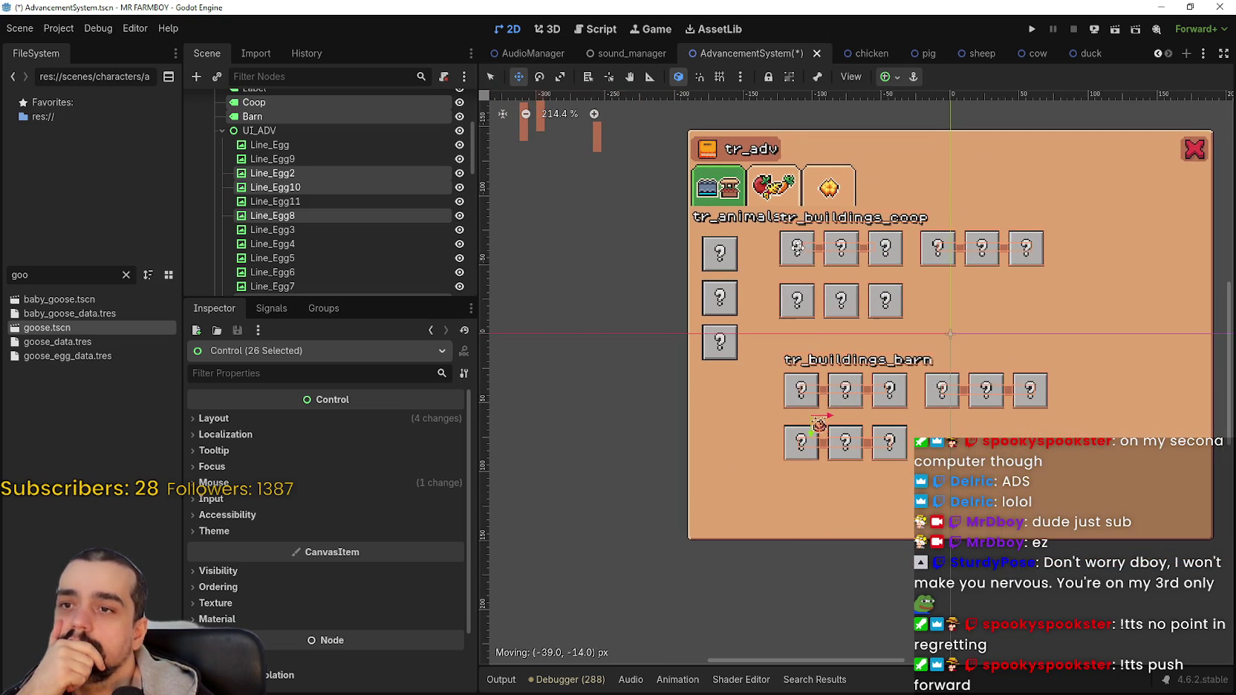
Fine-tune the coop and barn trees with arrow-key nudges so they sit right of tr_animals.
{"action": "scroll", "coordinate": [799, 249], "scroll_direction": "up", "scroll_amount": 9}
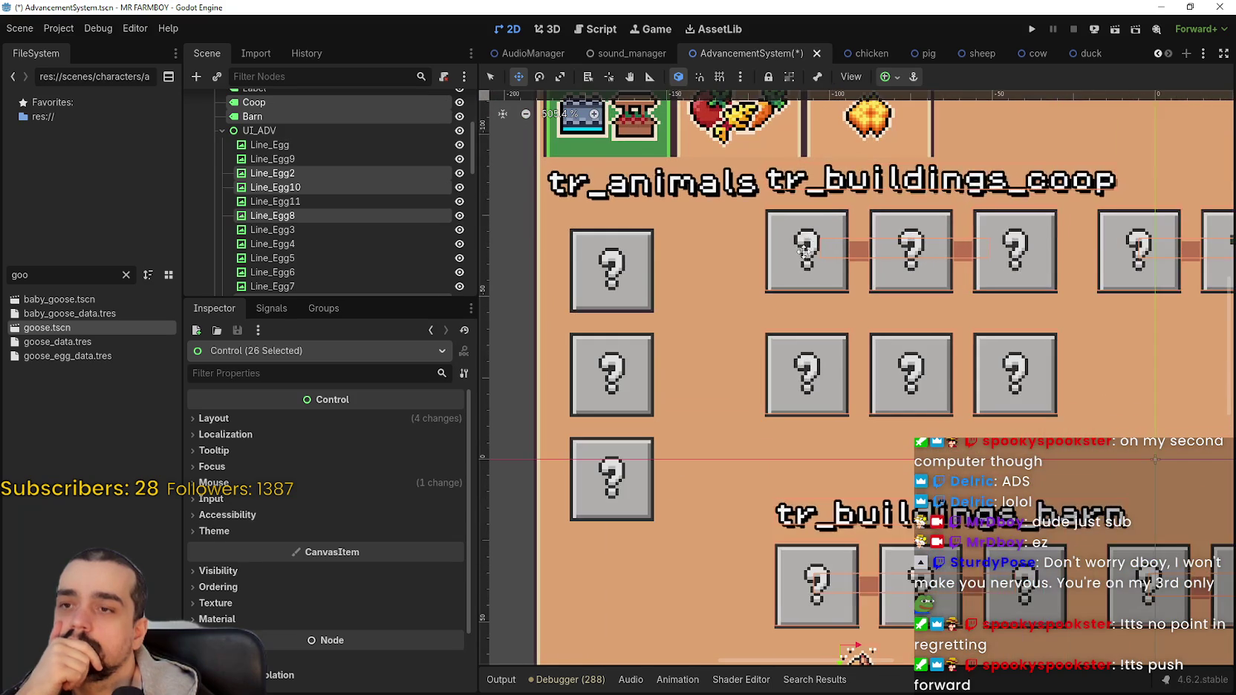
{"action": "left_click_drag", "start_coordinate": [802, 252], "coordinate": [784, 256]}
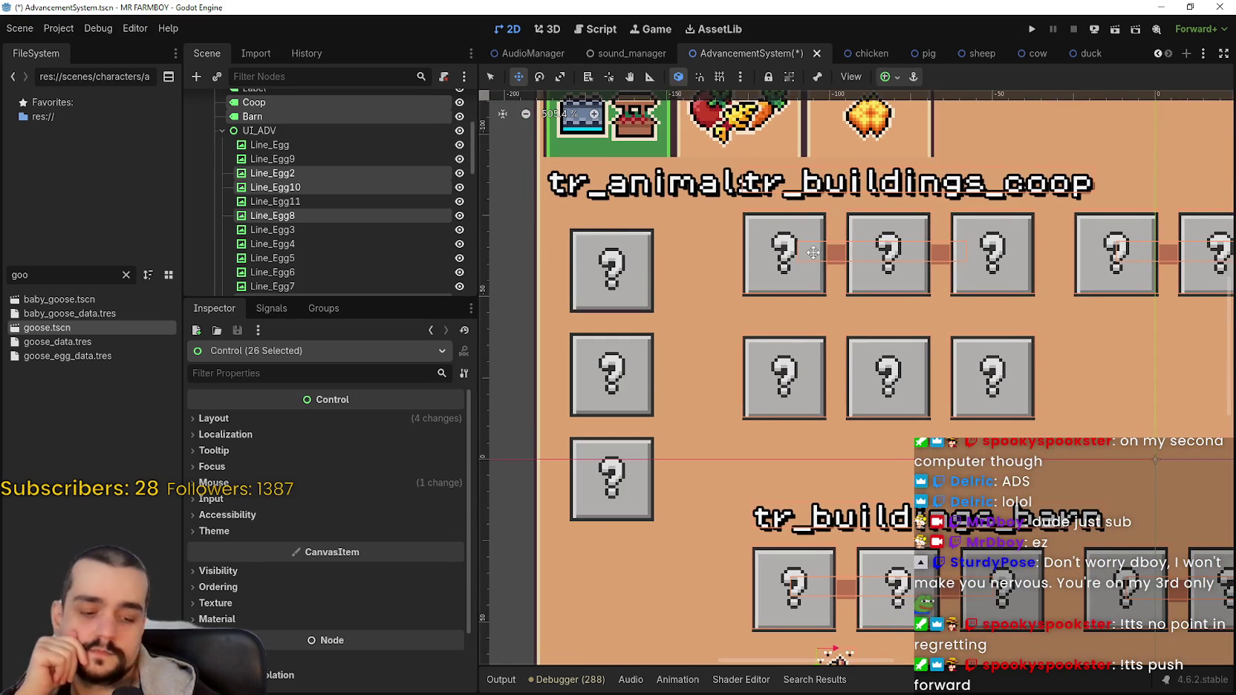
{"action": "key", "text": "Right"}
{"action": "key", "text": "Right"}
{"action": "key", "text": "Right"}
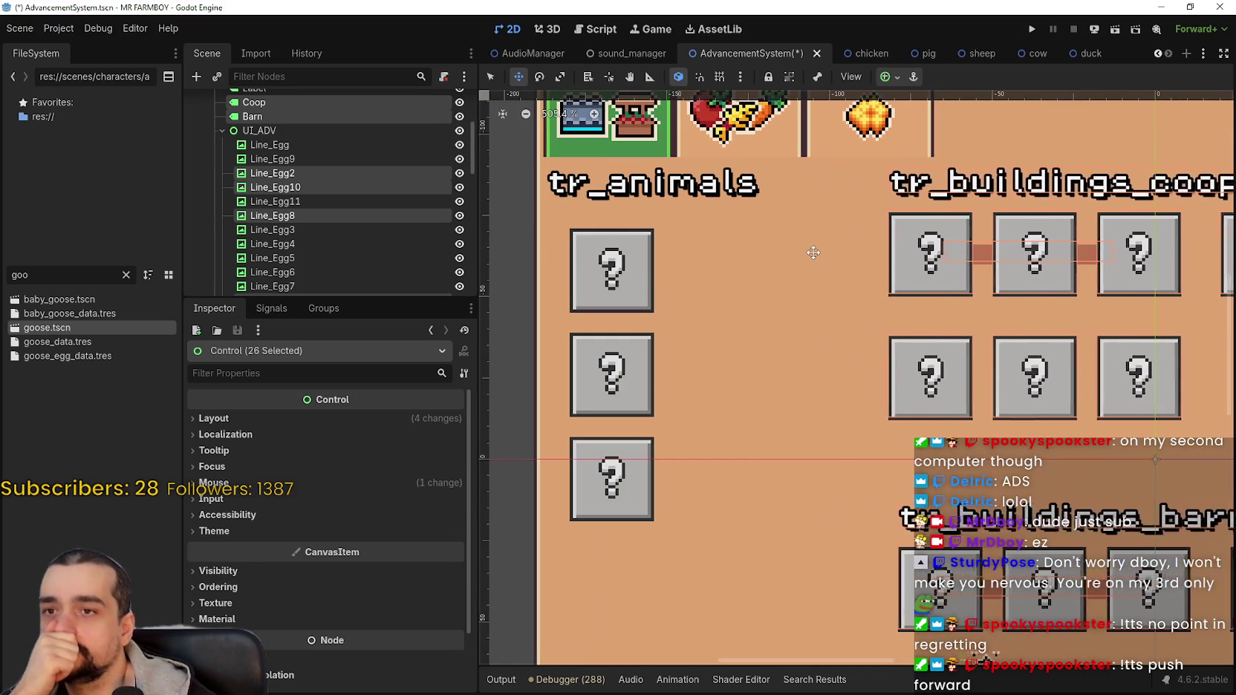
{"action": "key", "text": "Right"}
{"action": "key", "text": "Right"}
{"action": "key", "text": "Right"}
{"action": "scroll", "coordinate": [646, 282], "scroll_direction": "down", "scroll_amount": 5}
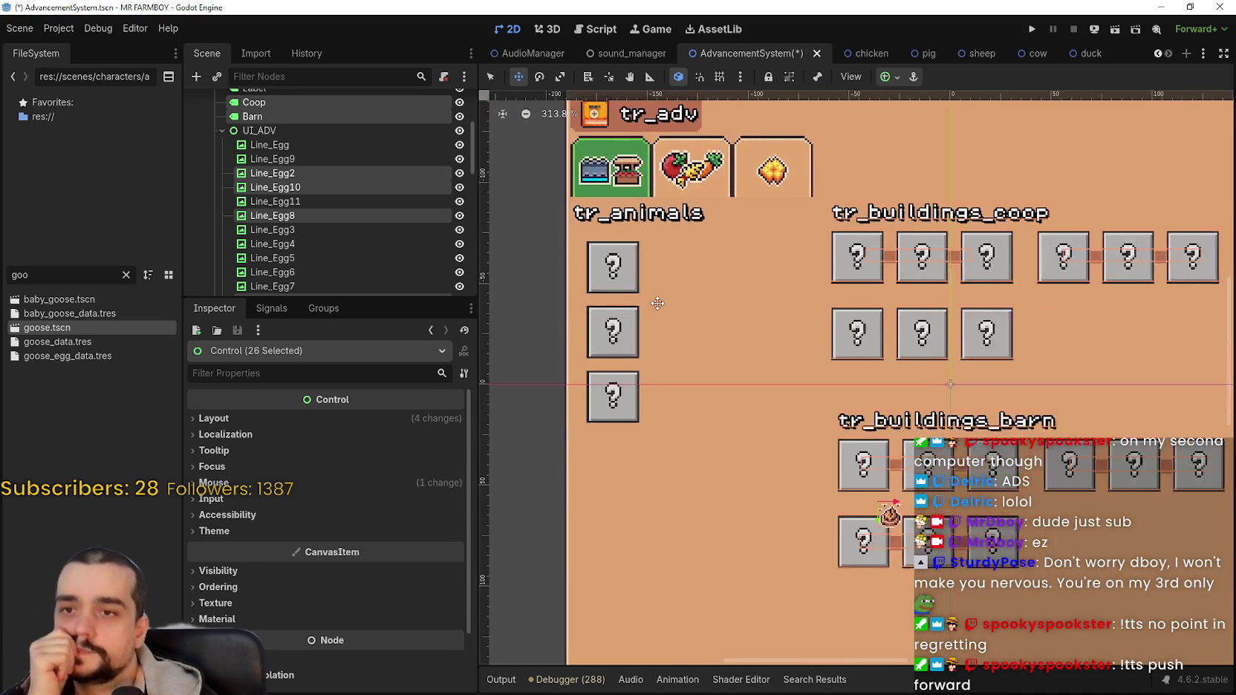
{"action": "scroll", "coordinate": [658, 303], "scroll_direction": "down", "scroll_amount": 2}
{"action": "scroll", "coordinate": [794, 354], "scroll_direction": "up", "scroll_amount": 2}
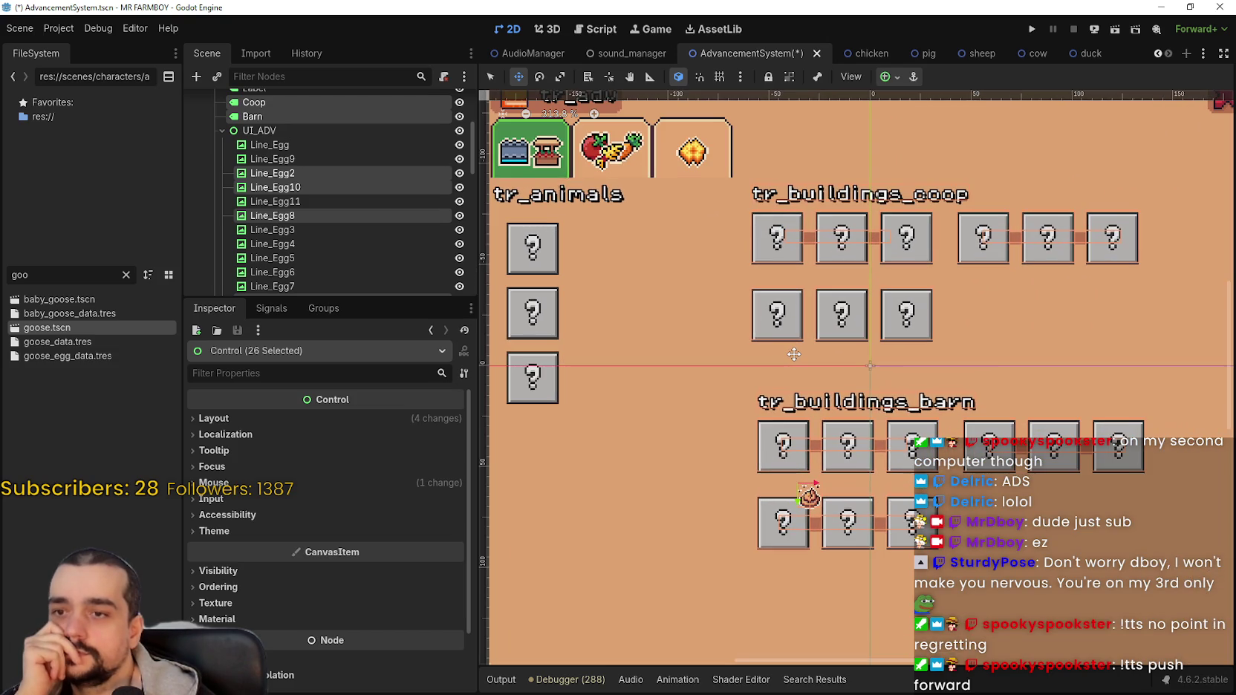
{"action": "key", "text": "Left"}
{"action": "key", "text": "Left"}
{"action": "key", "text": "Left"}
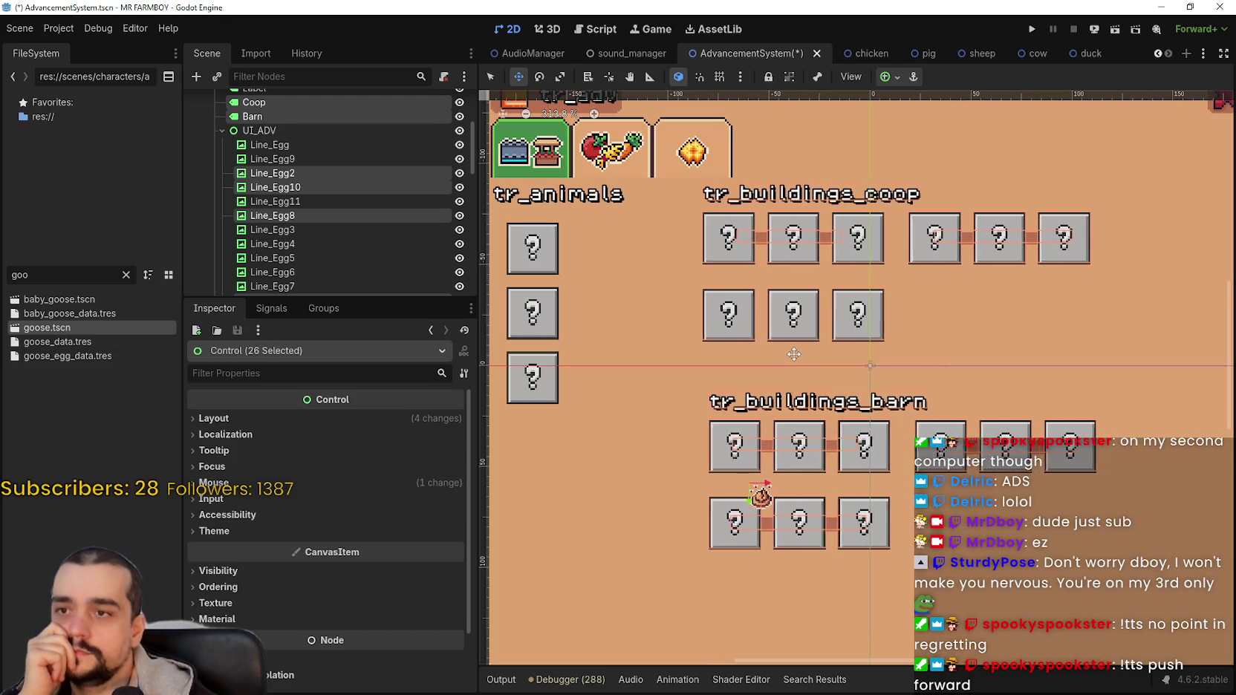
{"action": "key", "text": "Left"}
{"action": "key", "text": "Left"}
{"action": "scroll", "coordinate": [794, 355], "scroll_direction": "down", "scroll_amount": 2}
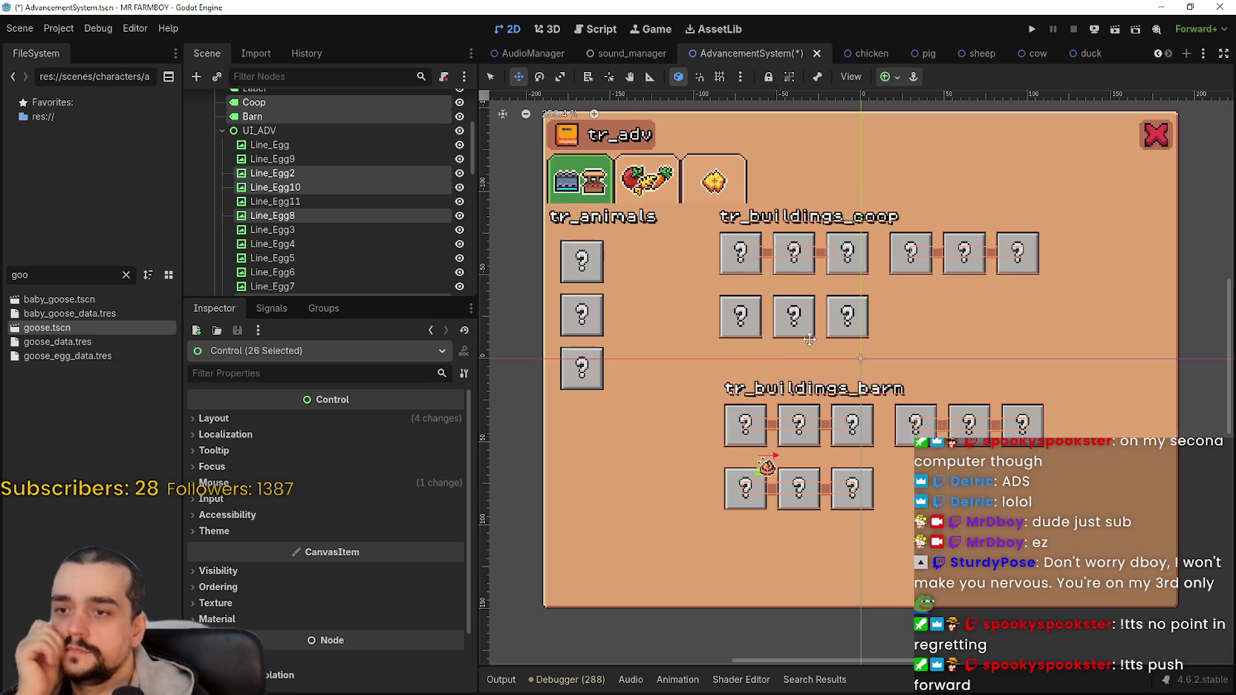
{"action": "scroll", "coordinate": [504, 269], "scroll_direction": "down", "scroll_amount": 1}
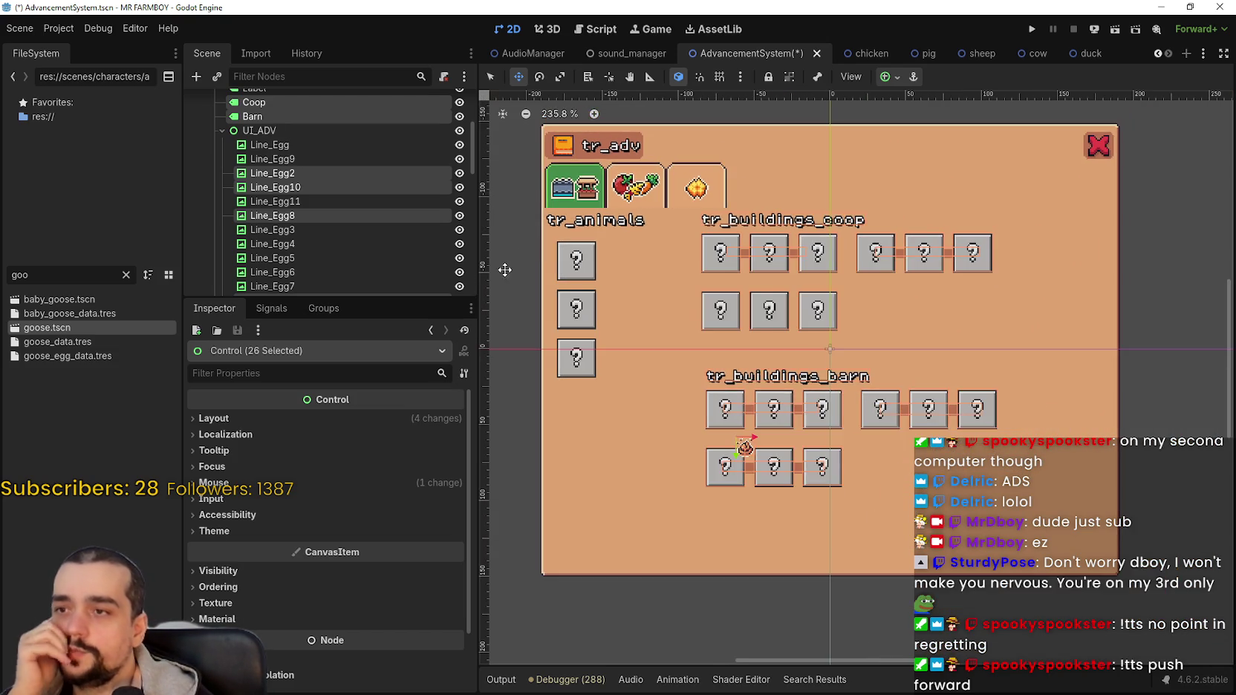
{"action": "scroll", "coordinate": [520, 275], "scroll_direction": "up", "scroll_amount": 2}
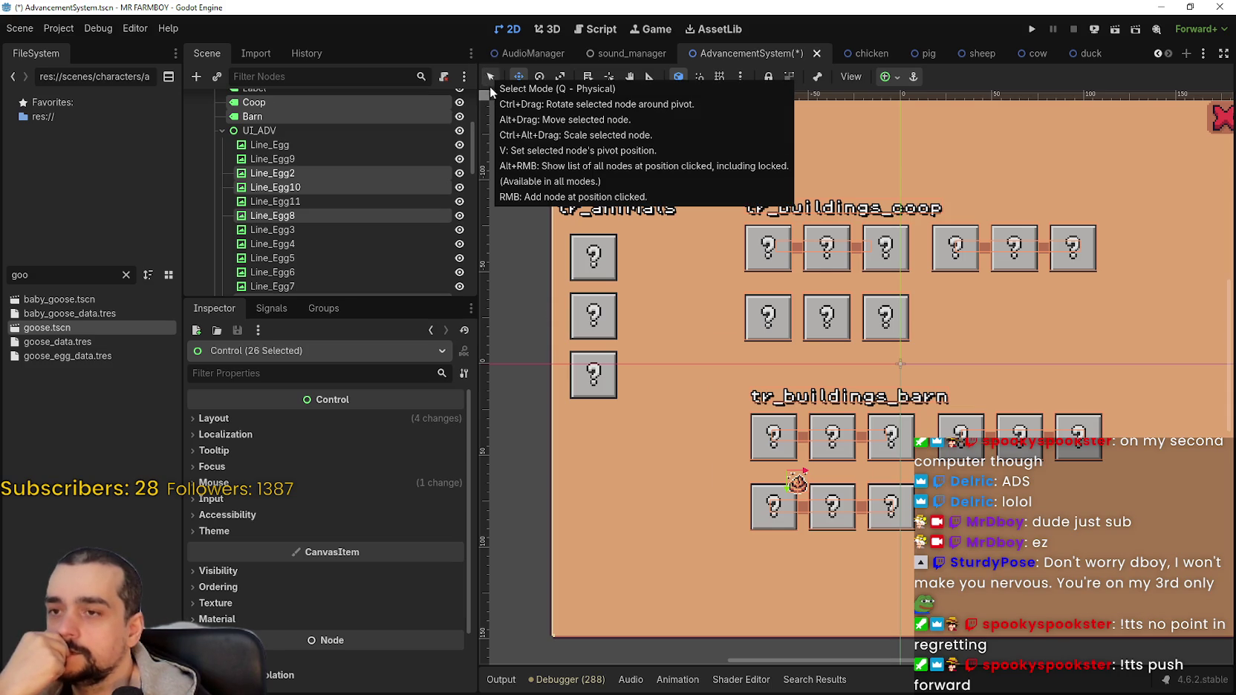
{"action": "scroll", "coordinate": [489, 86], "scroll_direction": "up", "scroll_amount": 2}
{"action": "scroll", "coordinate": [595, 260], "scroll_direction": "up", "scroll_amount": 1}
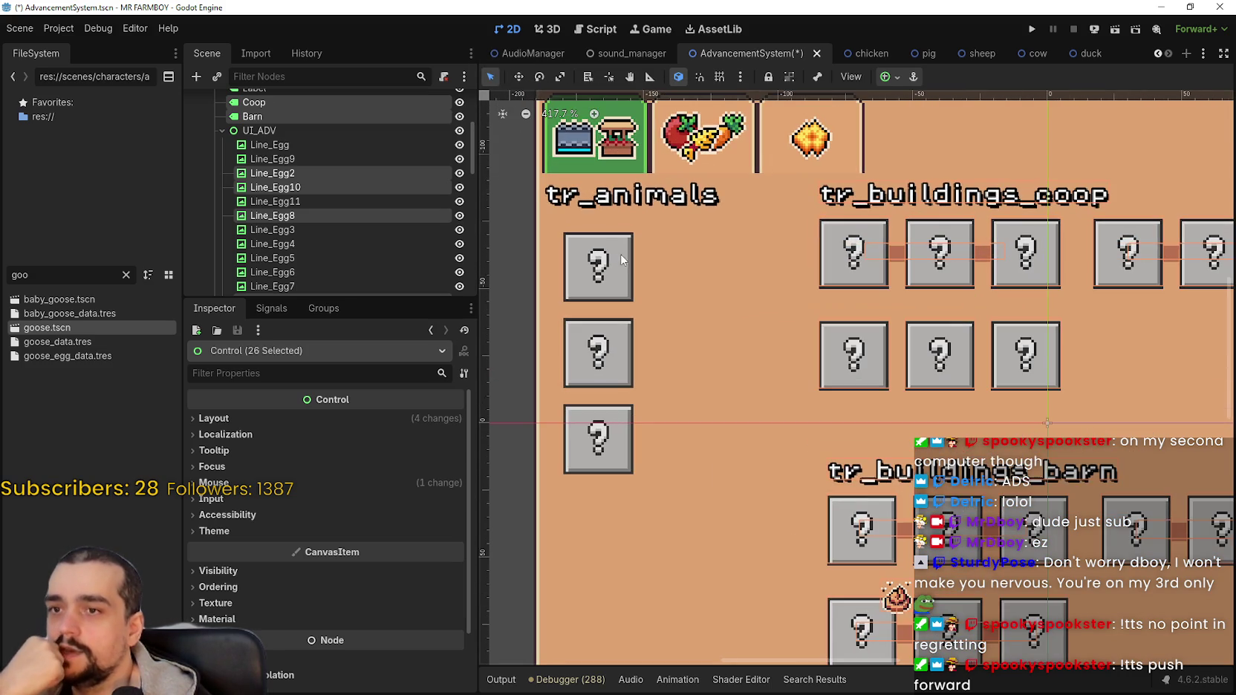
Reposition the AnimalTileAdvButton tile back in the tr_animals column with arrow-key nudges.
{"action": "left_click", "coordinate": [618, 275]}
{"action": "scroll", "coordinate": [612, 267], "scroll_direction": "up", "scroll_amount": 3}
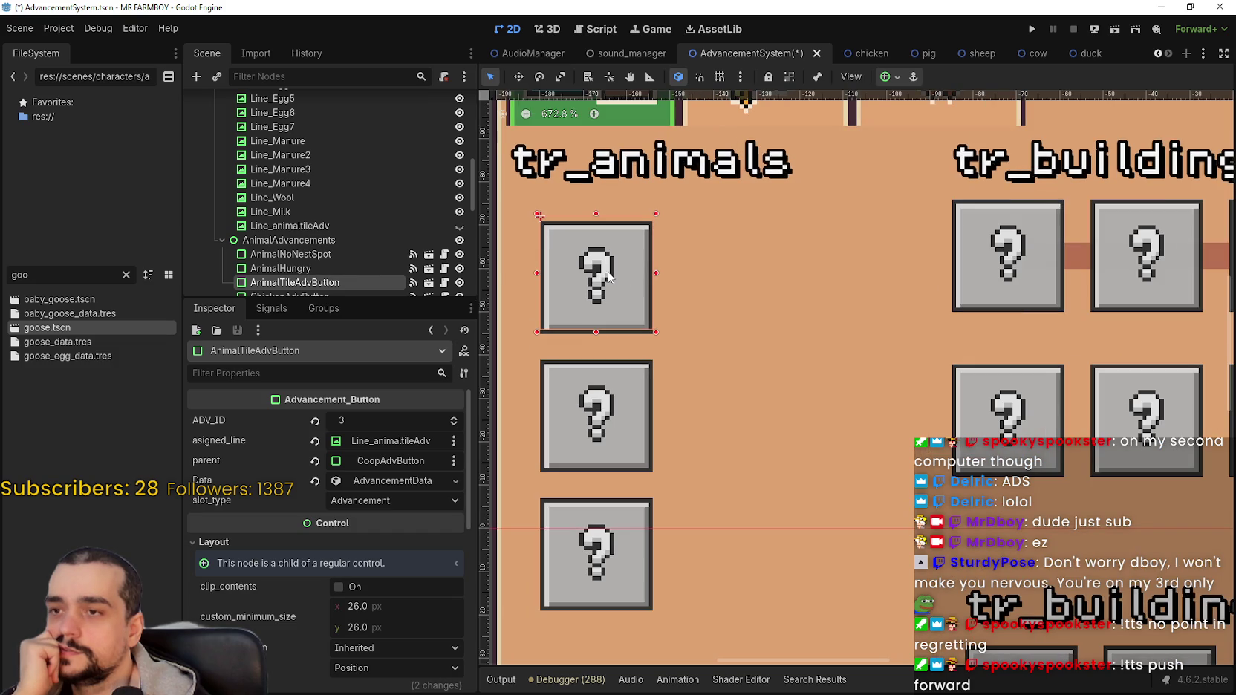
{"action": "left_click_drag", "start_coordinate": [607, 273], "coordinate": [911, 250]}
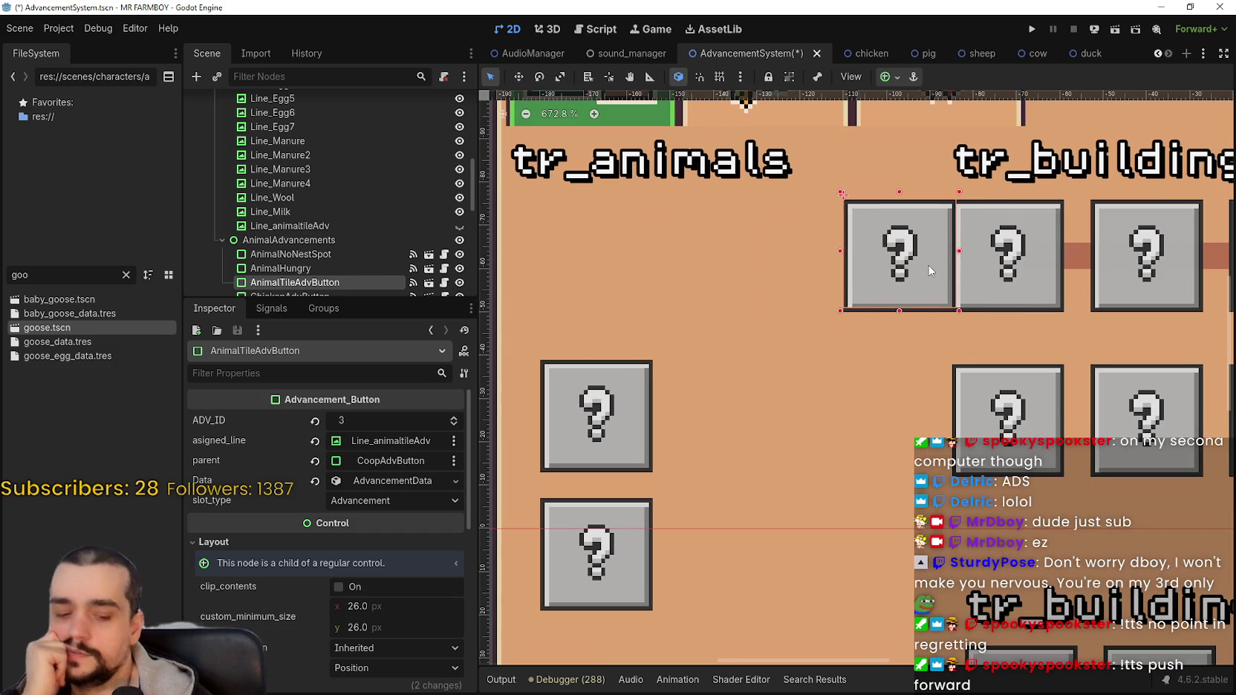
{"action": "key", "text": "Left"}
{"action": "key", "text": "Left"}
{"action": "key", "text": "Left"}
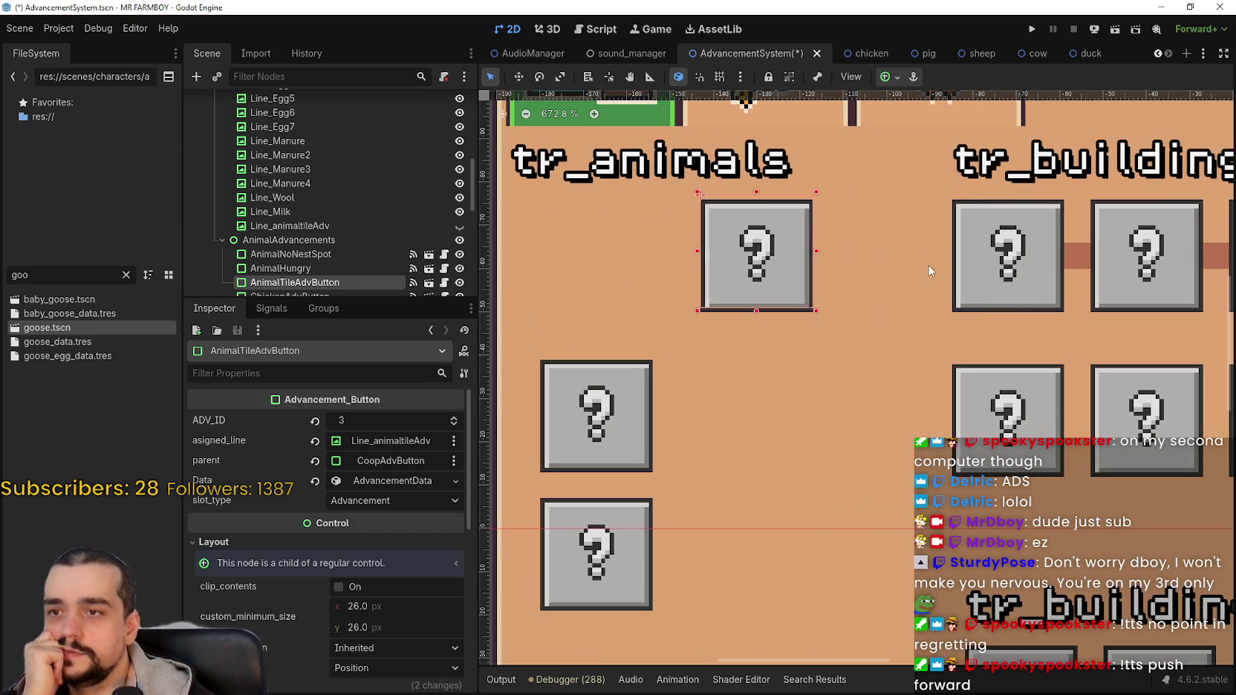
{"action": "key", "text": "Left"}
{"action": "key", "text": "Left"}
{"action": "key", "text": "Left"}
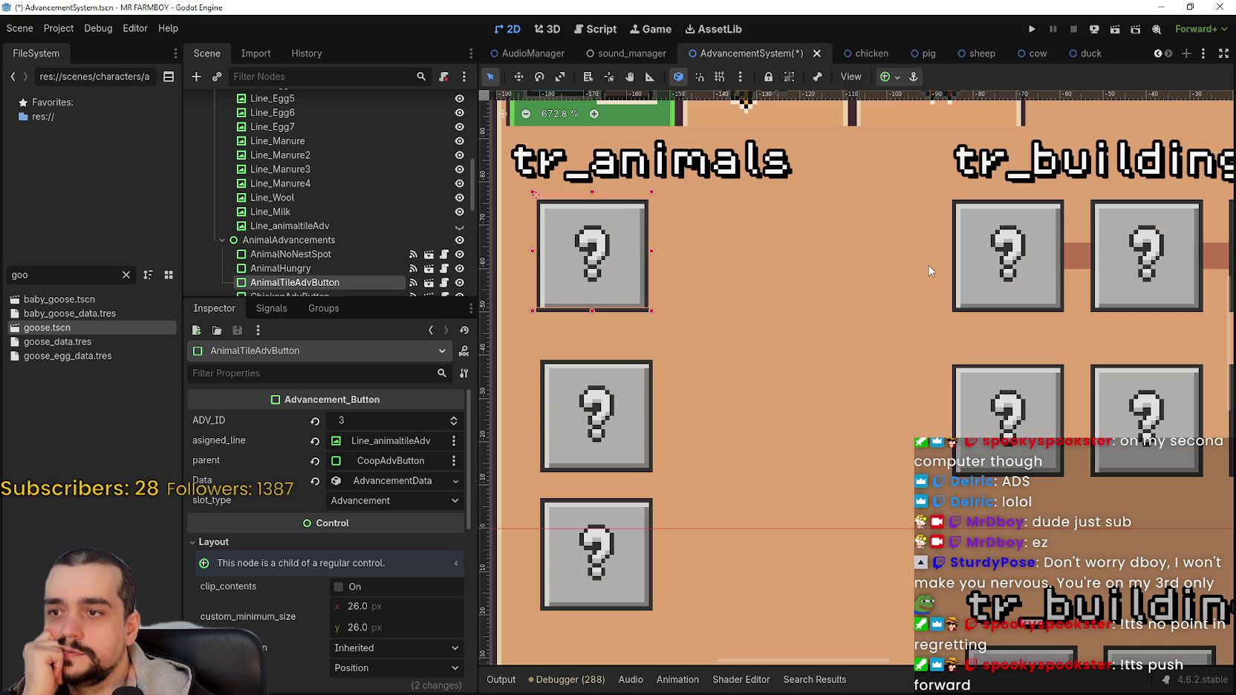
{"action": "key", "text": "Right"}
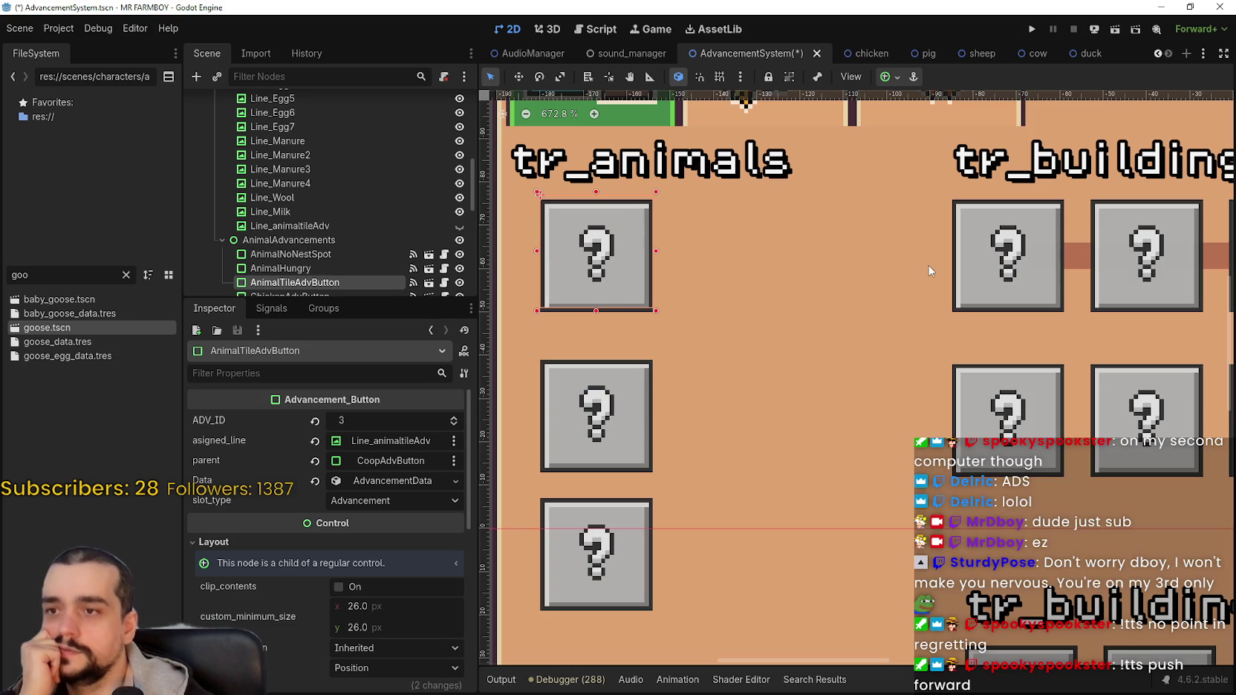
{"action": "scroll", "coordinate": [929, 265], "scroll_direction": "down", "scroll_amount": 9}
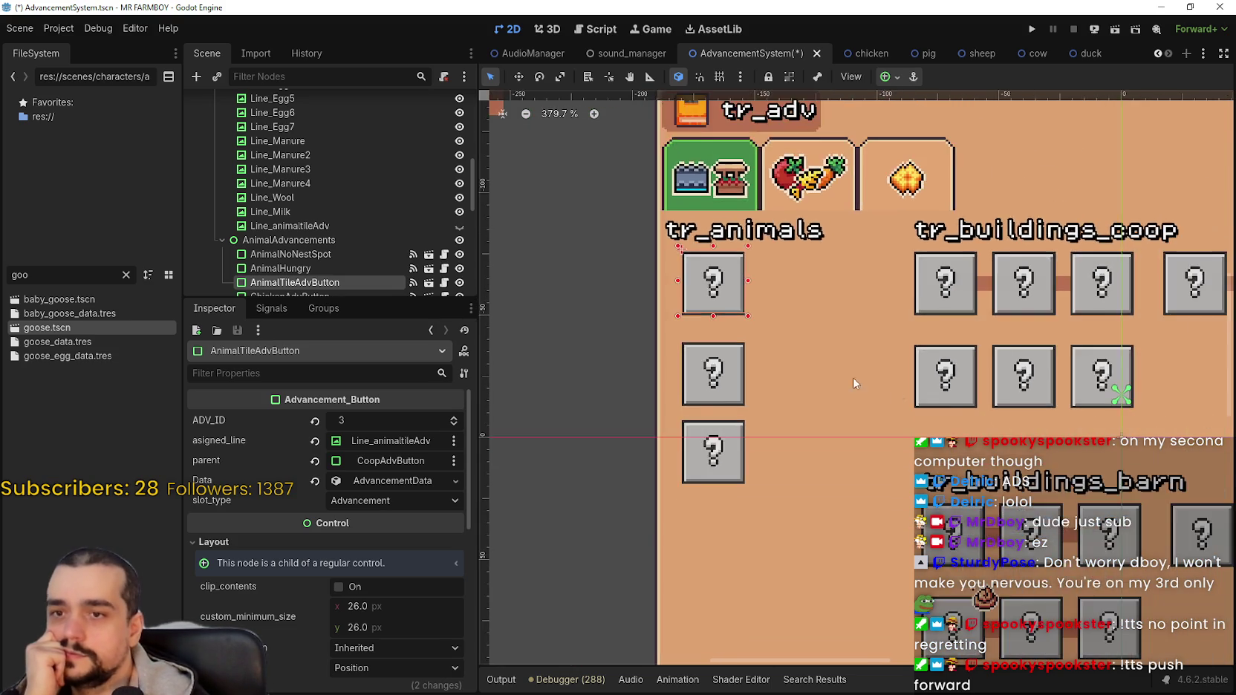
{"action": "scroll", "coordinate": [906, 415], "scroll_direction": "right", "scroll_amount": 3}
{"action": "scroll", "coordinate": [764, 419], "scroll_direction": "down", "scroll_amount": 3}
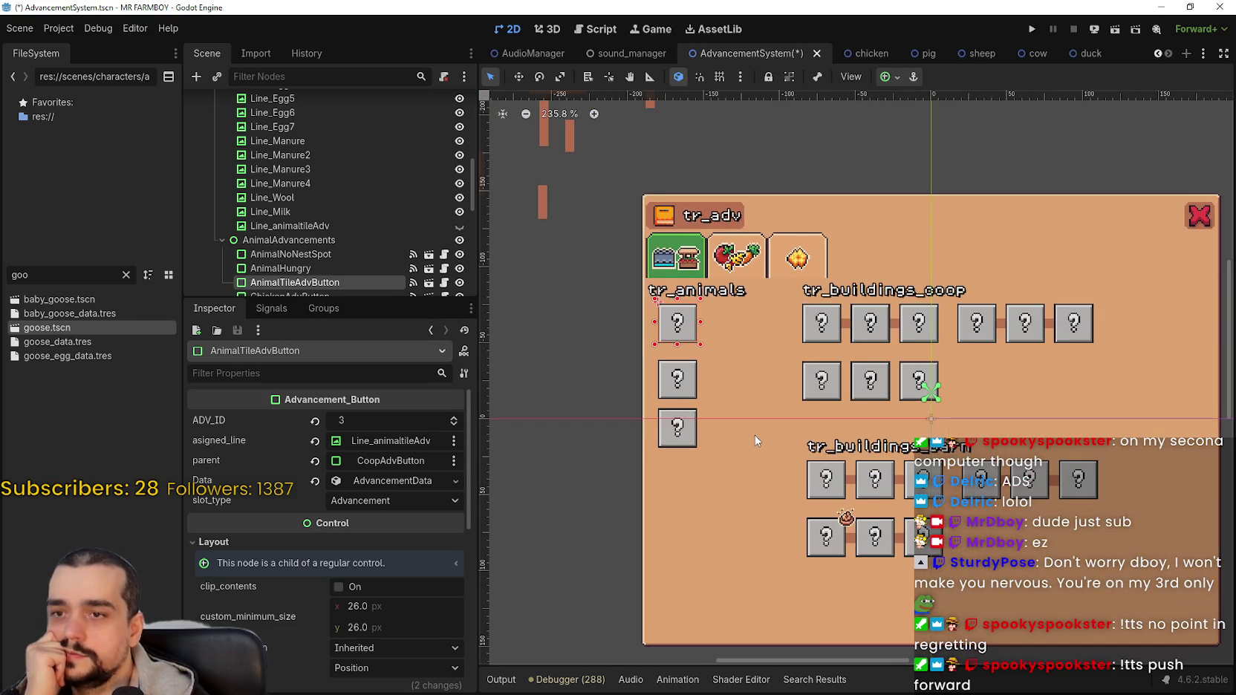
{"action": "scroll", "coordinate": [676, 356], "scroll_direction": "up", "scroll_amount": 6}
Move the second tr_animals tile and the AnimalHungry tile up into even spacing.
{"action": "left_click_drag", "start_coordinate": [643, 348], "coordinate": [640, 311]}
{"action": "scroll", "coordinate": [638, 310], "scroll_direction": "up", "scroll_amount": 3}
{"action": "key", "text": "Up"}
{"action": "key", "text": "Up"}
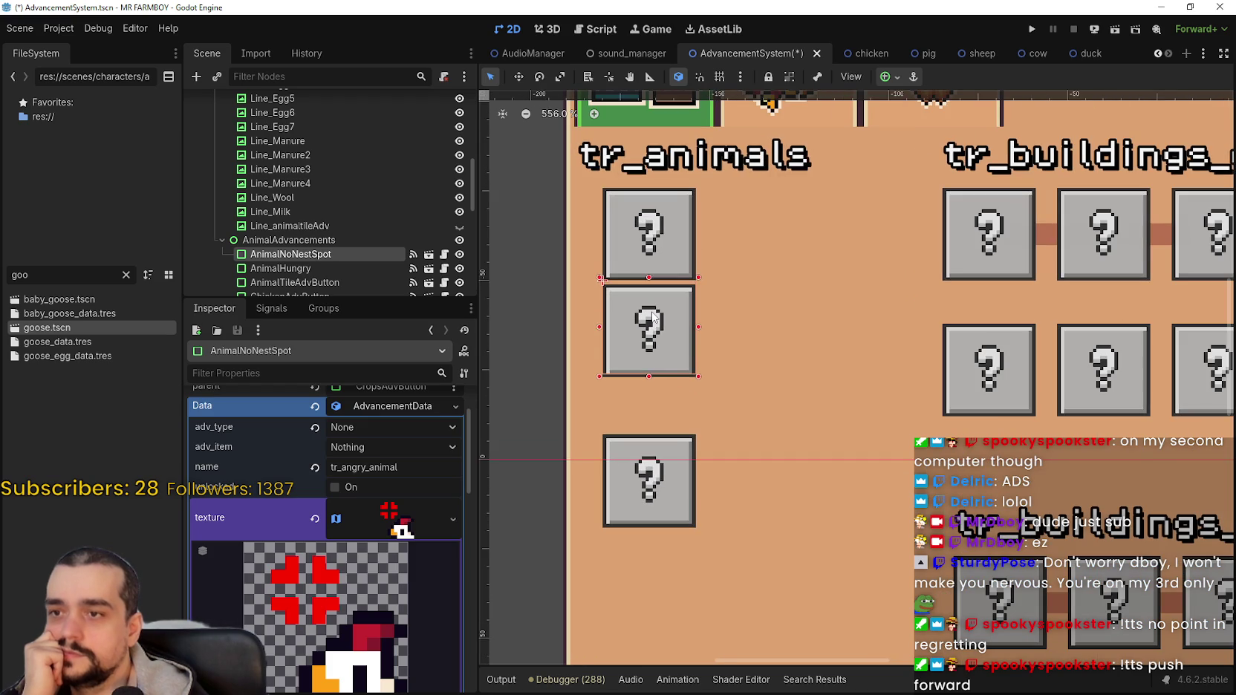
{"action": "key", "text": "Down"}
{"action": "key", "text": "Down"}
{"action": "key", "text": "Down"}
{"action": "key", "text": "Down"}
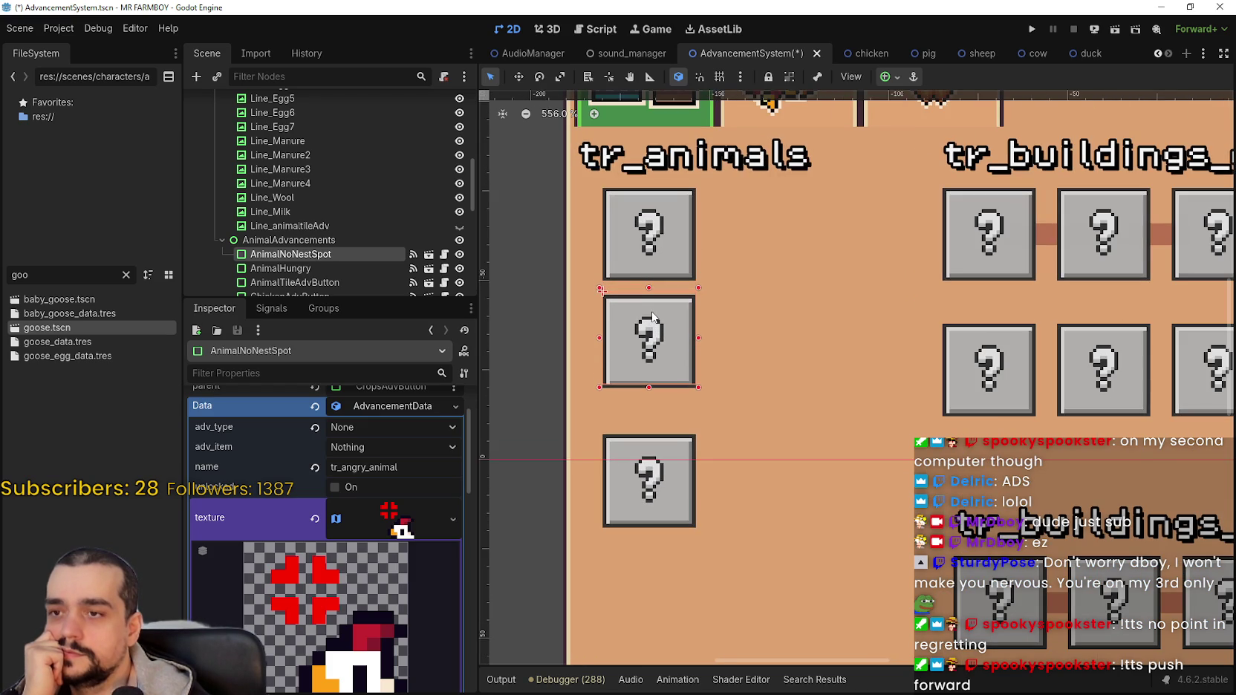
{"action": "scroll", "coordinate": [654, 301], "scroll_direction": "down", "scroll_amount": 3}
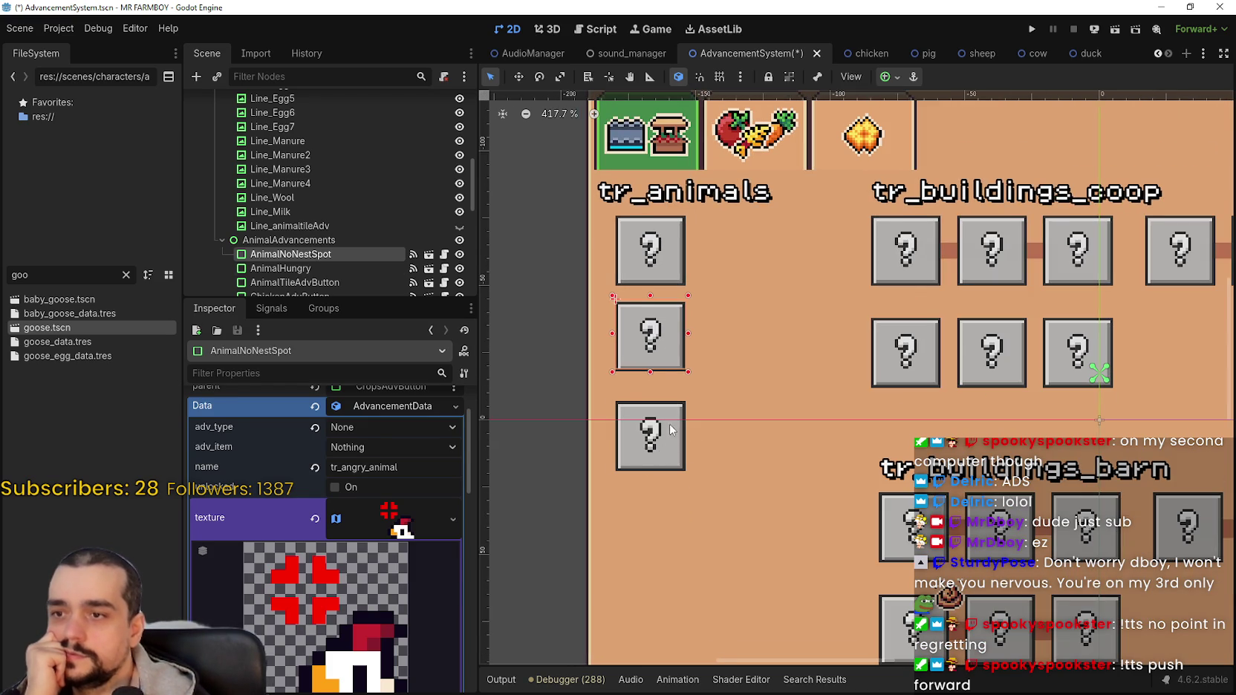
{"action": "left_click_drag", "start_coordinate": [653, 414], "coordinate": [652, 382]}
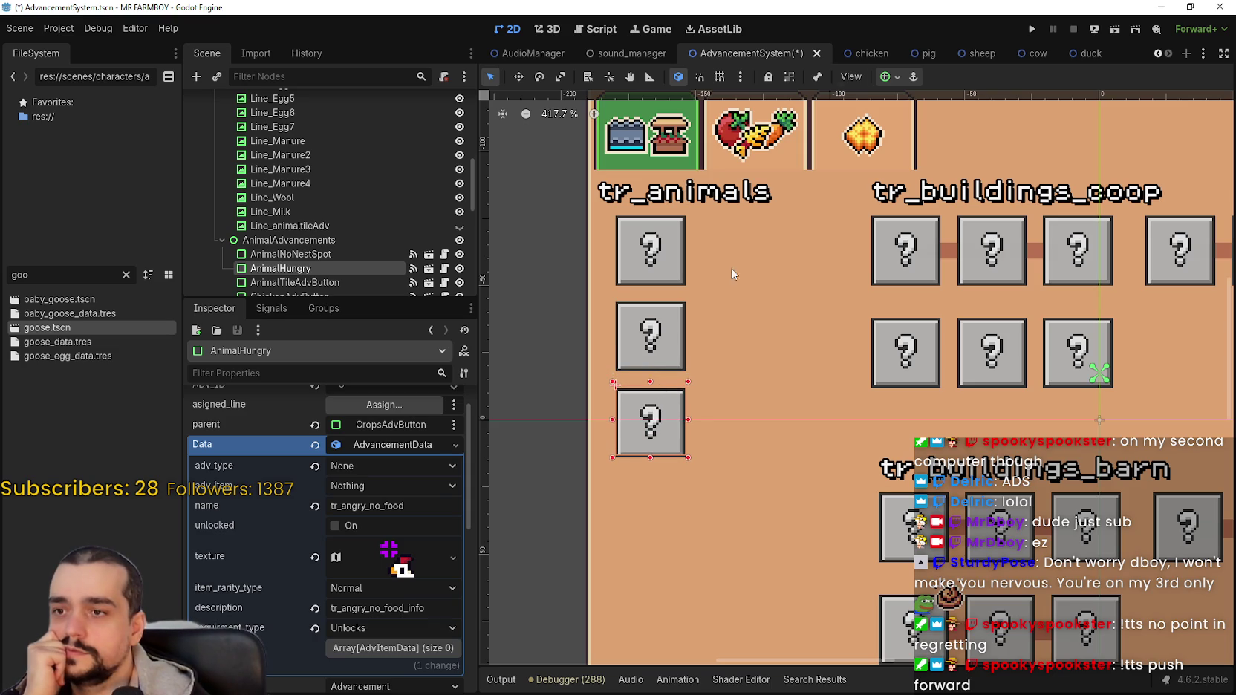
{"action": "scroll", "coordinate": [907, 238], "scroll_direction": "down", "scroll_amount": 5}
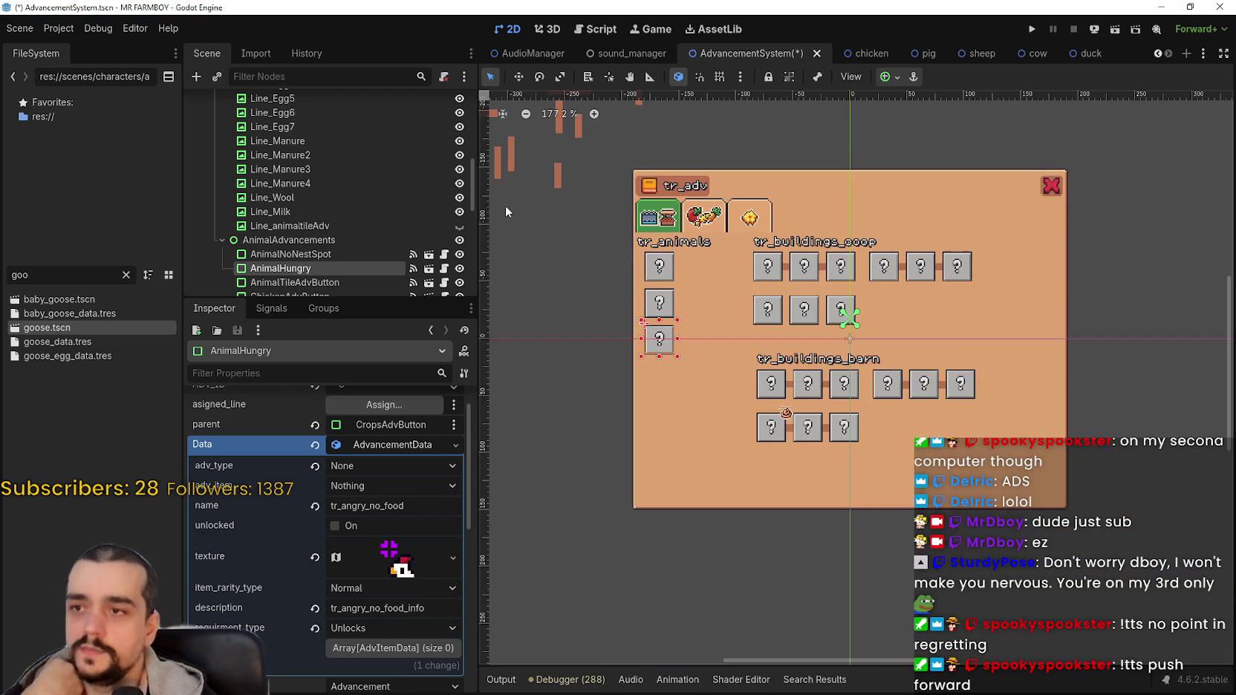
Pan to the loose connector lines and start box-selecting them.
{"action": "left_click_drag", "start_coordinate": [505, 212], "coordinate": [747, 303]}
{"action": "scroll", "coordinate": [748, 303], "scroll_direction": "down", "scroll_amount": 1}
{"action": "mouse_move", "coordinate": [558, 193]}
{"action": "left_mouse_down"}
{"action": "mouse_move", "coordinate": [799, 241]}
{"action": "mouse_move", "coordinate": [853, 277]}
{"action": "mouse_move", "coordinate": [855, 298]}
{"action": "left_mouse_up"}
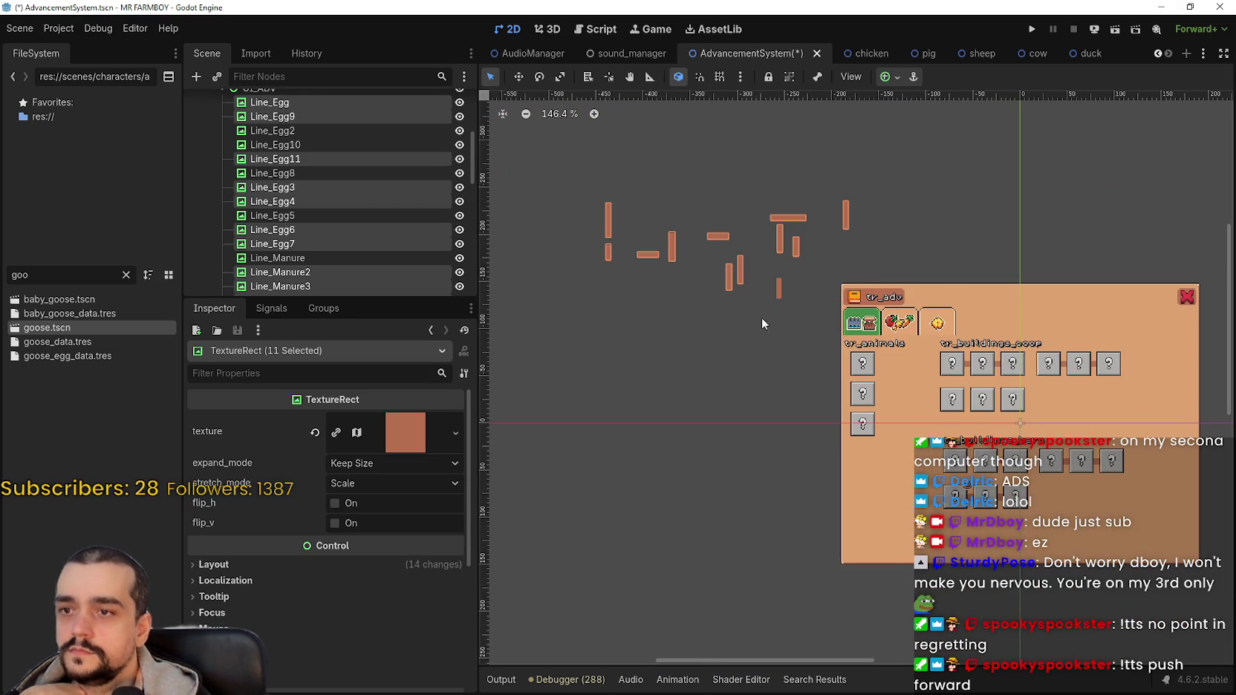
{"action": "left_click_drag", "start_coordinate": [558, 324], "coordinate": [862, 146]}
{"action": "scroll", "coordinate": [751, 267], "scroll_direction": "up", "scroll_amount": 1}
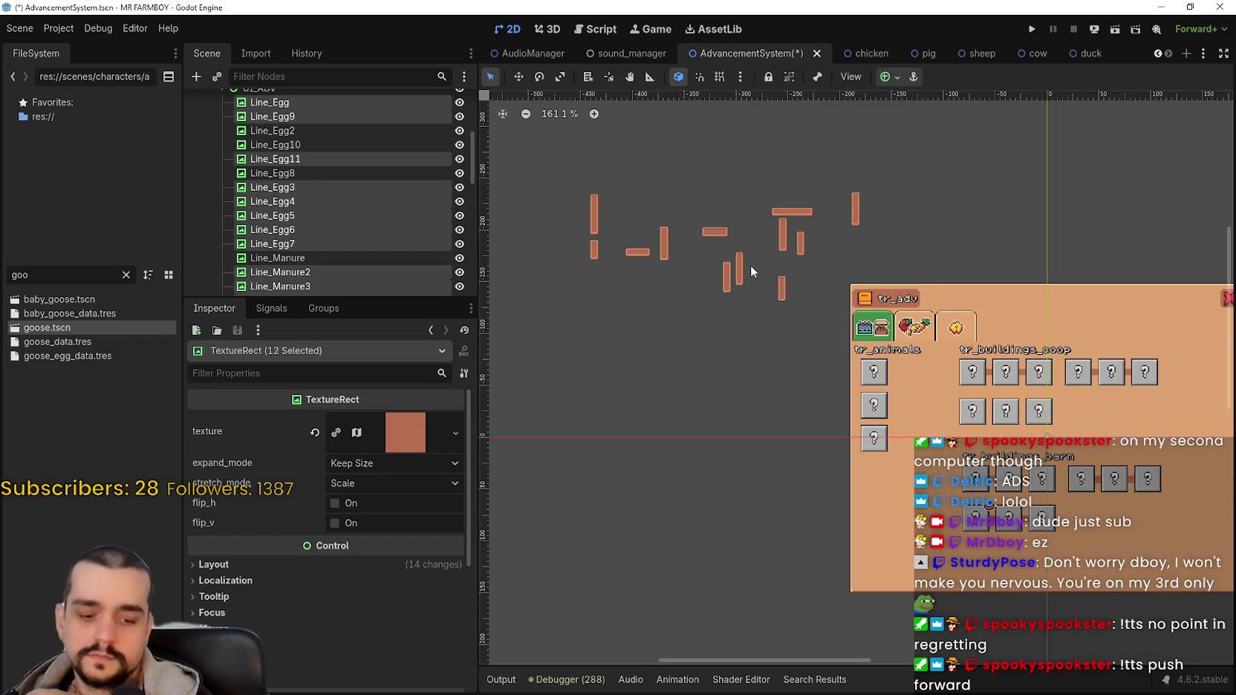
{"action": "key", "text": "Delete"}
{"action": "key", "text": "Return"}
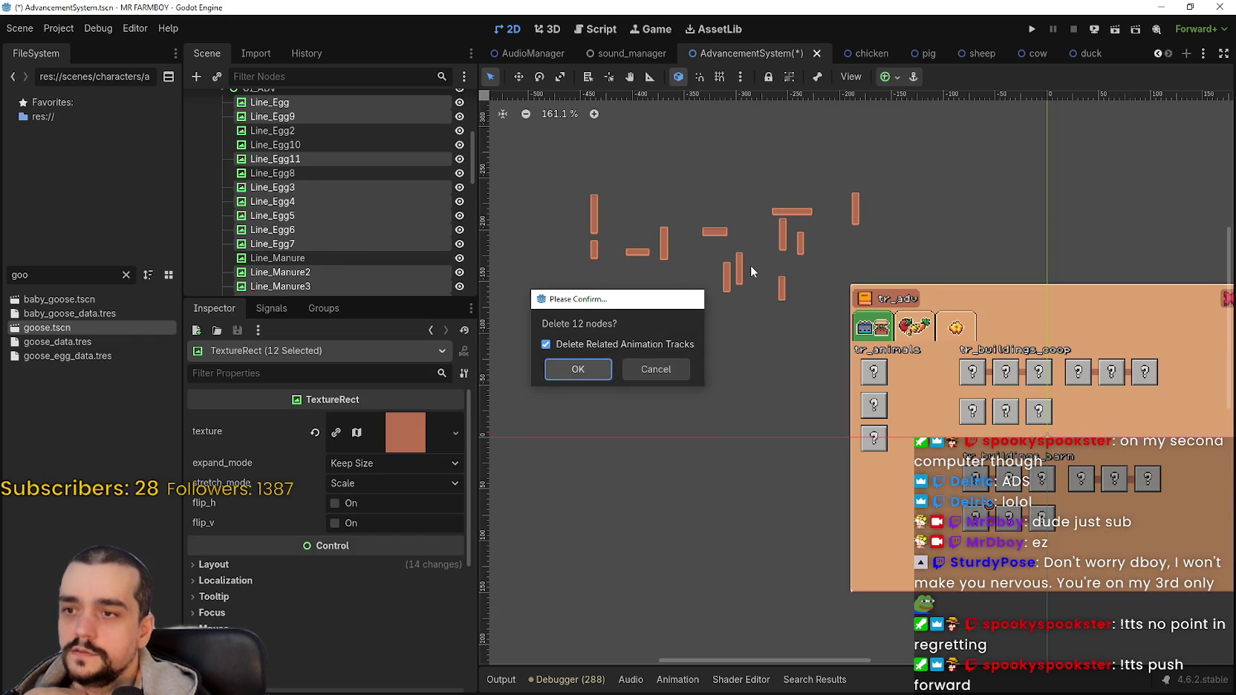
{"action": "scroll", "coordinate": [751, 266], "scroll_direction": "down", "scroll_amount": 1}
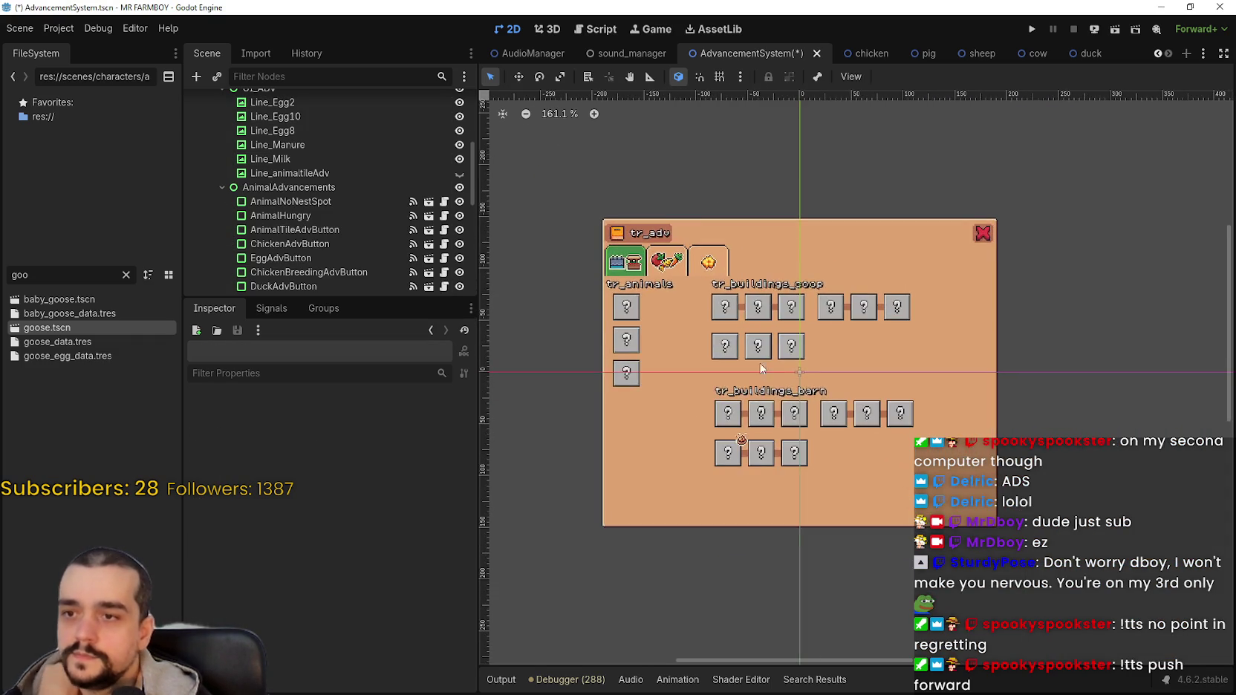
{"action": "scroll", "coordinate": [779, 299], "scroll_direction": "up", "scroll_amount": 1}
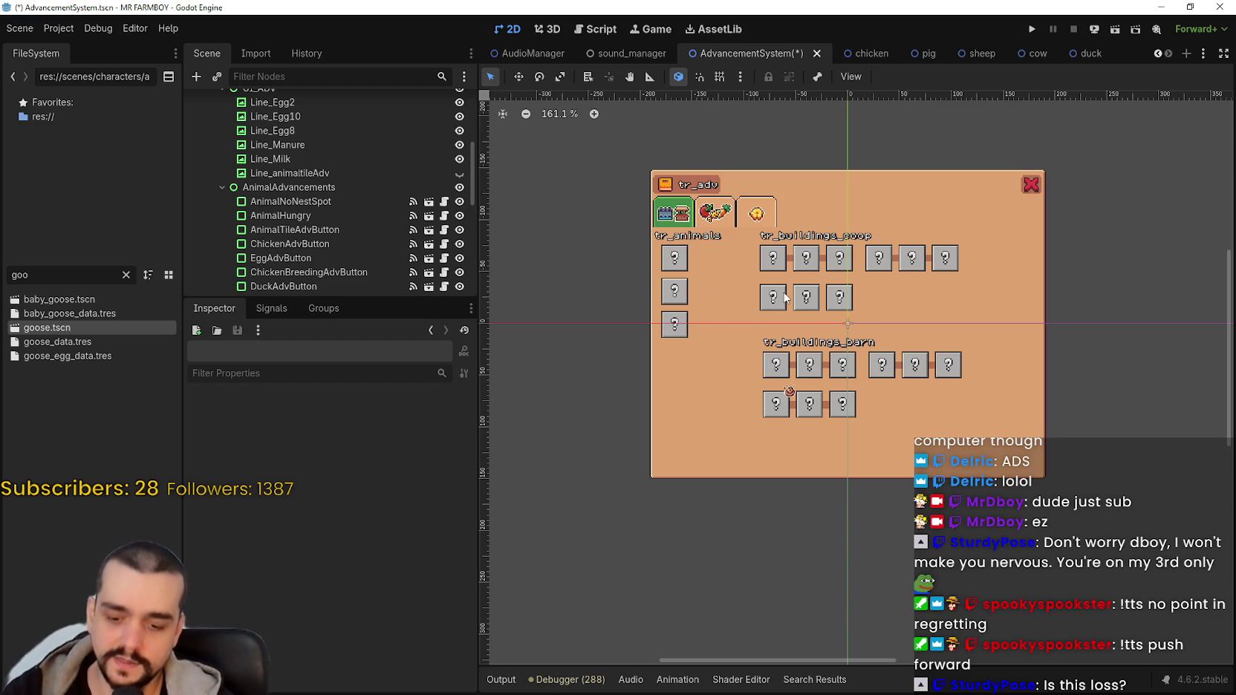
{"action": "key", "text": "ctrl+z"}
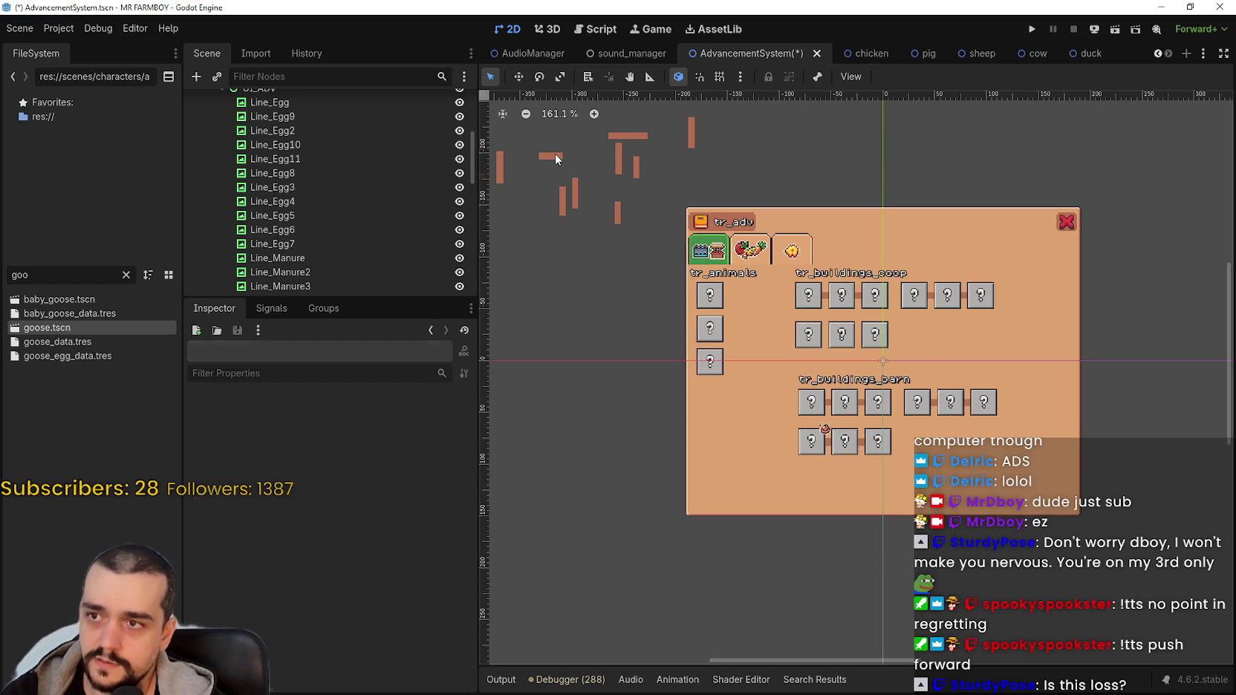
Shift the Line_Manure4 connector slightly to line up between the coop's bottom-row tiles.
{"action": "left_click_drag", "start_coordinate": [557, 159], "coordinate": [562, 164]}
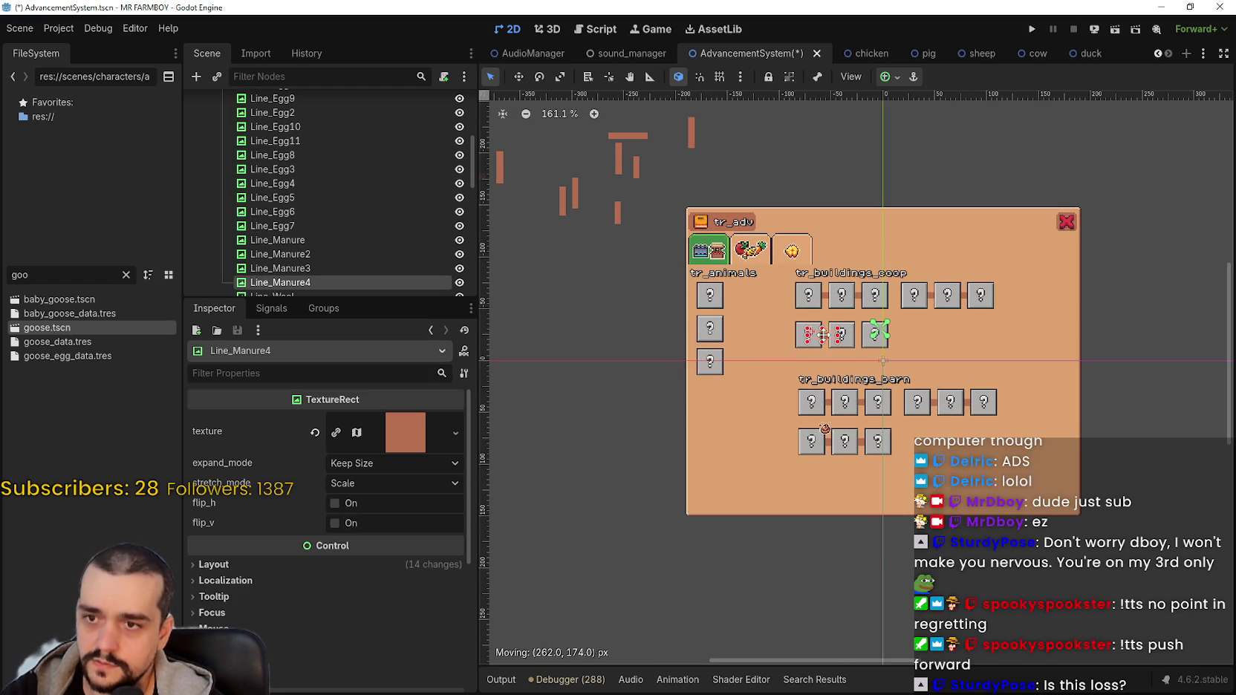
{"action": "scroll", "coordinate": [824, 338], "scroll_direction": "up", "scroll_amount": 9}
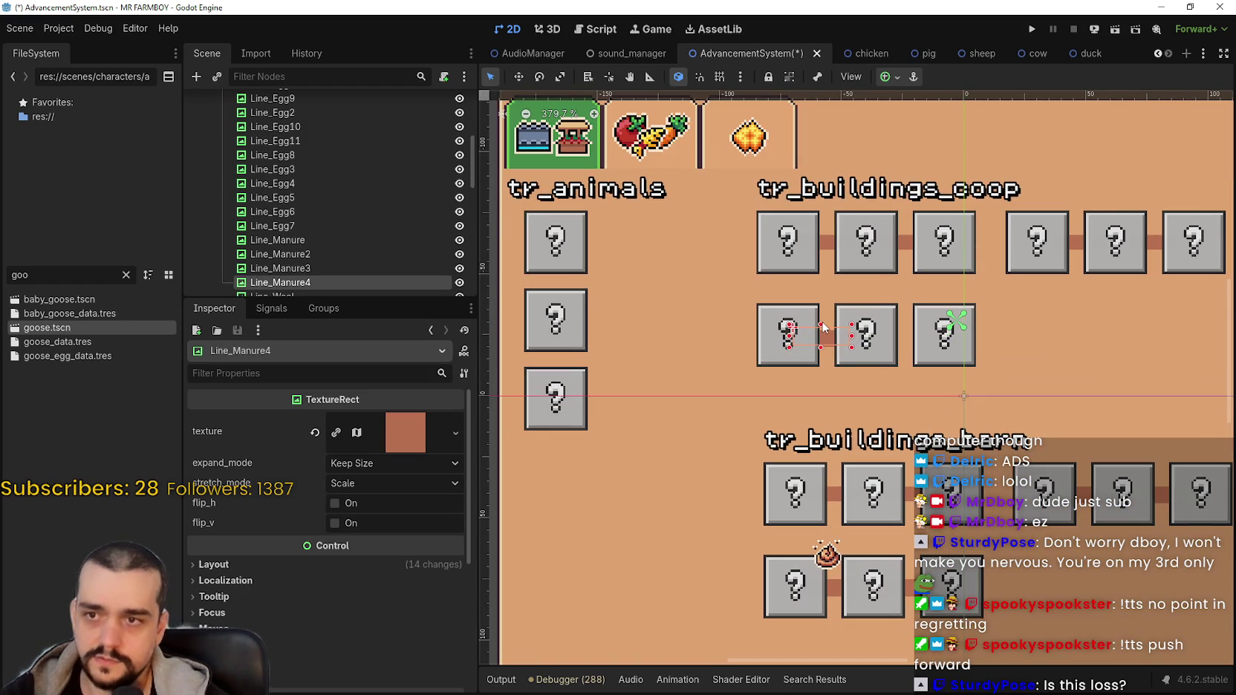
{"action": "scroll", "coordinate": [823, 325], "scroll_direction": "up", "scroll_amount": 4}
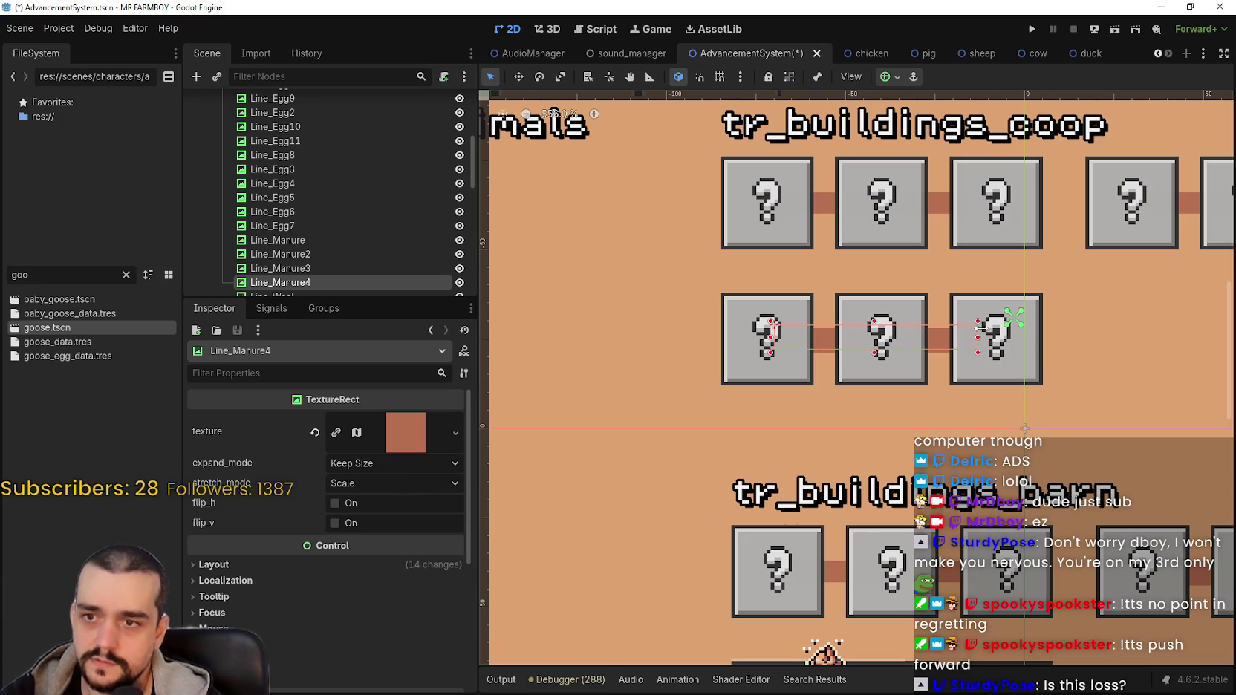
{"action": "scroll", "coordinate": [985, 352], "scroll_direction": "down", "scroll_amount": 12}
{"action": "scroll", "coordinate": [796, 364], "scroll_direction": "up", "scroll_amount": 6}
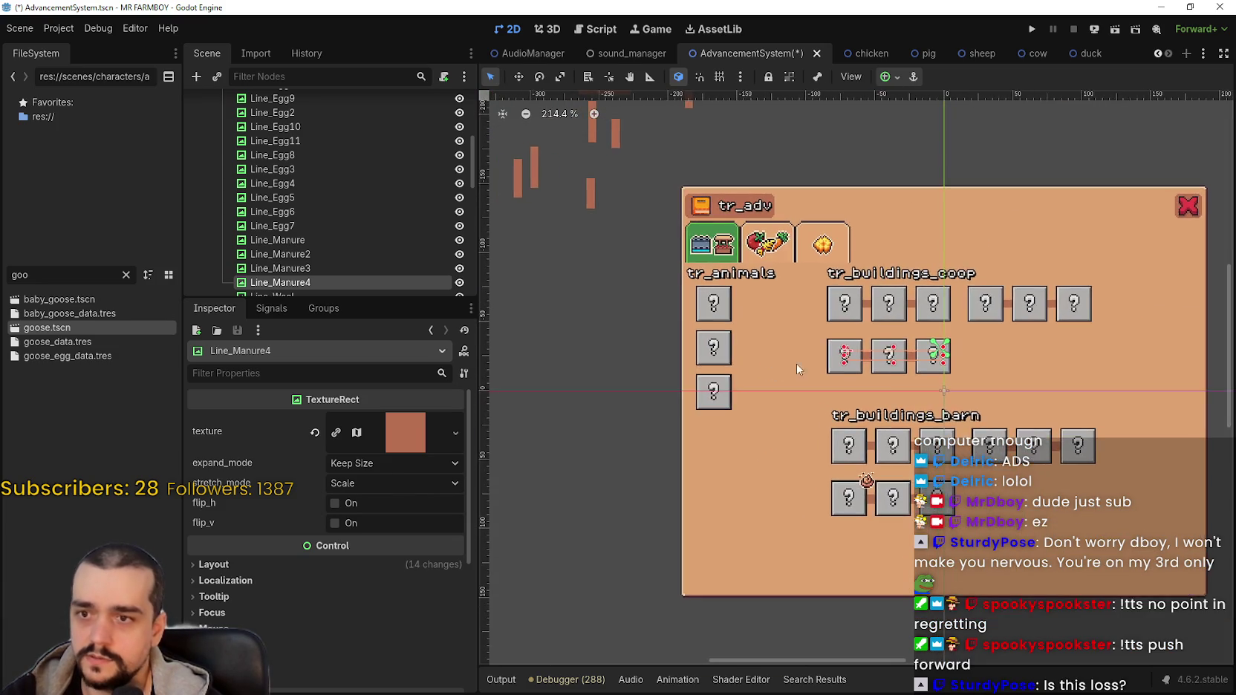
{"action": "scroll", "coordinate": [896, 351], "scroll_direction": "up", "scroll_amount": 6}
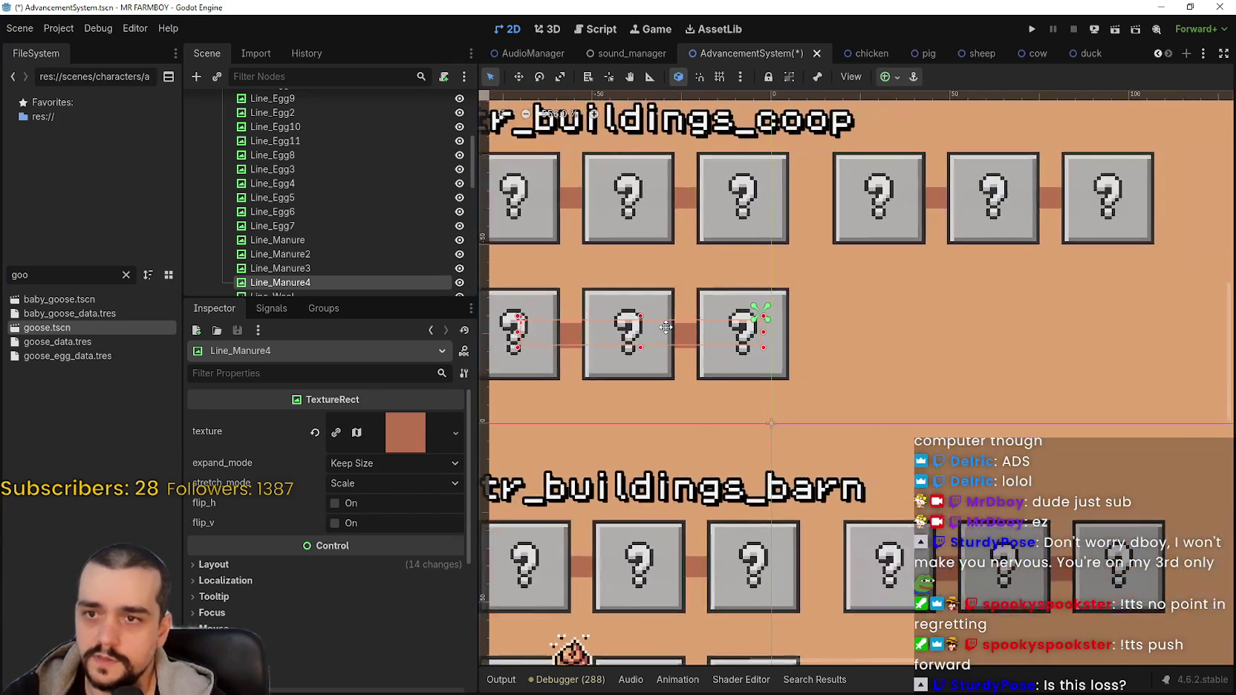
{"action": "scroll", "coordinate": [814, 207], "scroll_direction": "down", "scroll_amount": 2}
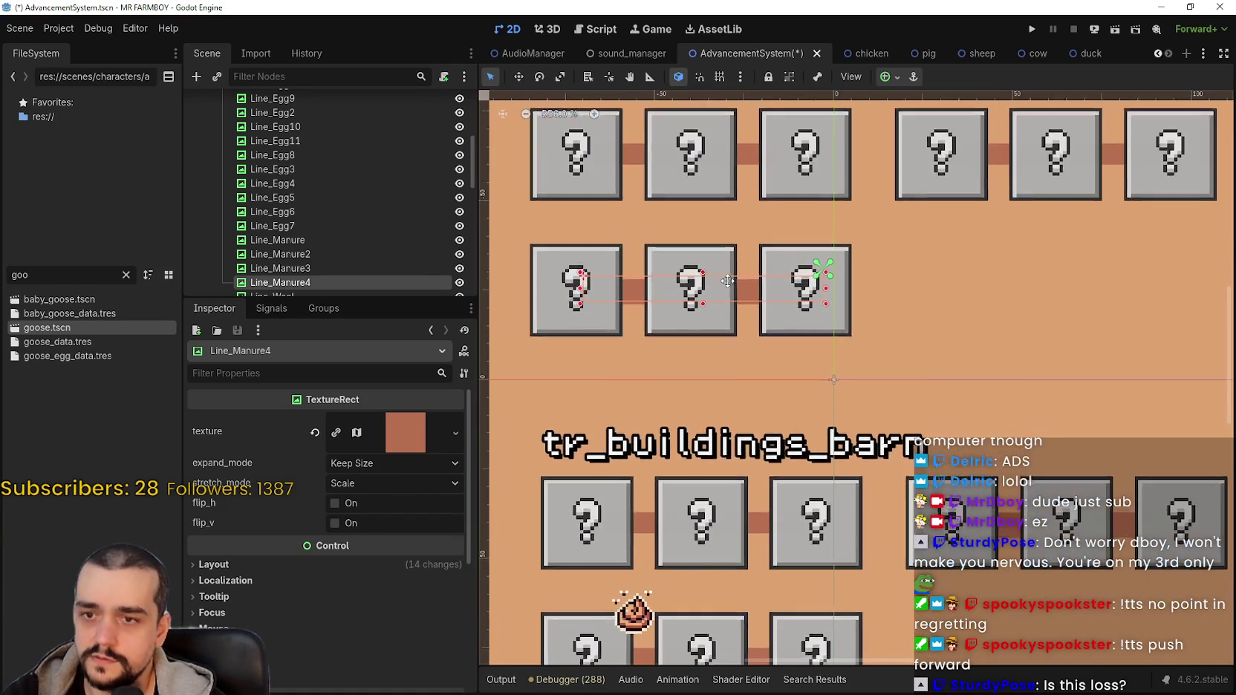
{"action": "scroll", "coordinate": [689, 297], "scroll_direction": "up", "scroll_amount": 1}
{"action": "scroll", "coordinate": [669, 386], "scroll_direction": "down", "scroll_amount": 2}
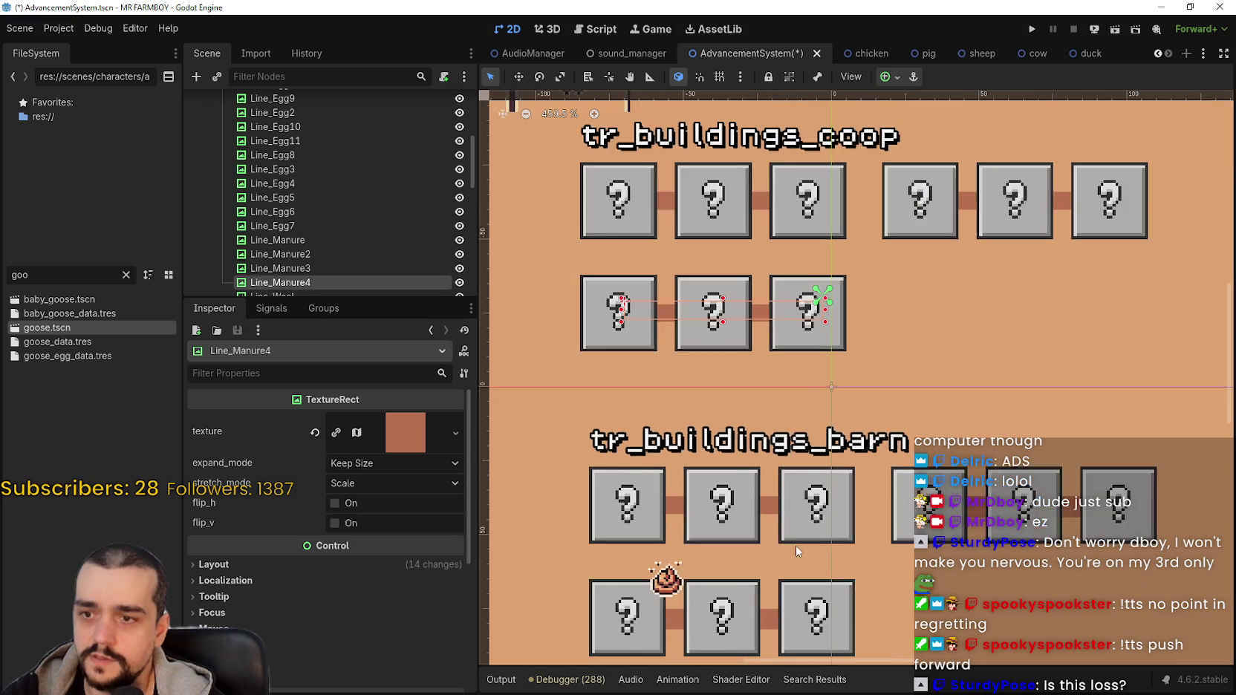
Check the Line_Milk and Line_Manure connectors in the barn rows, then save the scene.
{"action": "left_click", "coordinate": [930, 416]}
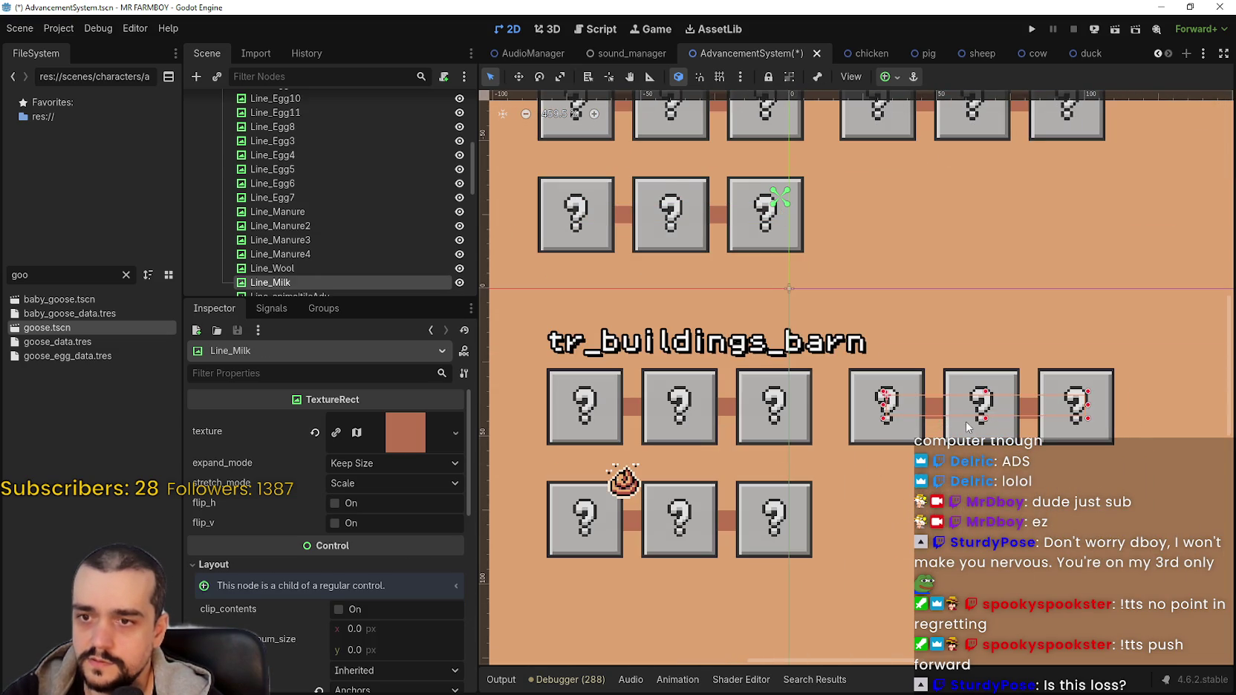
{"action": "left_click", "coordinate": [728, 522]}
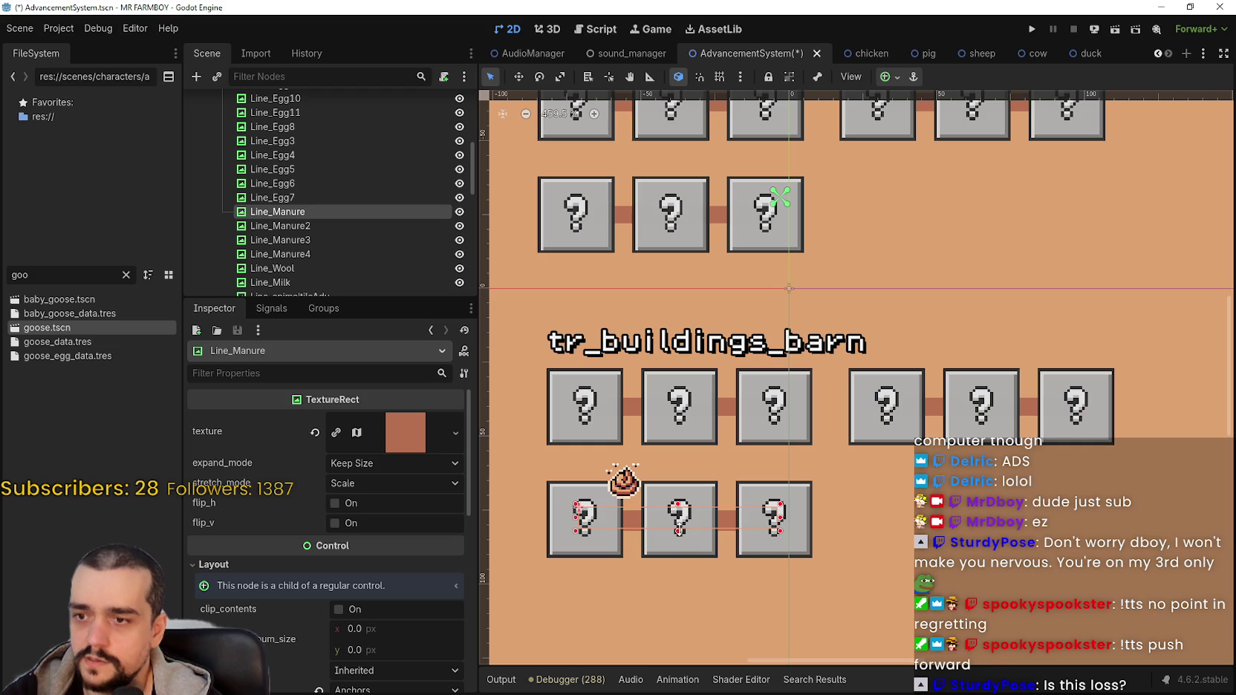
{"action": "scroll", "coordinate": [708, 513], "scroll_direction": "down", "scroll_amount": 2}
{"action": "scroll", "coordinate": [686, 519], "scroll_direction": "up", "scroll_amount": 5}
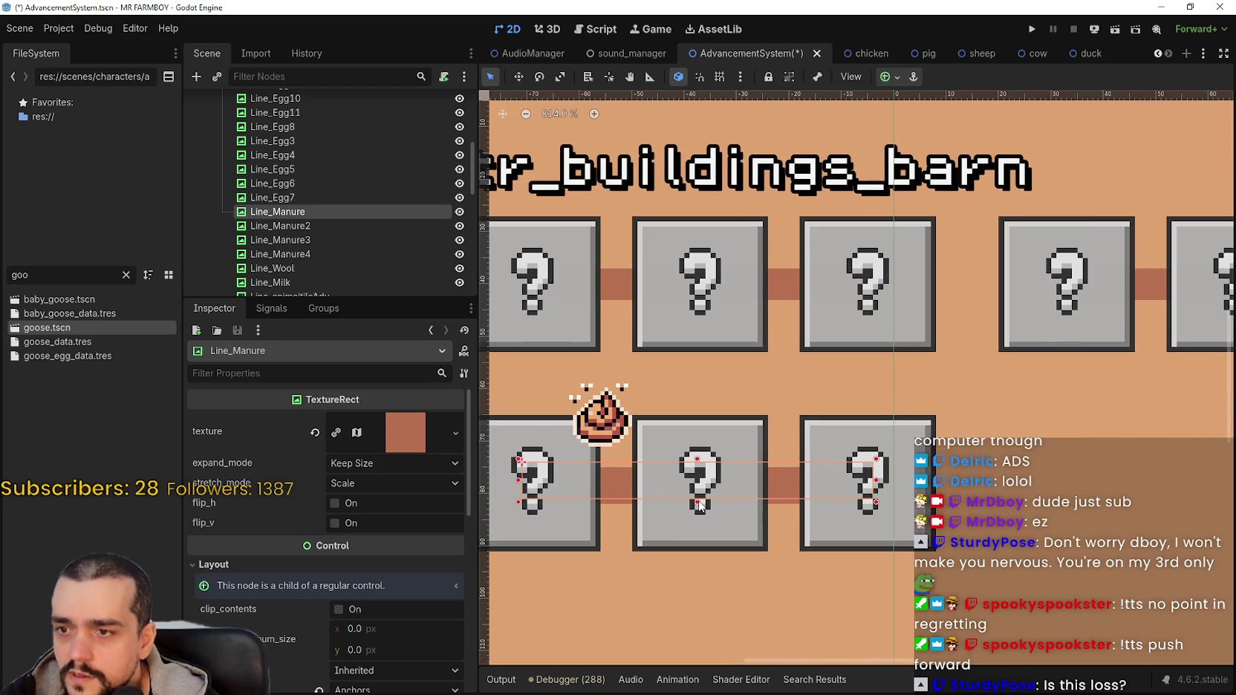
{"action": "scroll", "coordinate": [698, 498], "scroll_direction": "down", "scroll_amount": 9}
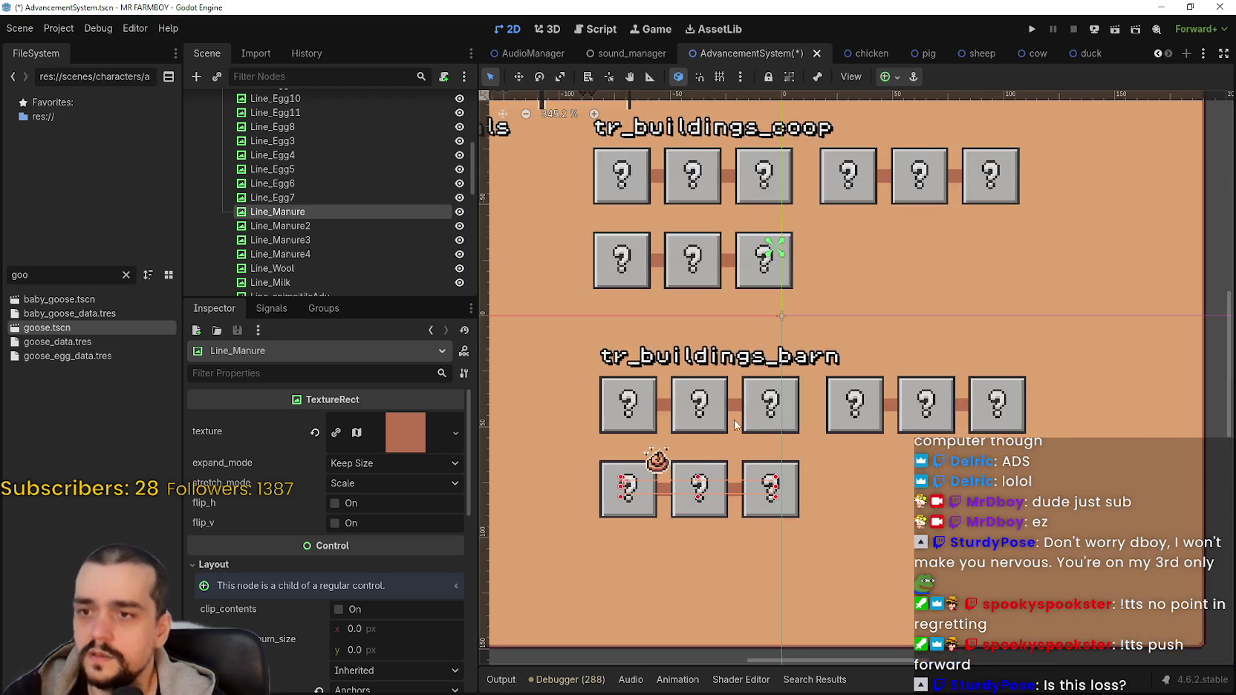
{"action": "scroll", "coordinate": [742, 404], "scroll_direction": "up", "scroll_amount": 7}
{"action": "scroll", "coordinate": [742, 403], "scroll_direction": "down", "scroll_amount": 10}
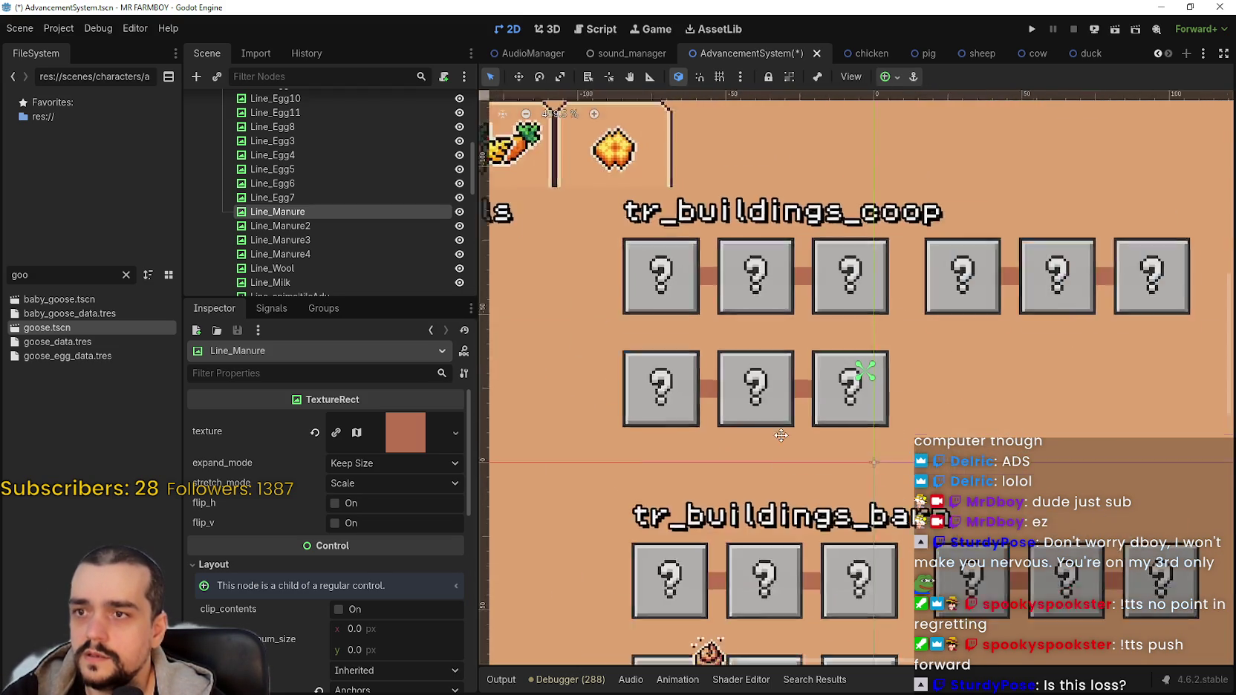
{"action": "scroll", "coordinate": [773, 404], "scroll_direction": "down", "scroll_amount": 1}
{"action": "scroll", "coordinate": [773, 404], "scroll_direction": "left", "scroll_amount": 3}
{"action": "key", "text": "ctrl+s"}
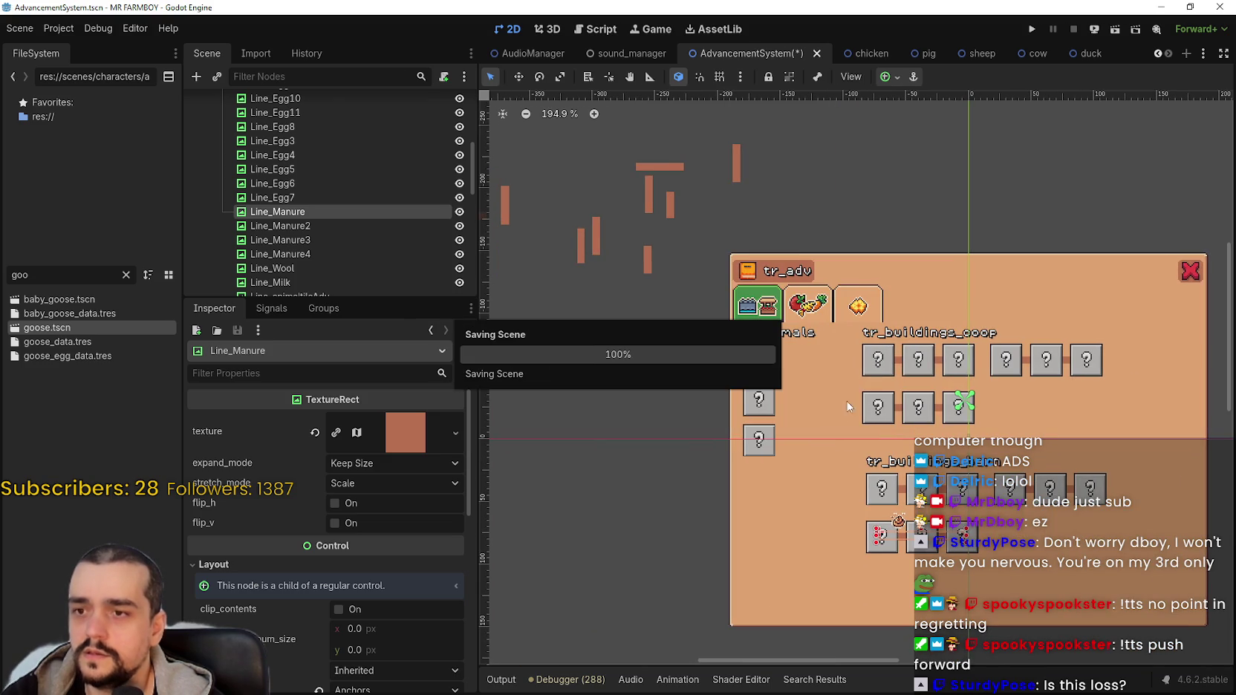
Select the Line_Egg6 connector and widen it into a thicker bar.
{"action": "scroll", "coordinate": [621, 280], "scroll_direction": "down", "scroll_amount": 5}
{"action": "left_click", "coordinate": [709, 221]}
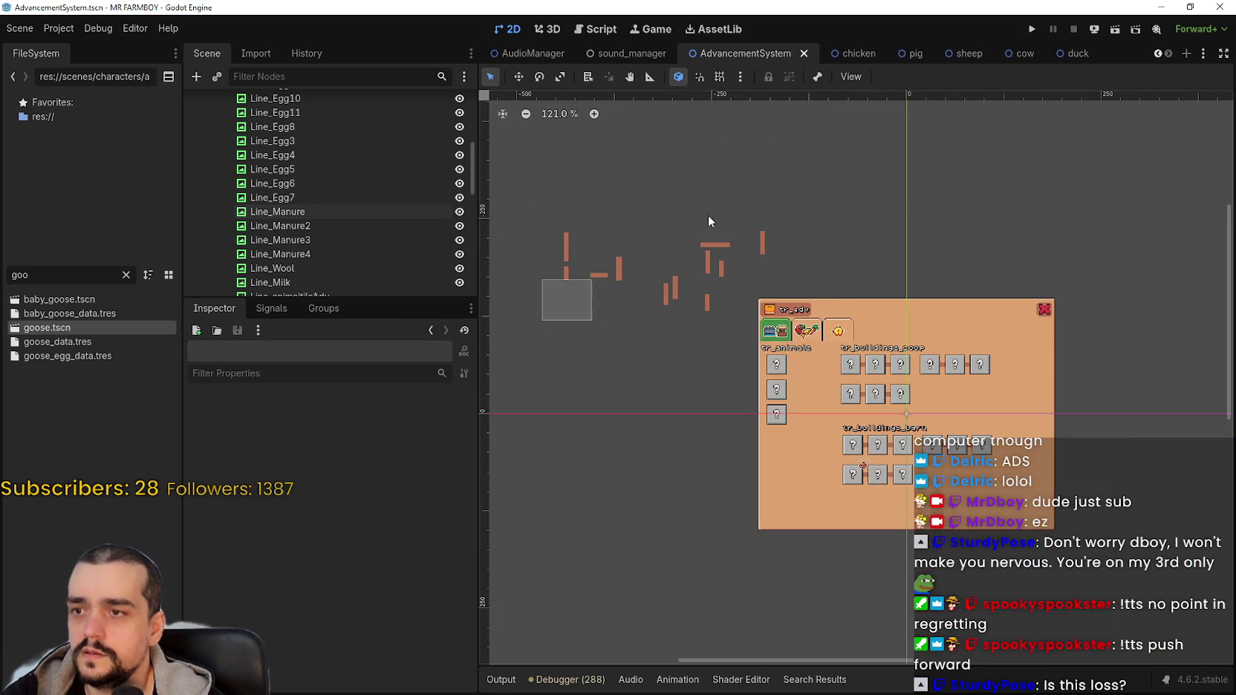
{"action": "left_click_drag", "start_coordinate": [709, 221], "coordinate": [786, 177]}
{"action": "scroll", "coordinate": [730, 295], "scroll_direction": "up", "scroll_amount": 6}
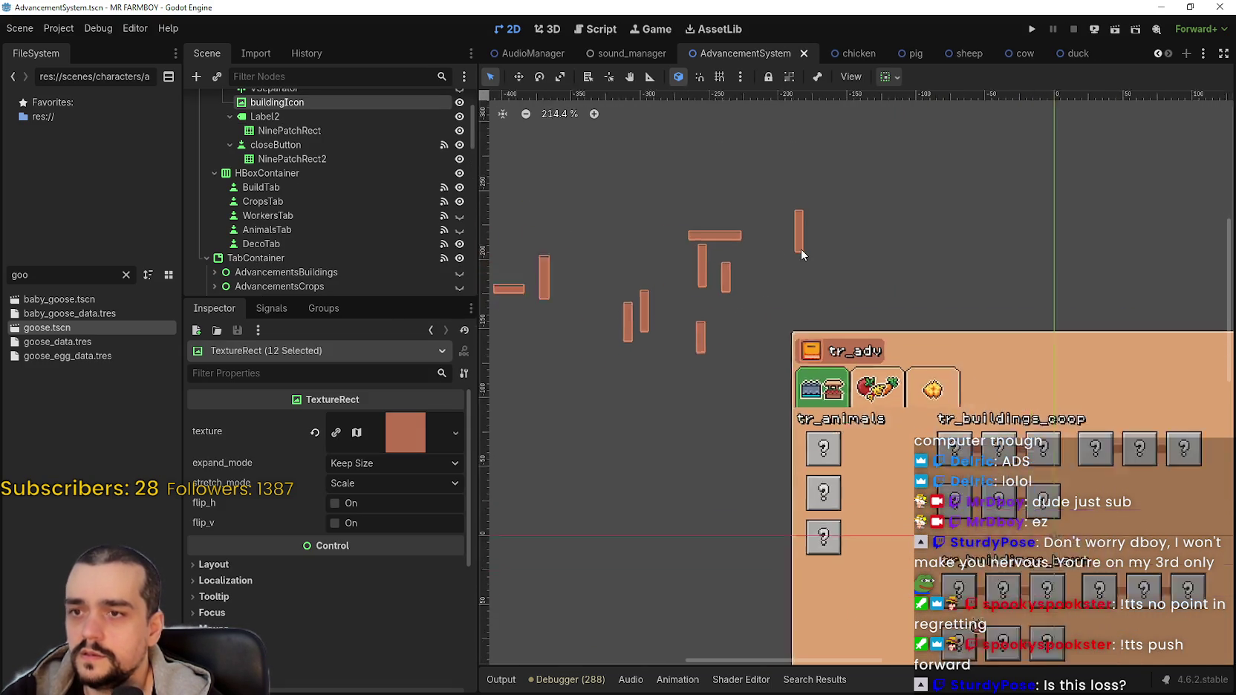
{"action": "left_click", "coordinate": [810, 249]}
{"action": "scroll", "coordinate": [806, 223], "scroll_direction": "down", "scroll_amount": 5}
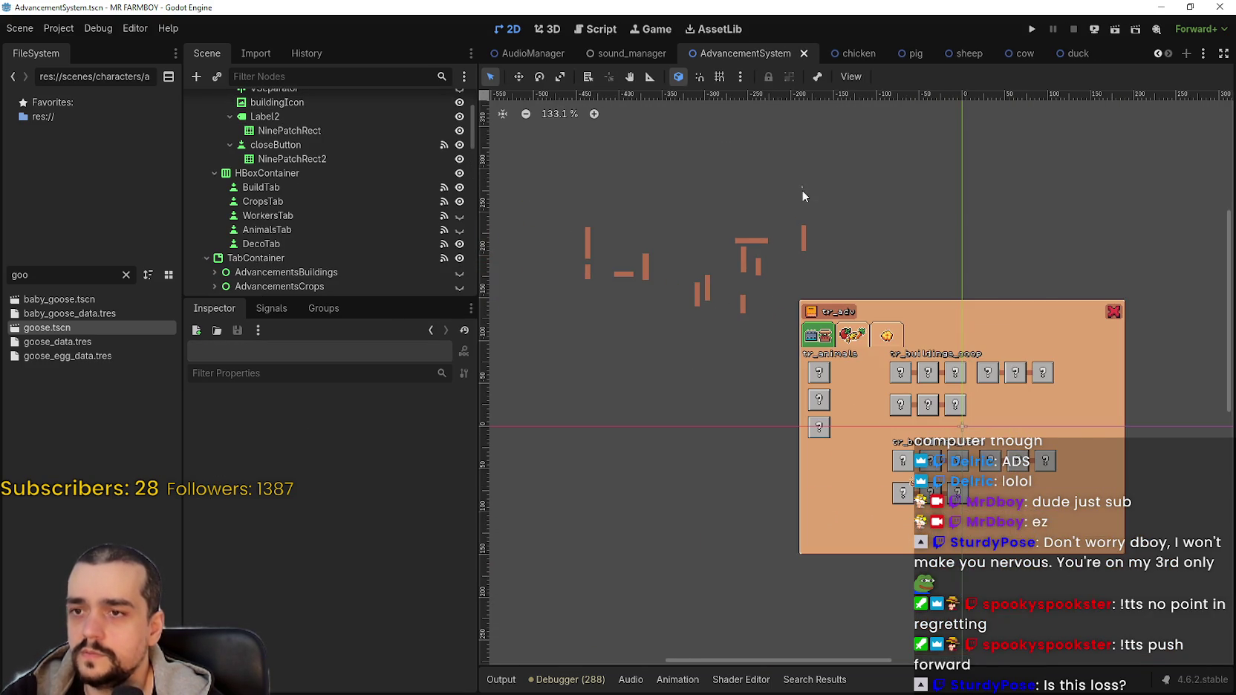
{"action": "left_click", "coordinate": [810, 248]}
{"action": "scroll", "coordinate": [808, 241], "scroll_direction": "up", "scroll_amount": 4}
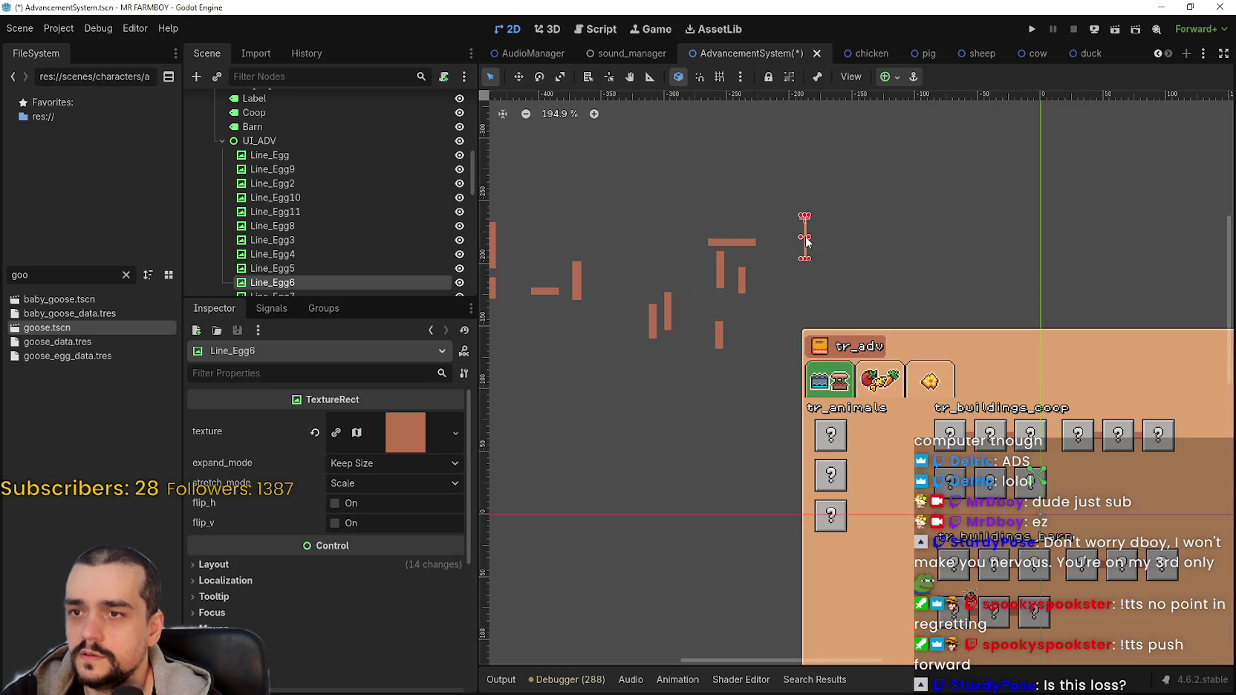
{"action": "left_click_drag", "start_coordinate": [811, 235], "coordinate": [814, 249]}
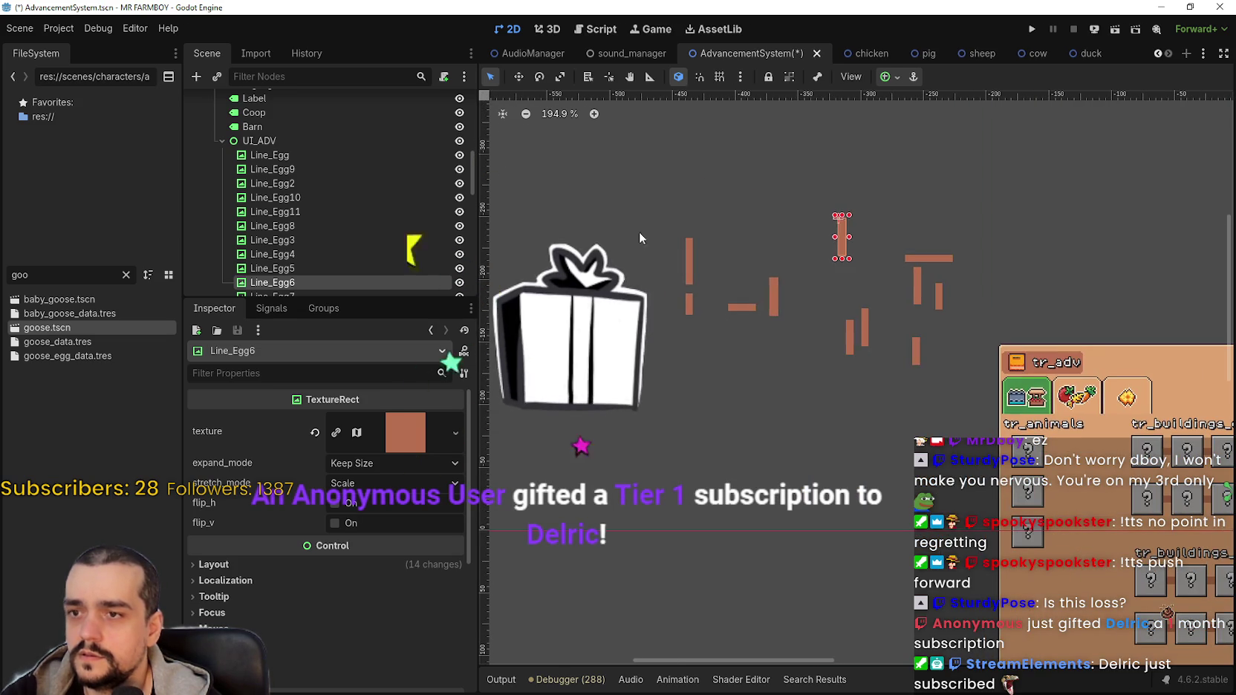
Box-select the eleven loose connector lines and delete them.
{"action": "mouse_move", "coordinate": [636, 175]}
{"action": "left_mouse_down"}
{"action": "mouse_move", "coordinate": [912, 386]}
{"action": "mouse_move", "coordinate": [972, 383]}
{"action": "left_mouse_up"}
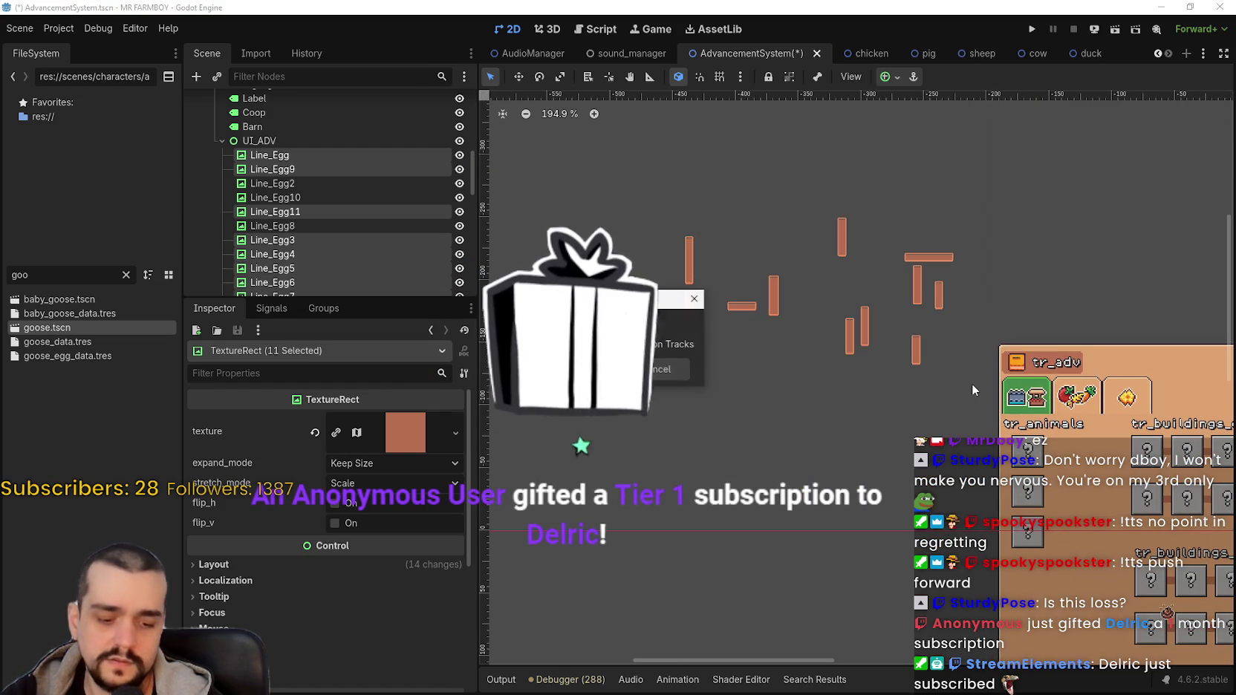
{"action": "key", "text": "Return"}
{"action": "scroll", "coordinate": [911, 361], "scroll_direction": "down", "scroll_amount": 2}
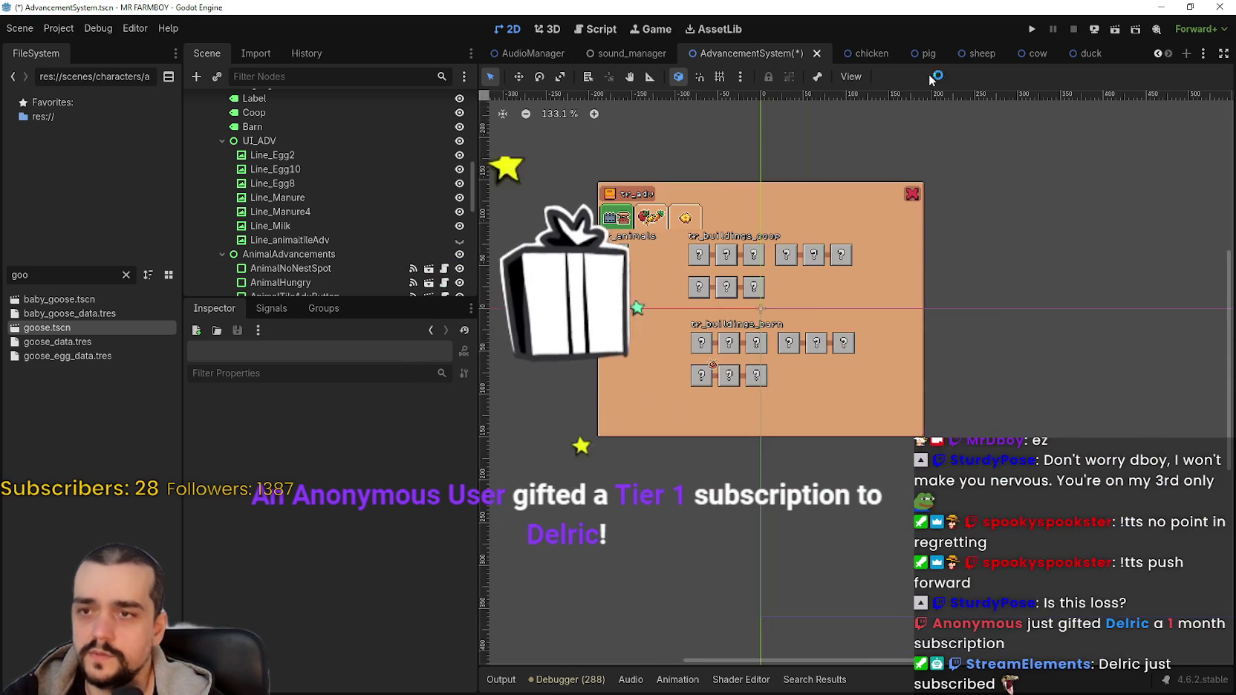
Run the project and switch the game from fullscreen to windowed with F11.
{"action": "left_click", "coordinate": [1029, 30]}
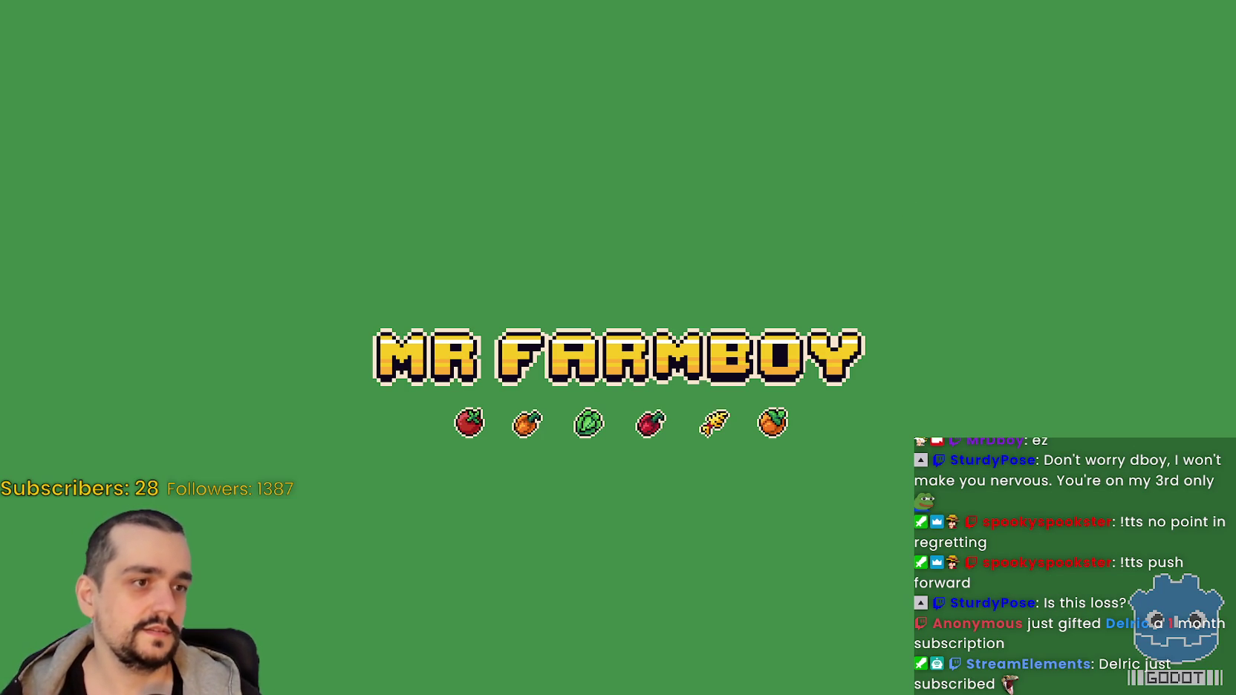
{"action": "key", "text": "F11"}
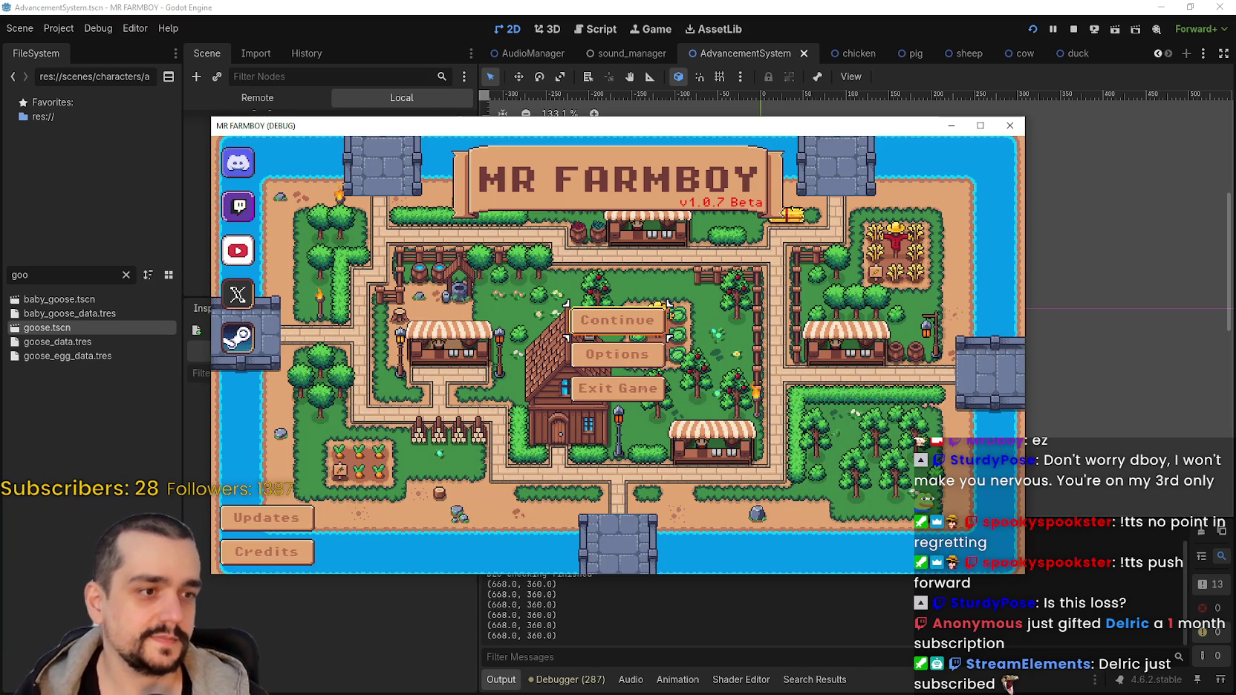
Continue from the main menu and load Save 7.
{"action": "left_click", "coordinate": [573, 355]}
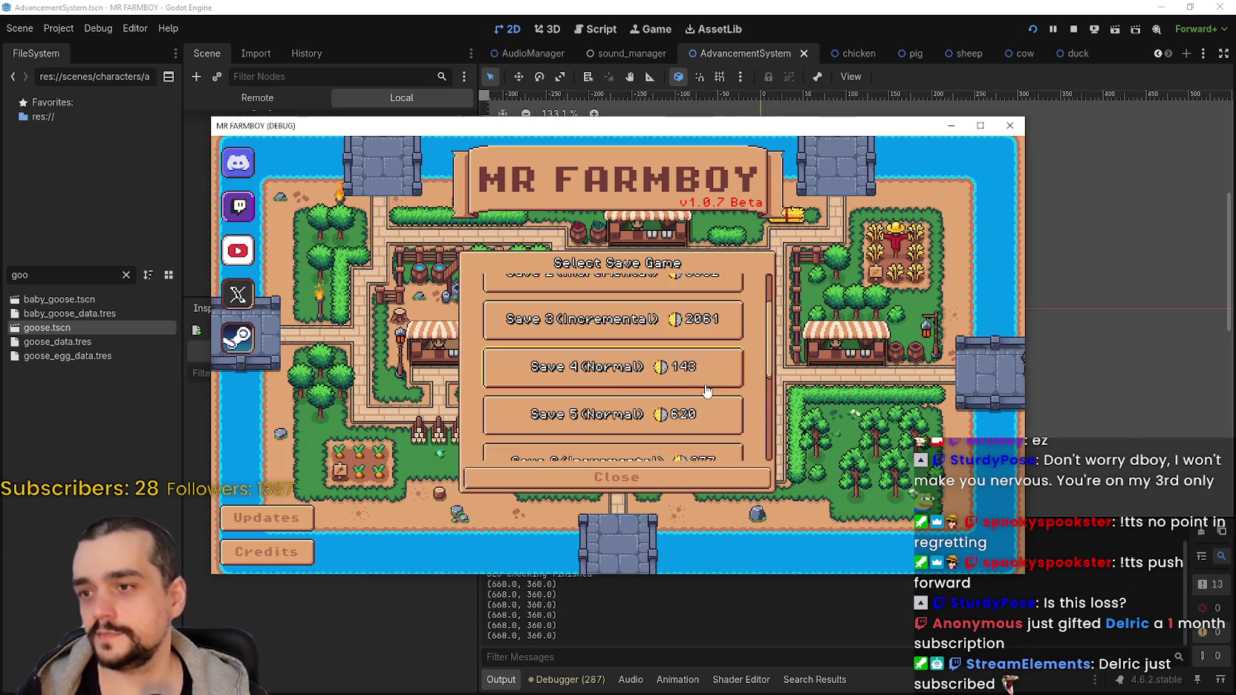
{"action": "left_click", "coordinate": [562, 362]}
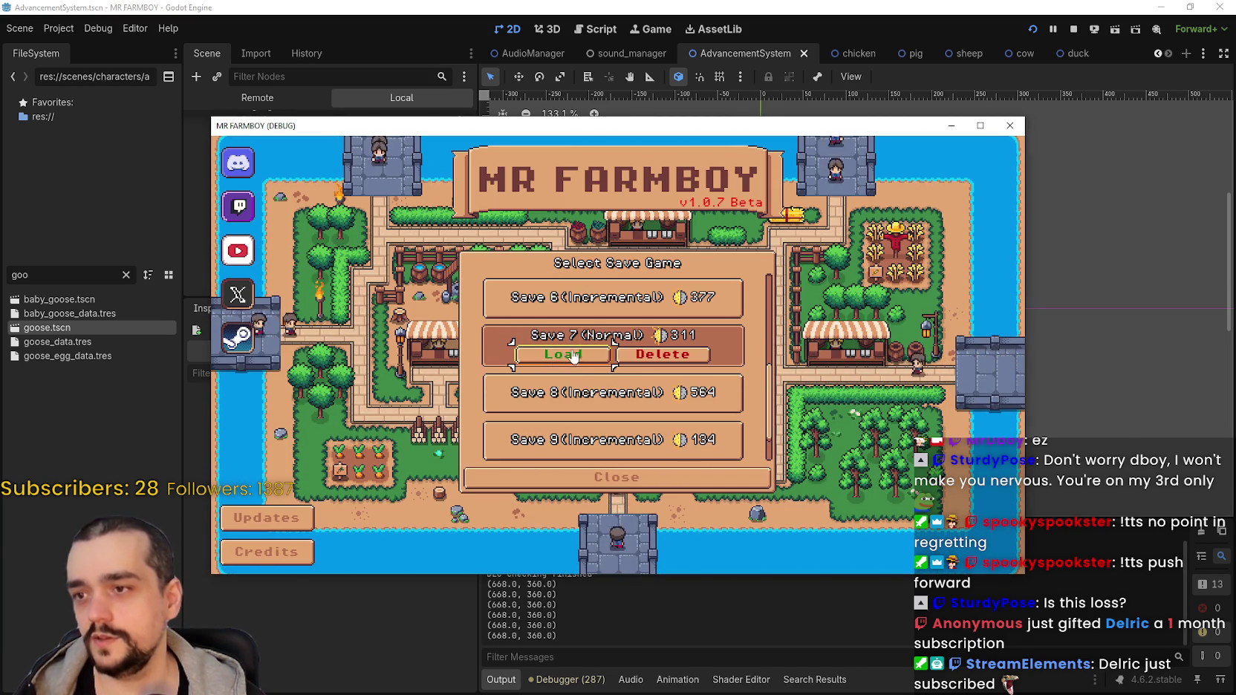
{"action": "scroll", "coordinate": [648, 394], "scroll_direction": "down", "scroll_amount": 1}
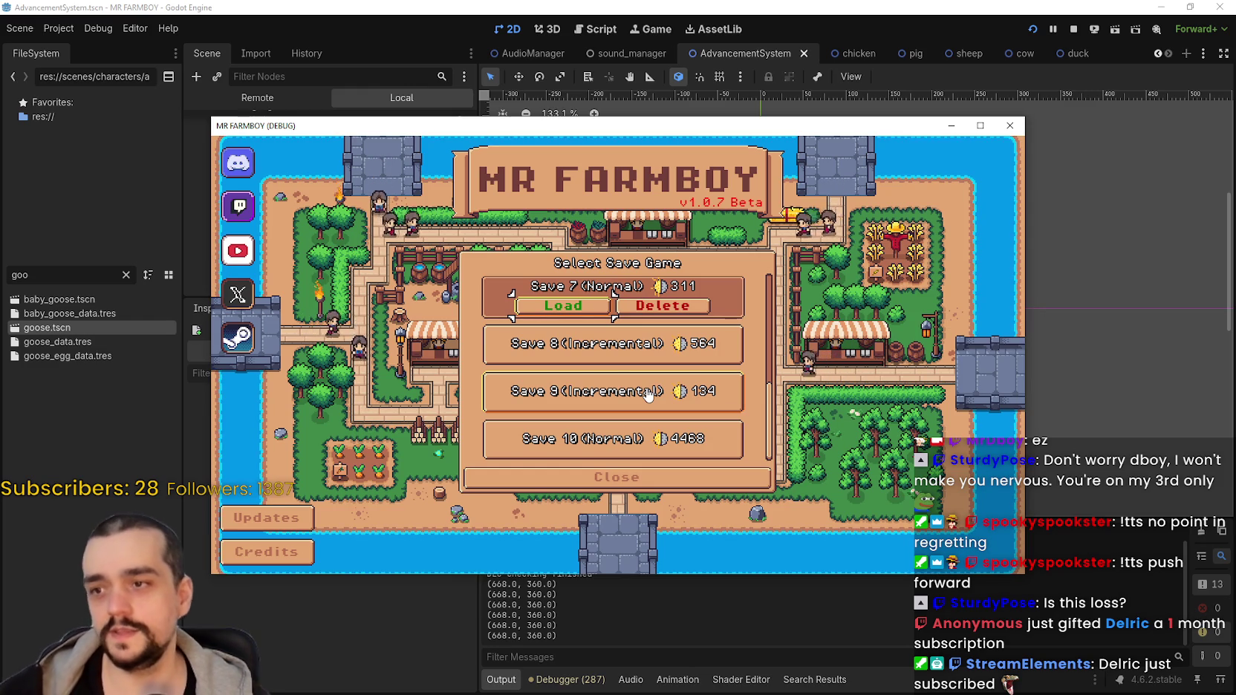
{"action": "scroll", "coordinate": [566, 375], "scroll_direction": "up", "scroll_amount": 1}
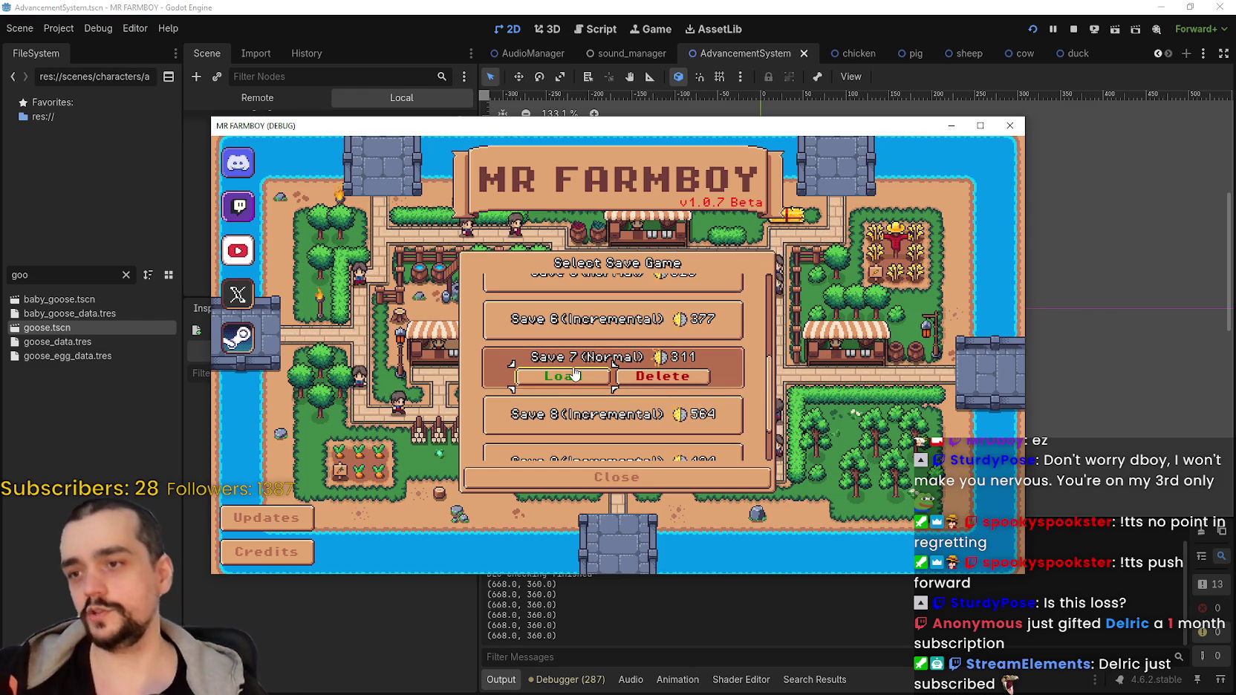
{"action": "left_click", "coordinate": [566, 375]}
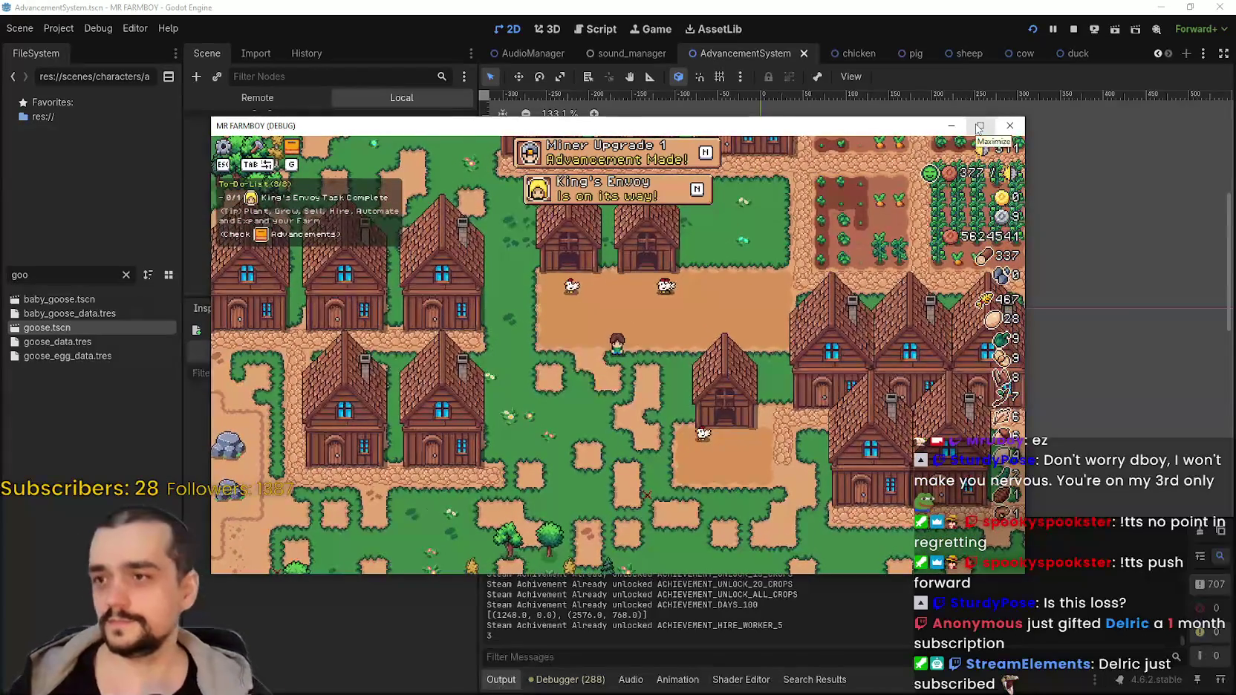
Open the Advancements panel from the notification, show the Animals tab, and maximize the window.
{"action": "left_click", "coordinate": [596, 161]}
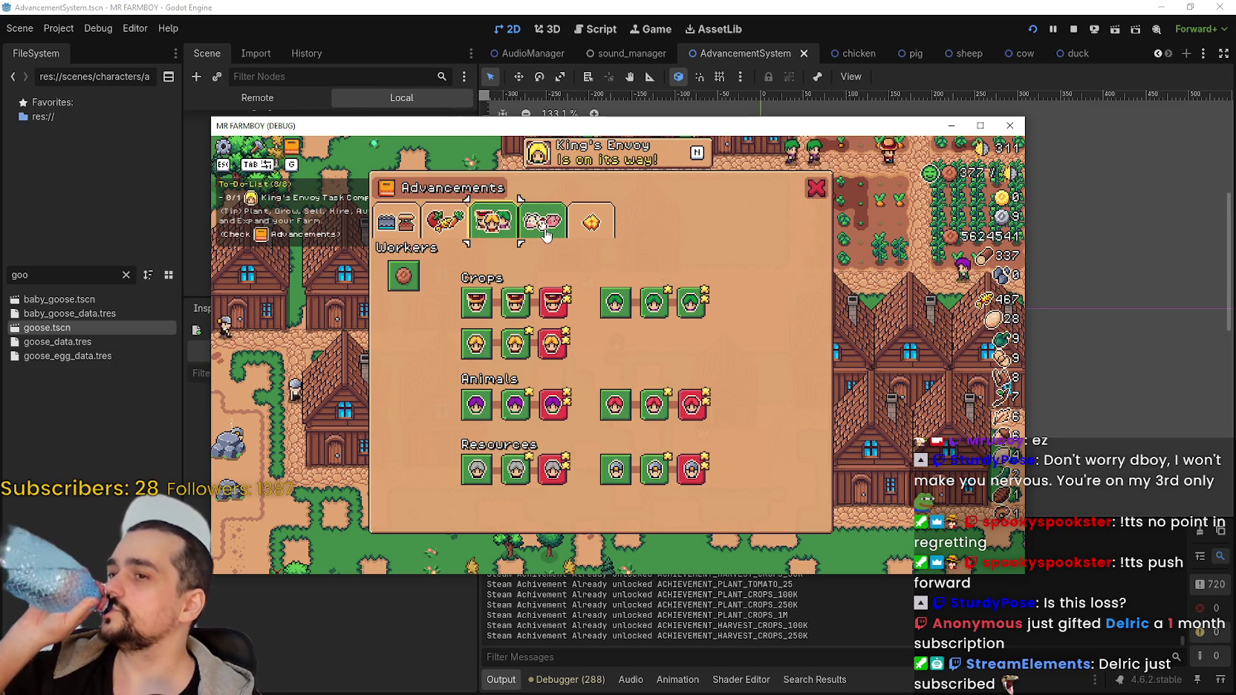
{"action": "left_click", "coordinate": [547, 234]}
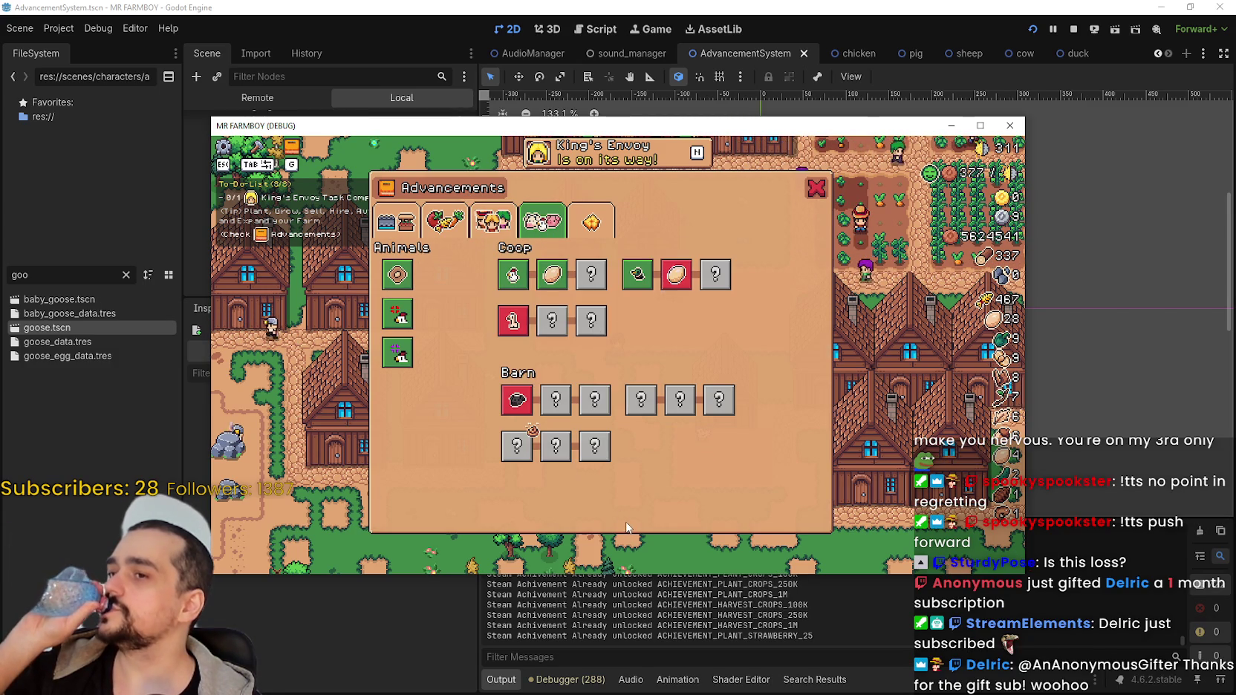
{"action": "left_click", "coordinate": [493, 221]}
{"action": "left_click", "coordinate": [532, 216]}
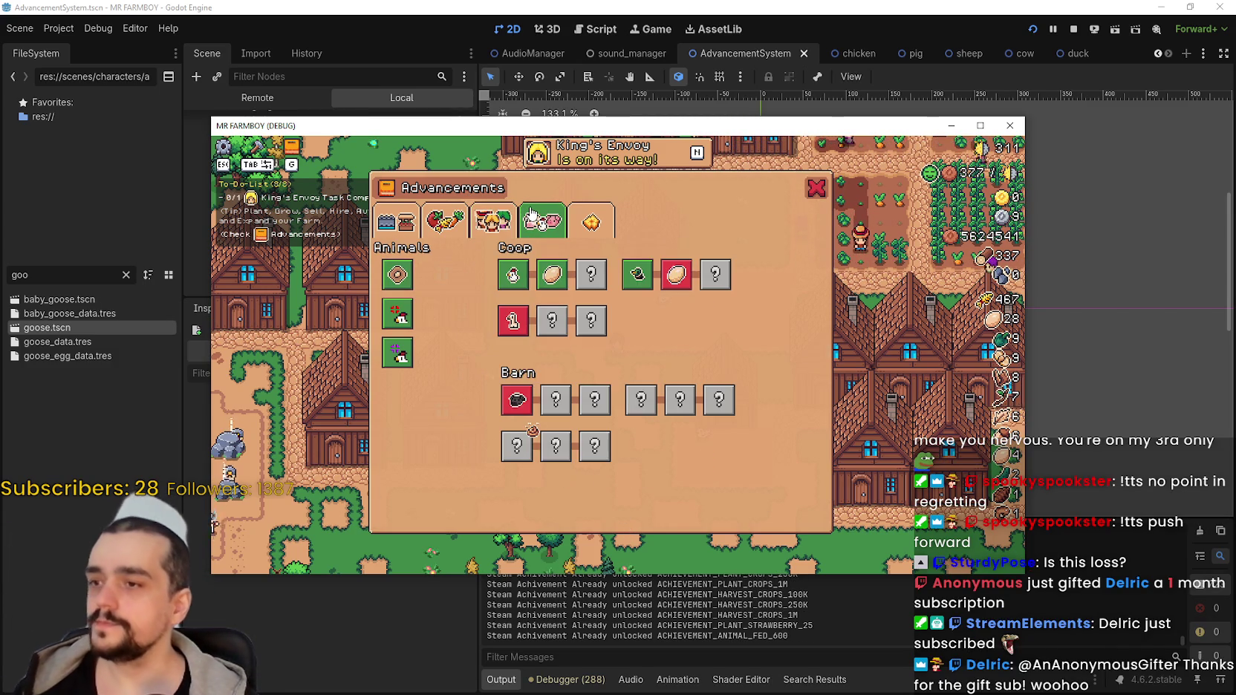
{"action": "left_click", "coordinate": [980, 126]}
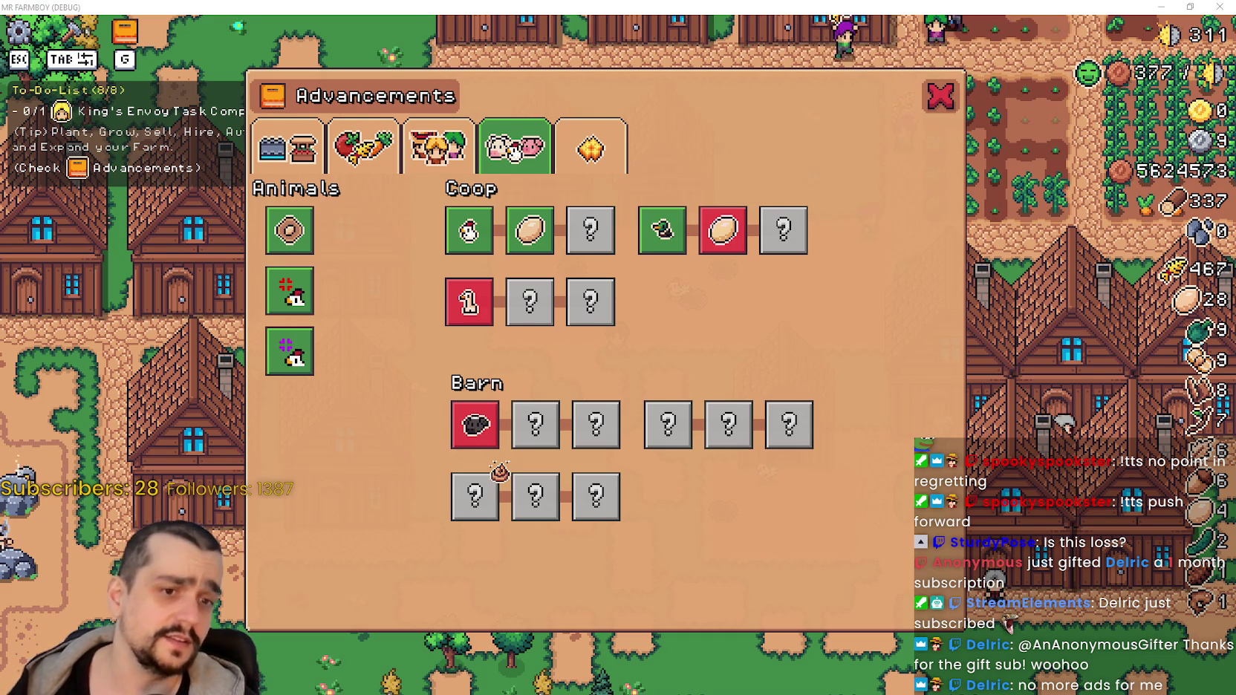
Alt+Tab from the maximized game to bring the Discord stream-chat window forward.
{"action": "key", "text": "alt+Tab"}
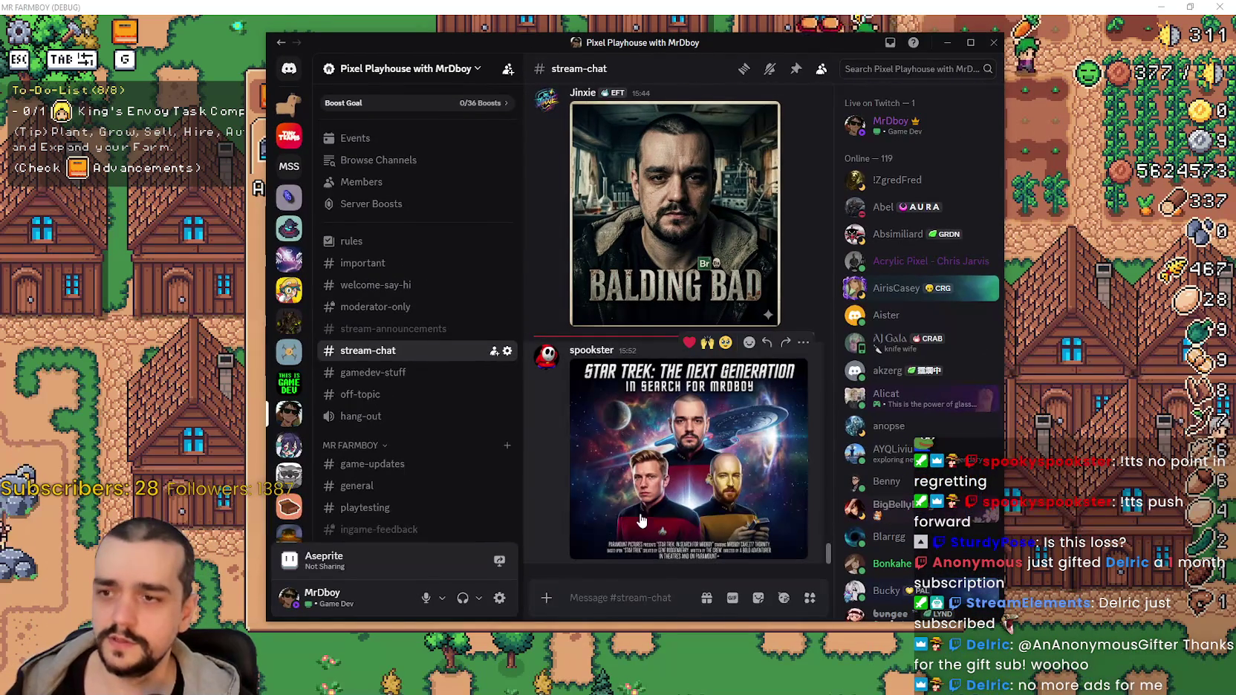
View the Balding Bad, gym, tic-tac-toe face and Mr. Baldboy images full size in #stream-chat.
{"action": "scroll", "coordinate": [654, 438], "scroll_direction": "up", "scroll_amount": 2}
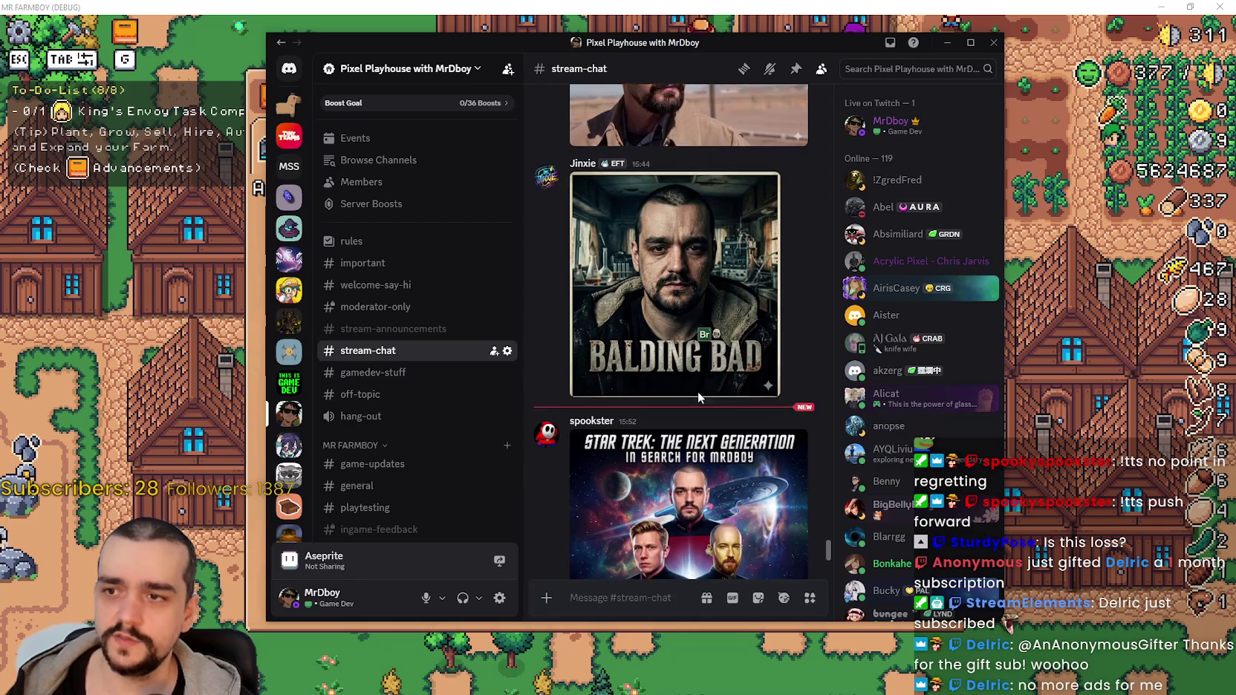
{"action": "left_click", "coordinate": [685, 358]}
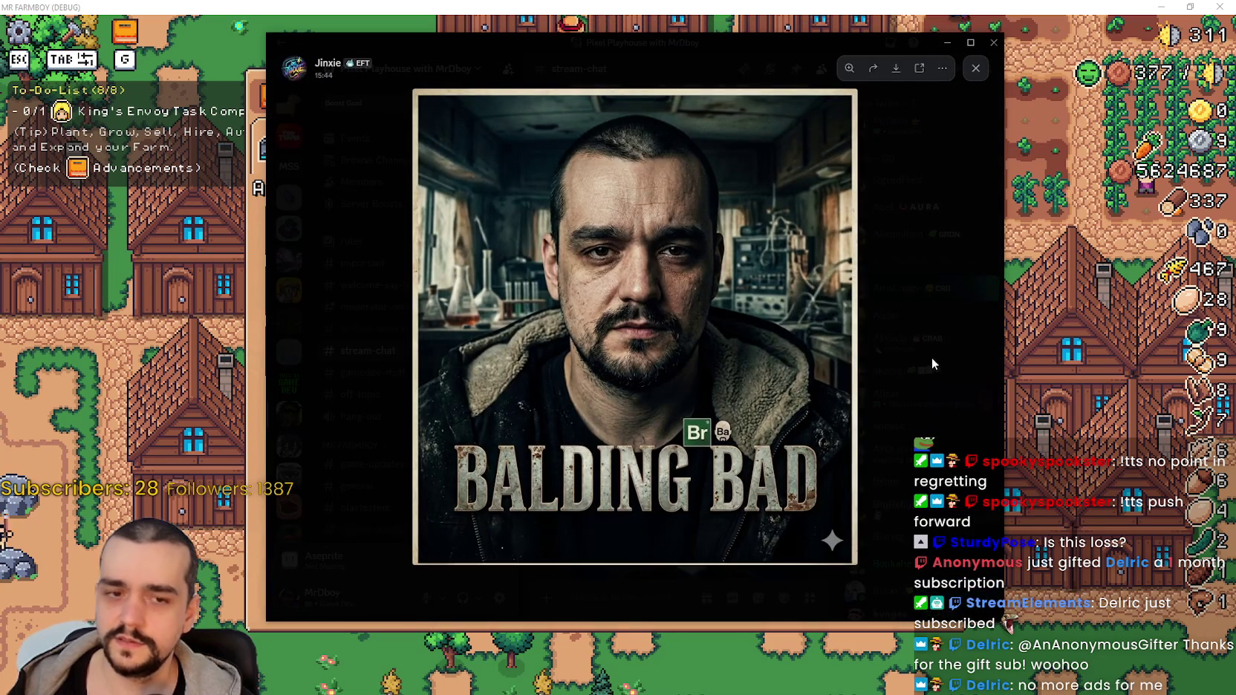
{"action": "left_click", "coordinate": [932, 357]}
{"action": "scroll", "coordinate": [704, 460], "scroll_direction": "up", "scroll_amount": 1}
{"action": "scroll", "coordinate": [704, 460], "scroll_direction": "up", "scroll_amount": 15}
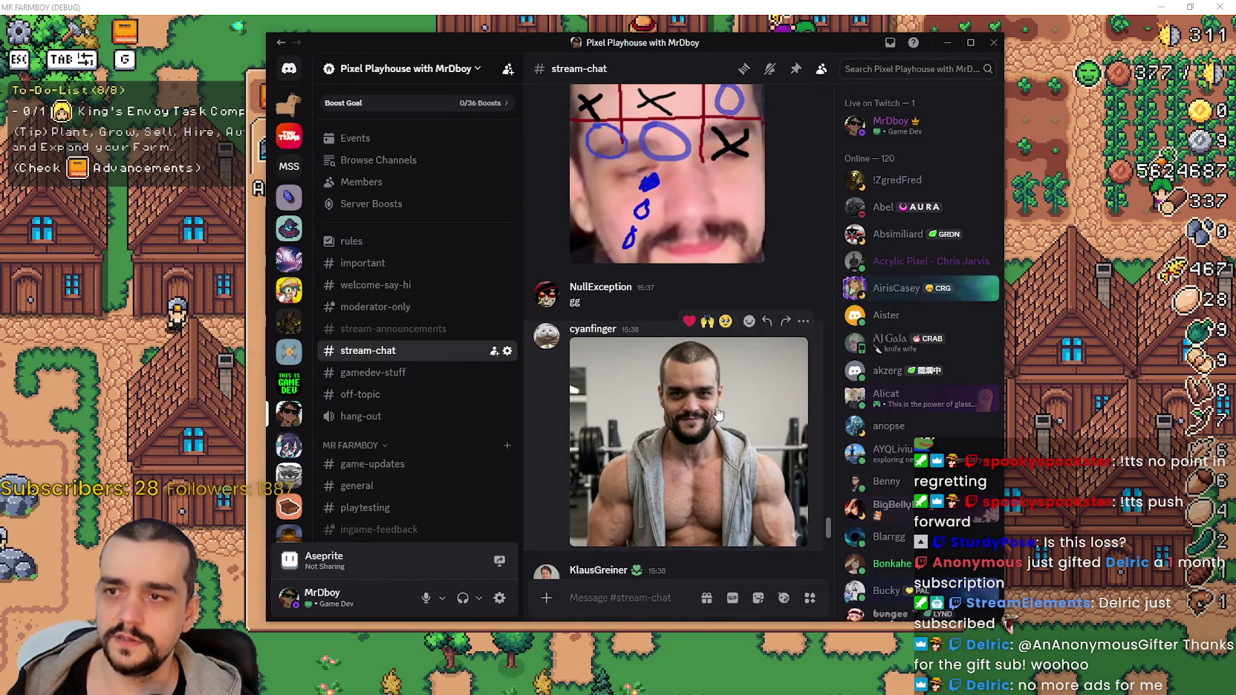
{"action": "left_click", "coordinate": [749, 394]}
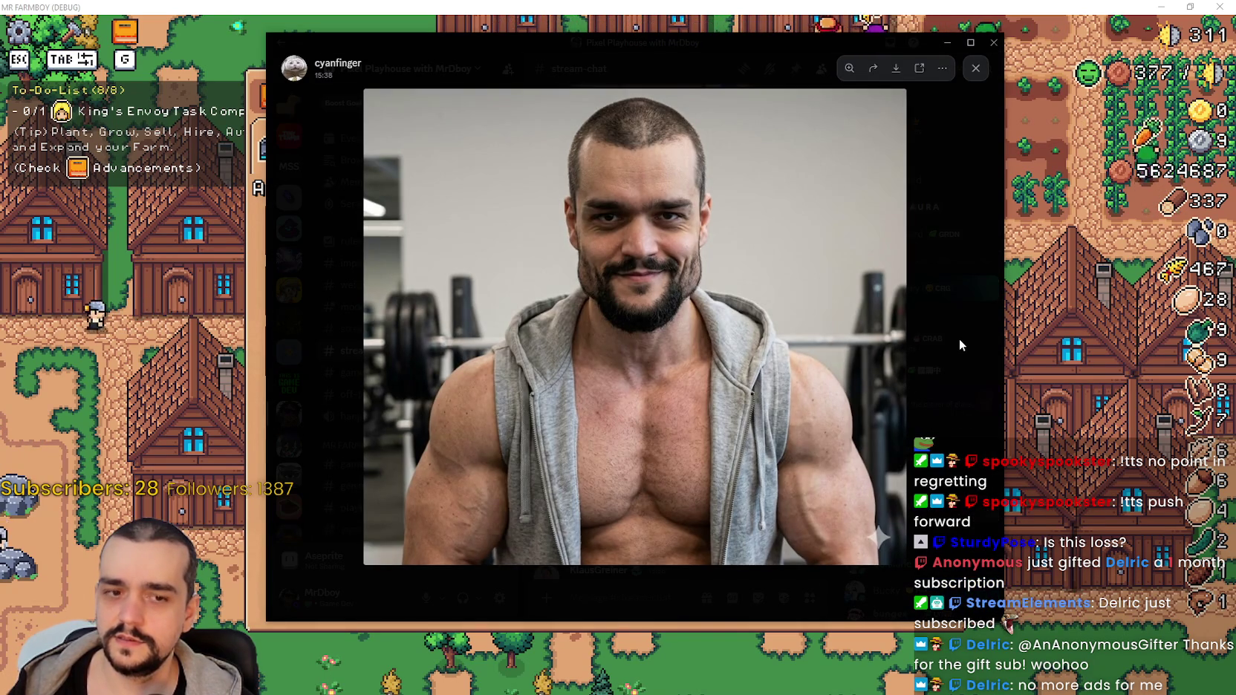
{"action": "left_click", "coordinate": [960, 338]}
{"action": "scroll", "coordinate": [666, 431], "scroll_direction": "up", "scroll_amount": 5}
{"action": "scroll", "coordinate": [666, 431], "scroll_direction": "down", "scroll_amount": 2}
{"action": "left_click", "coordinate": [669, 371]}
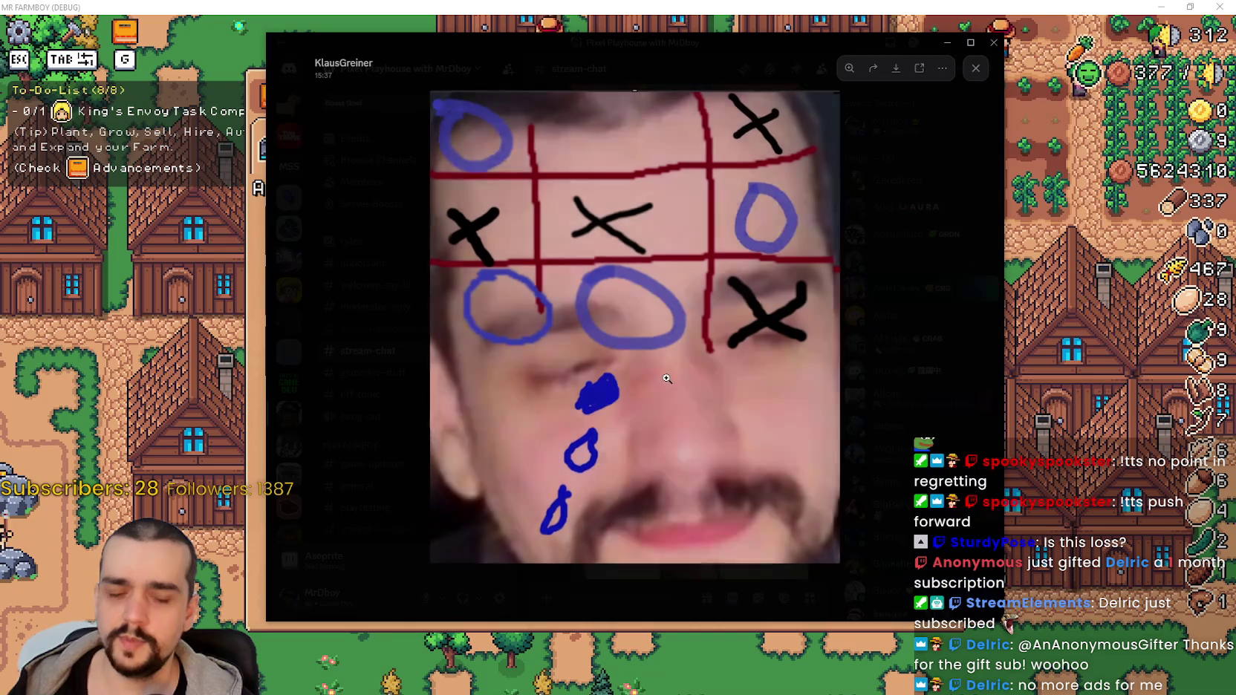
{"action": "left_click", "coordinate": [928, 377]}
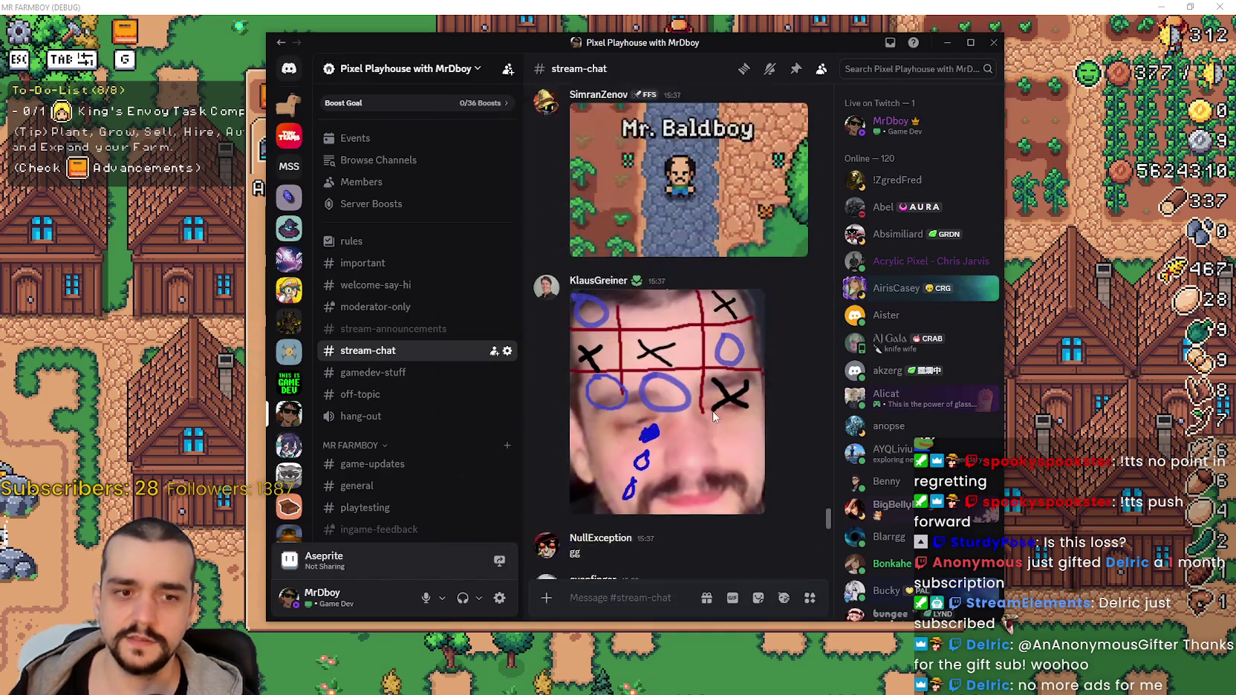
{"action": "scroll", "coordinate": [684, 416], "scroll_direction": "up", "scroll_amount": 3}
{"action": "left_click", "coordinate": [687, 446]}
{"action": "key", "text": "Escape"}
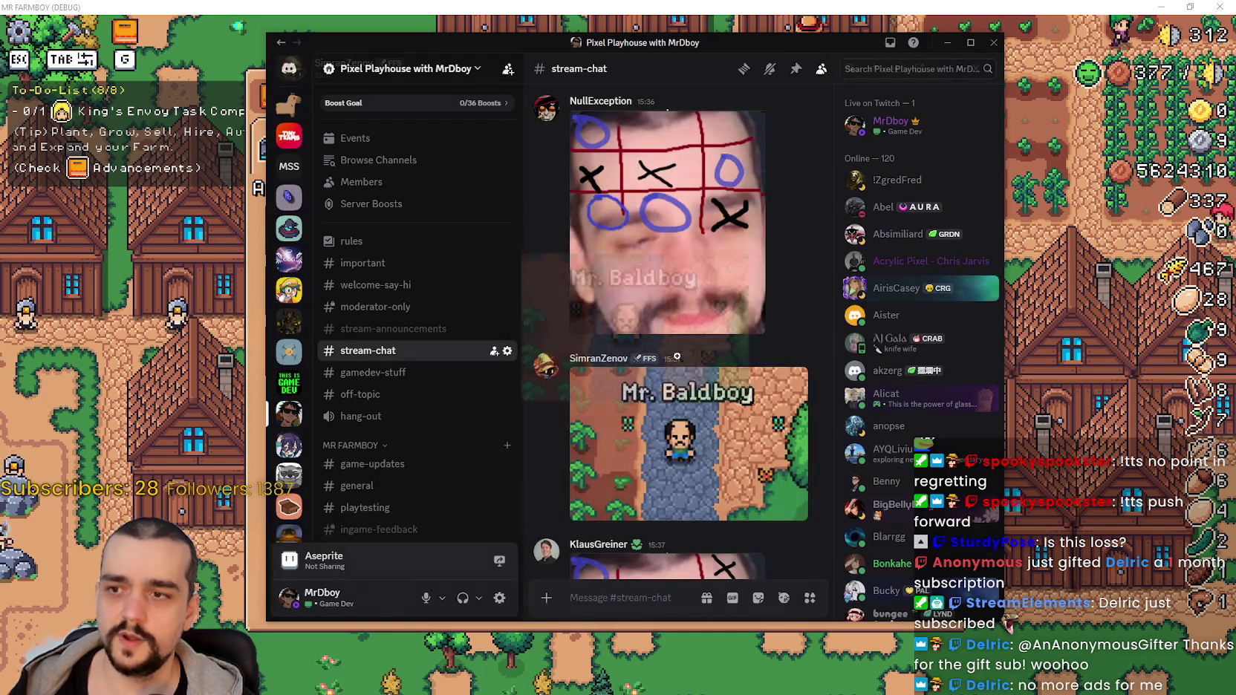
View the big-headed portrait, bald-man portrait, katana and cow-milking photos full size.
{"action": "scroll", "coordinate": [673, 440], "scroll_direction": "up", "scroll_amount": 10}
{"action": "scroll", "coordinate": [672, 440], "scroll_direction": "down", "scroll_amount": 10}
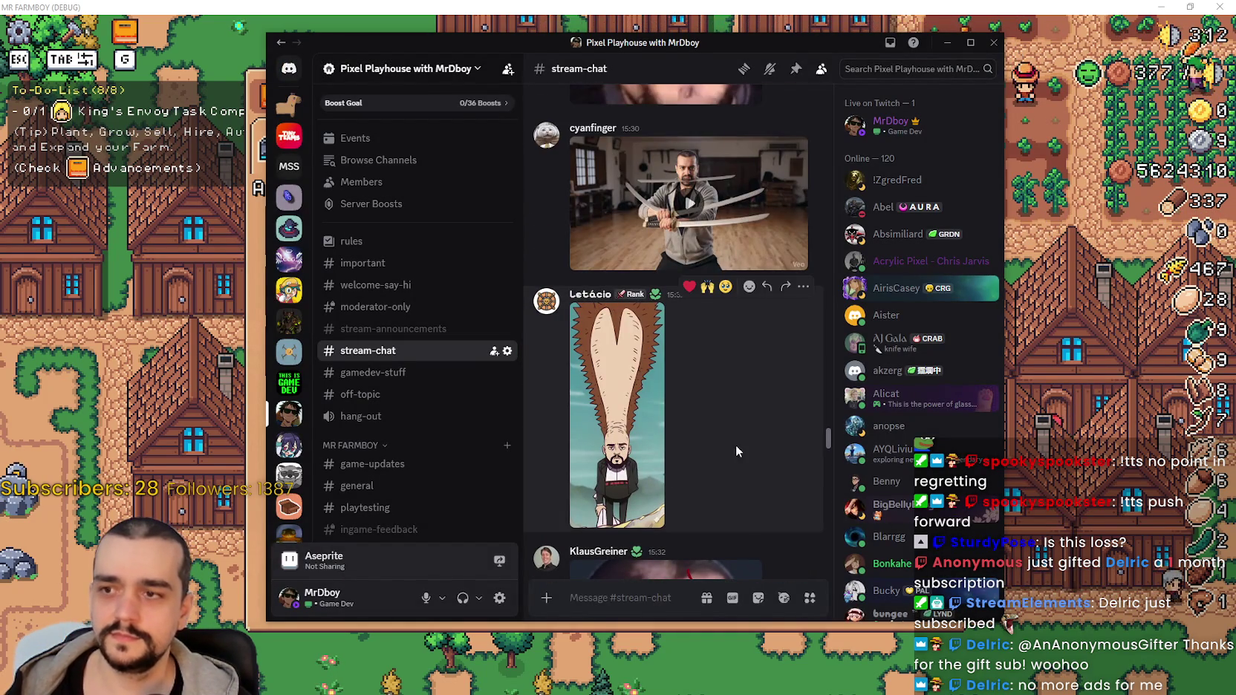
{"action": "scroll", "coordinate": [736, 450], "scroll_direction": "up", "scroll_amount": 10}
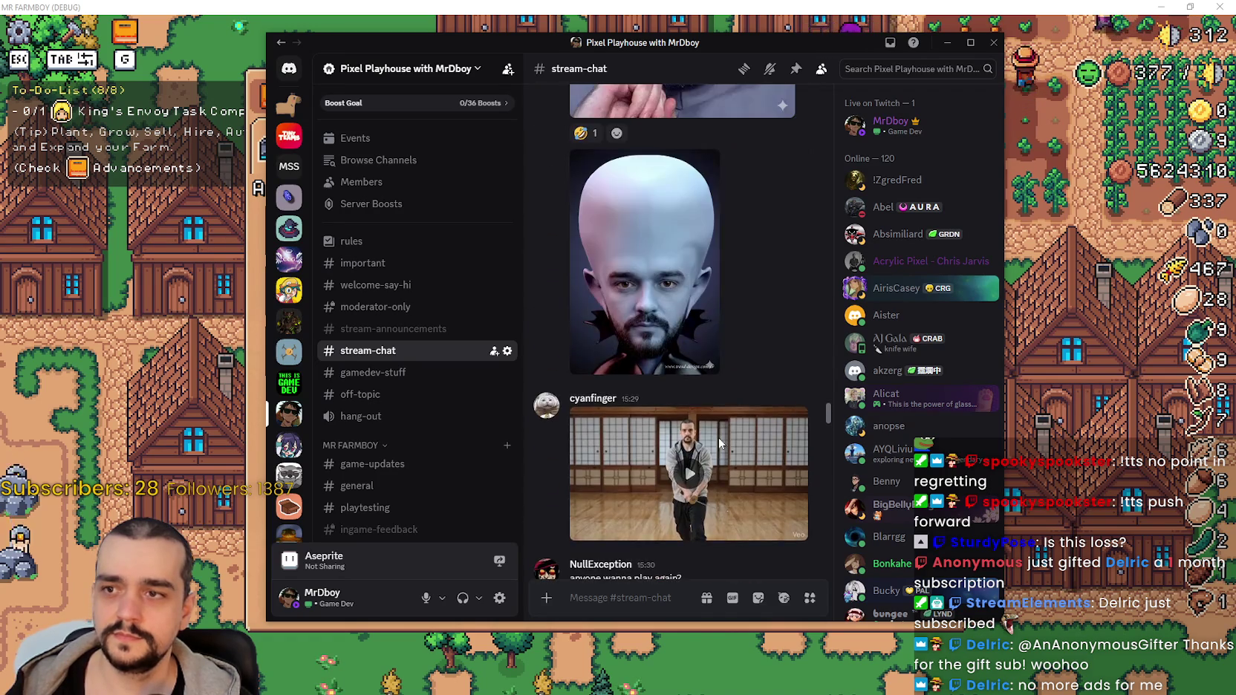
{"action": "scroll", "coordinate": [713, 438], "scroll_direction": "up", "scroll_amount": 3}
{"action": "left_click", "coordinate": [631, 442]}
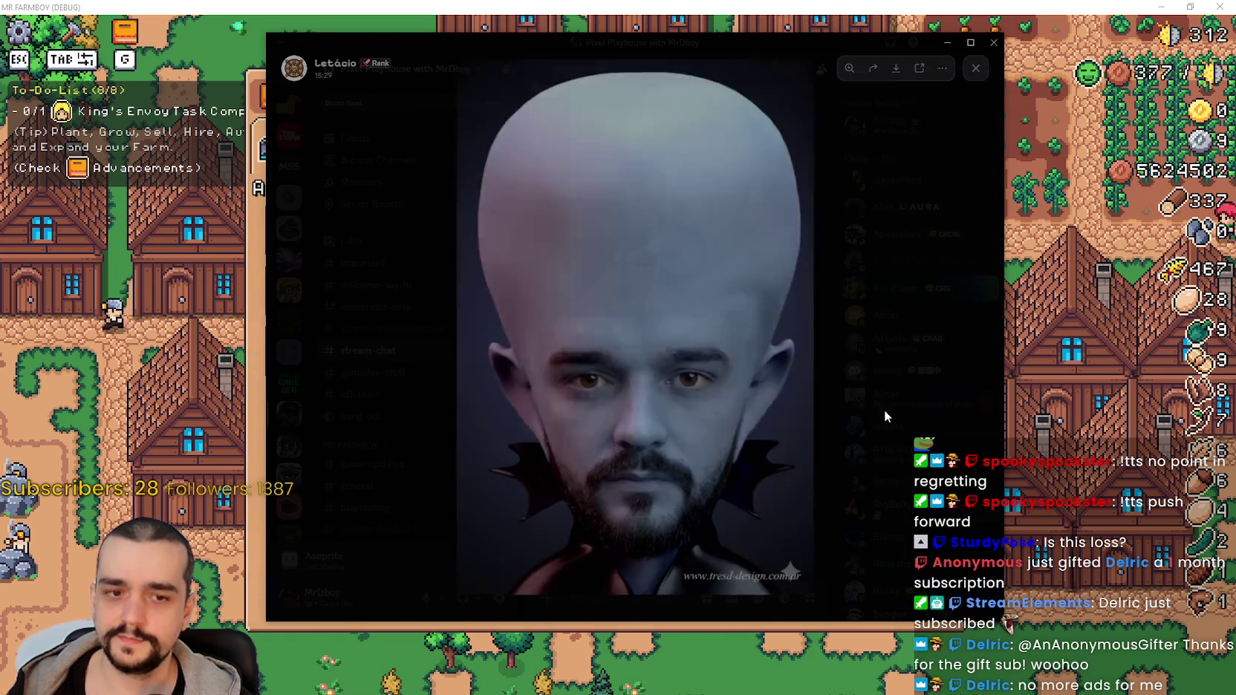
{"action": "left_click", "coordinate": [974, 266]}
{"action": "scroll", "coordinate": [688, 324], "scroll_direction": "up", "scroll_amount": 3}
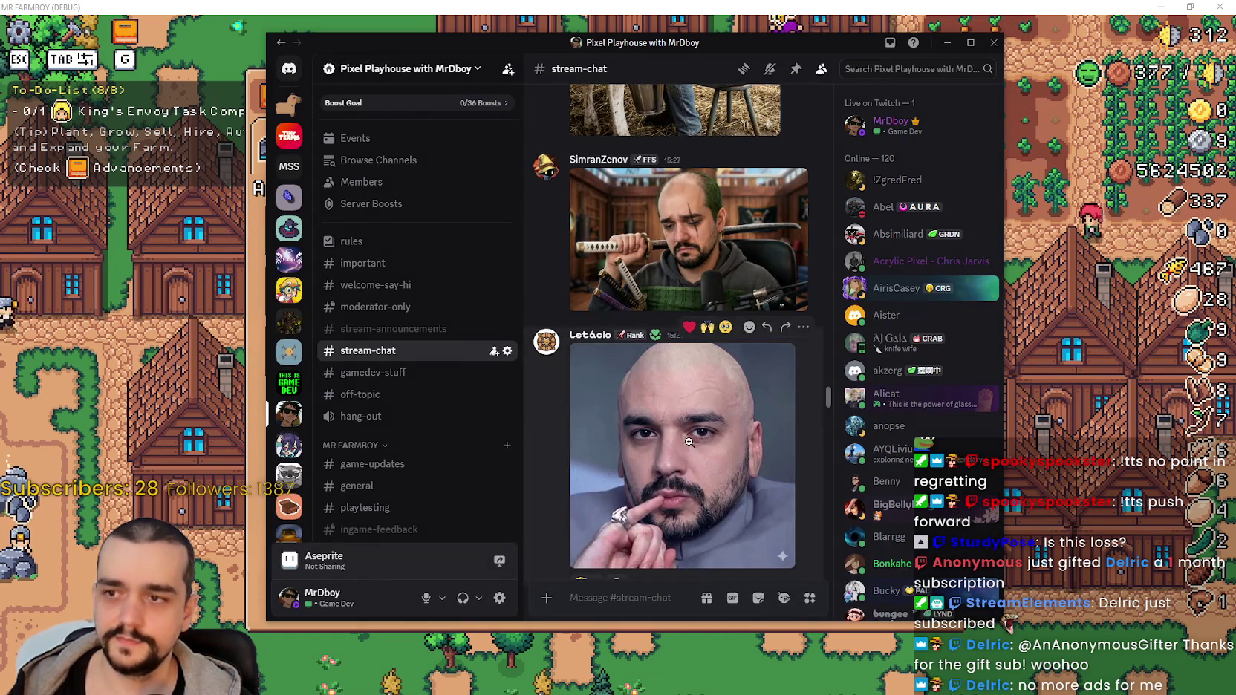
{"action": "left_click", "coordinate": [694, 364]}
{"action": "left_click", "coordinate": [934, 327]}
{"action": "scroll", "coordinate": [649, 384], "scroll_direction": "up", "scroll_amount": 3}
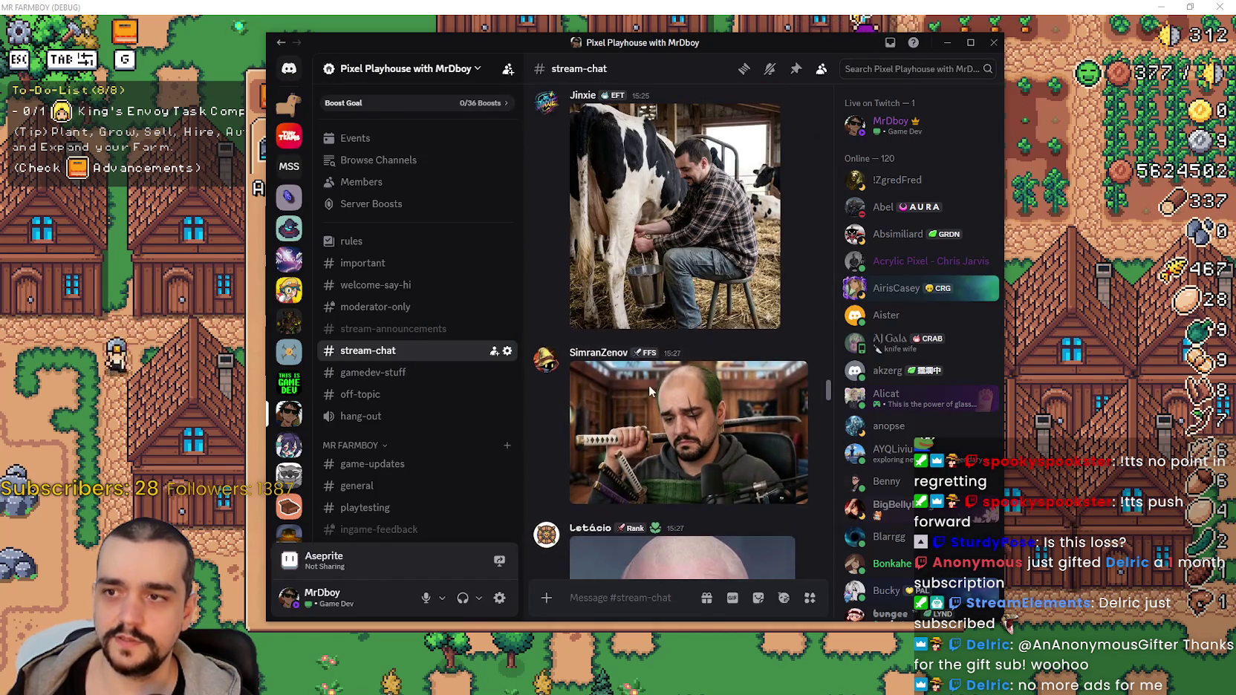
{"action": "left_click", "coordinate": [650, 384]}
{"action": "left_click", "coordinate": [794, 70]}
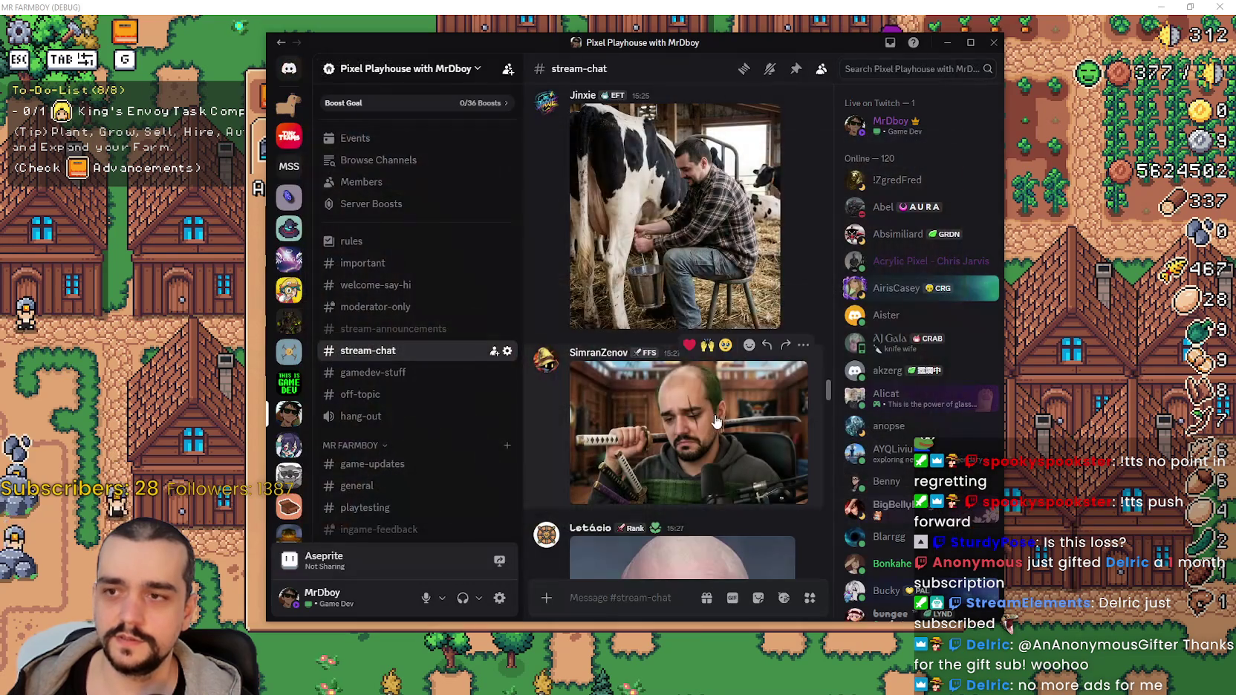
{"action": "scroll", "coordinate": [669, 334], "scroll_direction": "up", "scroll_amount": 3}
{"action": "left_click", "coordinate": [742, 401]}
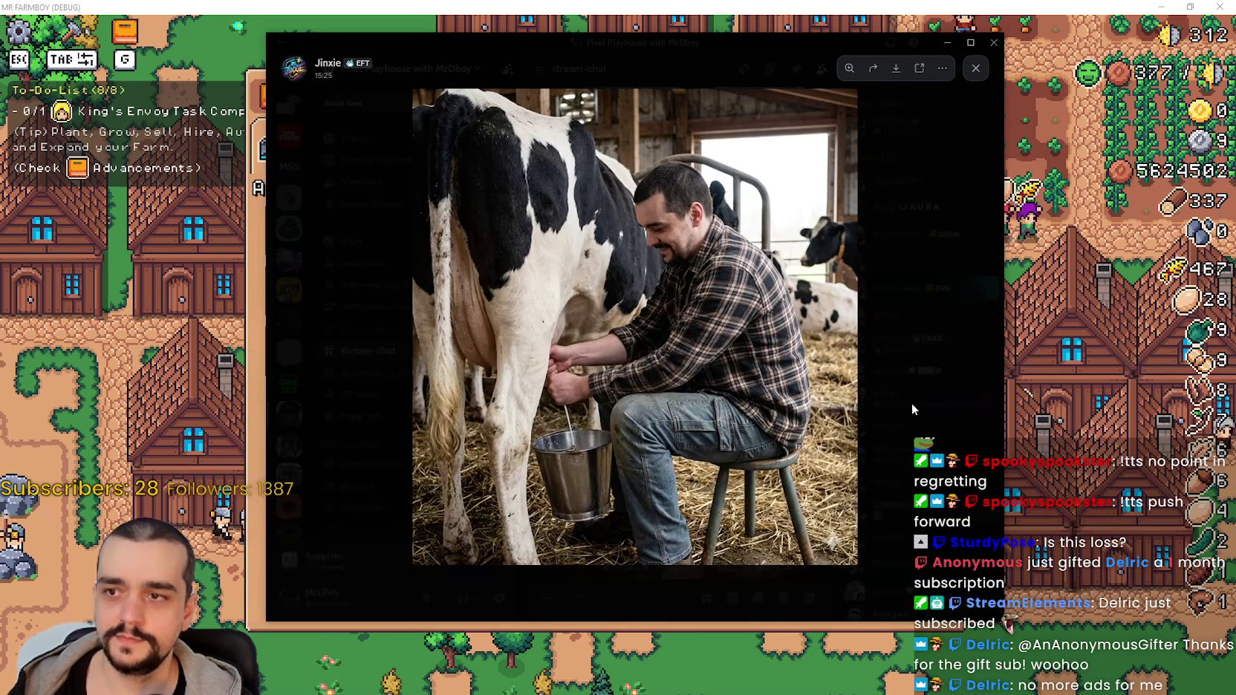
{"action": "left_click", "coordinate": [912, 403]}
{"action": "scroll", "coordinate": [702, 406], "scroll_direction": "up", "scroll_amount": 3}
{"action": "scroll", "coordinate": [698, 379], "scroll_direction": "up", "scroll_amount": 10}
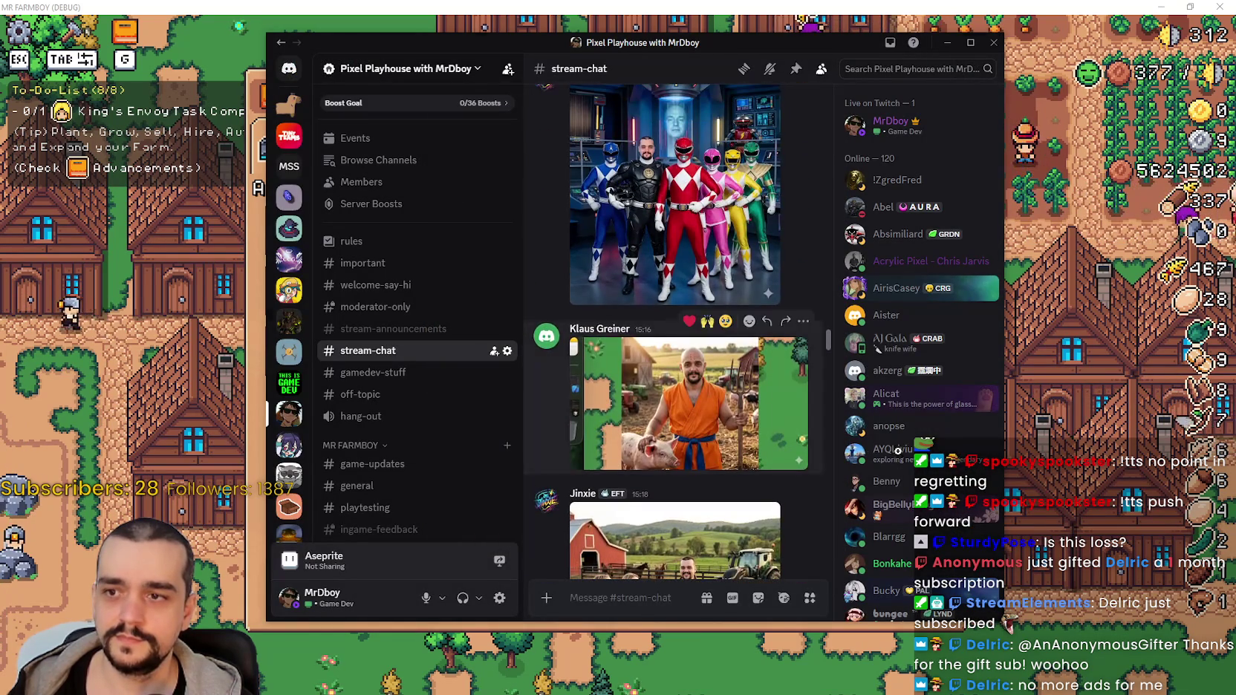
Enlarge the pig-and-pitchfork image and the hair-taping photo, then scroll further up the chat.
{"action": "left_click", "coordinate": [712, 418]}
{"action": "left_click", "coordinate": [751, 111]}
{"action": "scroll", "coordinate": [654, 448], "scroll_direction": "up", "scroll_amount": 10}
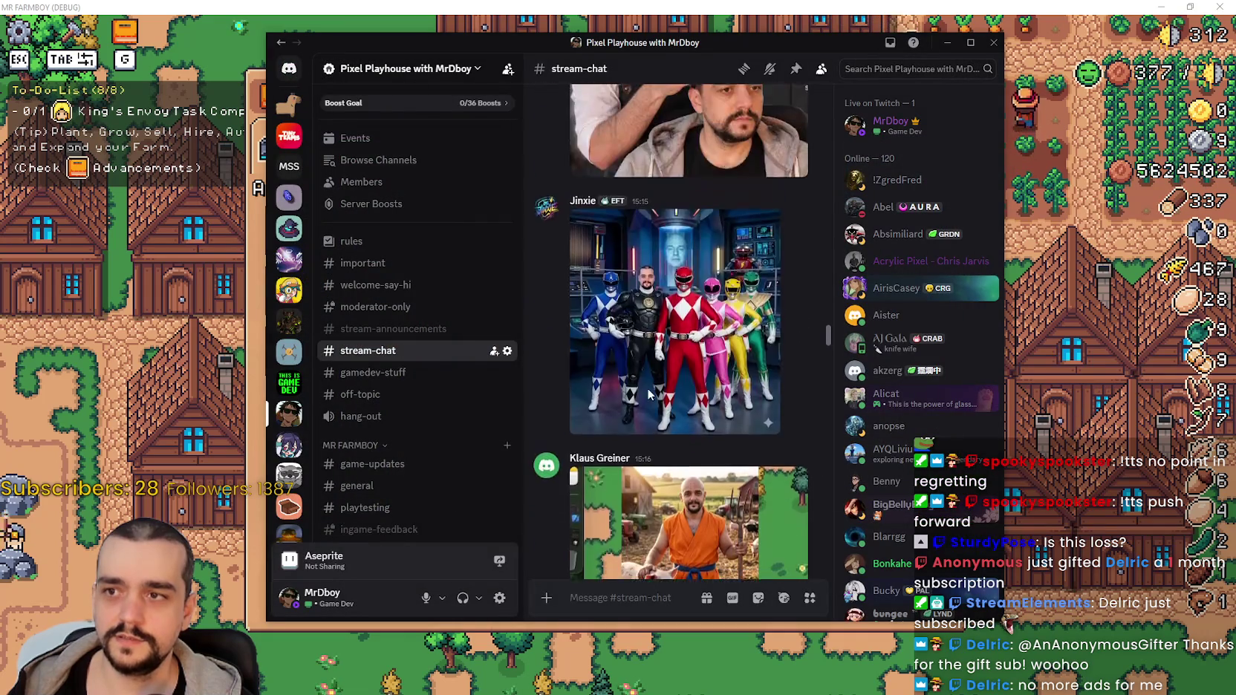
{"action": "scroll", "coordinate": [654, 448], "scroll_direction": "down", "scroll_amount": 2}
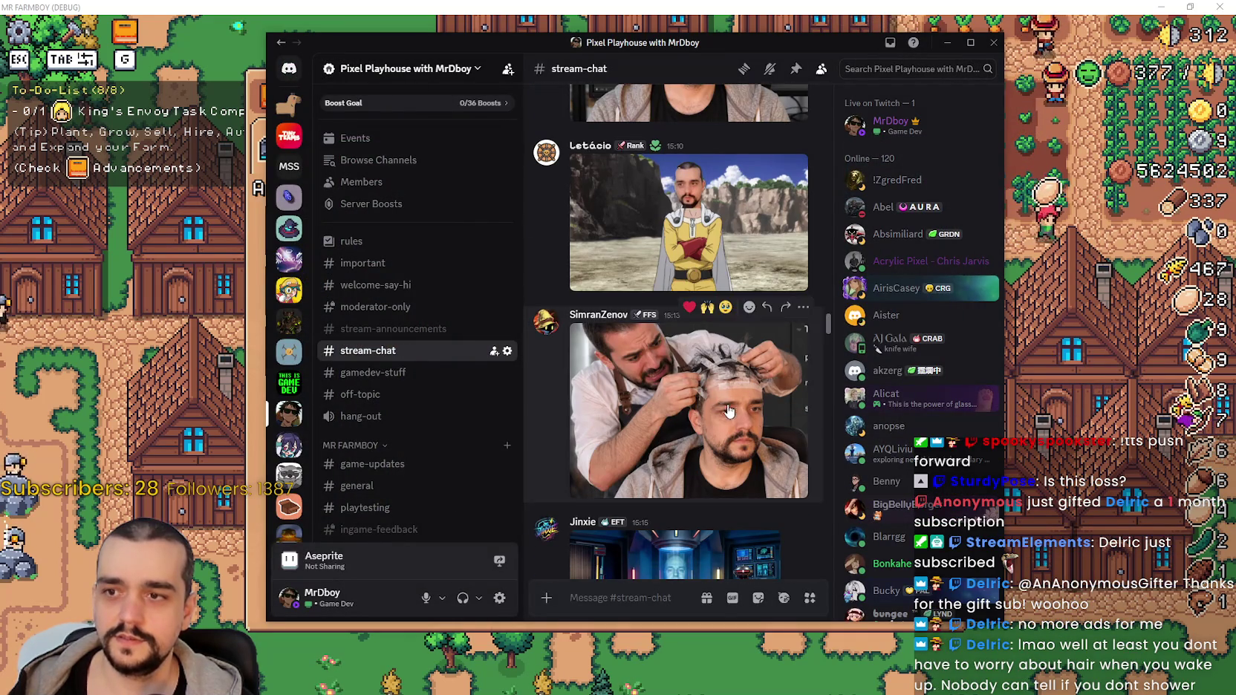
{"action": "left_click", "coordinate": [654, 448]}
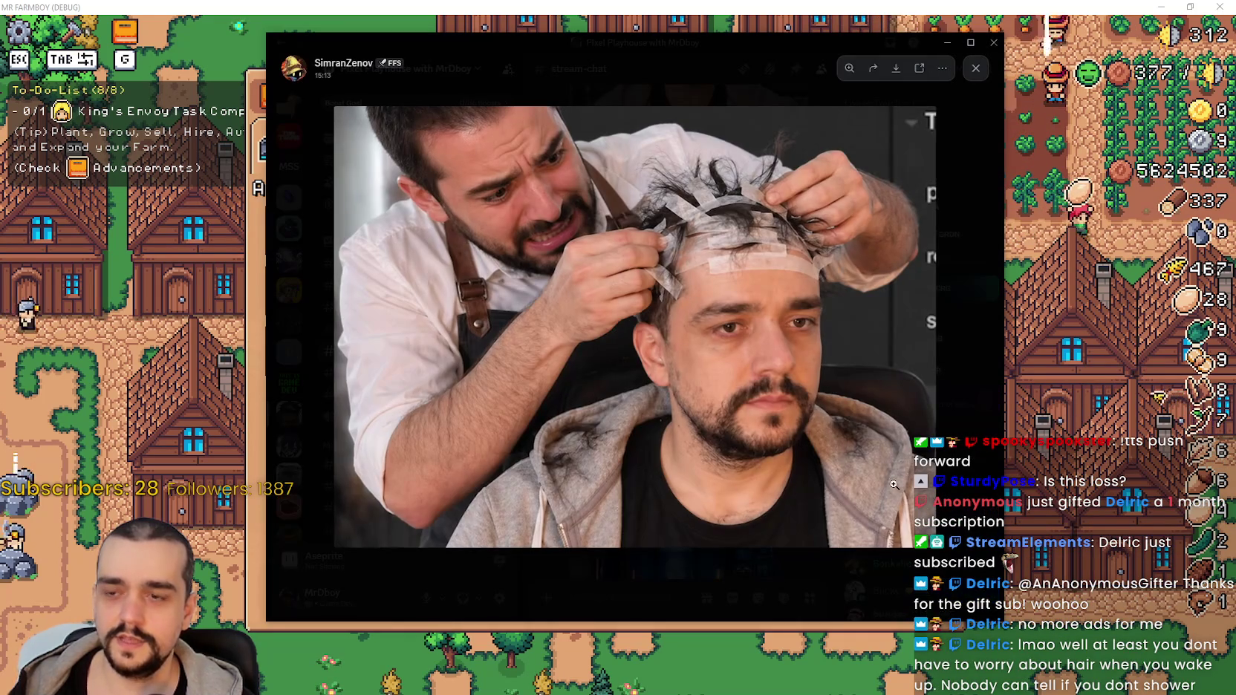
{"action": "left_click", "coordinate": [719, 54]}
{"action": "scroll", "coordinate": [675, 419], "scroll_direction": "up", "scroll_amount": 10}
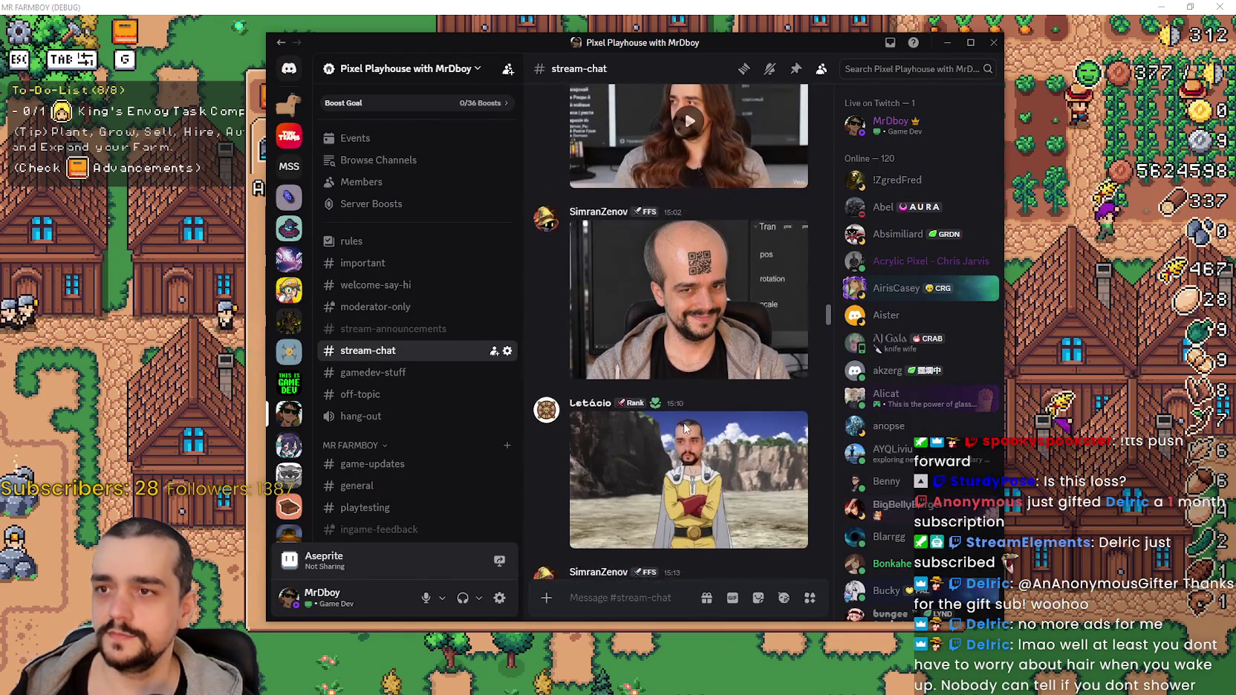
{"action": "scroll", "coordinate": [682, 416], "scroll_direction": "up", "scroll_amount": 4}
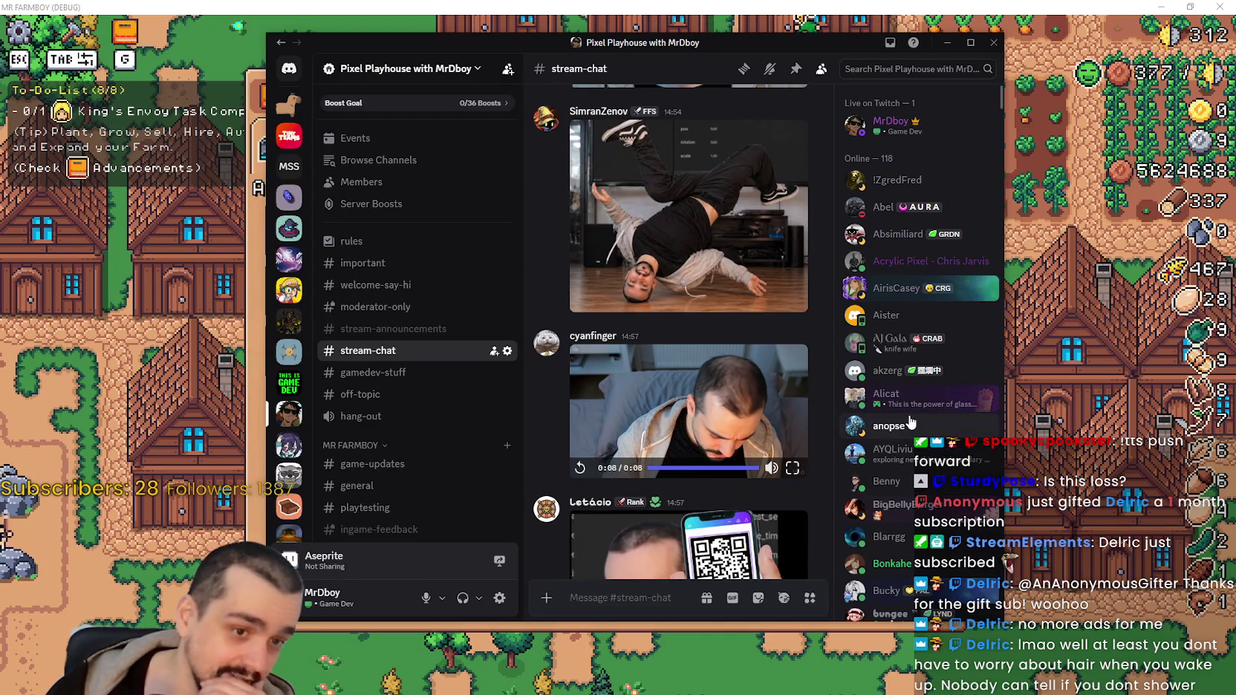
{"action": "scroll", "coordinate": [754, 373], "scroll_direction": "up", "scroll_amount": 10}
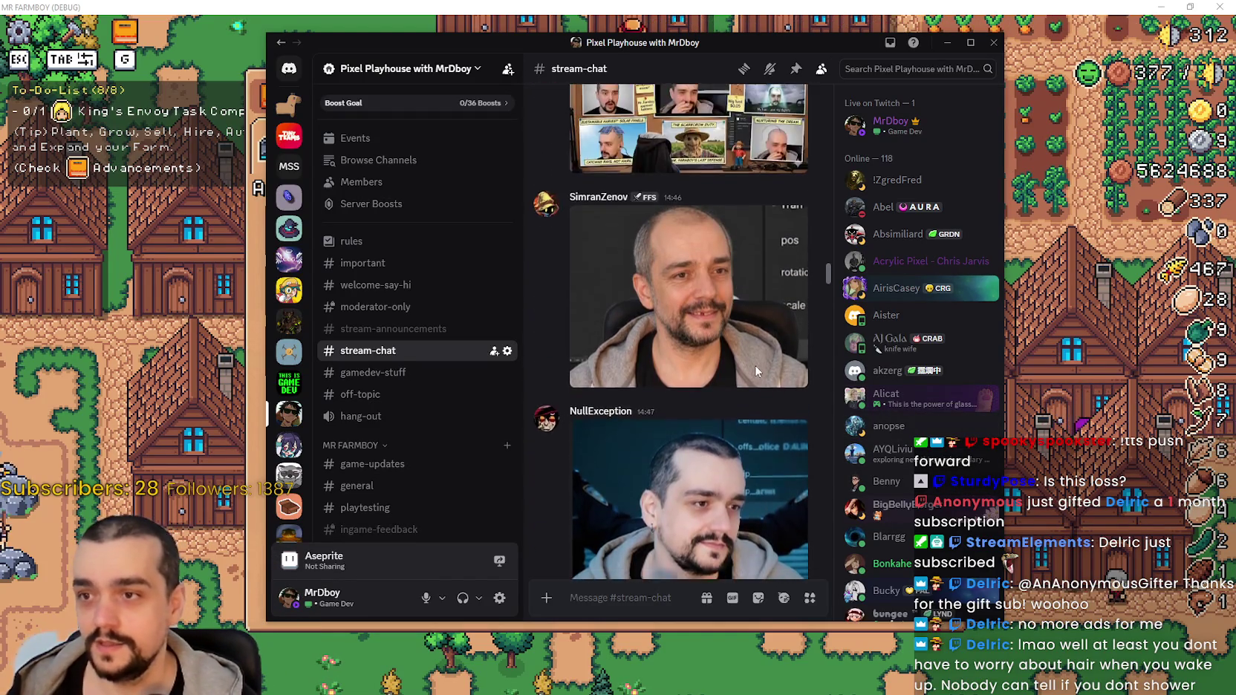
{"action": "scroll", "coordinate": [748, 386], "scroll_direction": "up", "scroll_amount": 10}
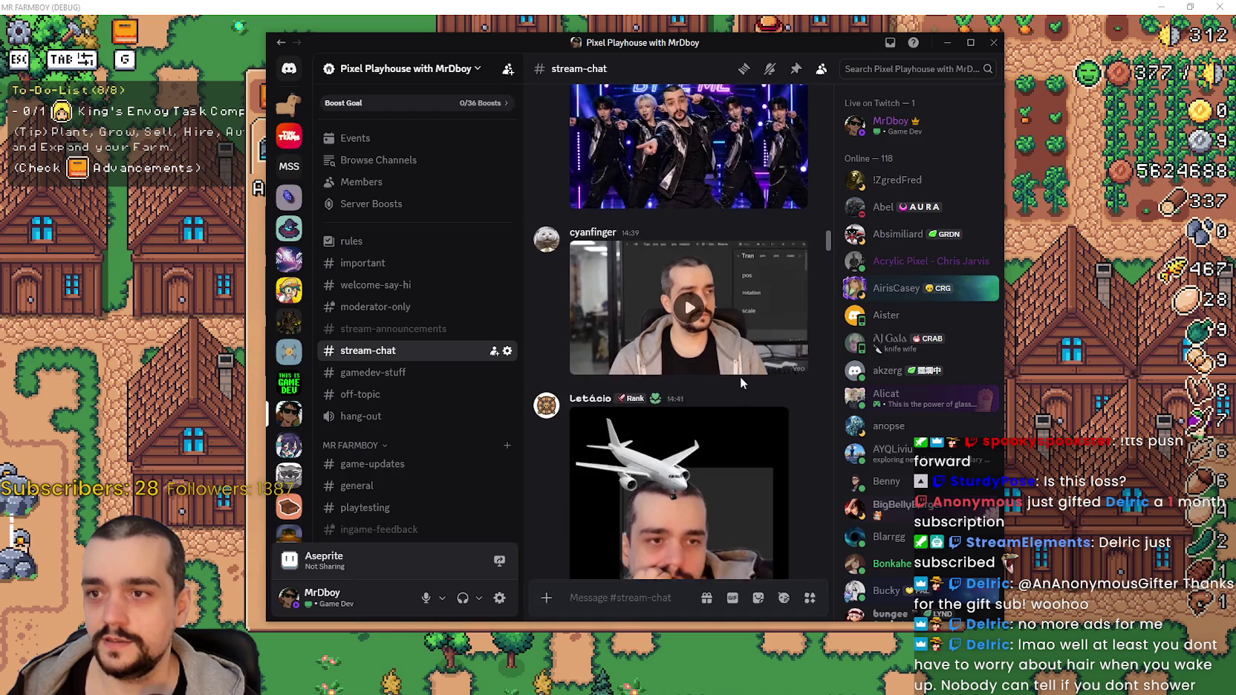
Play the chat video in full screen, then exit full-screen playback.
{"action": "left_click", "coordinate": [770, 392]}
{"action": "left_click", "coordinate": [793, 429]}
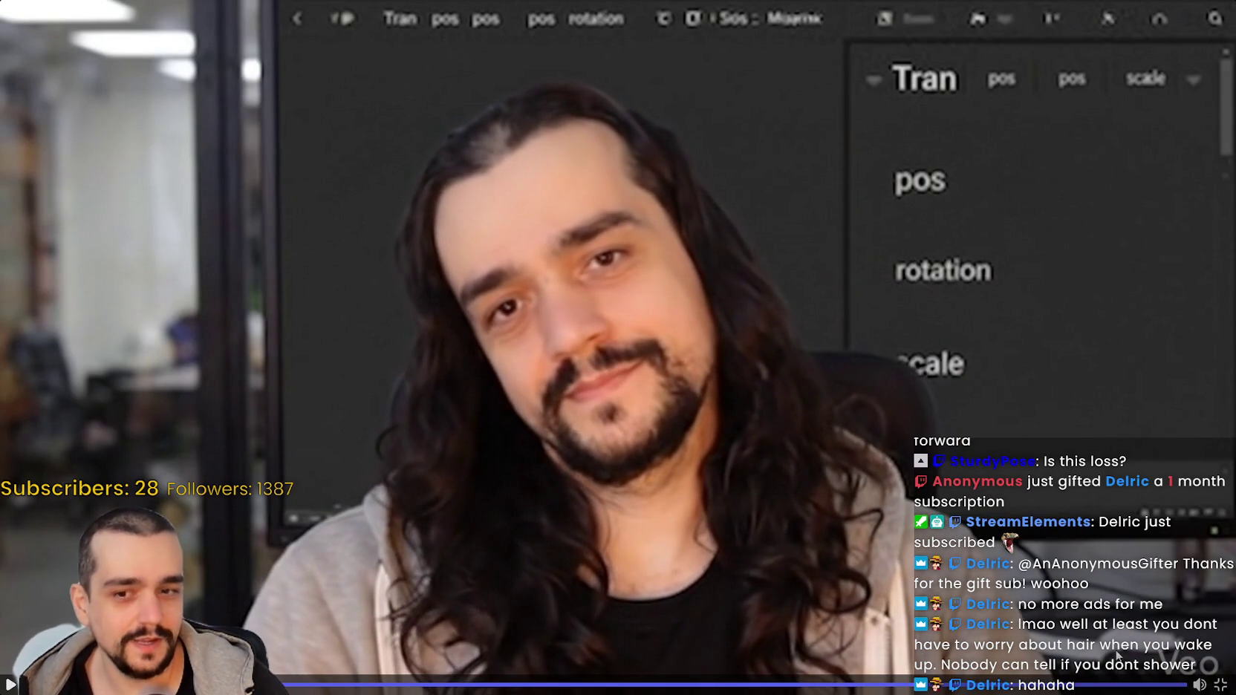
{"action": "left_click", "coordinate": [1219, 685]}
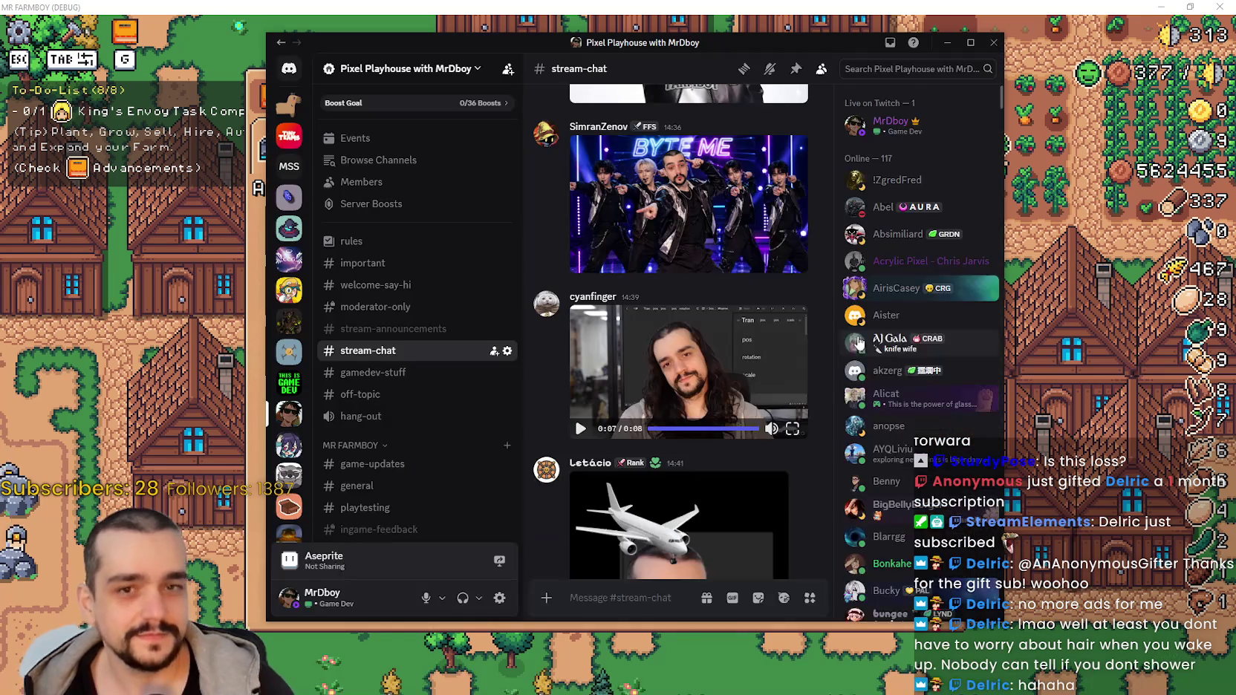
Enlarge the BYTE ME image, MR FARMBOY jacket portrait and Star Trek poster.
{"action": "scroll", "coordinate": [708, 350], "scroll_direction": "up", "scroll_amount": 5}
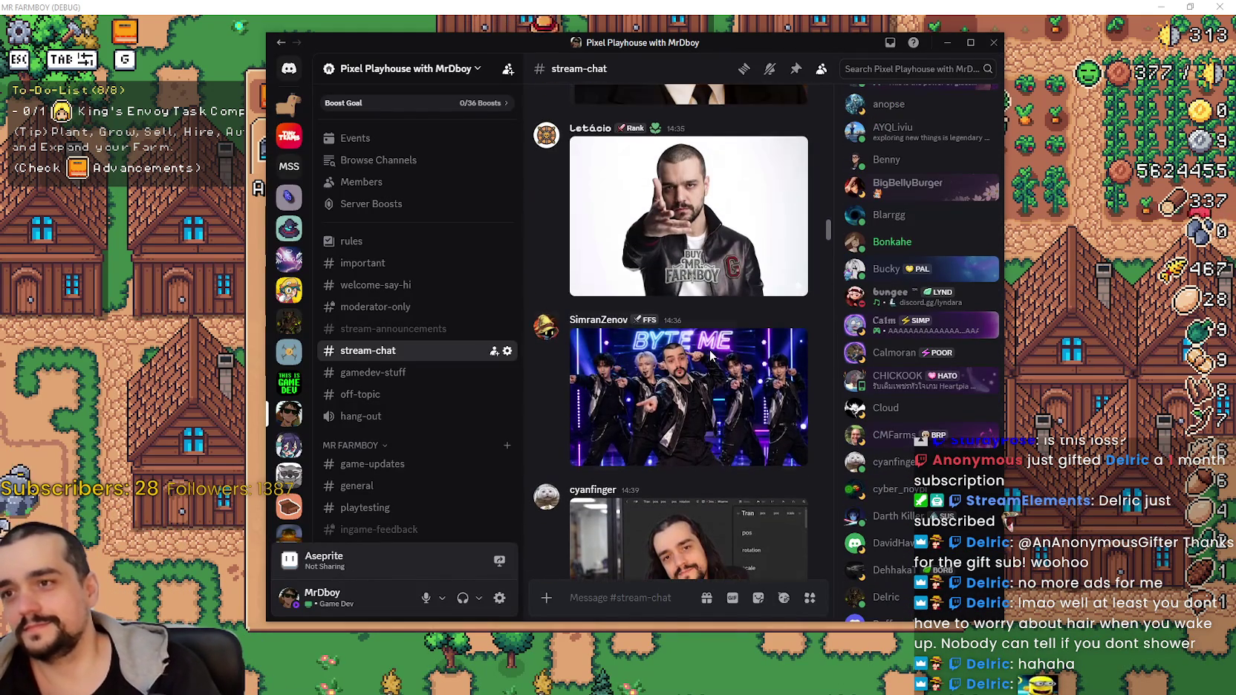
{"action": "left_click", "coordinate": [708, 350]}
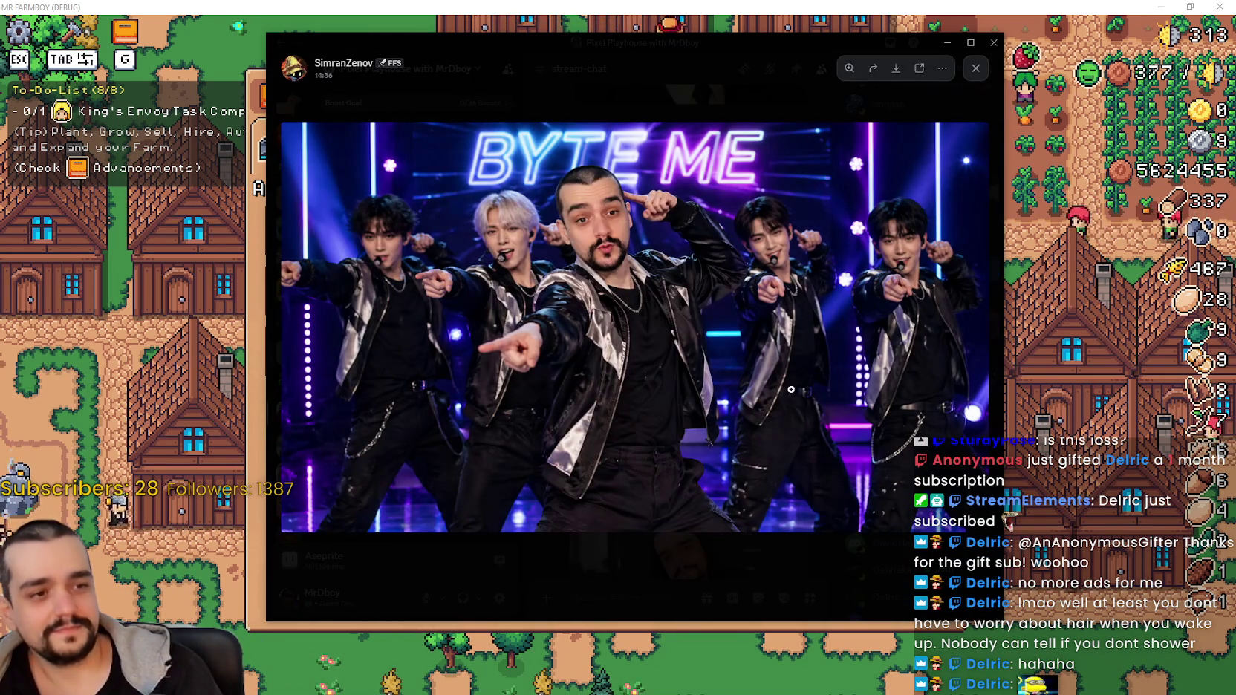
{"action": "left_click", "coordinate": [701, 565]}
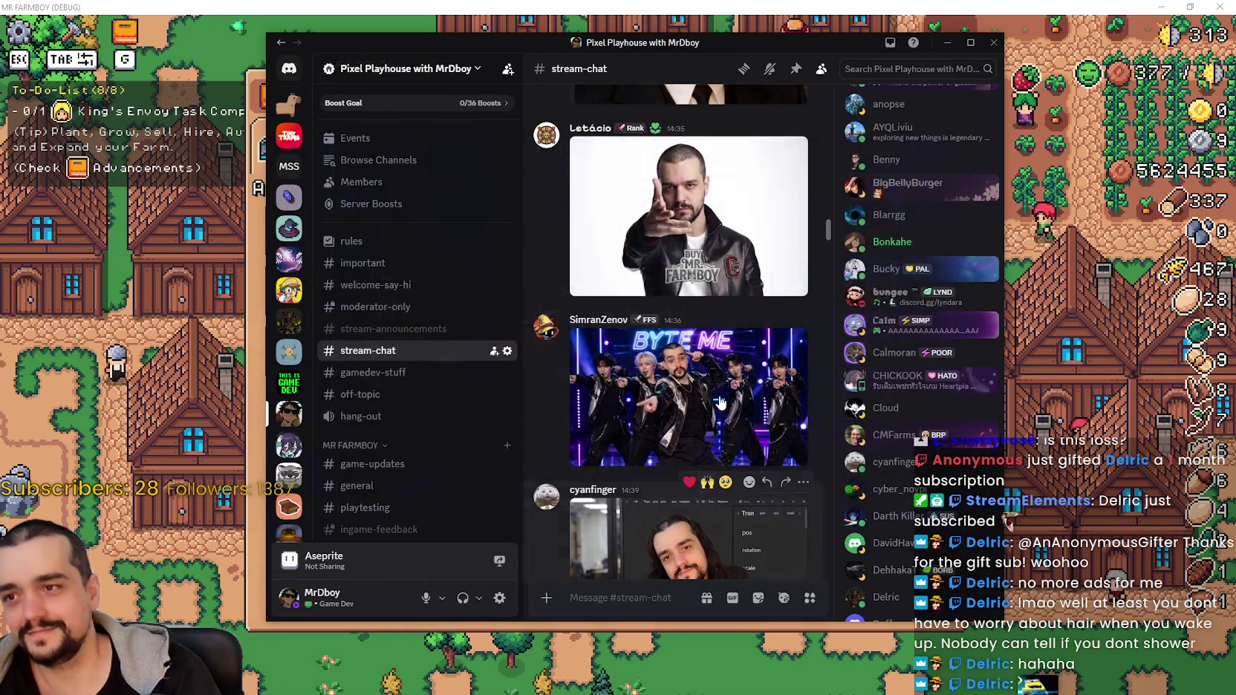
{"action": "left_click", "coordinate": [689, 216]}
{"action": "left_click", "coordinate": [691, 593]}
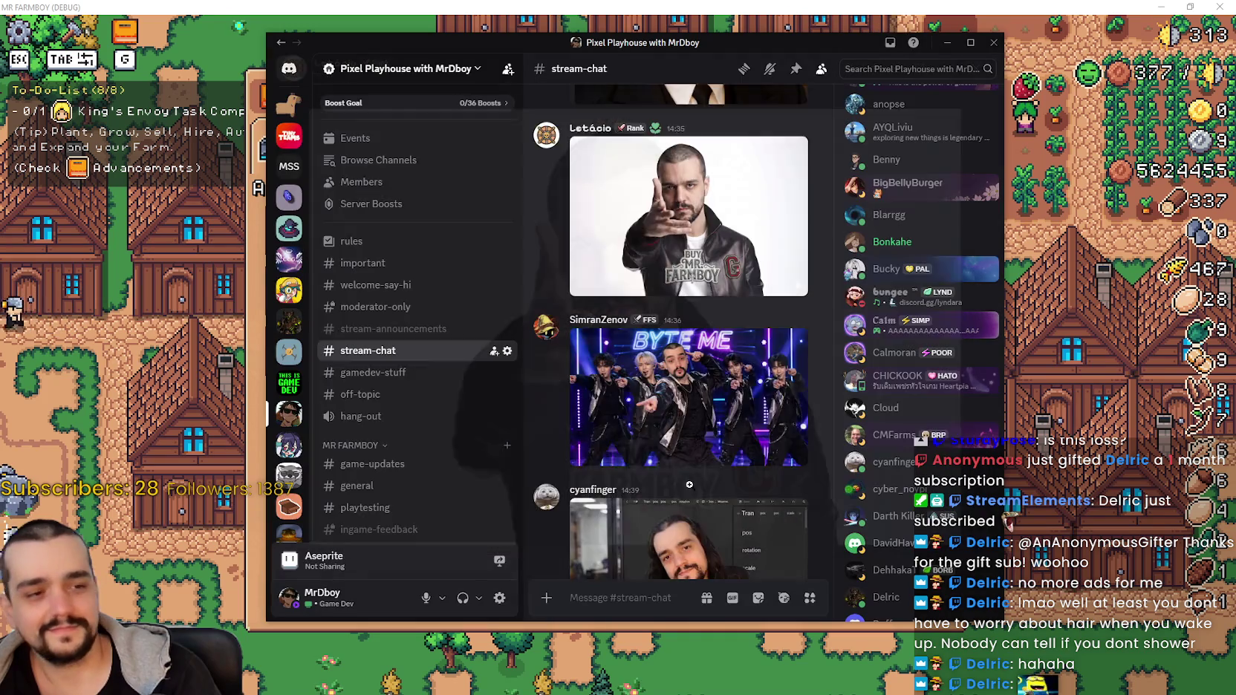
{"action": "scroll", "coordinate": [703, 517], "scroll_direction": "down", "scroll_amount": 2}
{"action": "scroll", "coordinate": [699, 466], "scroll_direction": "up", "scroll_amount": 1}
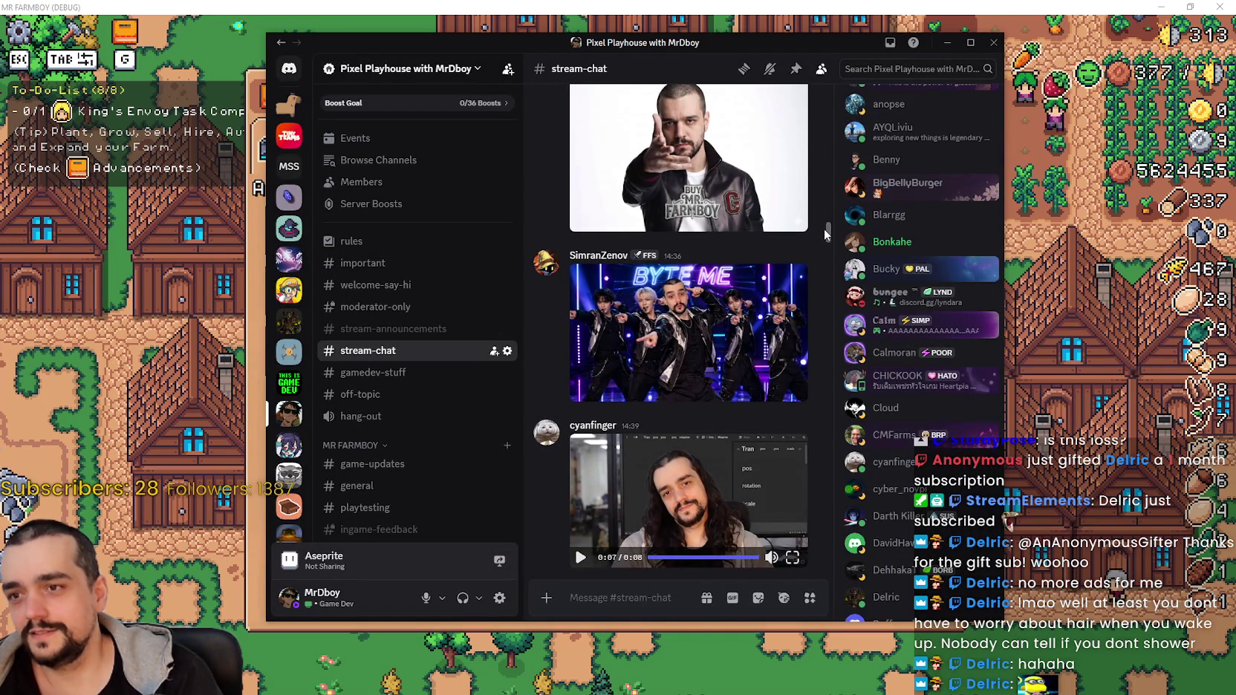
{"action": "left_click_drag", "start_coordinate": [826, 234], "coordinate": [826, 635]}
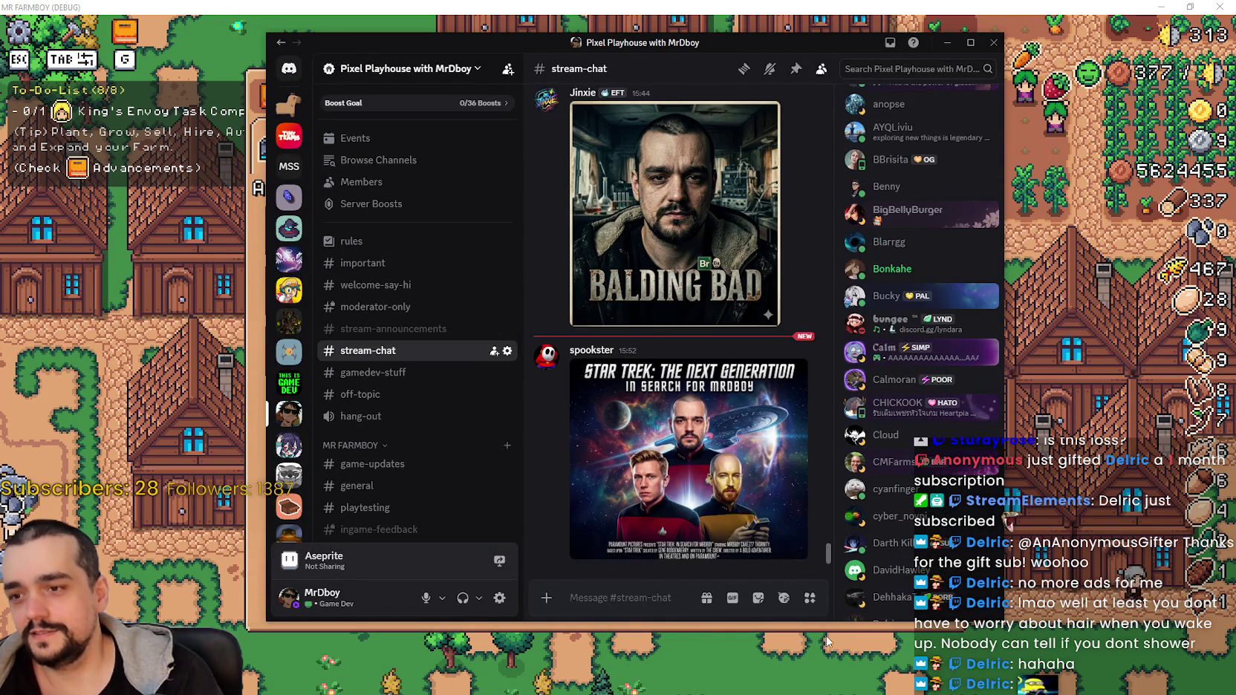
{"action": "left_click", "coordinate": [636, 440]}
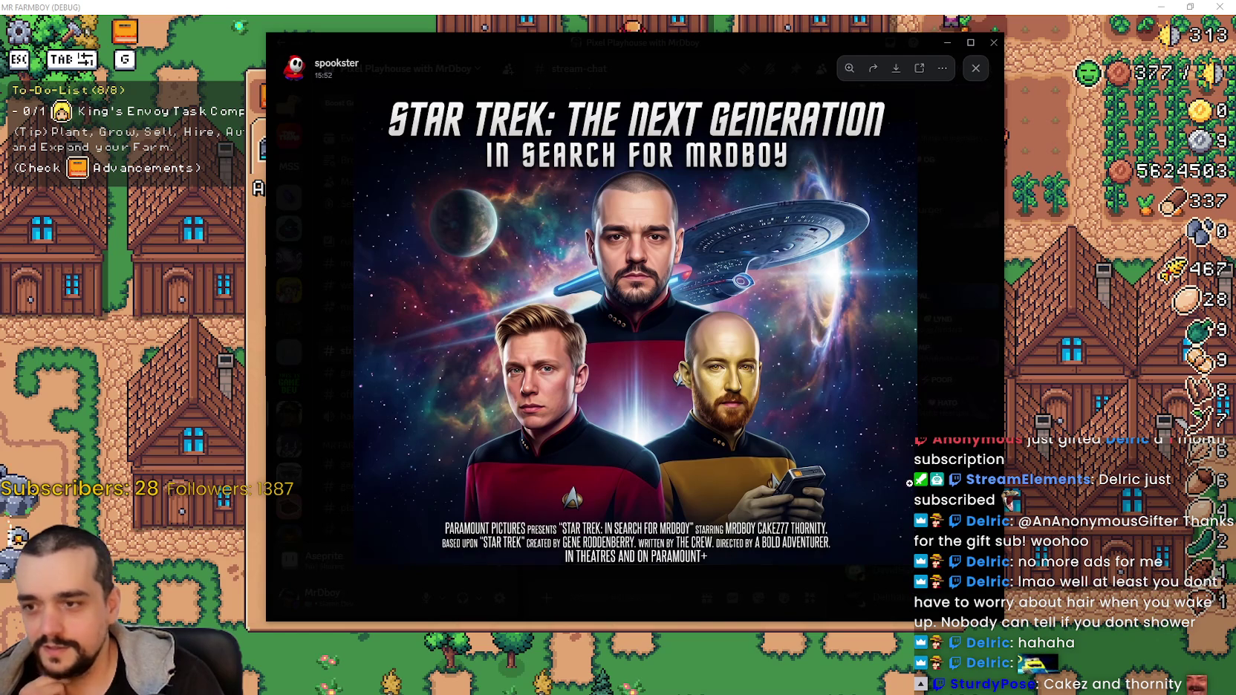
{"action": "key", "text": "Escape"}
Back in the game, close Advancements, walk the farmer down-right with D and S, and reopen it with G.
{"action": "key", "text": "alt+Tab"}
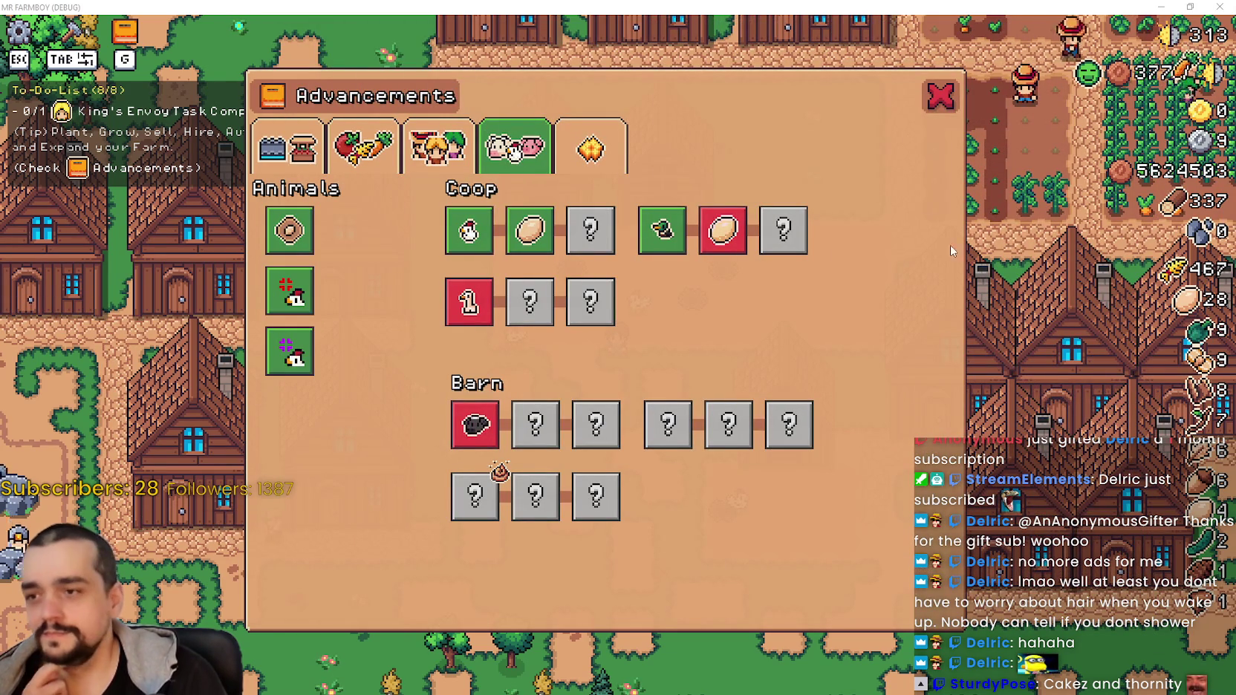
{"action": "left_click", "coordinate": [941, 94]}
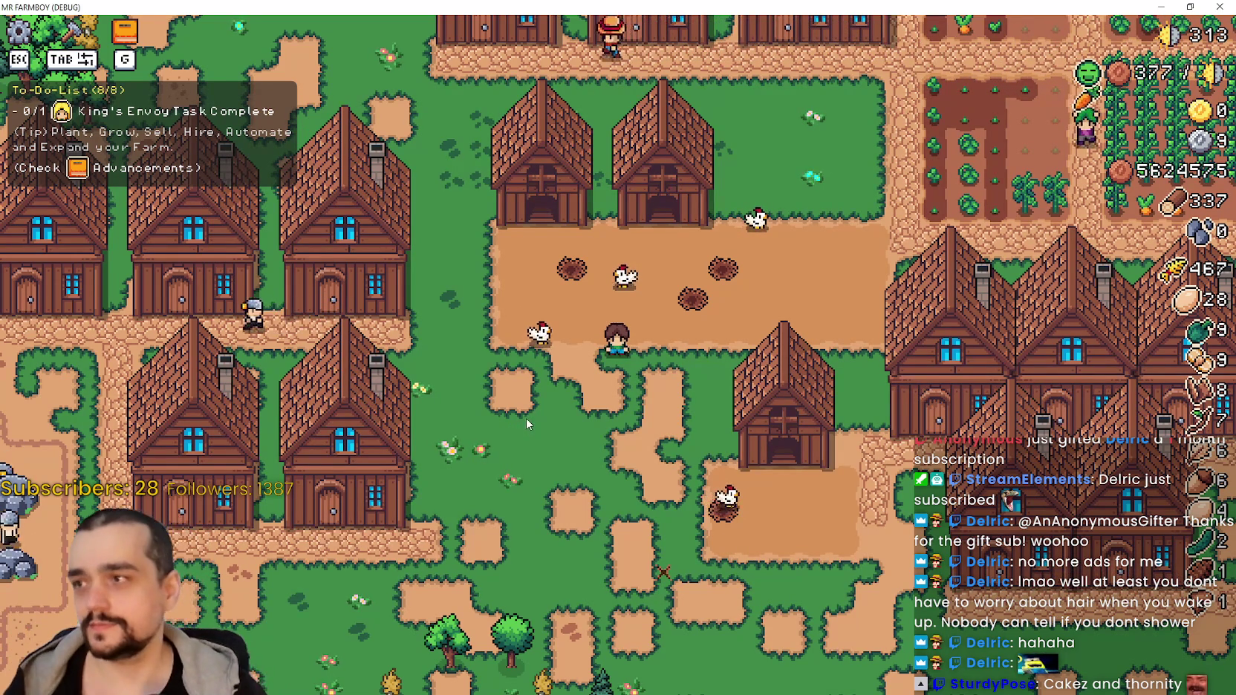
{"action": "key", "text": "d"}
{"action": "key", "text": "s"}
{"action": "key", "text": "g"}
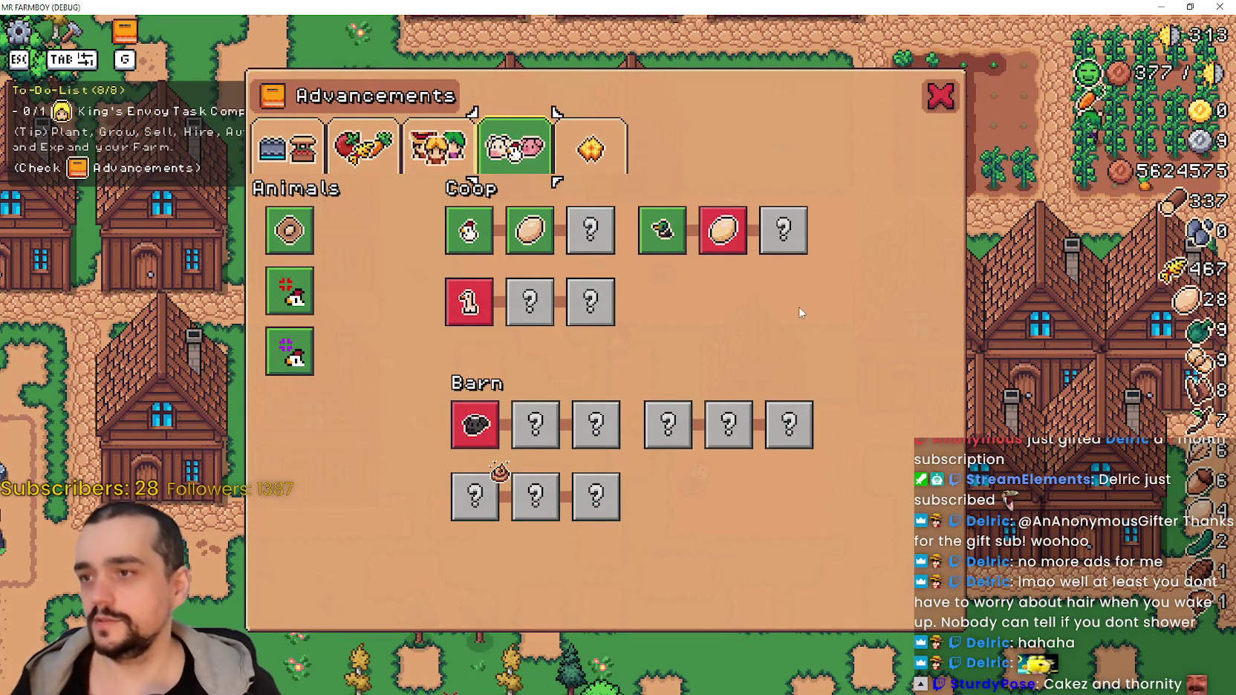
Test focus moving between the tab row, the animals tab and the Chickens and goose slots.
{"action": "key", "text": "Right"}
{"action": "key", "text": "Right"}
{"action": "key", "text": "Left"}
{"action": "key", "text": "Left"}
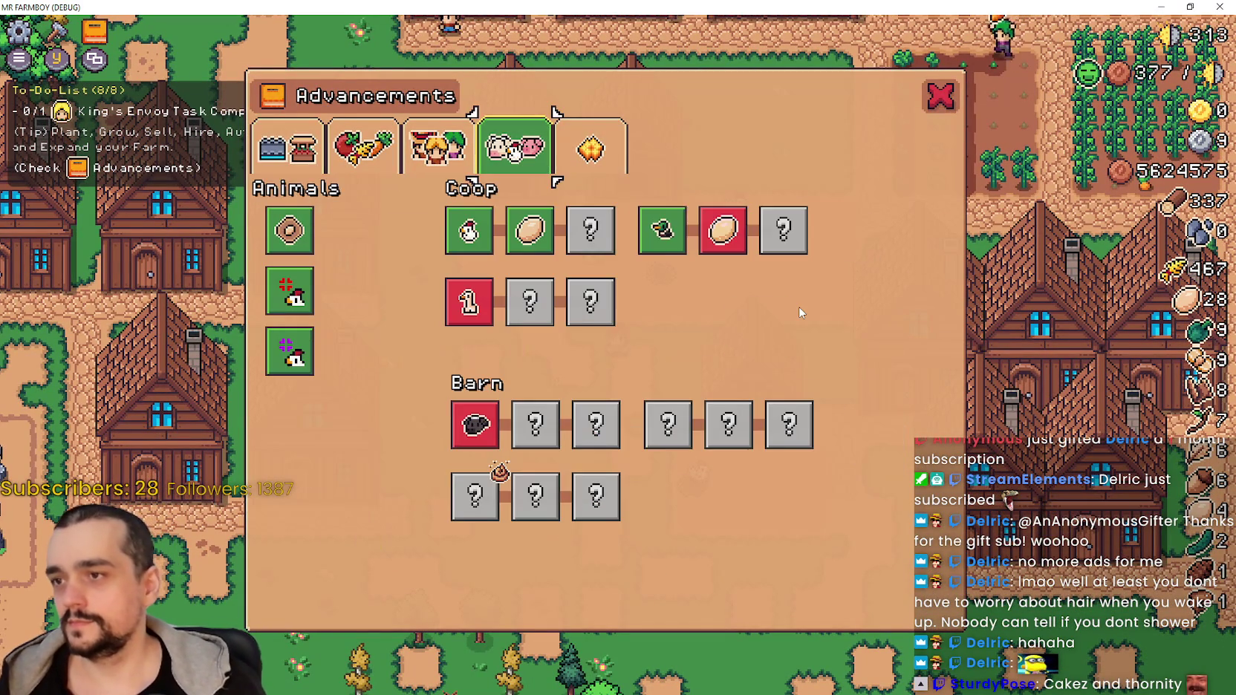
{"action": "key", "text": "Down"}
{"action": "key", "text": "Up"}
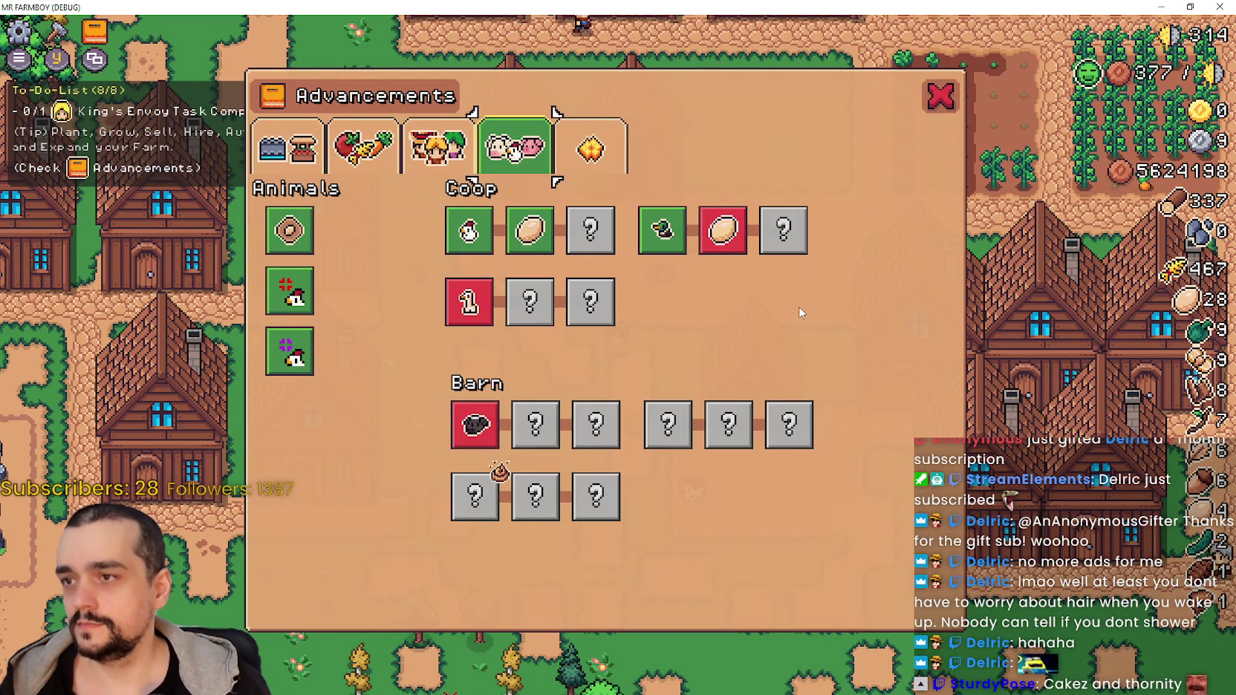
{"action": "key", "text": "Down"}
{"action": "key", "text": "Down"}
{"action": "key", "text": "Up"}
{"action": "key", "text": "Up"}
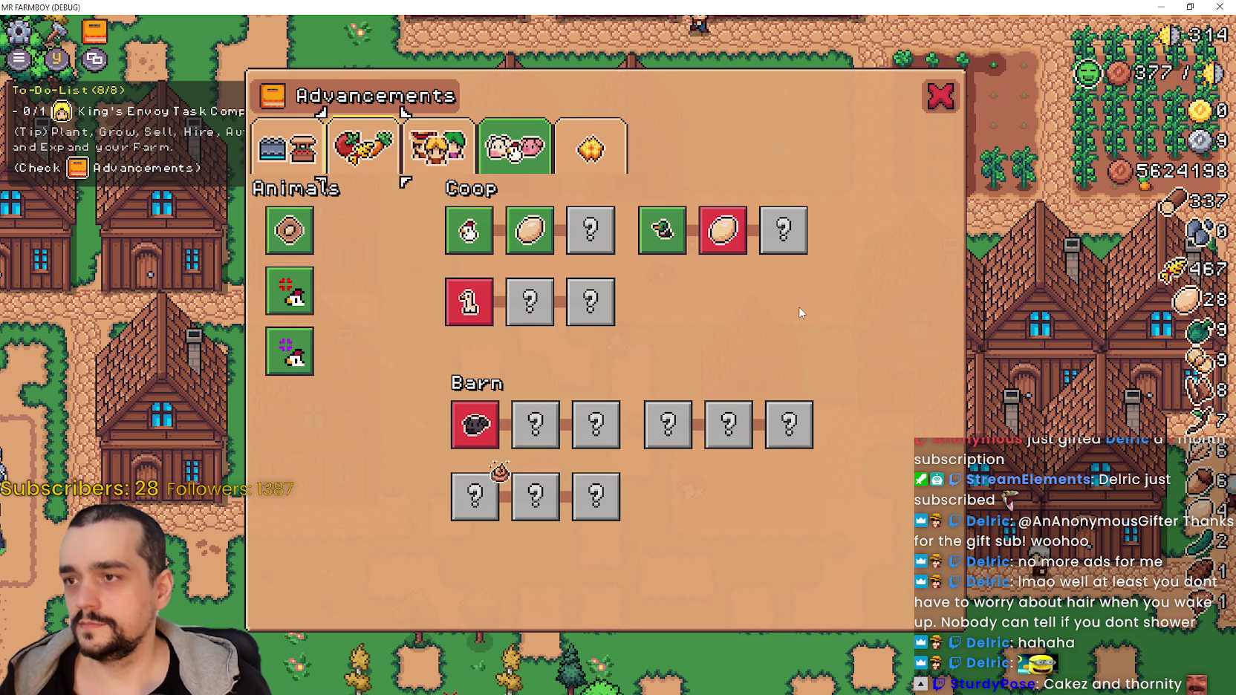
{"action": "key", "text": "Right"}
{"action": "key", "text": "Right"}
{"action": "key", "text": "Down"}
{"action": "key", "text": "Down"}
{"action": "key", "text": "Up"}
{"action": "key", "text": "Up"}
{"action": "key", "text": "Down"}
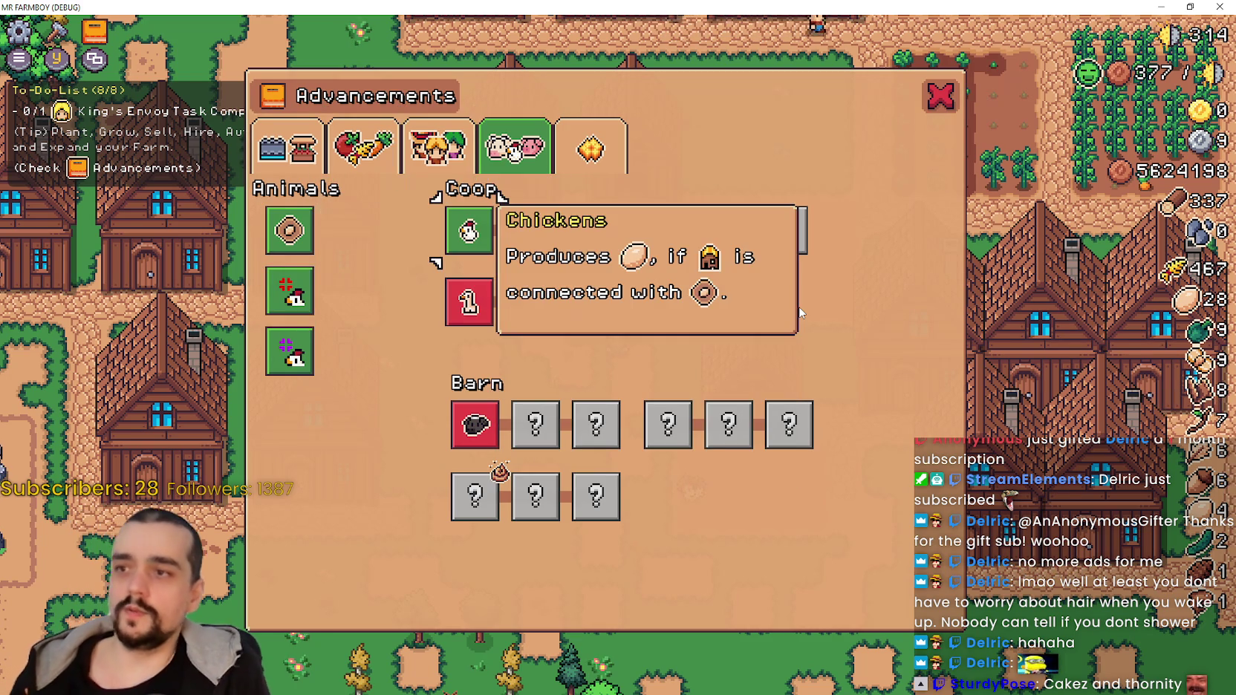
Test focus along the Coop row across Chickens, Chicken Egg and Animal Tile slots and the tab row.
{"action": "key", "text": "Right"}
{"action": "key", "text": "Right"}
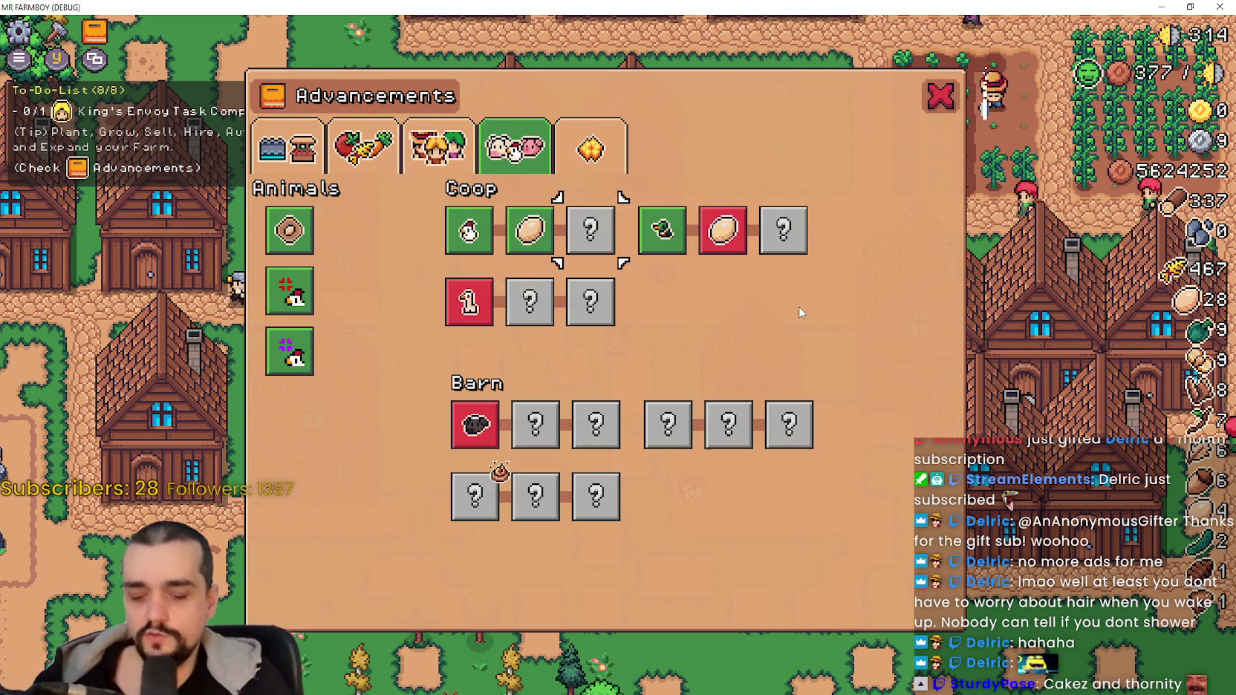
{"action": "key", "text": "Up"}
{"action": "key", "text": "Left"}
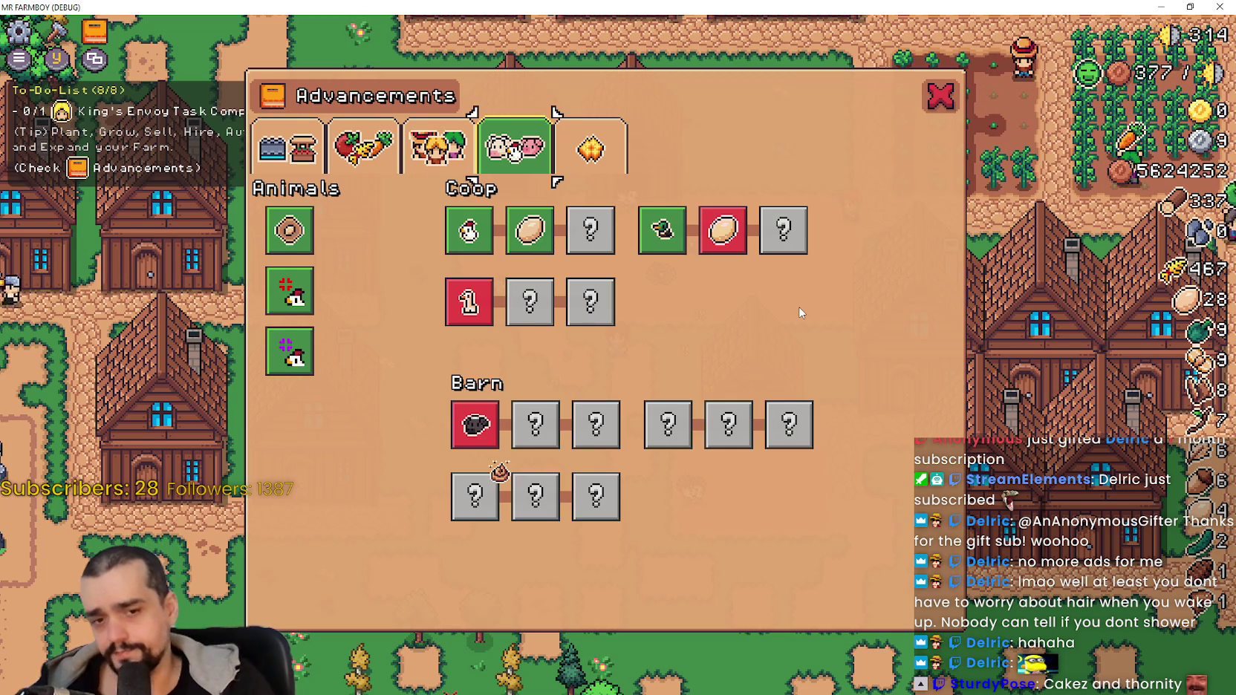
{"action": "key", "text": "Down"}
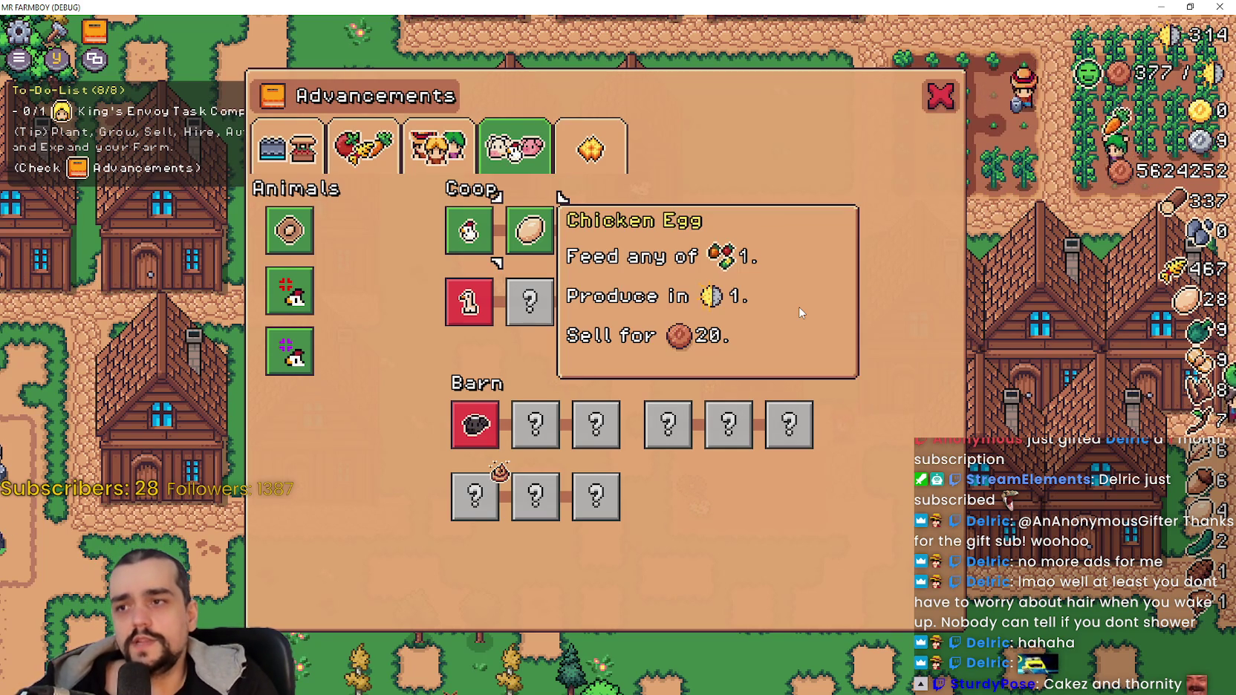
{"action": "key", "text": "Left"}
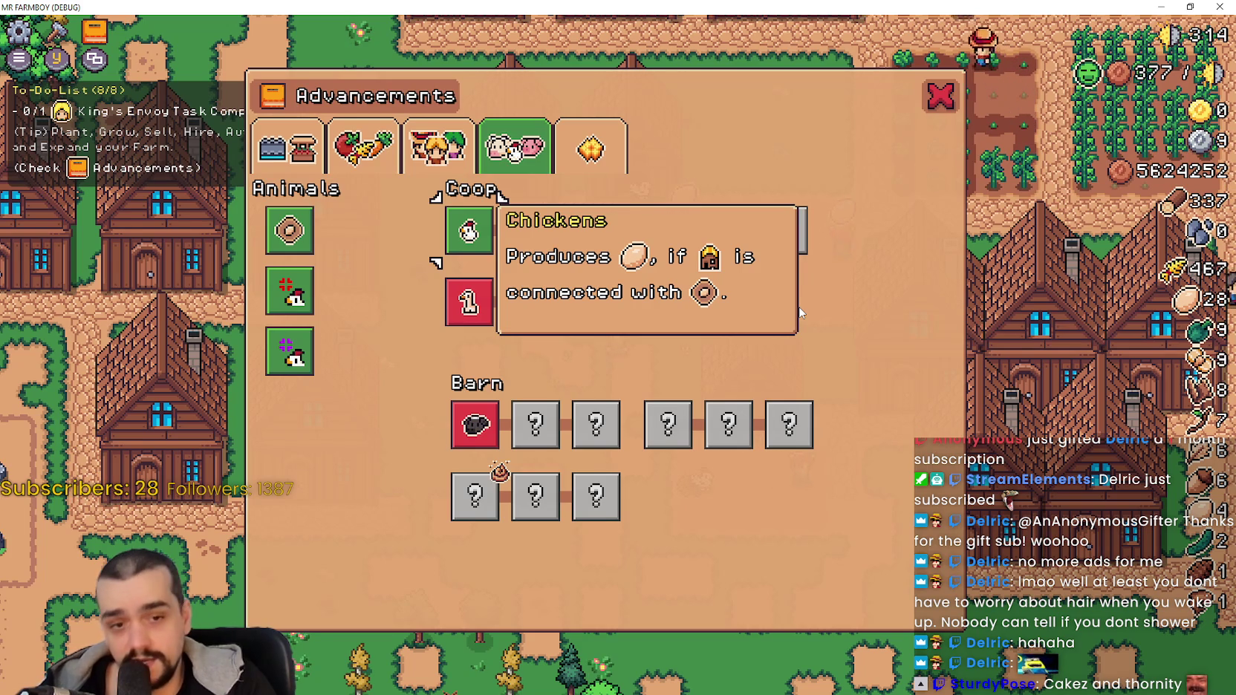
{"action": "key", "text": "Up"}
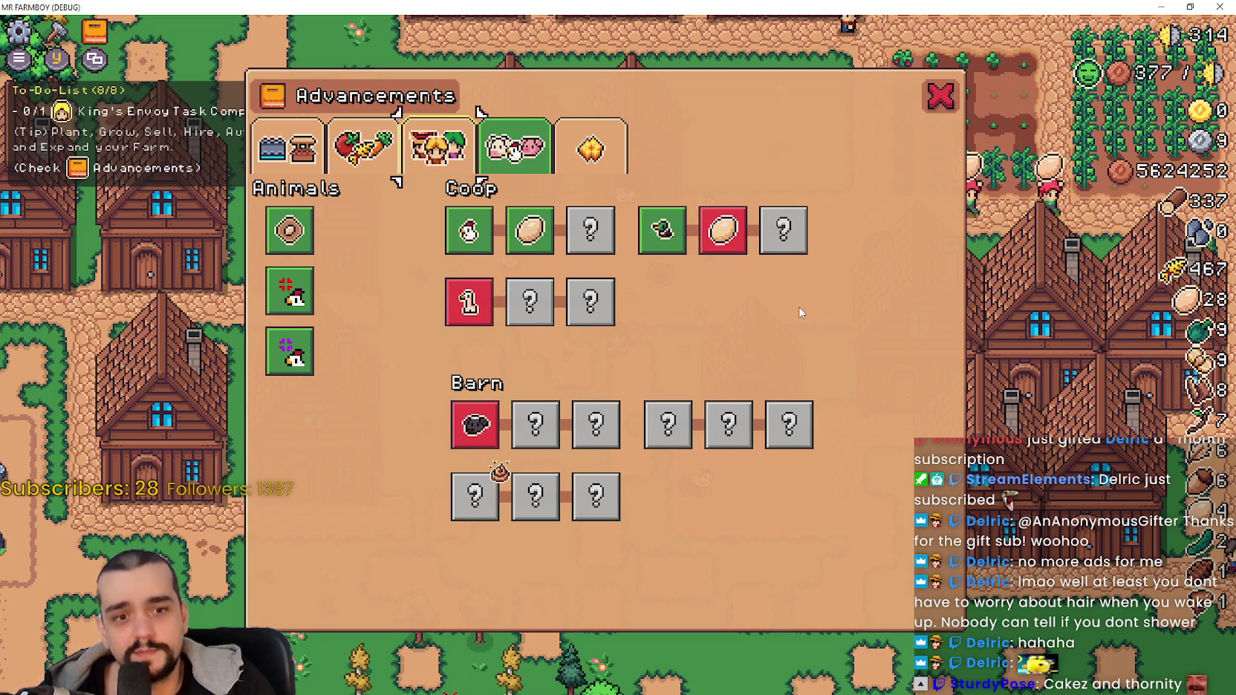
{"action": "key", "text": "Down"}
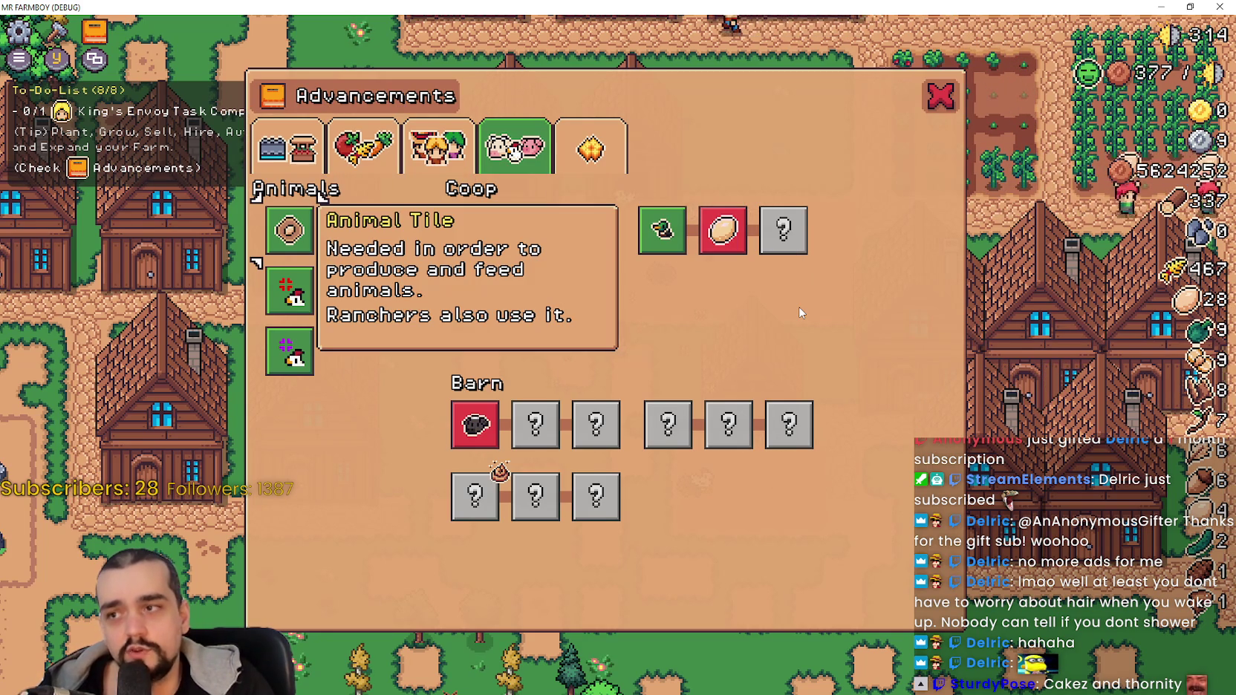
{"action": "key", "text": "Right"}
{"action": "key", "text": "Up"}
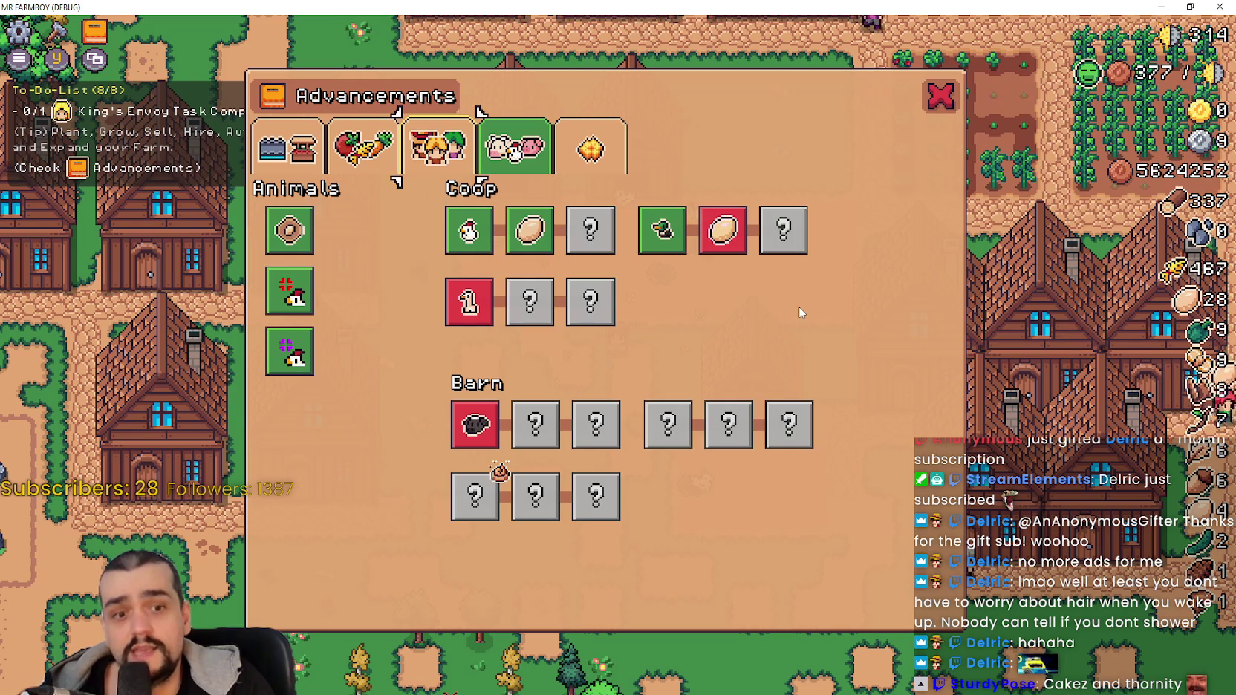
{"action": "key", "text": "Down"}
{"action": "key", "text": "Up"}
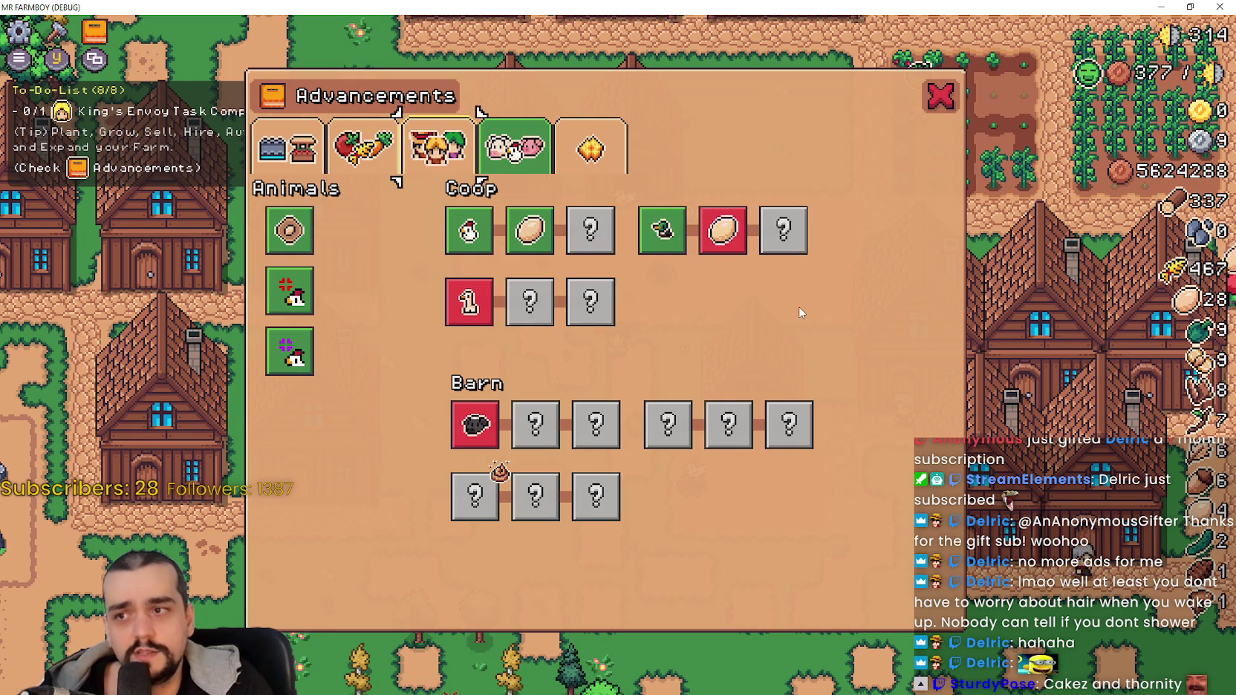
{"action": "key", "text": "Down"}
{"action": "key", "text": "Left"}
{"action": "key", "text": "Up"}
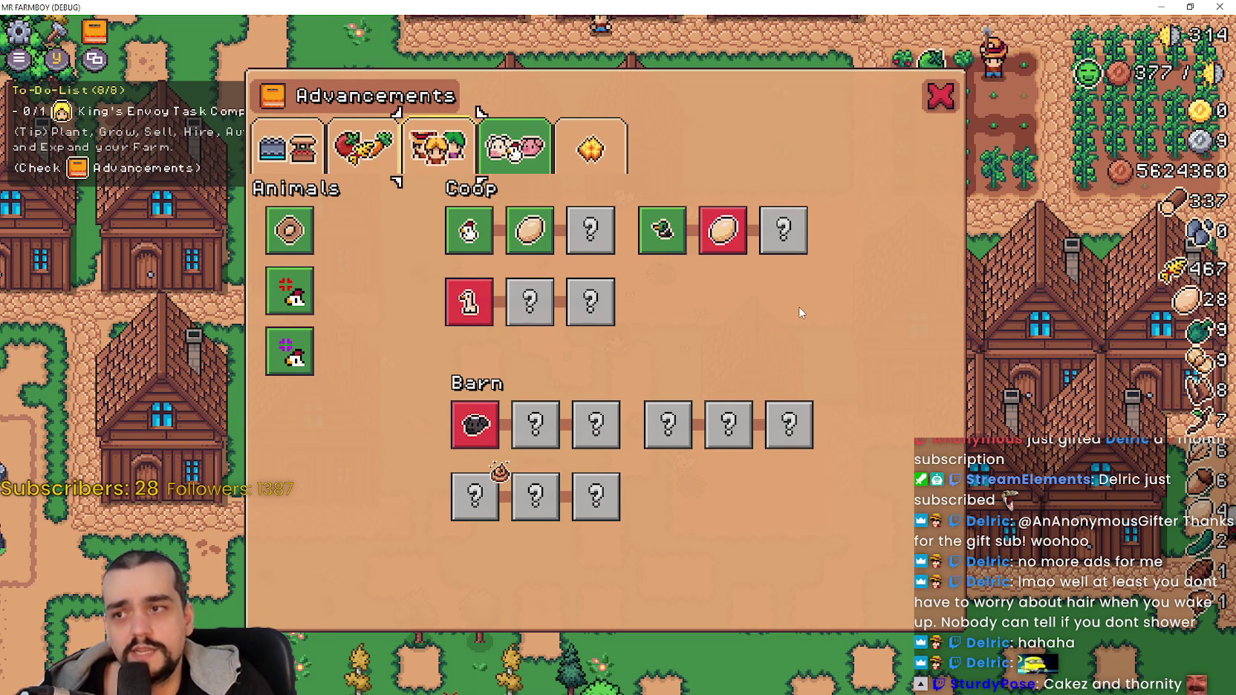
{"action": "key", "text": "Left"}
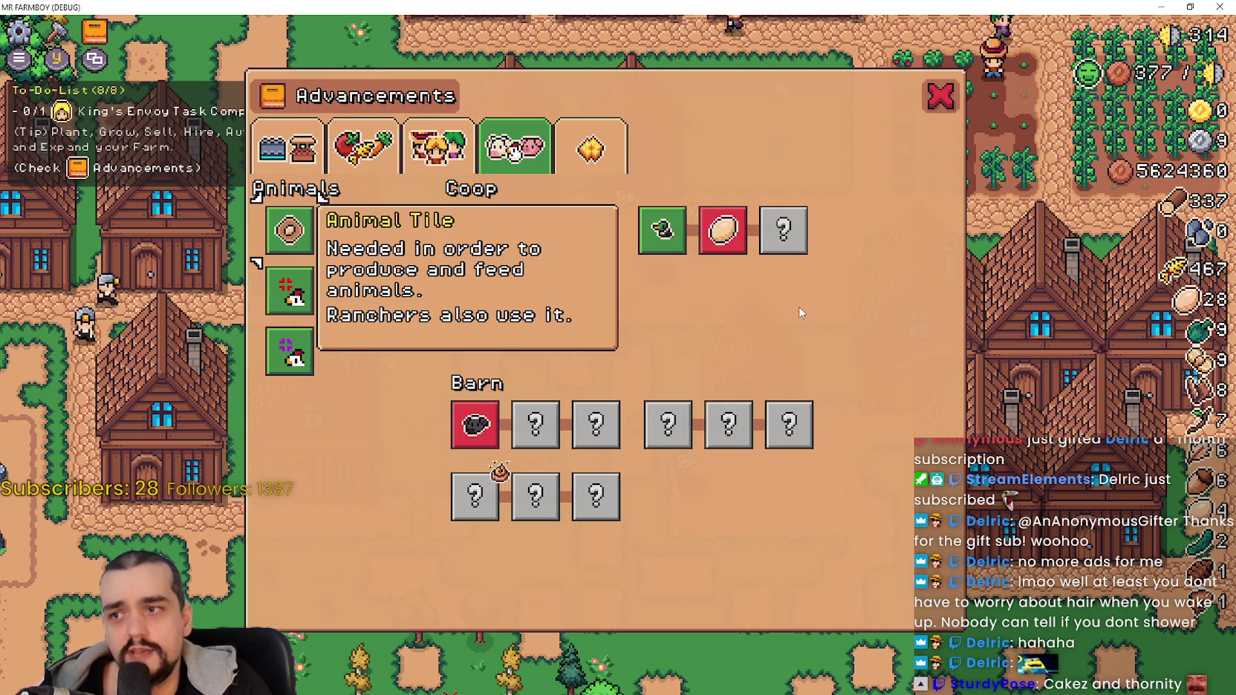
Test focus in the Barn tiles between Goose, Sheep and the second row below.
{"action": "key", "text": "Right"}
{"action": "key", "text": "Down"}
{"action": "key", "text": "Down"}
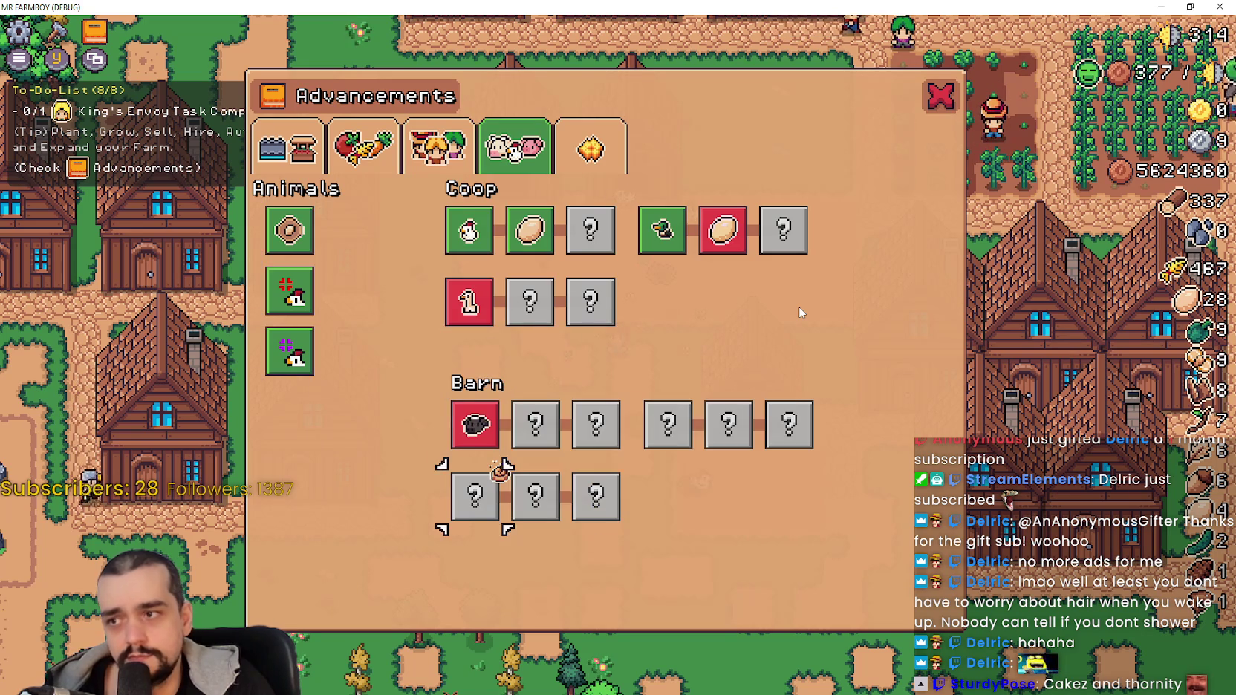
{"action": "key", "text": "Up"}
{"action": "key", "text": "Down"}
{"action": "key", "text": "Down"}
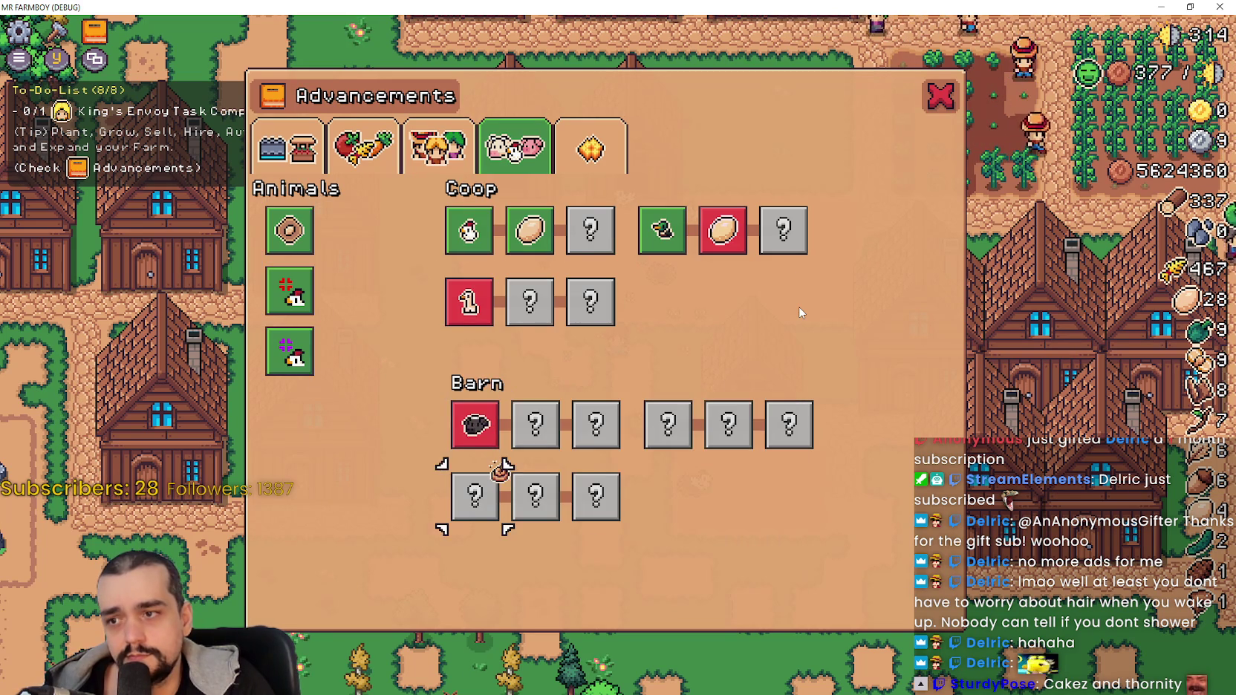
{"action": "key", "text": "Up"}
{"action": "key", "text": "Down"}
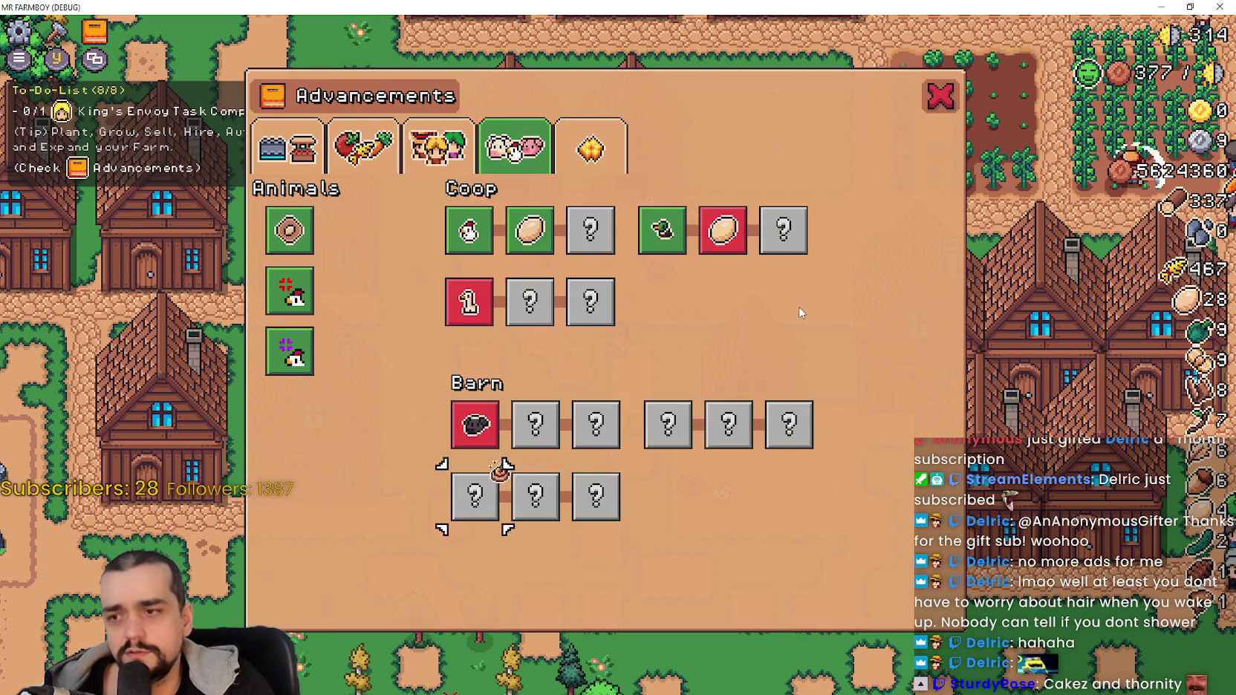
{"action": "key", "text": "Up"}
{"action": "key", "text": "Right"}
{"action": "key", "text": "Up"}
{"action": "key", "text": "Down"}
{"action": "key", "text": "Left"}
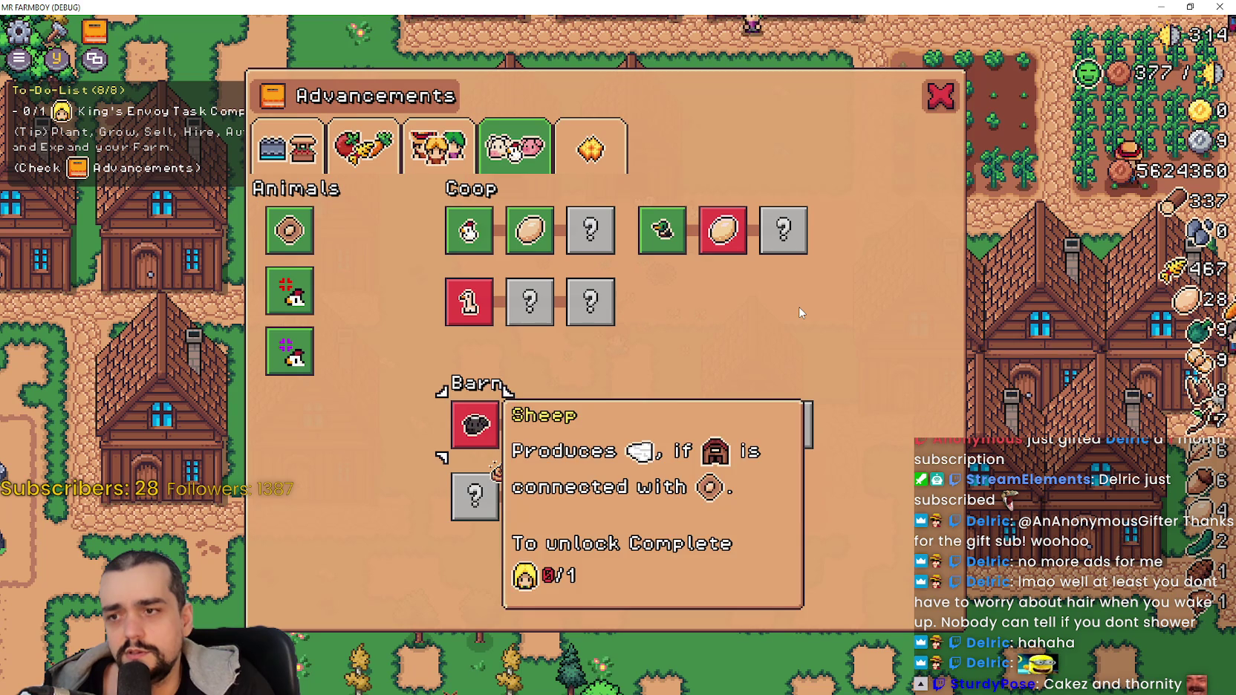
{"action": "key", "text": "Down"}
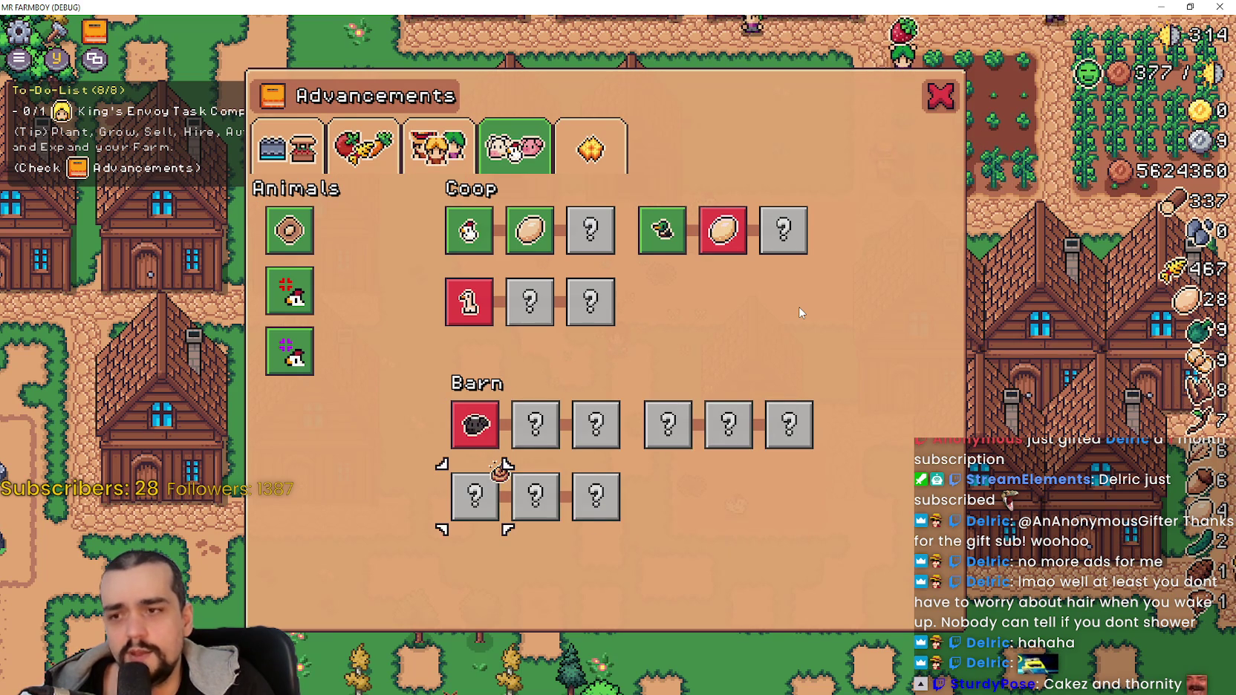
{"action": "key", "text": "Right"}
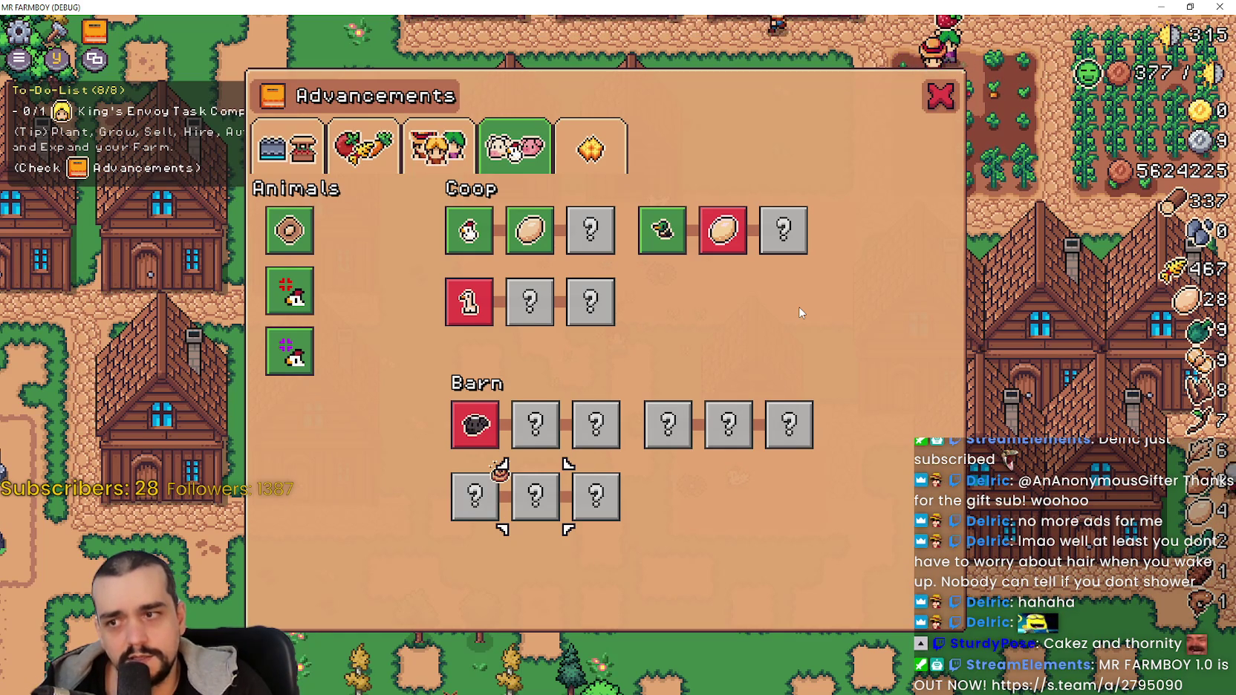
{"action": "key", "text": "Up"}
{"action": "key", "text": "Left"}
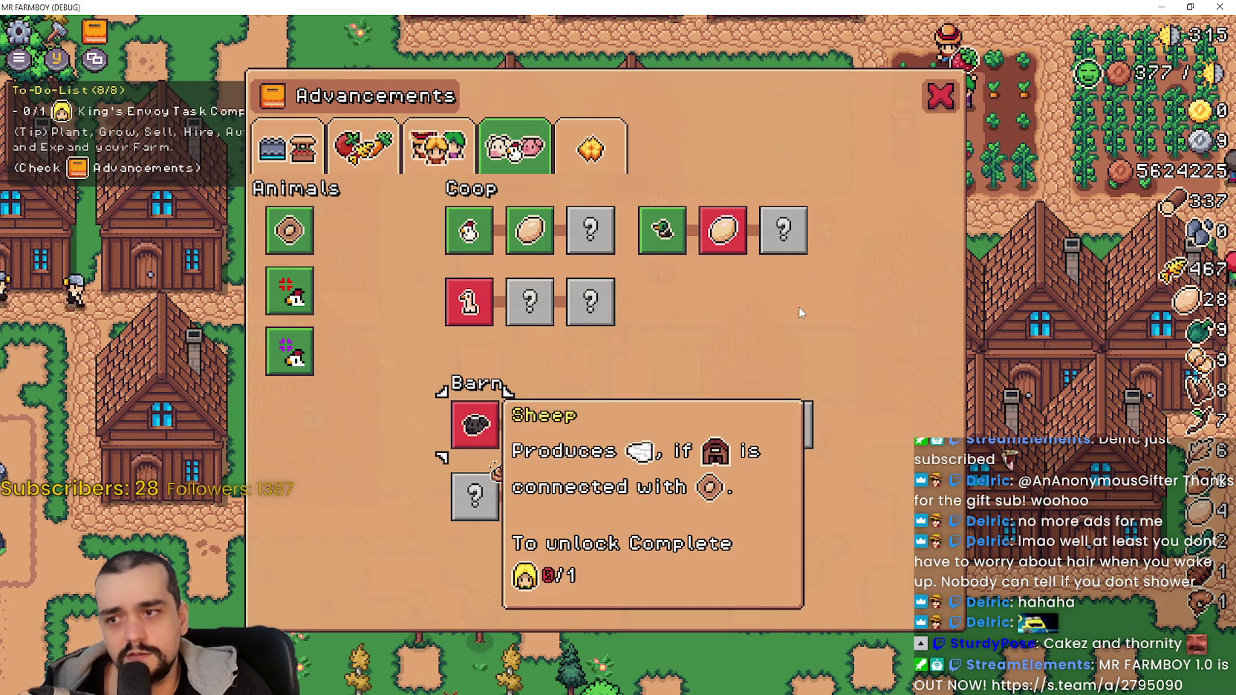
{"action": "key", "text": "Up"}
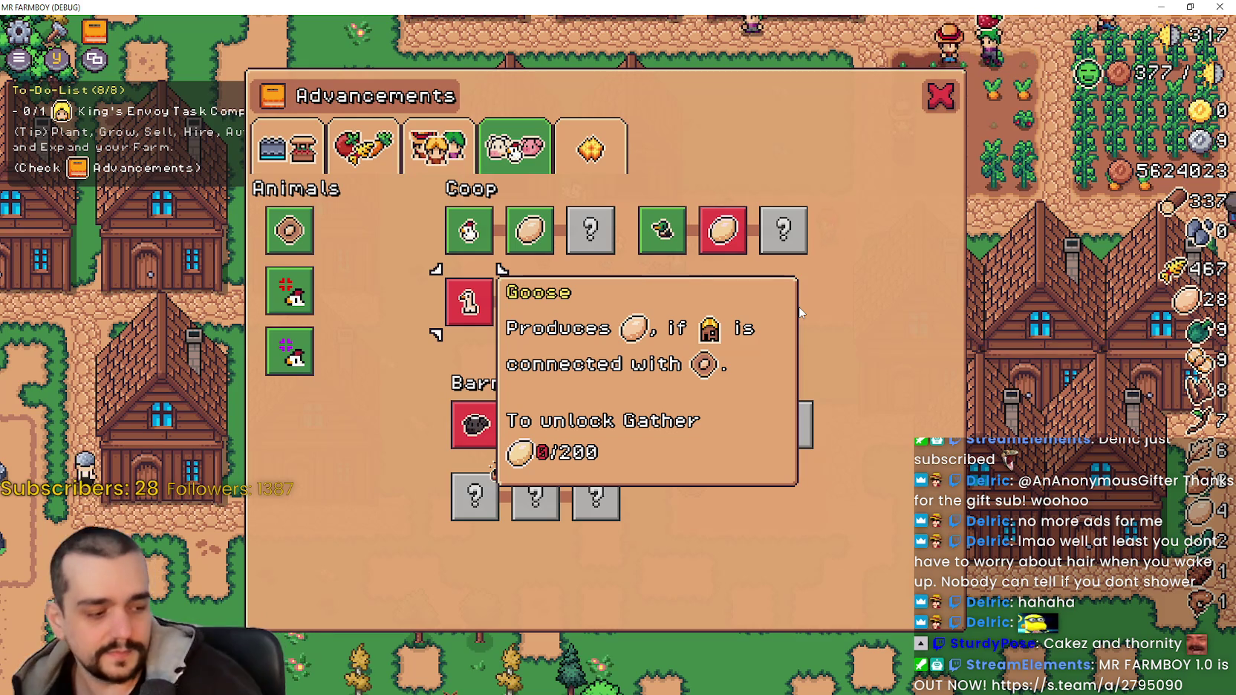
Check focus from Goose to Chickens and down through the locked Coop nodes into the Barn rows.
{"action": "key", "text": "Down"}
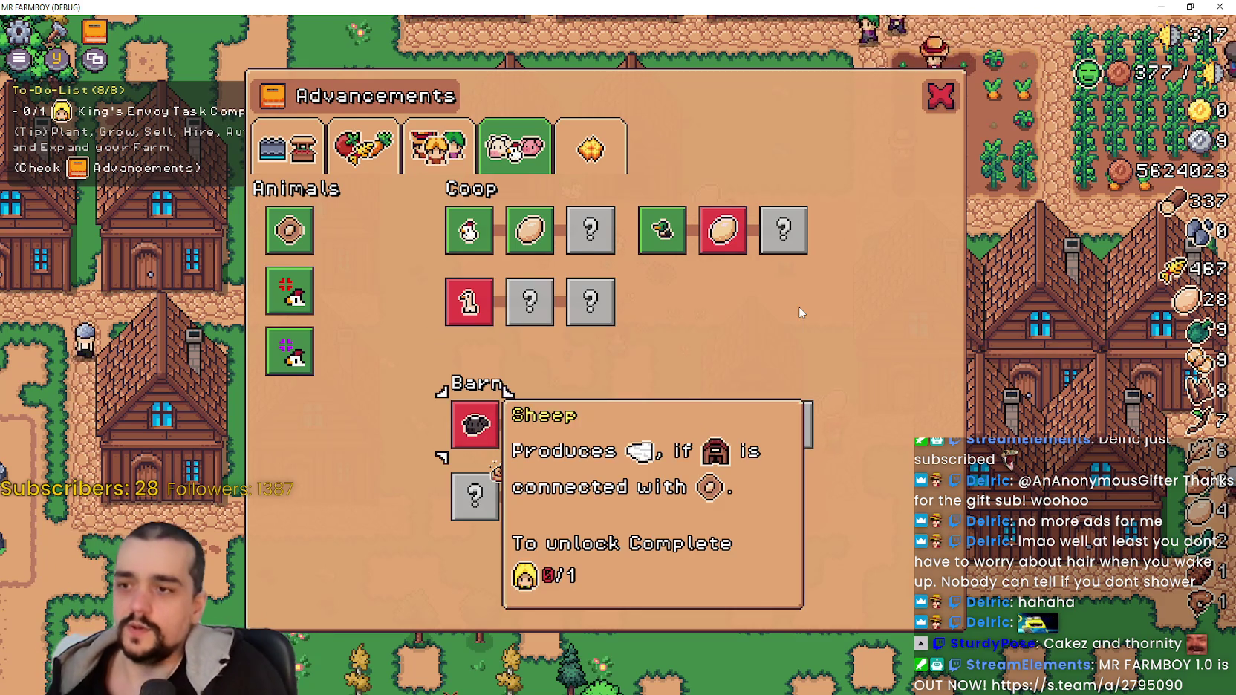
{"action": "key", "text": "Up"}
{"action": "key", "text": "Up"}
{"action": "key", "text": "Right"}
{"action": "key", "text": "Right"}
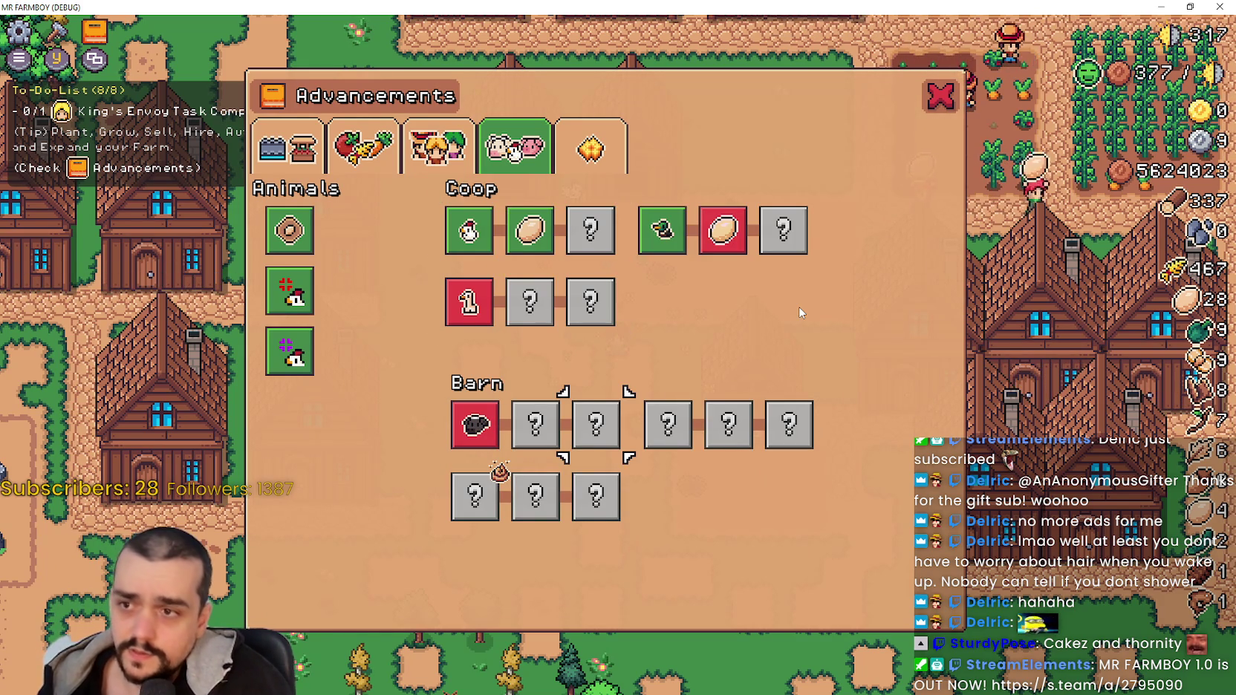
{"action": "key", "text": "Down"}
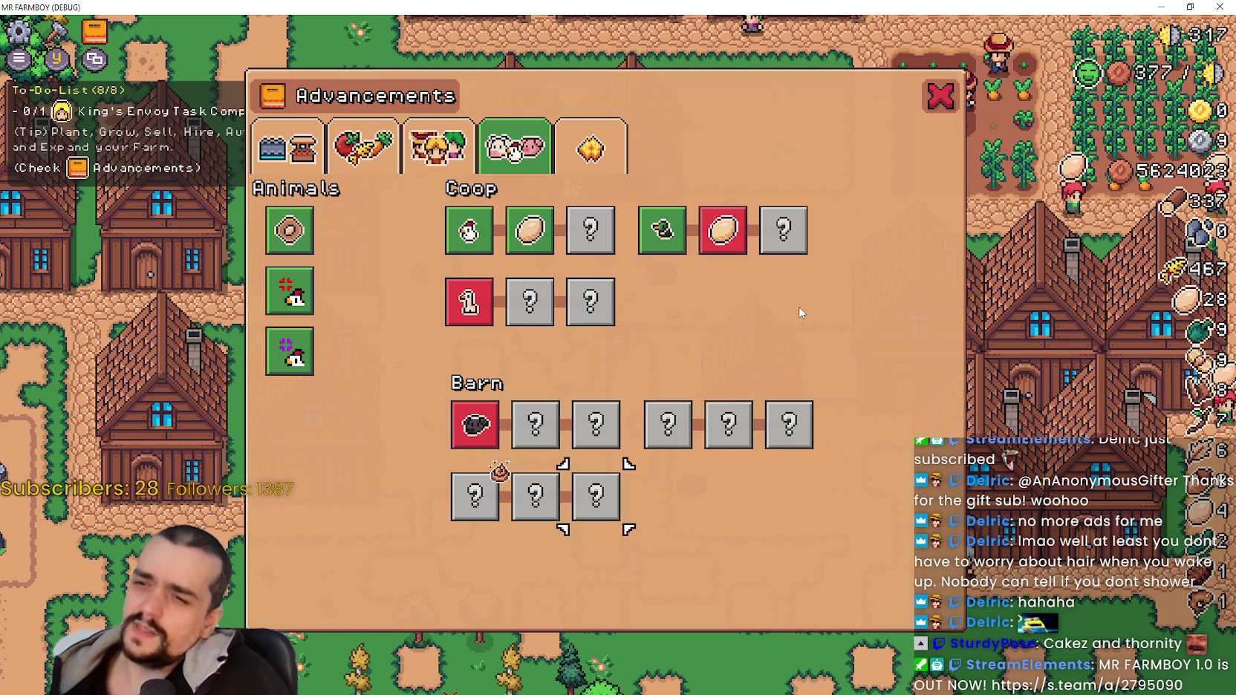
{"action": "key", "text": "Down"}
{"action": "key", "text": "Down"}
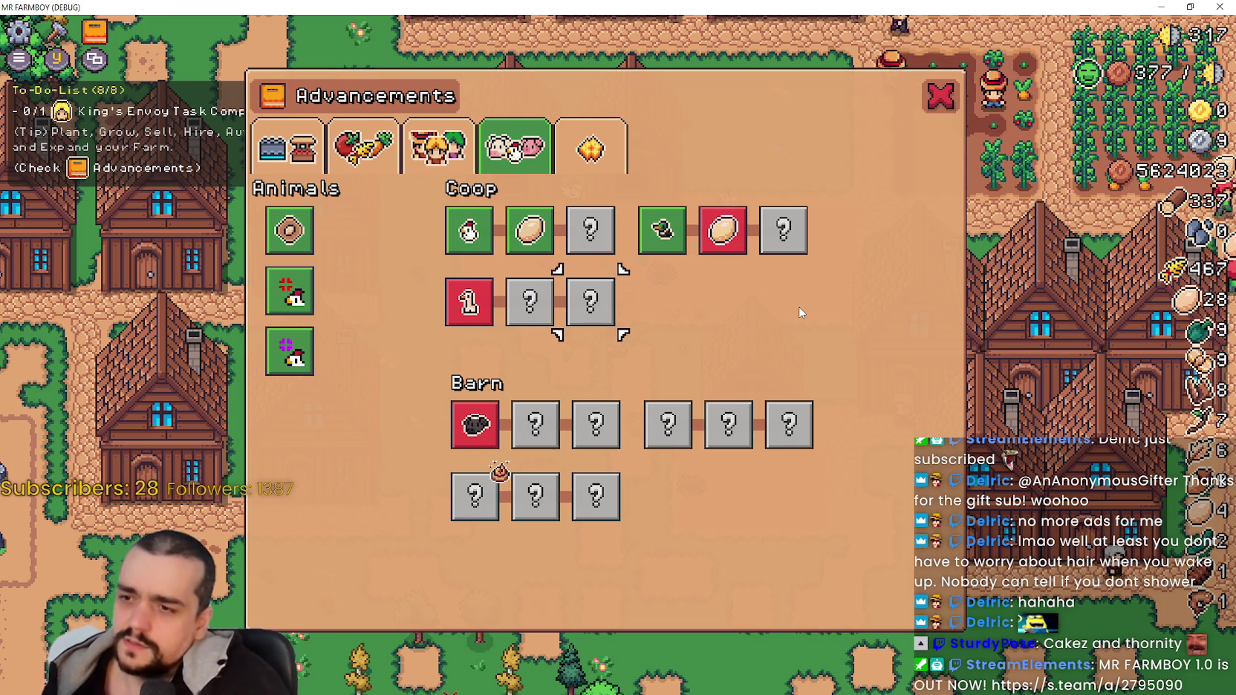
{"action": "key", "text": "Up"}
{"action": "key", "text": "Down"}
Check focus jumping between the Duck tile, the Barn row and the coop's third node.
{"action": "key", "text": "Down"}
{"action": "key", "text": "Right"}
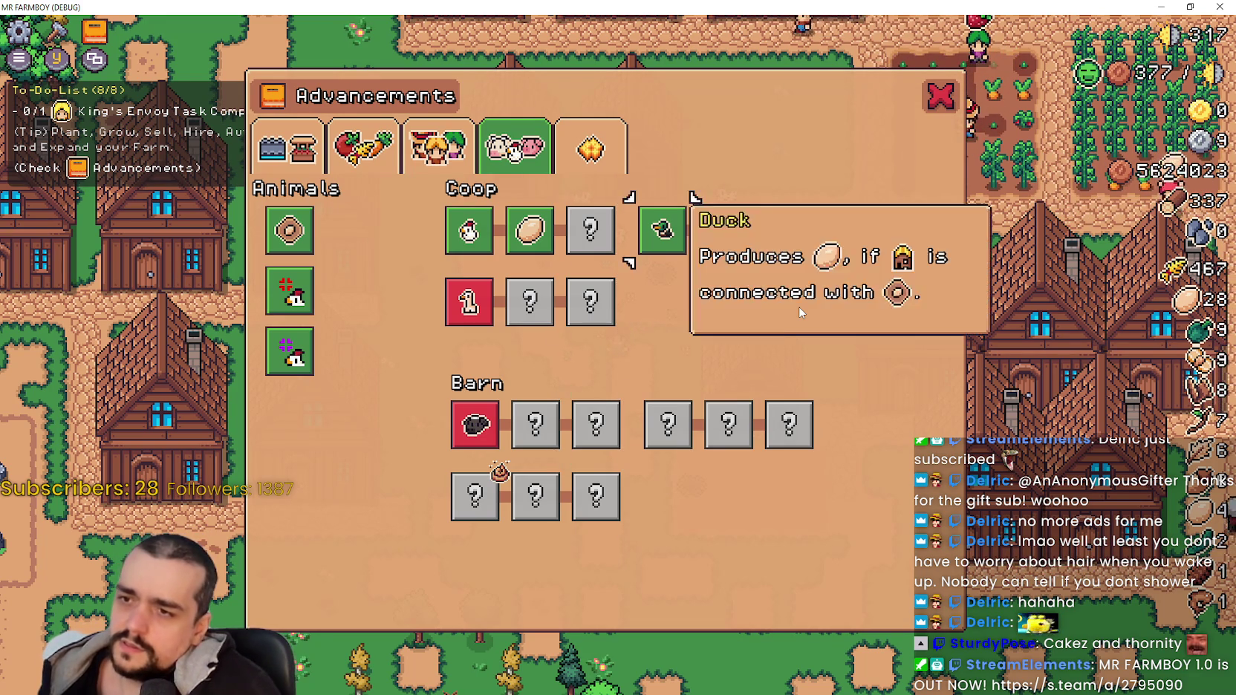
{"action": "key", "text": "Down"}
{"action": "key", "text": "Up"}
{"action": "key", "text": "Right"}
{"action": "key", "text": "Down"}
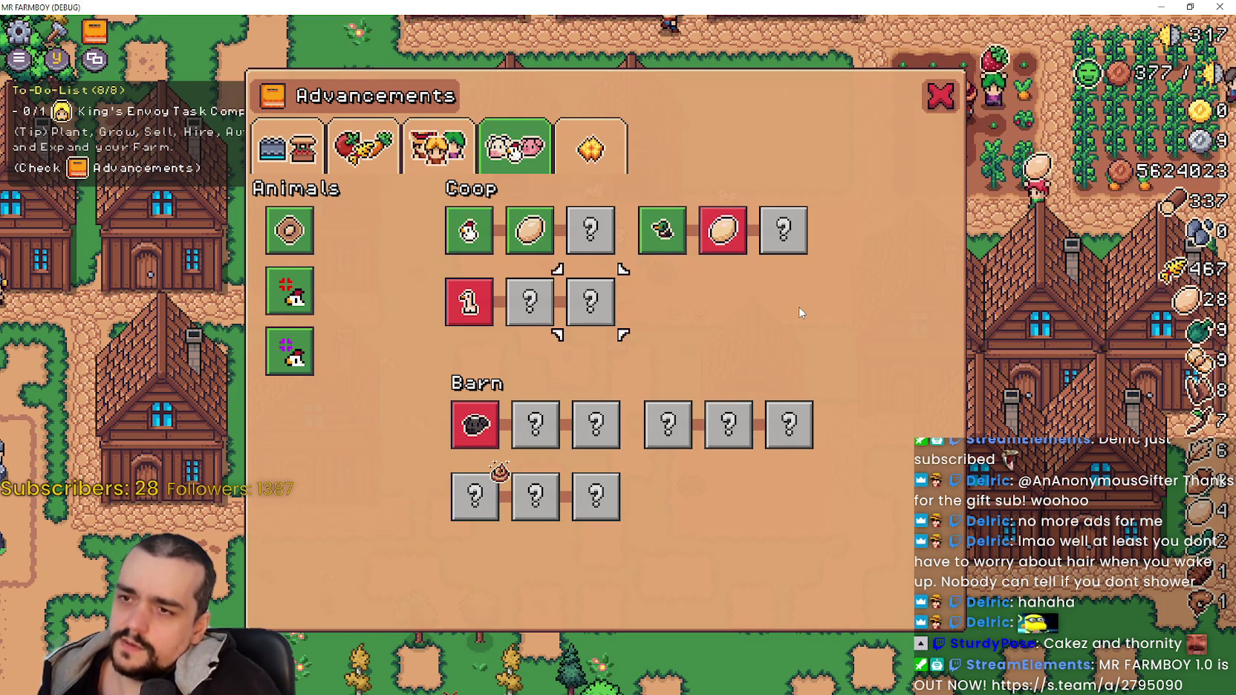
{"action": "key", "text": "Up"}
{"action": "key", "text": "Right"}
{"action": "key", "text": "Down"}
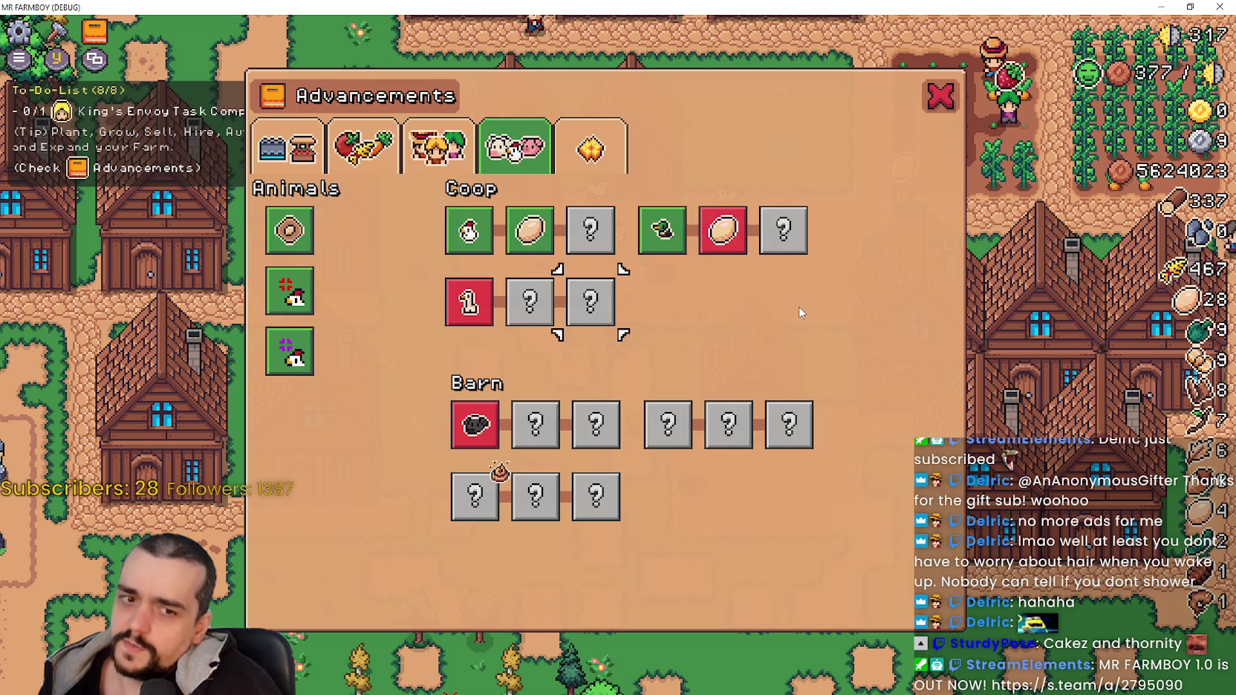
Move focus from Duck along the Barn row's nodes, then up into the Coop second row.
{"action": "key", "text": "Right"}
{"action": "key", "text": "Right"}
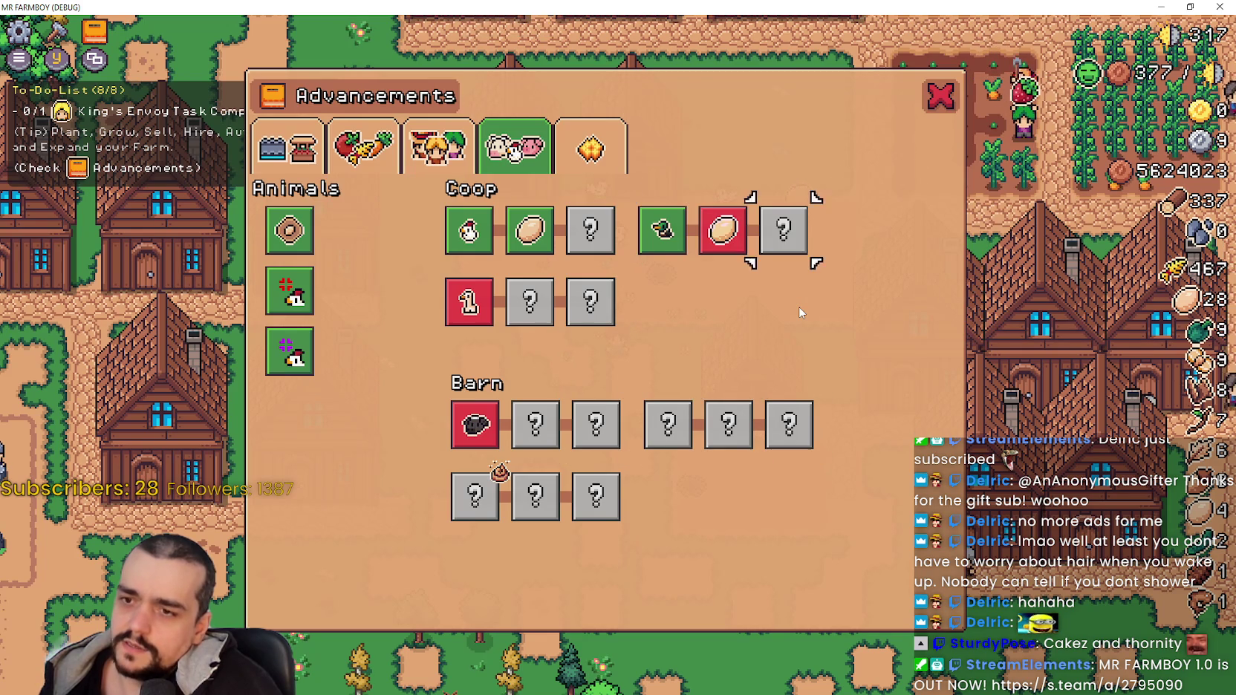
{"action": "key", "text": "Down"}
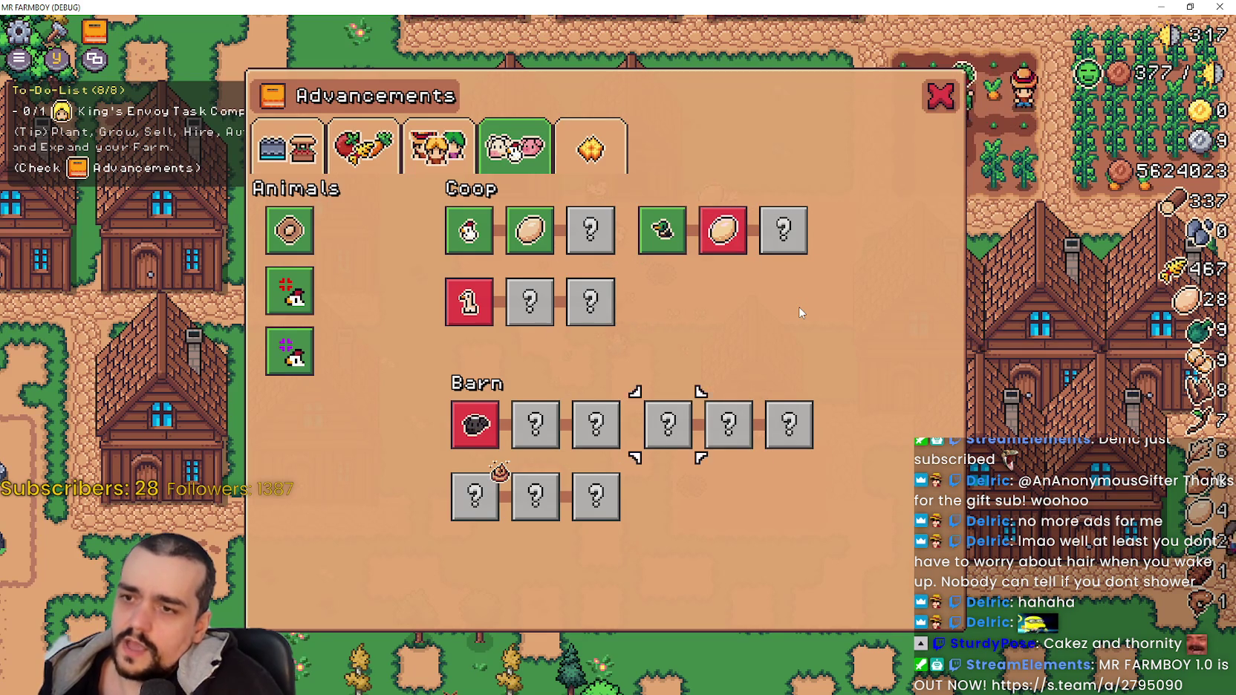
{"action": "key", "text": "Right"}
{"action": "key", "text": "Right"}
{"action": "key", "text": "Right"}
{"action": "key", "text": "Down"}
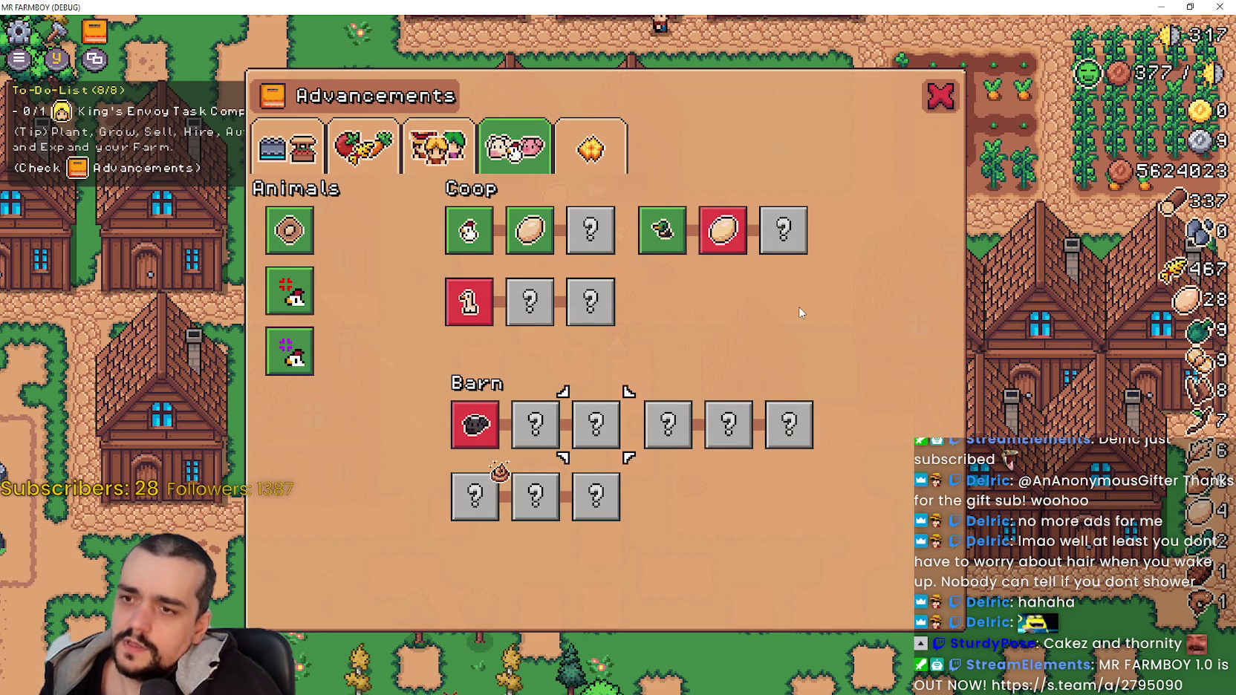
{"action": "key", "text": "Left"}
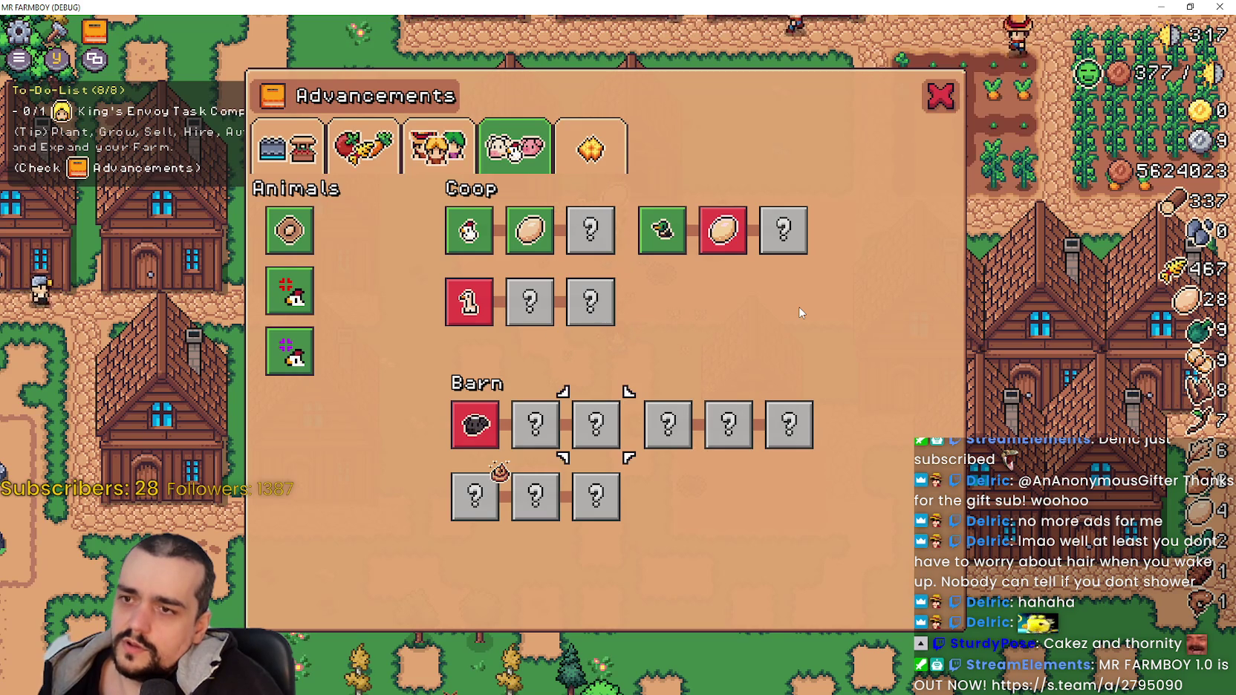
{"action": "key", "text": "Up"}
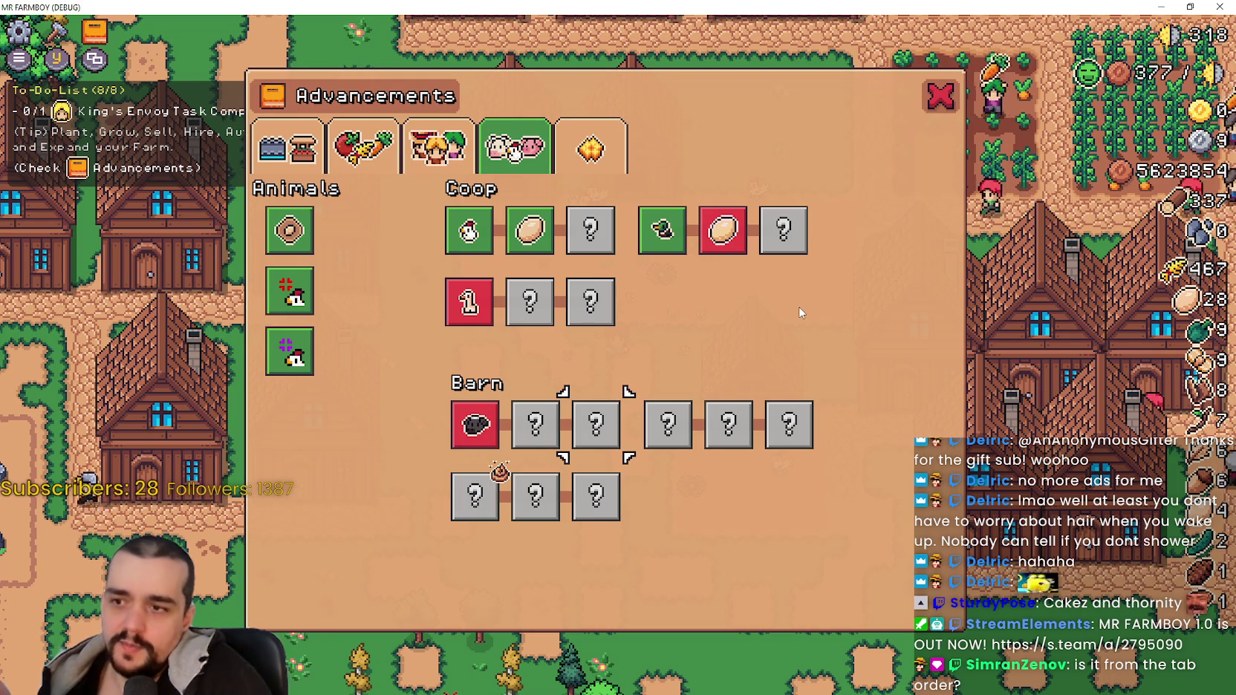
Test focus moving between the Barn, Coop and Sheep tiles and along the bottom Barn row.
{"action": "key", "text": "Up"}
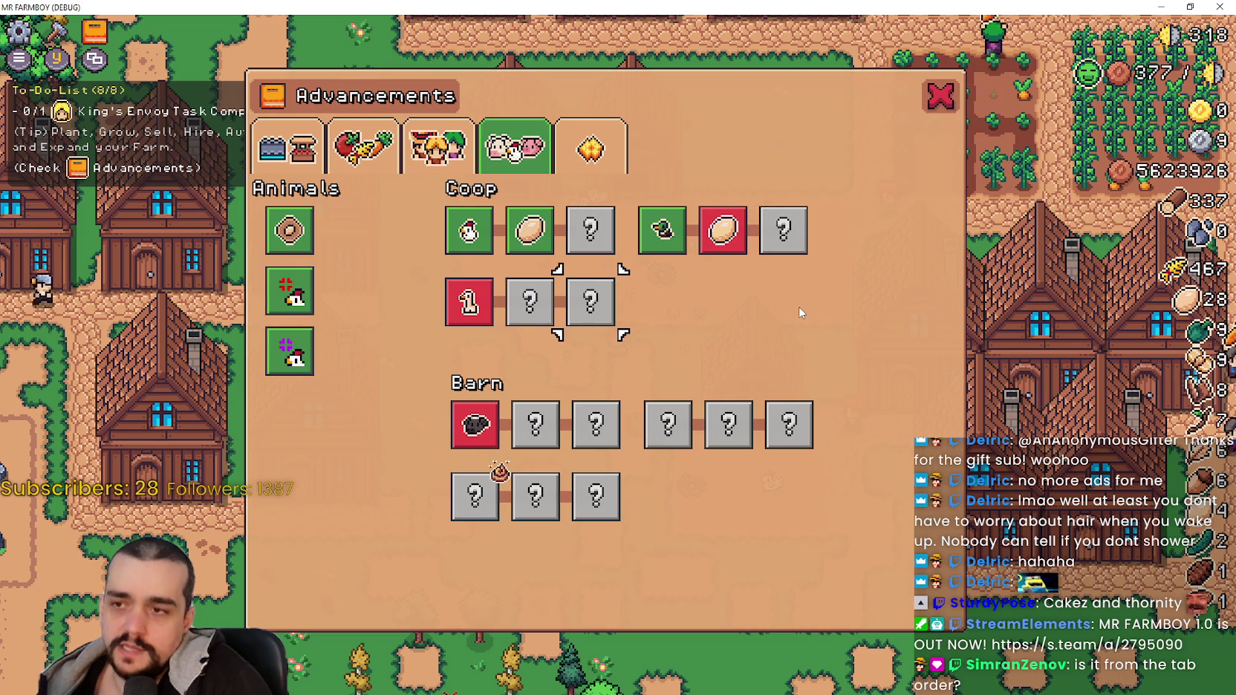
{"action": "key", "text": "Down"}
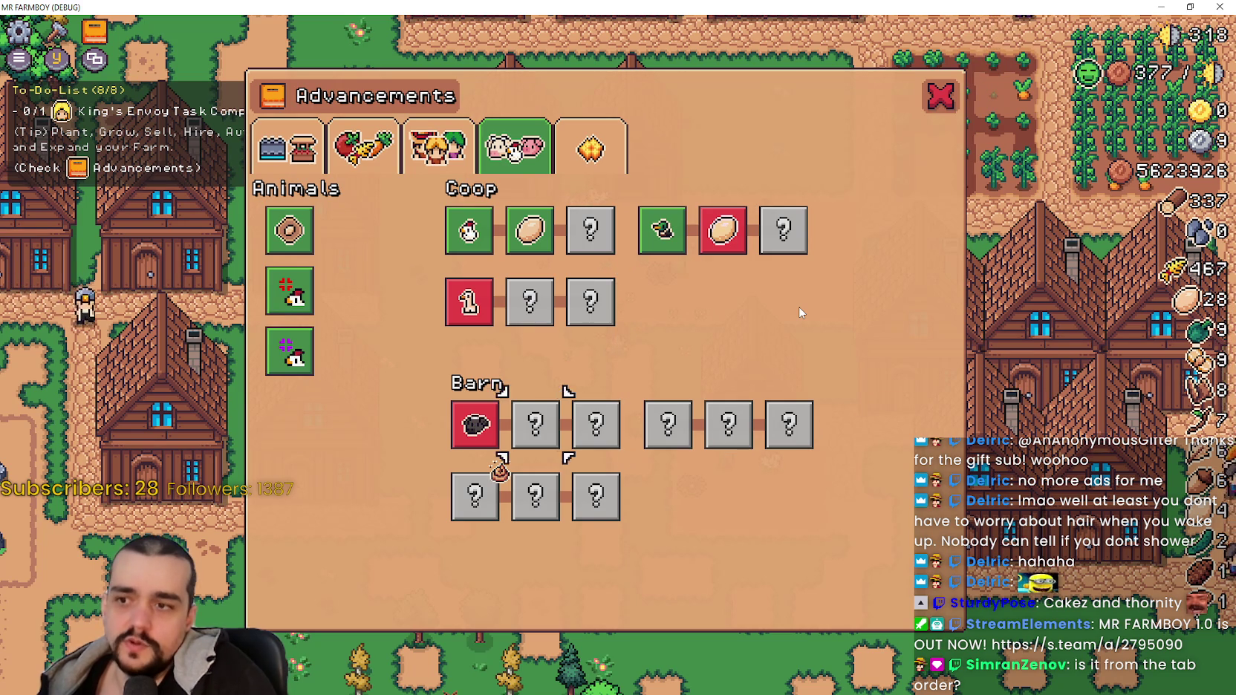
{"action": "key", "text": "Left"}
{"action": "key", "text": "Down"}
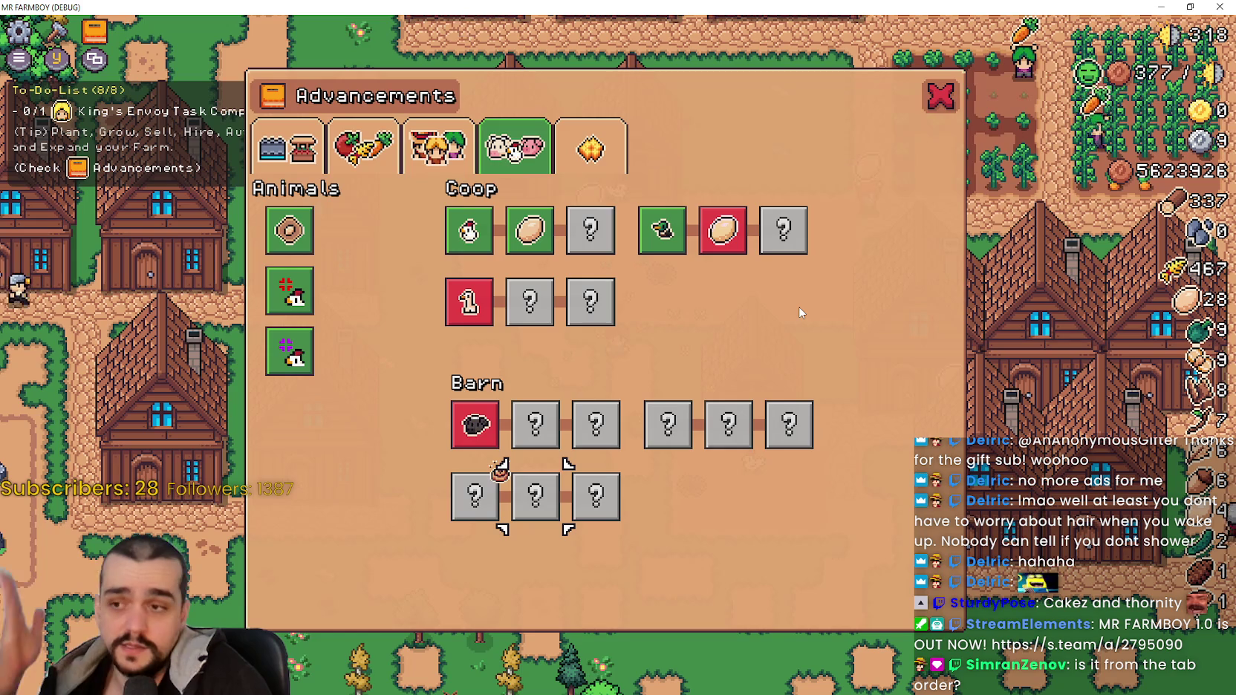
{"action": "key", "text": "Left"}
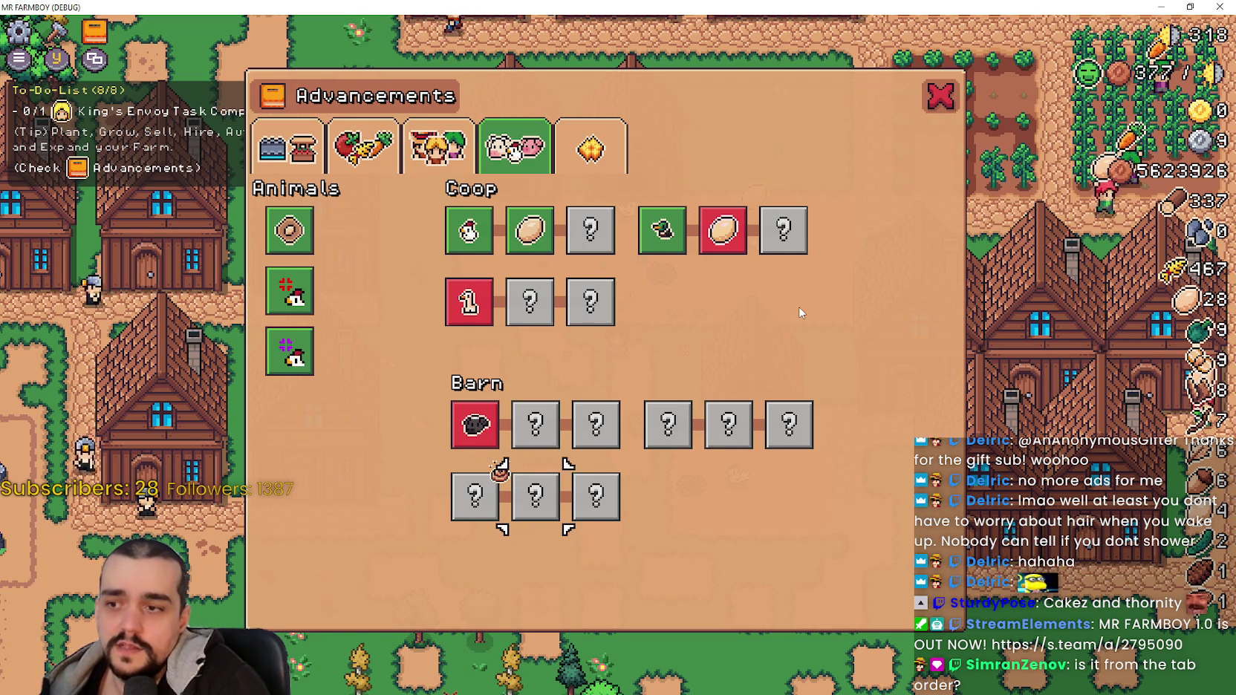
{"action": "key", "text": "Up"}
{"action": "key", "text": "Right"}
{"action": "key", "text": "Left"}
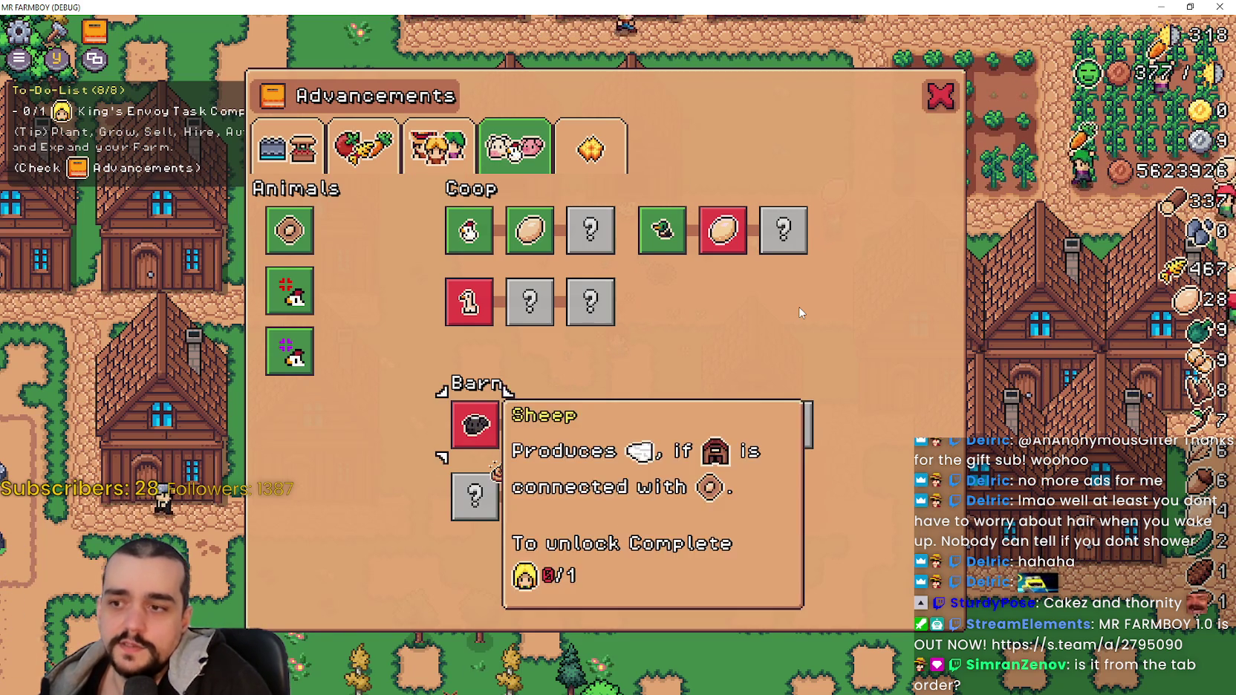
{"action": "key", "text": "Down"}
{"action": "key", "text": "Up"}
Cycle focus through the Barn and Coop slots, ending on the Goose Coop slot.
{"action": "key", "text": "Right"}
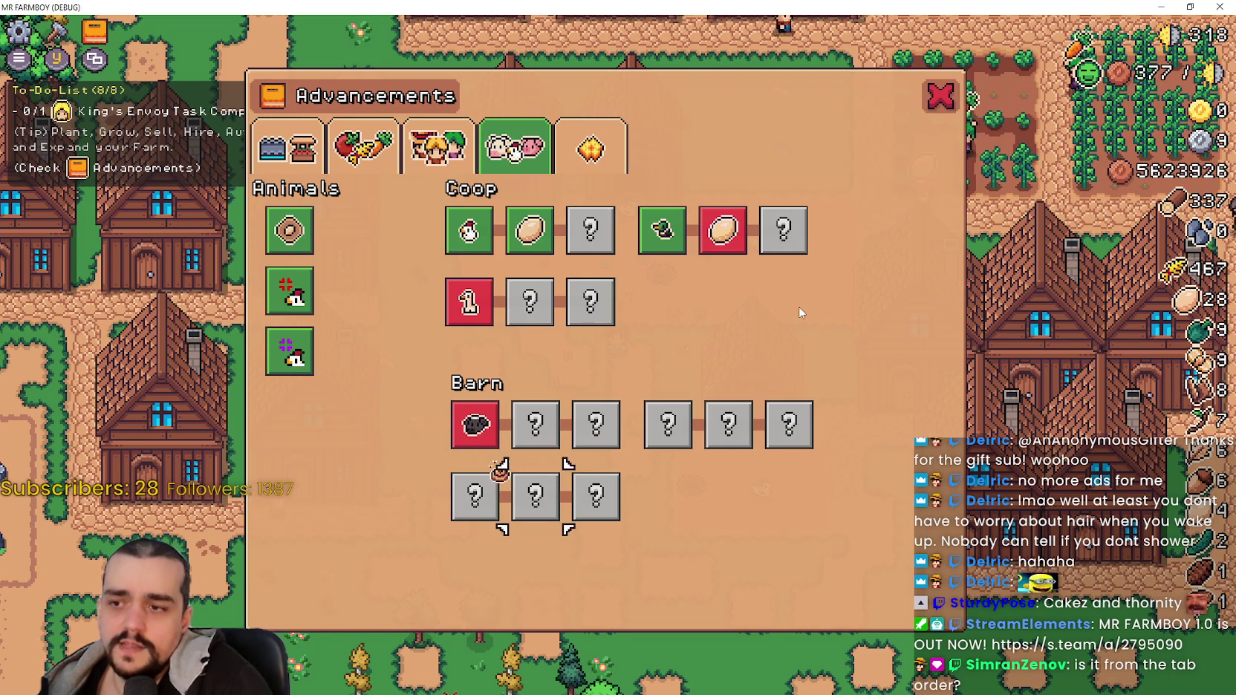
{"action": "key", "text": "Up"}
{"action": "key", "text": "Down"}
{"action": "key", "text": "Down"}
{"action": "key", "text": "Left"}
{"action": "key", "text": "Right"}
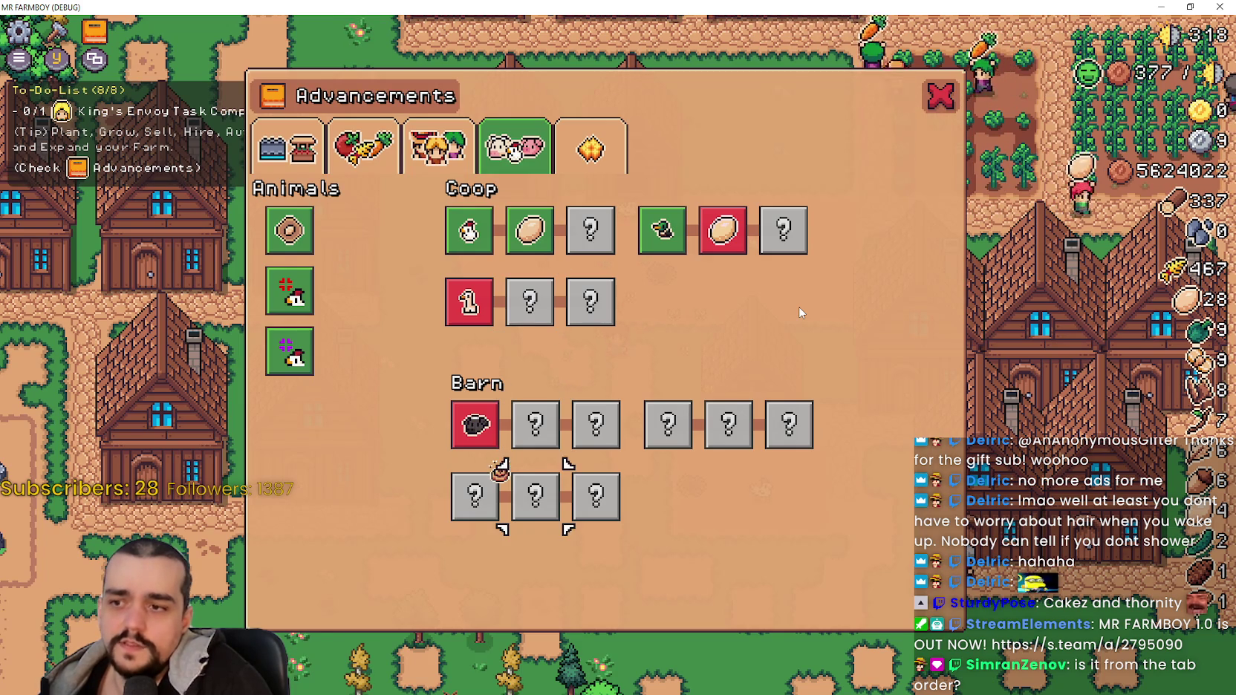
{"action": "key", "text": "Up"}
{"action": "key", "text": "Up"}
{"action": "key", "text": "Down"}
{"action": "key", "text": "Up"}
{"action": "key", "text": "Left"}
Test focus between the panel tabs, the Chicken Coop slot and the Animals list.
{"action": "key", "text": "Up"}
{"action": "key", "text": "Up"}
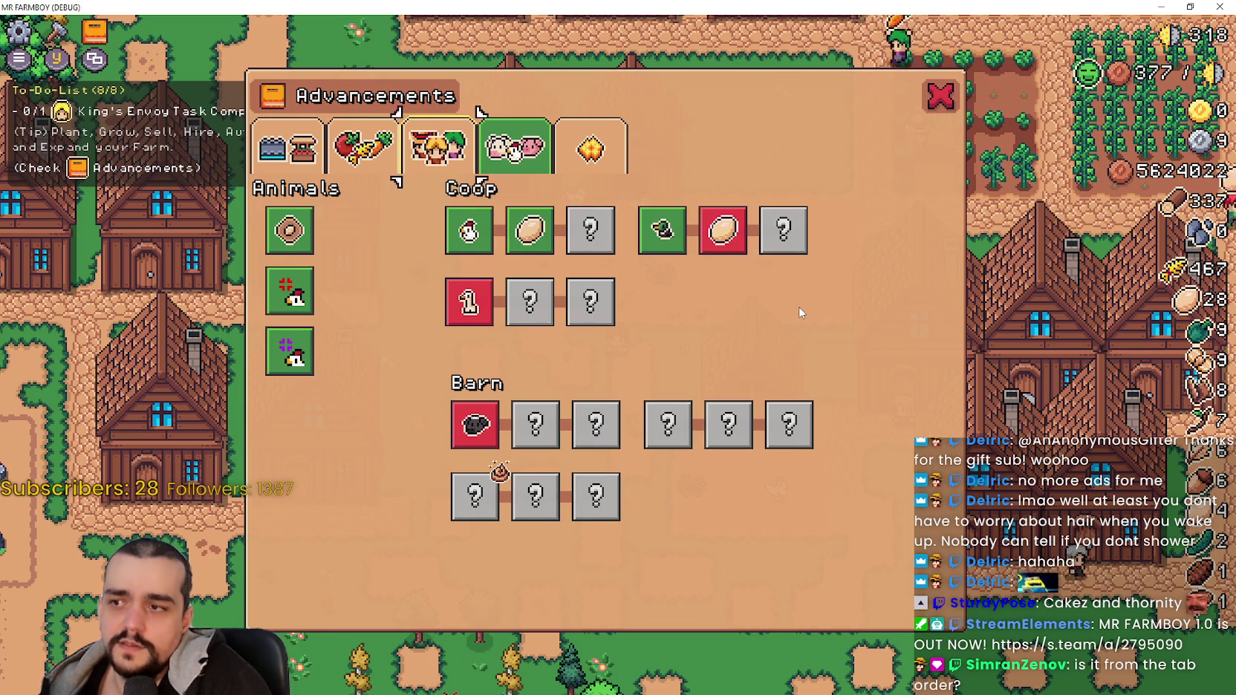
{"action": "key", "text": "Left"}
{"action": "key", "text": "Down"}
{"action": "key", "text": "Up"}
{"action": "key", "text": "Right"}
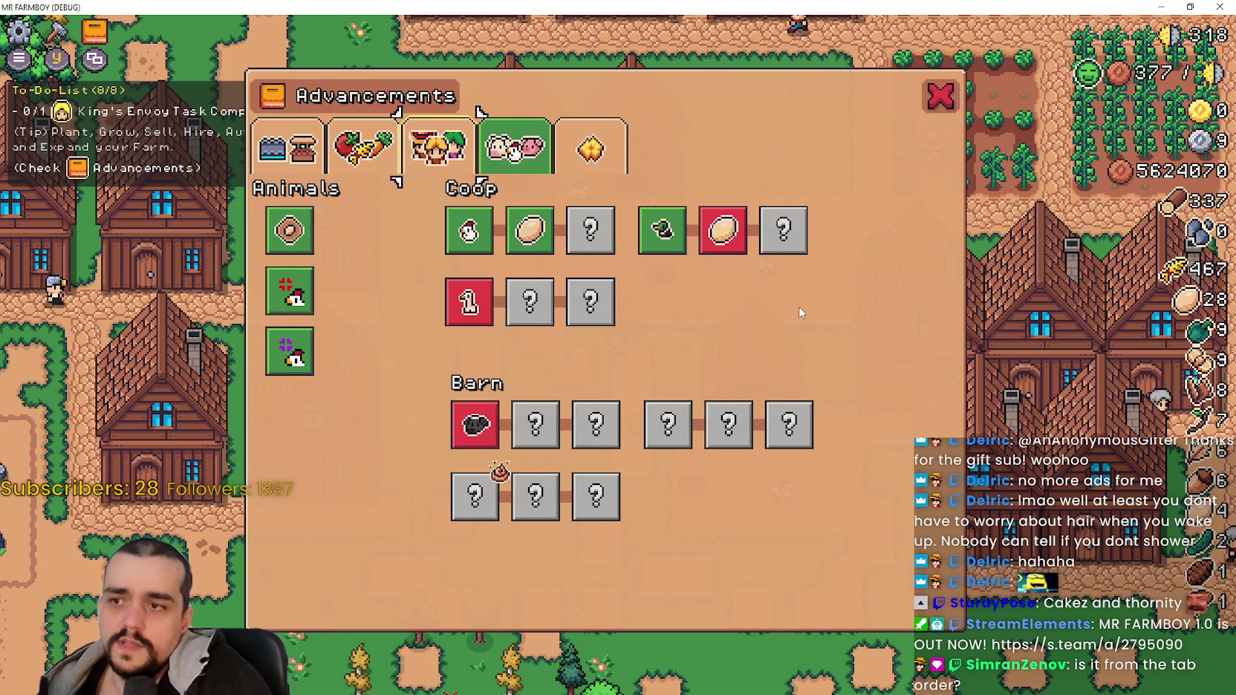
{"action": "key", "text": "Down"}
{"action": "key", "text": "Up"}
{"action": "key", "text": "Left"}
{"action": "key", "text": "Down"}
{"action": "key", "text": "Down"}
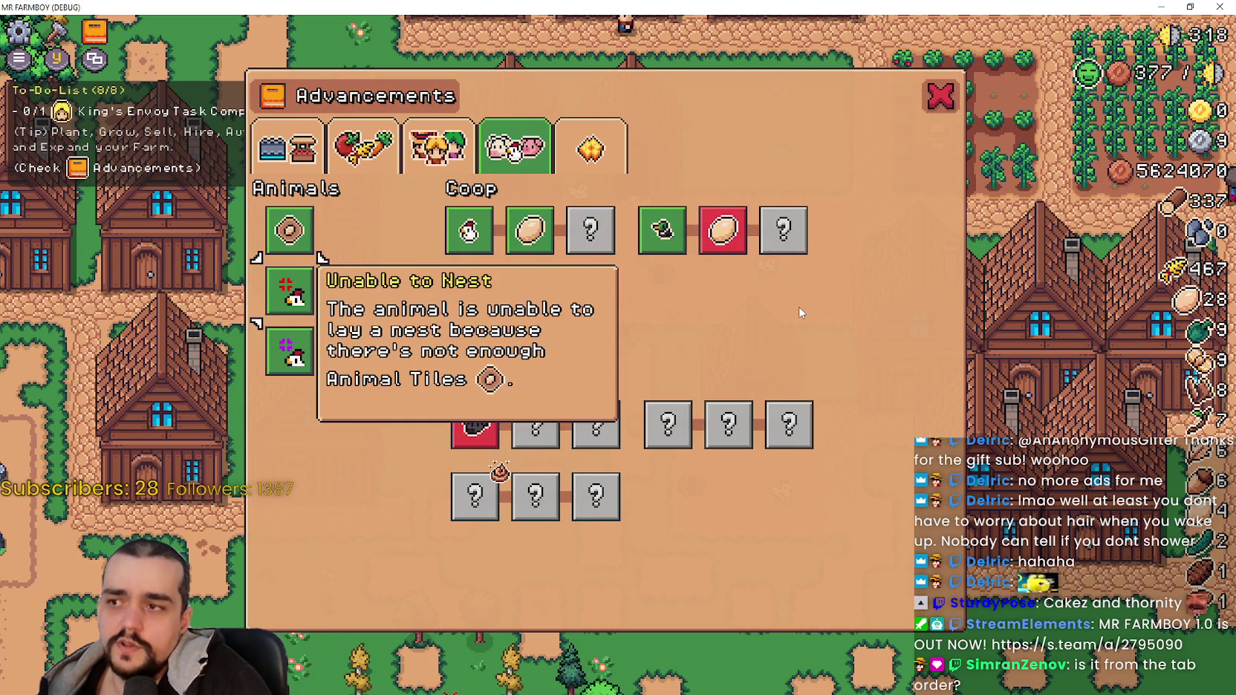
{"action": "key", "text": "Up"}
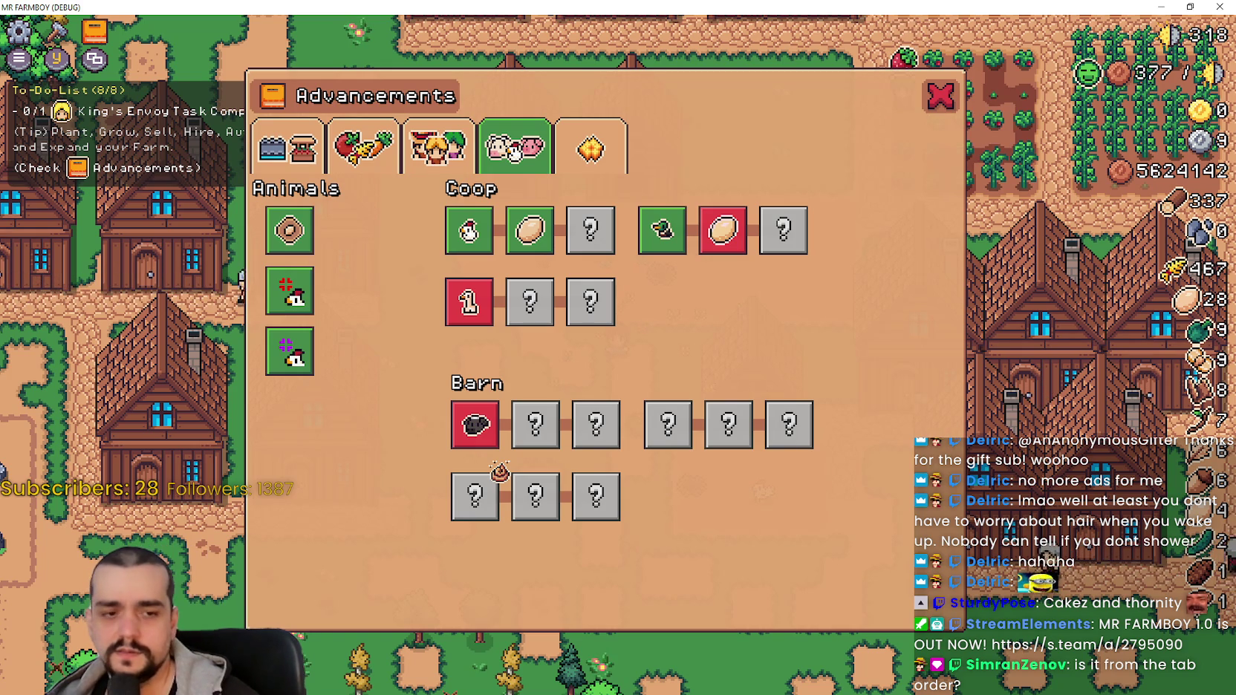
In the editor, inspect ManureAdvButton and PigAdvButton, confirming PigAdvButton's parent is CowAdvButton.
{"action": "key", "text": "alt+Tab"}
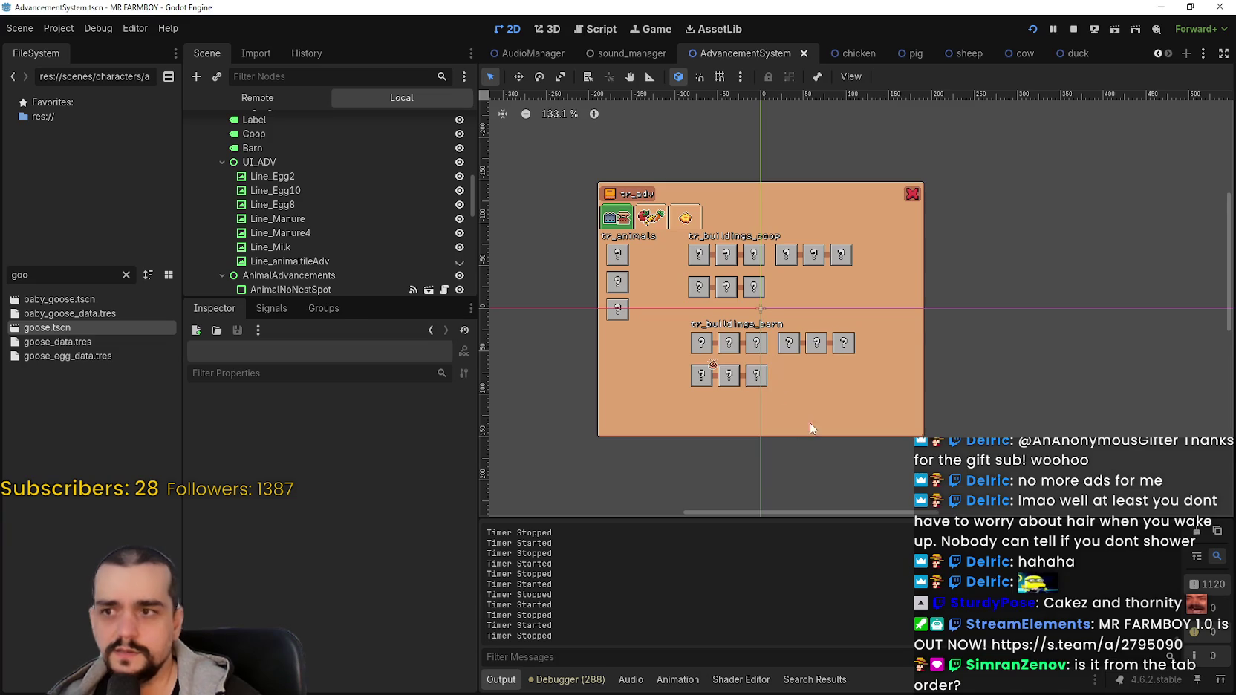
{"action": "scroll", "coordinate": [705, 297], "scroll_direction": "up", "scroll_amount": 8}
{"action": "scroll", "coordinate": [725, 420], "scroll_direction": "up", "scroll_amount": 8}
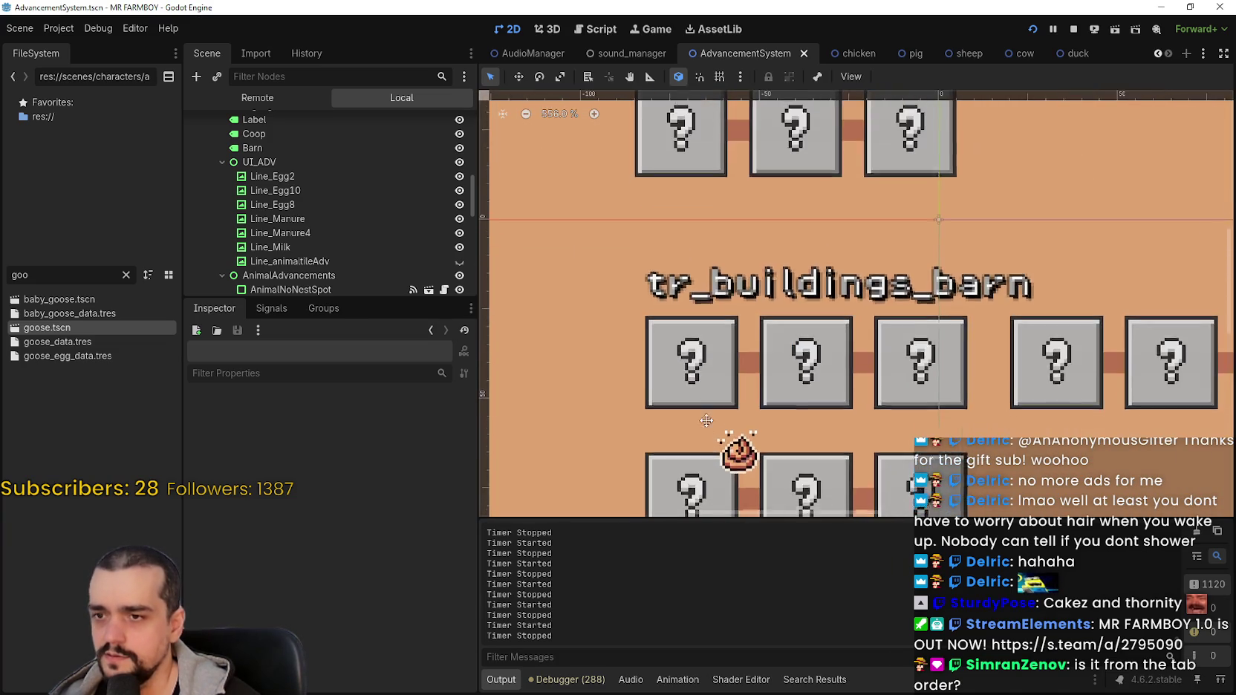
{"action": "scroll", "coordinate": [732, 381], "scroll_direction": "down", "scroll_amount": 1}
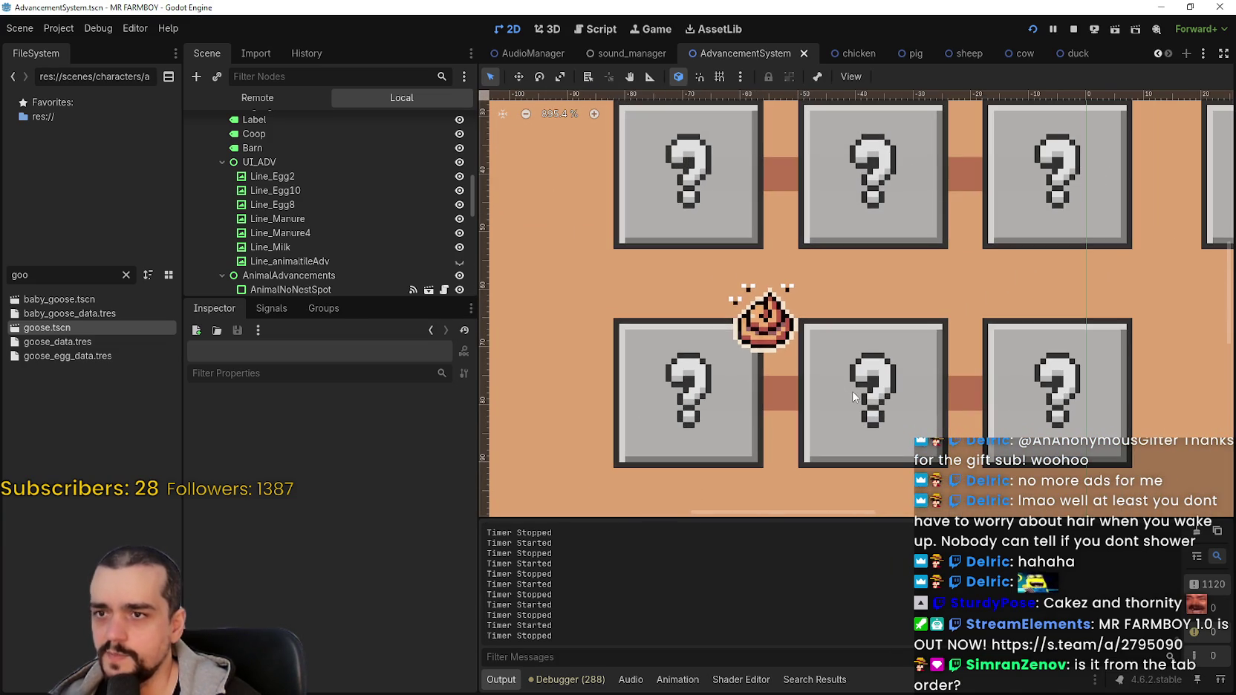
{"action": "left_click", "coordinate": [853, 396]}
{"action": "left_click", "coordinate": [678, 388]}
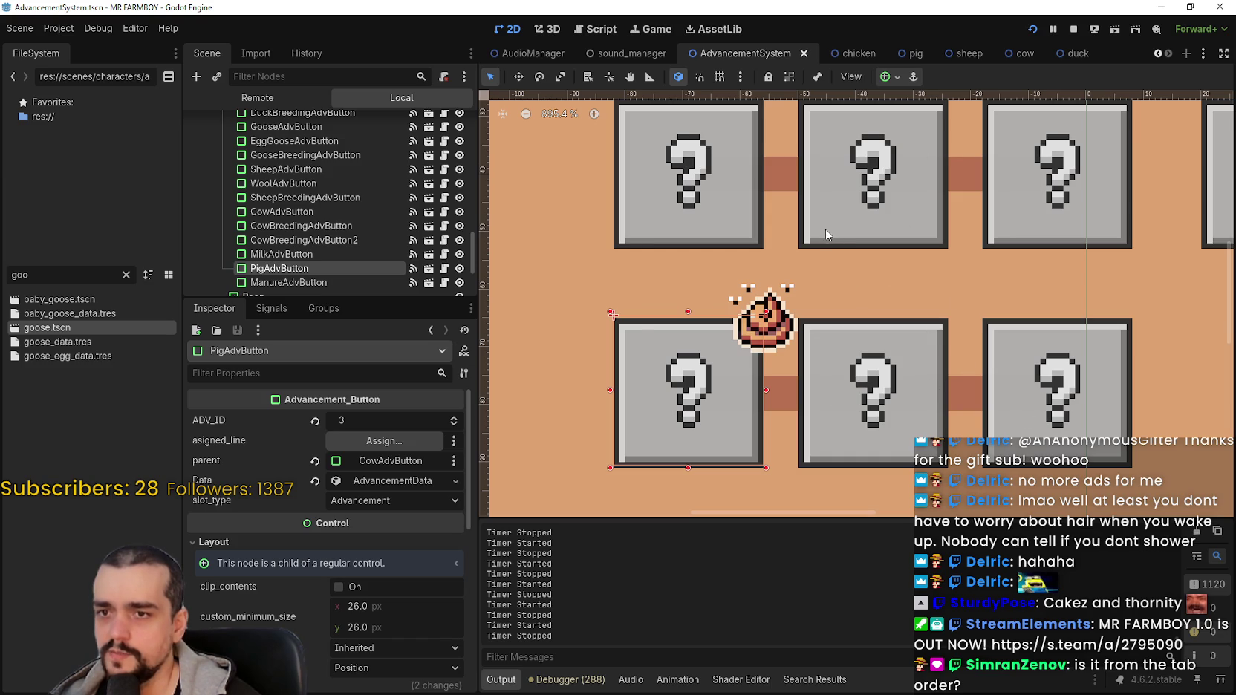
Inspect SheepAdvButton and WoolAdvButton, confirming Wool is parented to Sheep, then return to the game.
{"action": "scroll", "coordinate": [826, 235], "scroll_direction": "down", "scroll_amount": 1}
{"action": "scroll", "coordinate": [729, 268], "scroll_direction": "up", "scroll_amount": 2}
{"action": "mouse_move", "coordinate": [830, 315]}
{"action": "left_mouse_down"}
{"action": "mouse_move", "coordinate": [785, 200]}
{"action": "mouse_move", "coordinate": [701, 181]}
{"action": "mouse_move", "coordinate": [673, 217]}
{"action": "left_mouse_up"}
{"action": "scroll", "coordinate": [728, 255], "scroll_direction": "up", "scroll_amount": 1}
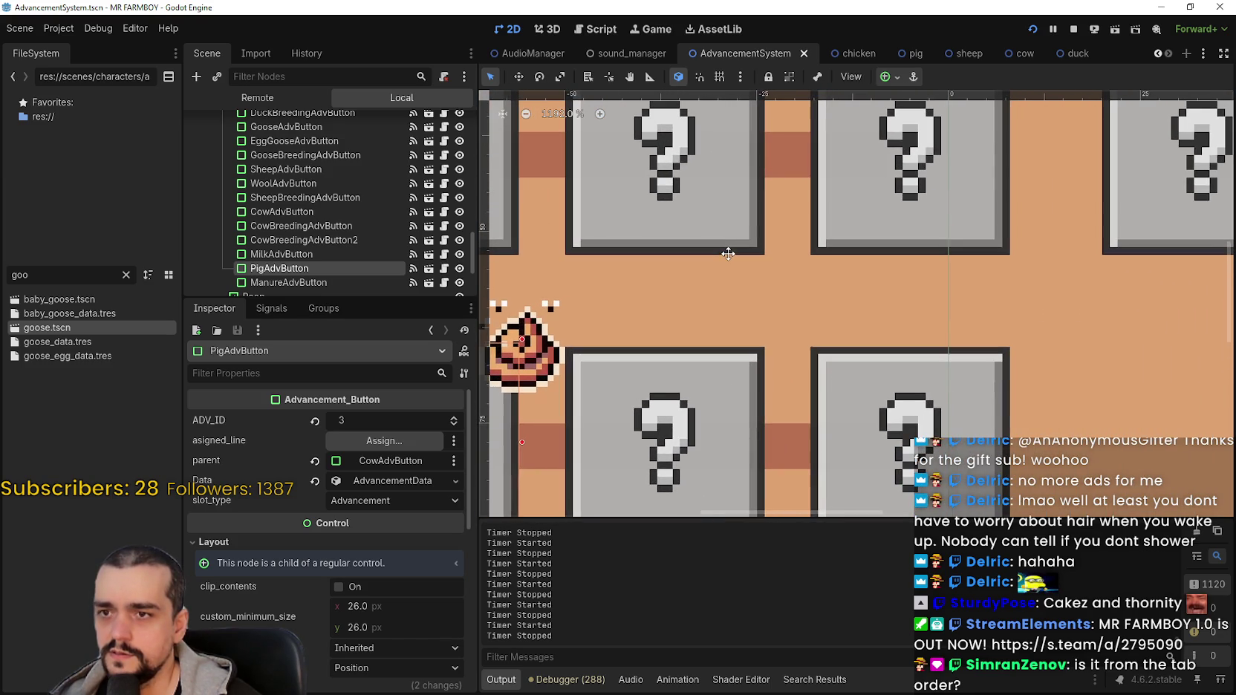
{"action": "scroll", "coordinate": [728, 254], "scroll_direction": "down", "scroll_amount": 4}
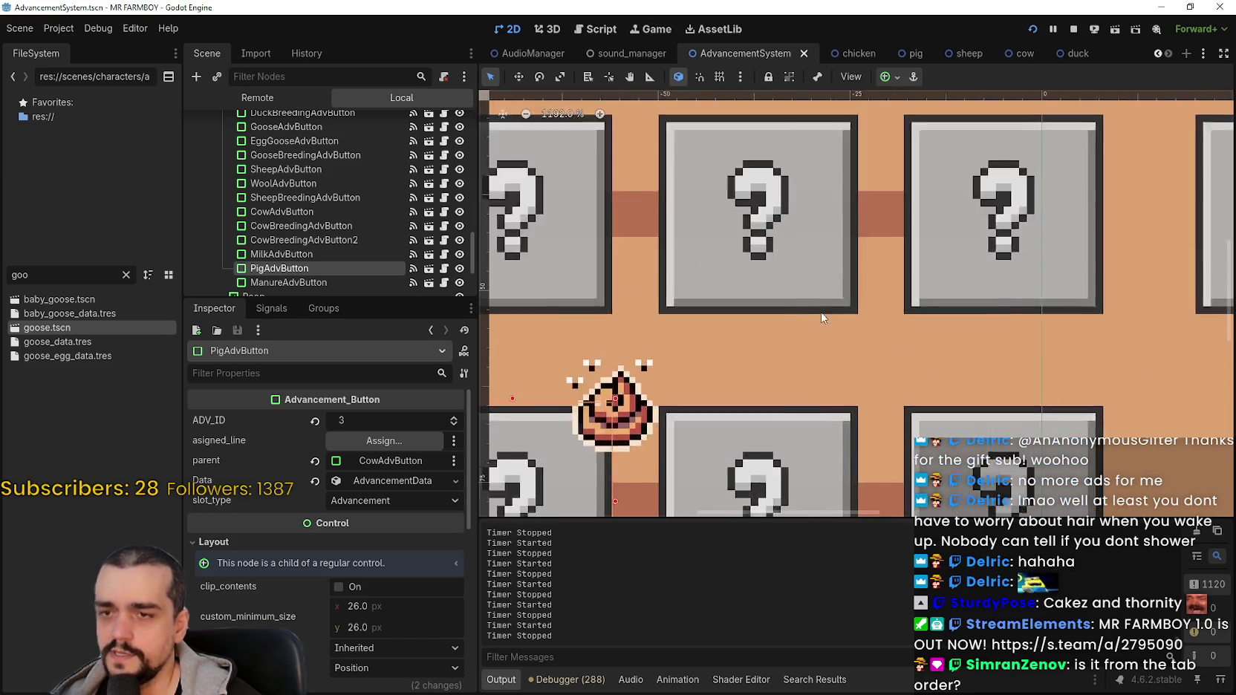
{"action": "scroll", "coordinate": [723, 306], "scroll_direction": "down", "scroll_amount": 2}
{"action": "left_click", "coordinate": [676, 264]}
{"action": "scroll", "coordinate": [676, 264], "scroll_direction": "up", "scroll_amount": 3}
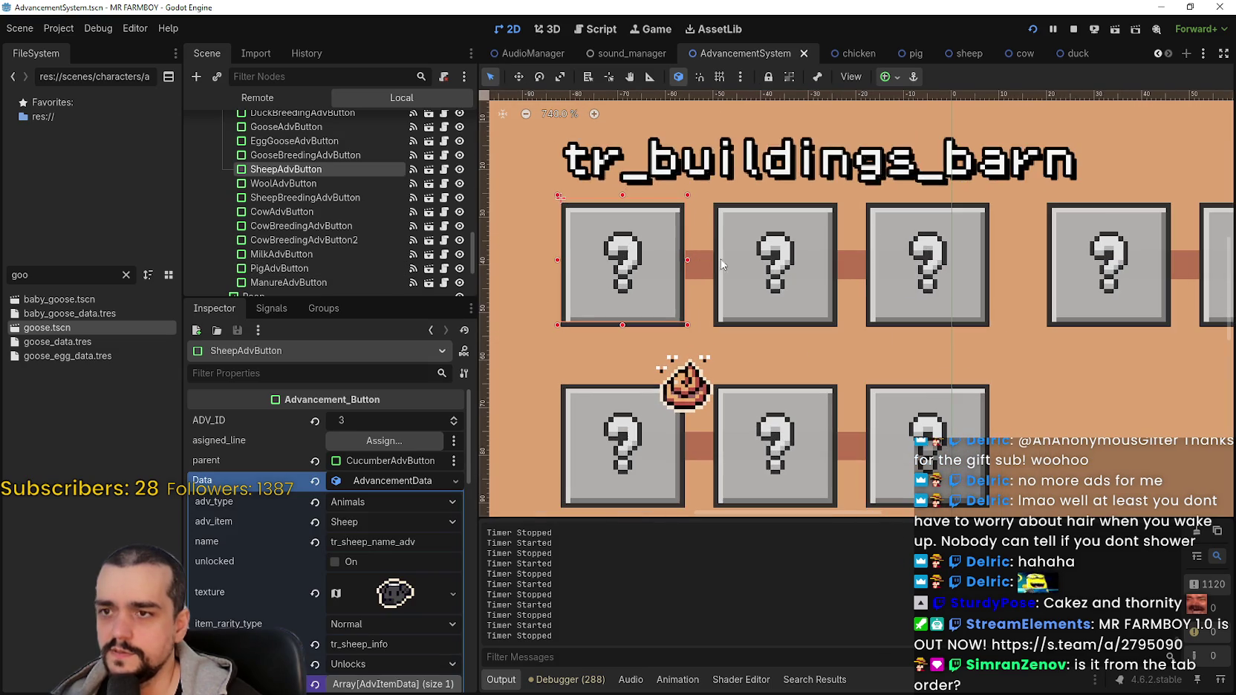
{"action": "left_click", "coordinate": [772, 306]}
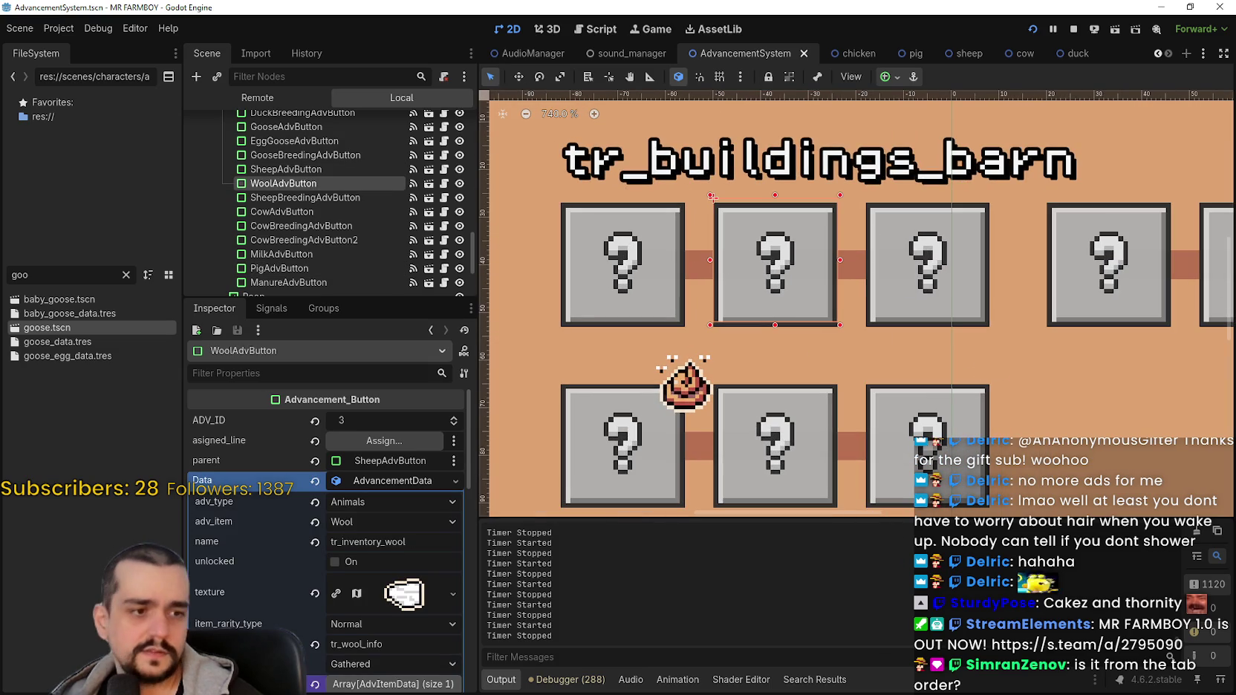
{"action": "key", "text": "alt+Tab"}
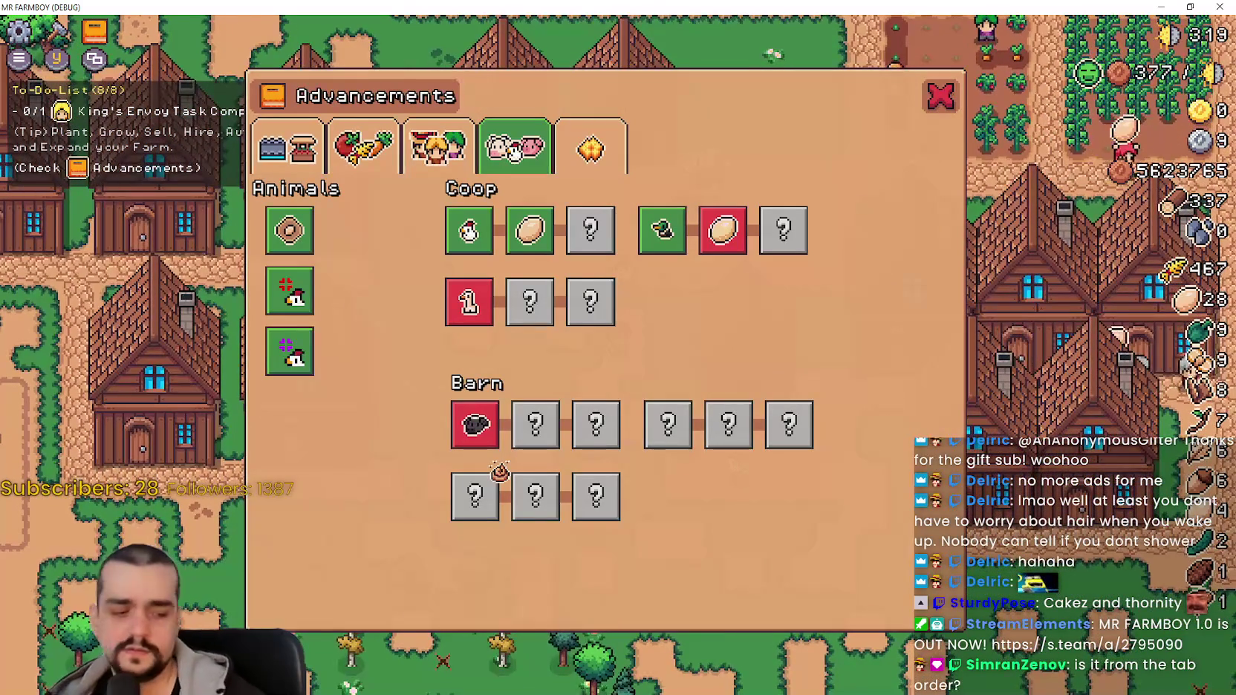
Close and reopen the Advancements panel, then test focus between the Chicken Egg cell and Barn row.
{"action": "key", "text": "Escape"}
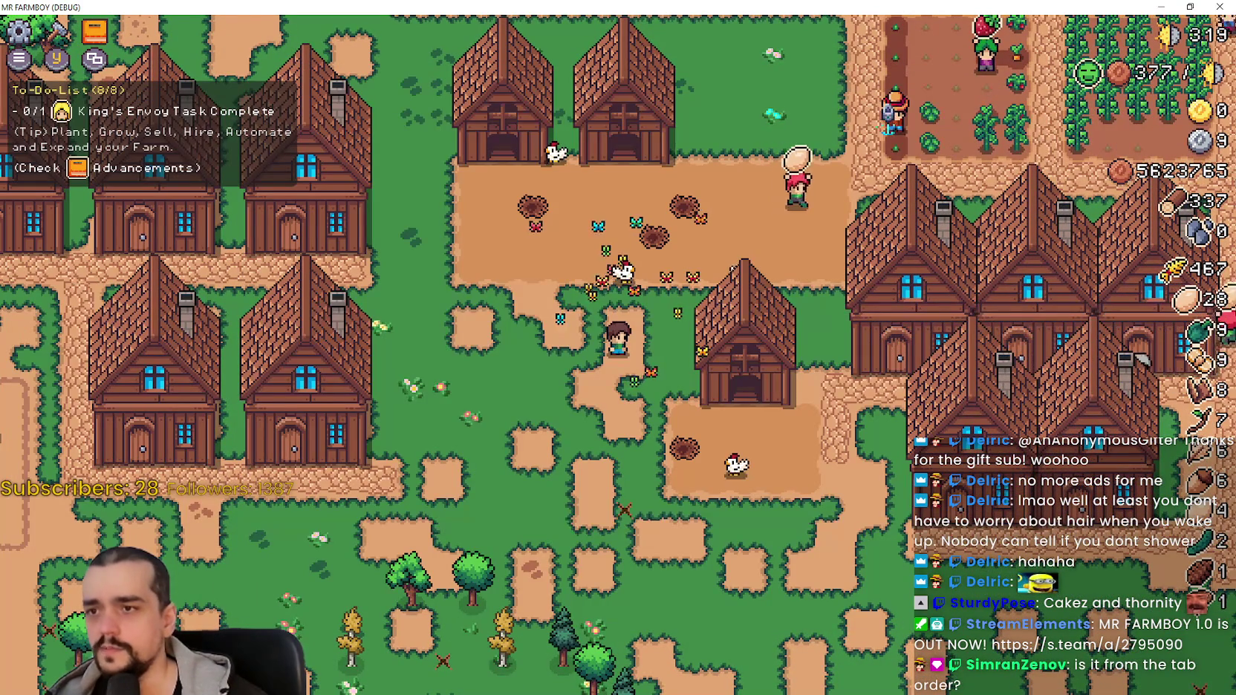
{"action": "key", "text": "Escape"}
{"action": "key", "text": "Escape"}
{"action": "key", "text": "Tab"}
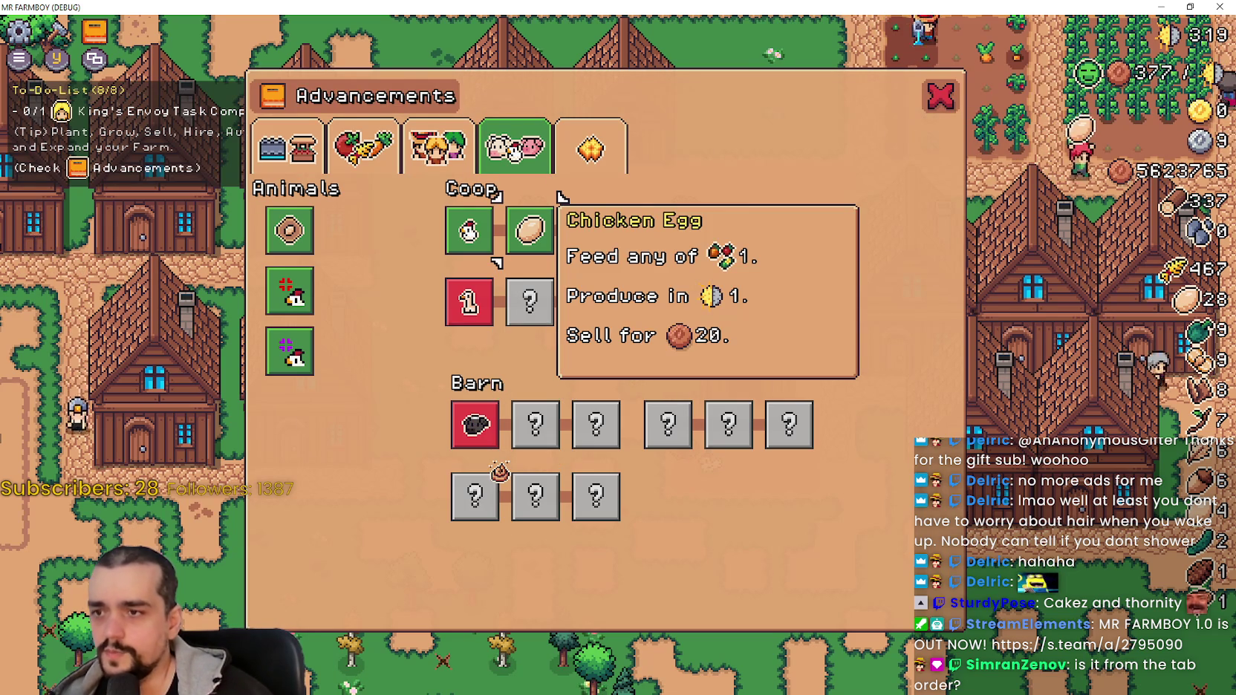
{"action": "key", "text": "Down"}
{"action": "key", "text": "Down"}
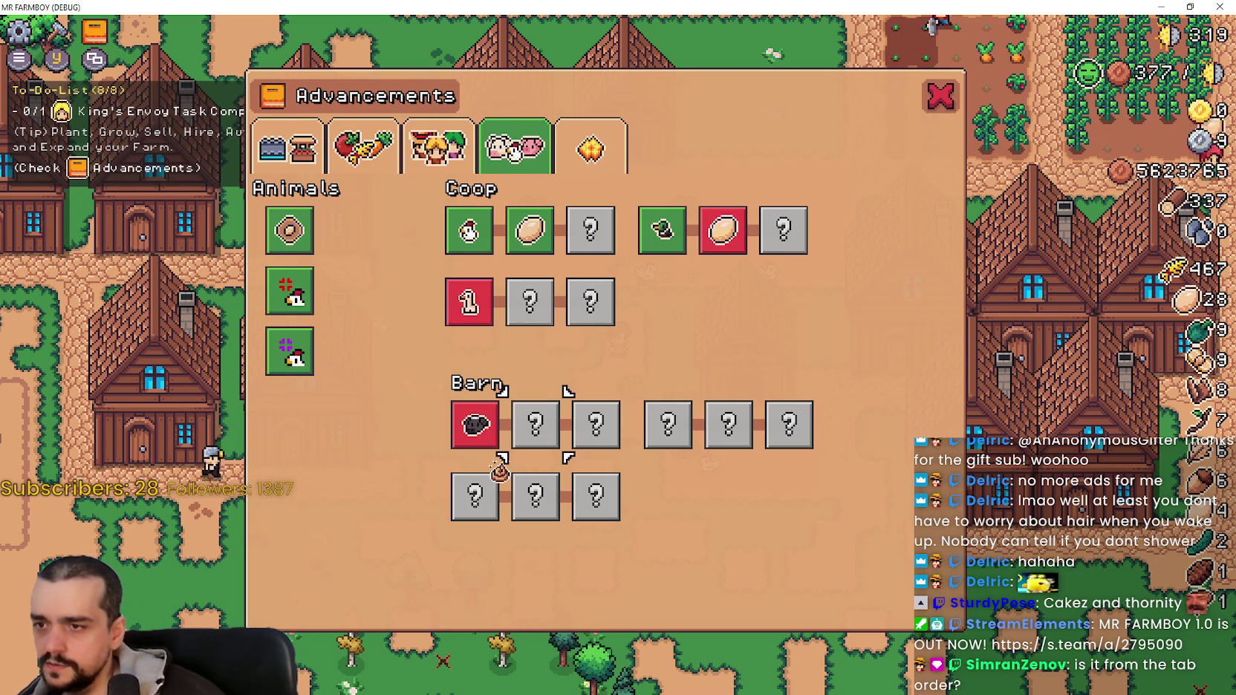
{"action": "key", "text": "Up"}
{"action": "key", "text": "Up"}
{"action": "key", "text": "Down"}
{"action": "key", "text": "Down"}
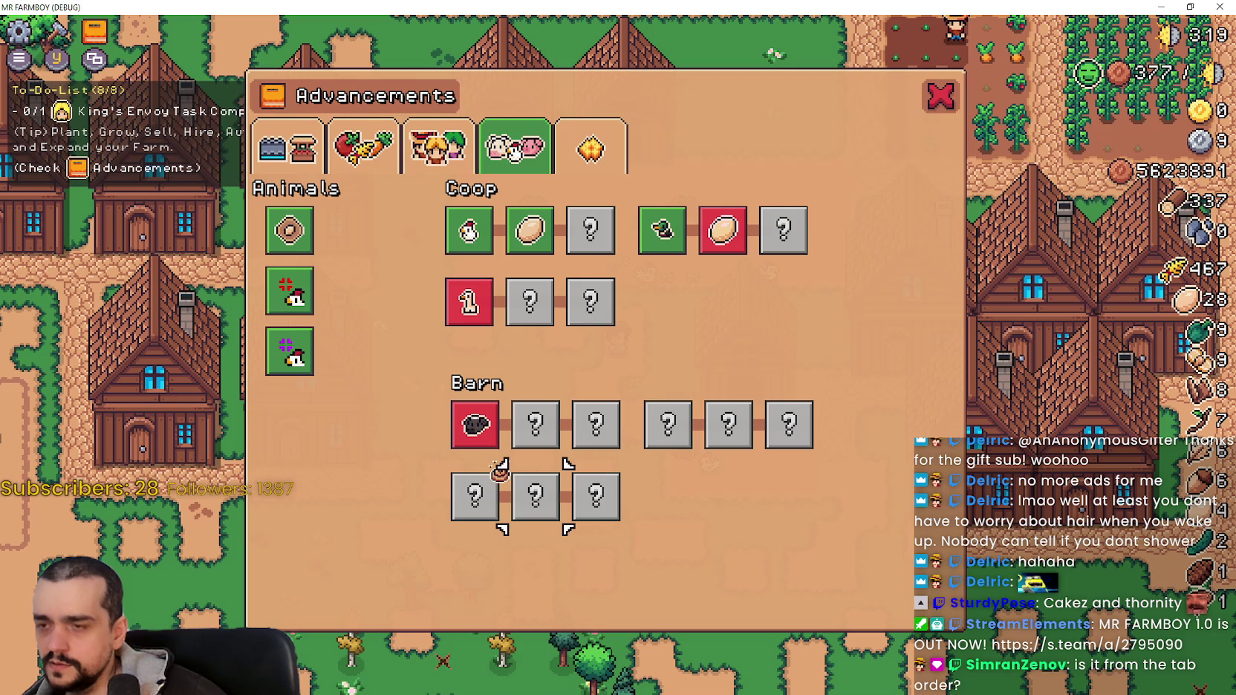
{"action": "key", "text": "Up"}
{"action": "key", "text": "Up"}
{"action": "key", "text": "Up"}
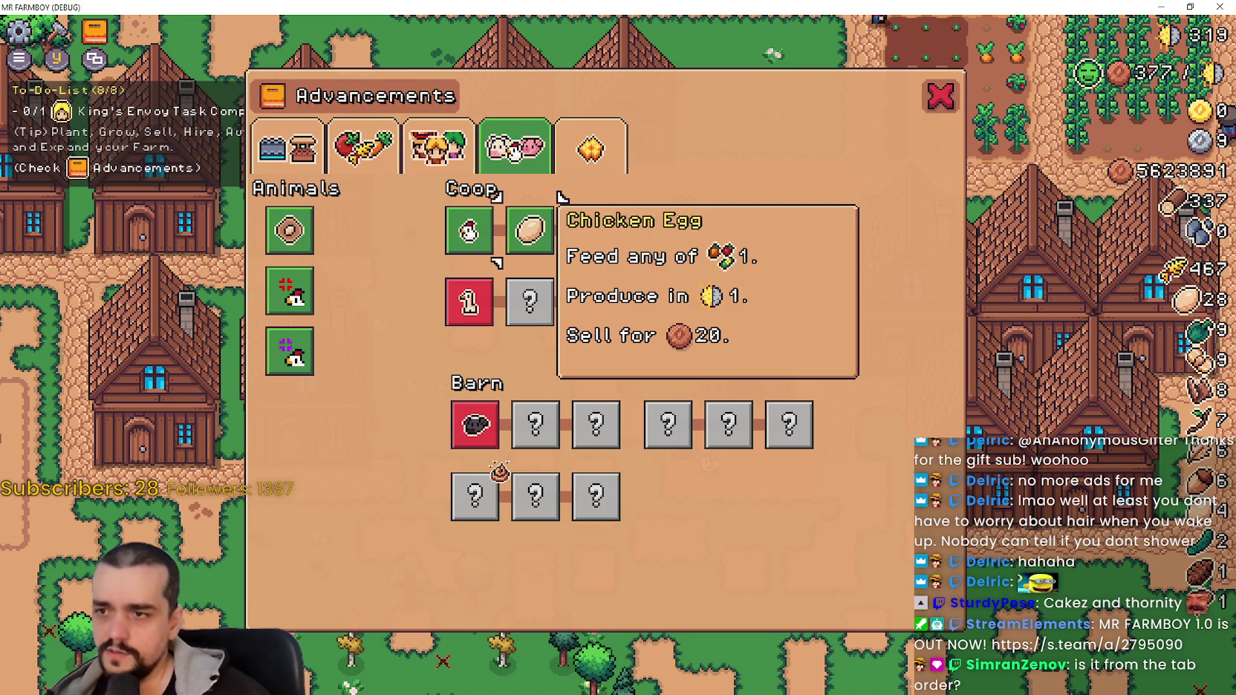
Step focus through the Barn row, the second Coop row and the fifth tab.
{"action": "key", "text": "Down"}
{"action": "key", "text": "Down"}
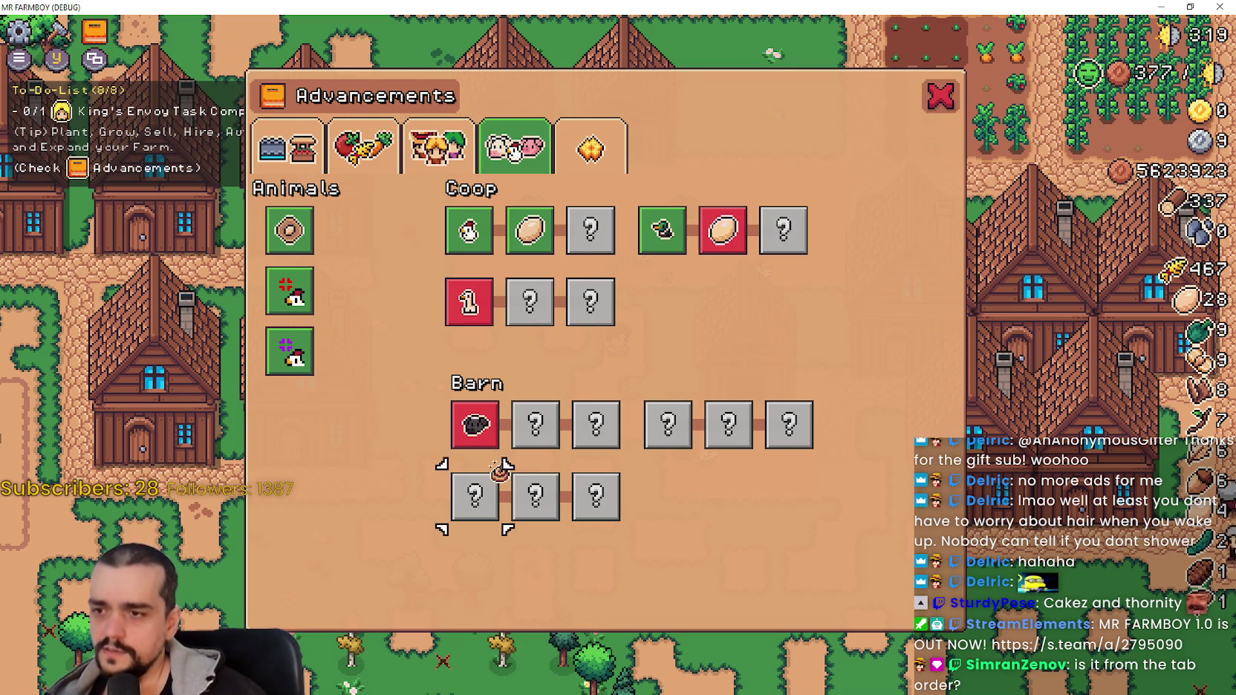
{"action": "key", "text": "Left"}
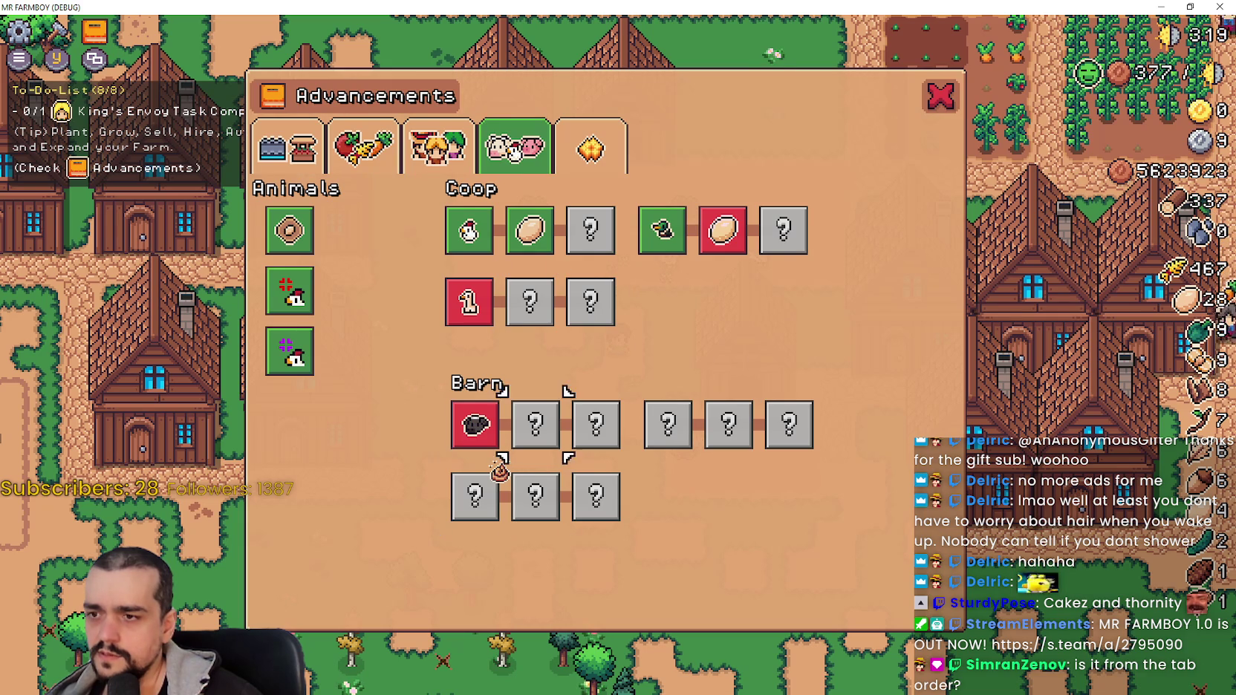
{"action": "key", "text": "Up"}
{"action": "key", "text": "Up"}
{"action": "key", "text": "Down"}
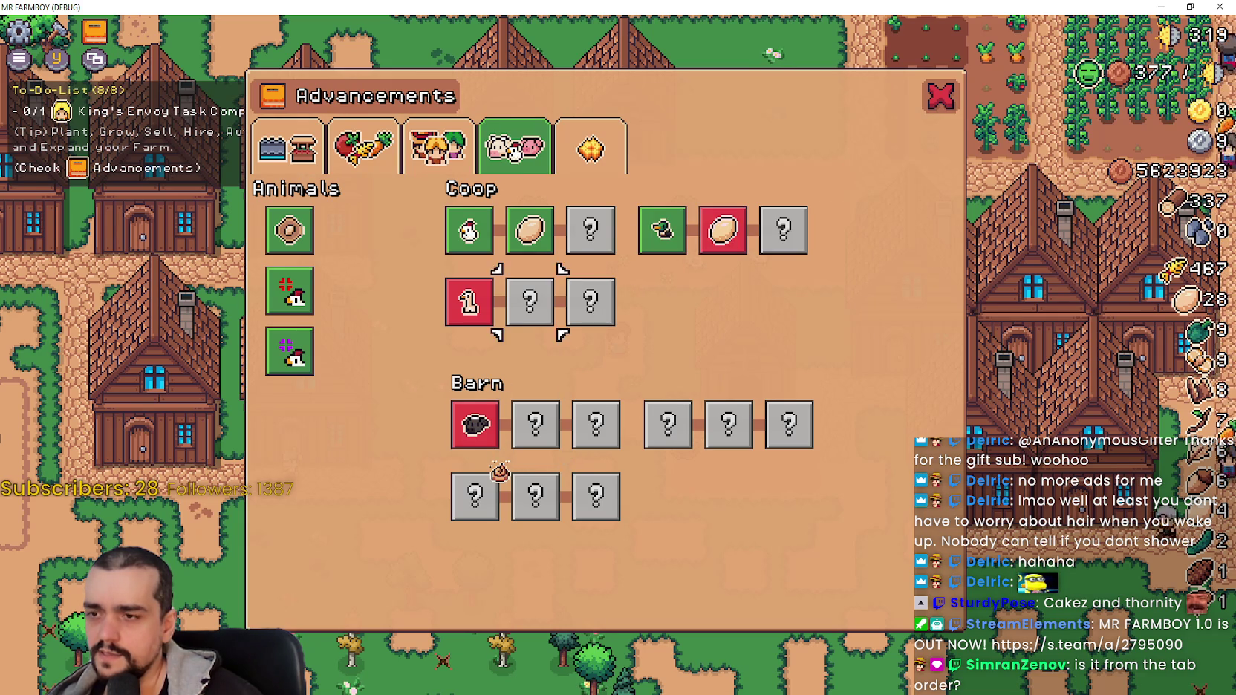
{"action": "key", "text": "Right"}
{"action": "key", "text": "Down"}
{"action": "key", "text": "Up"}
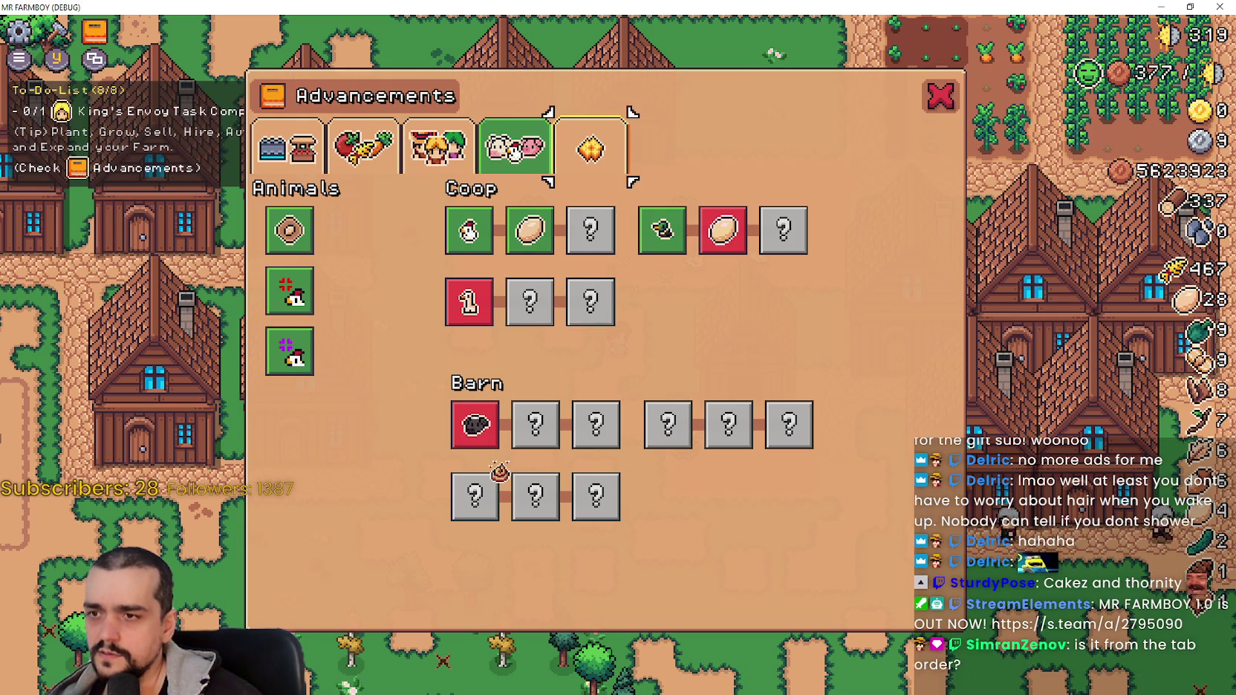
{"action": "key", "text": "Down"}
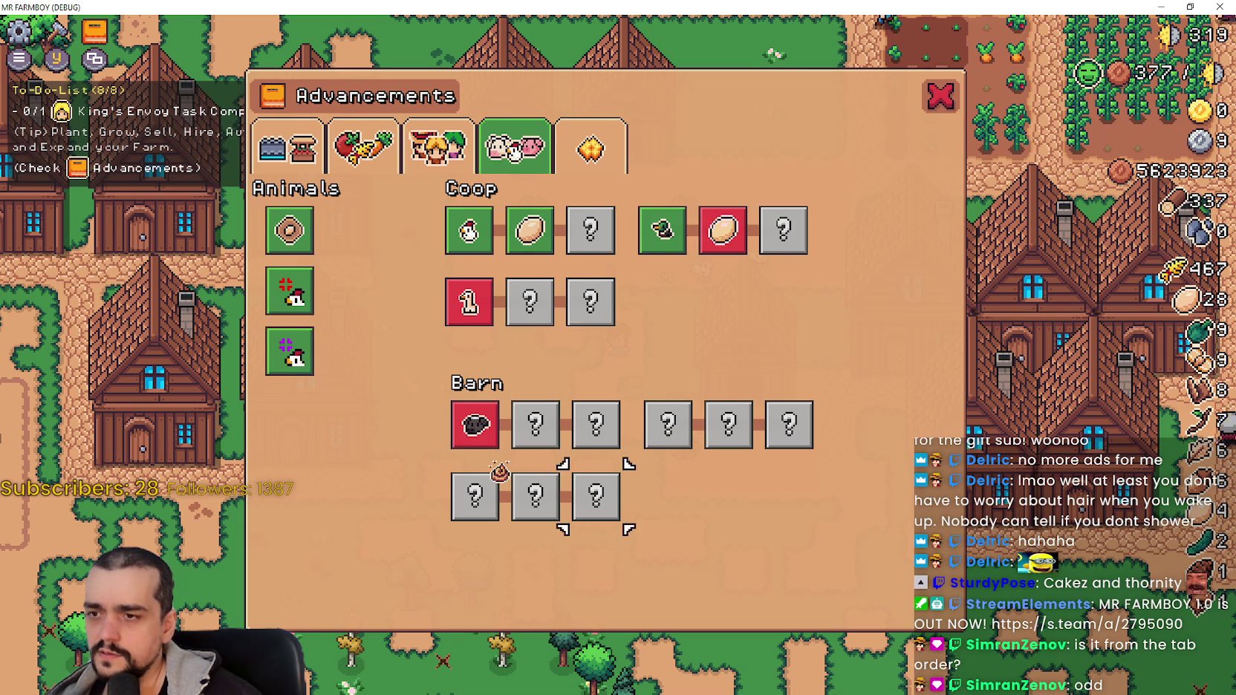
Test focus between the lower and upper Barn rows and the Coop row, then return to Godot.
{"action": "key", "text": "Left"}
{"action": "key", "text": "Up"}
{"action": "key", "text": "Up"}
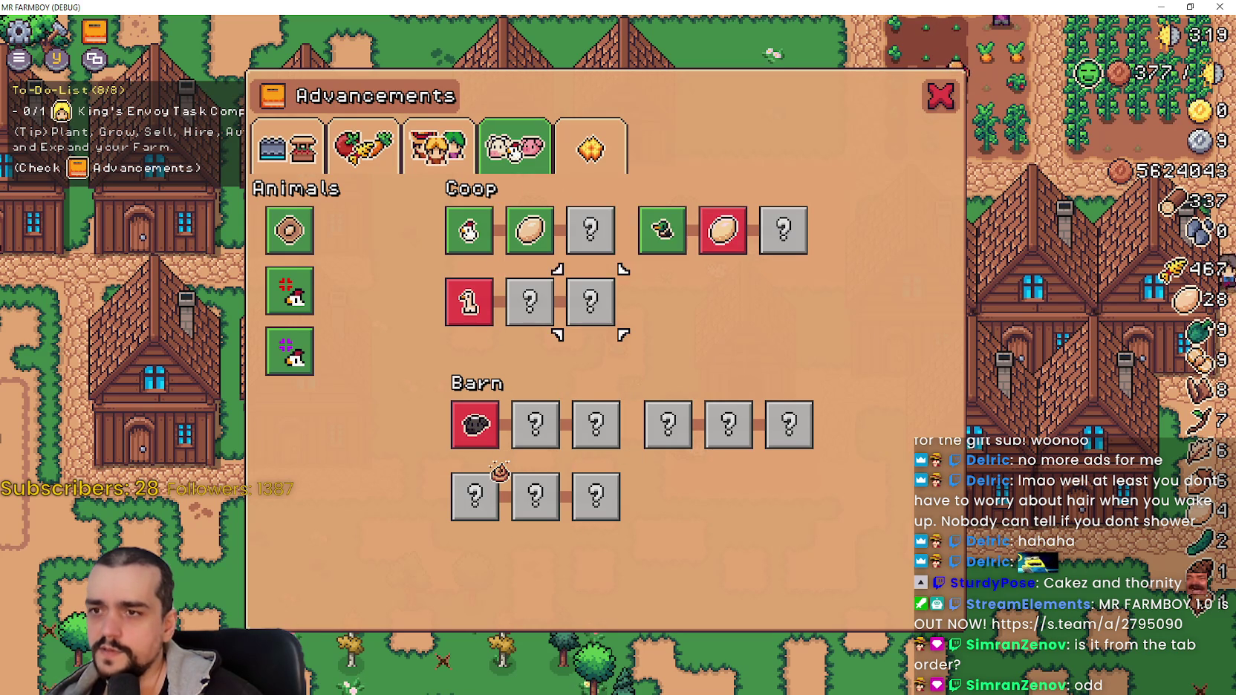
{"action": "key", "text": "Up"}
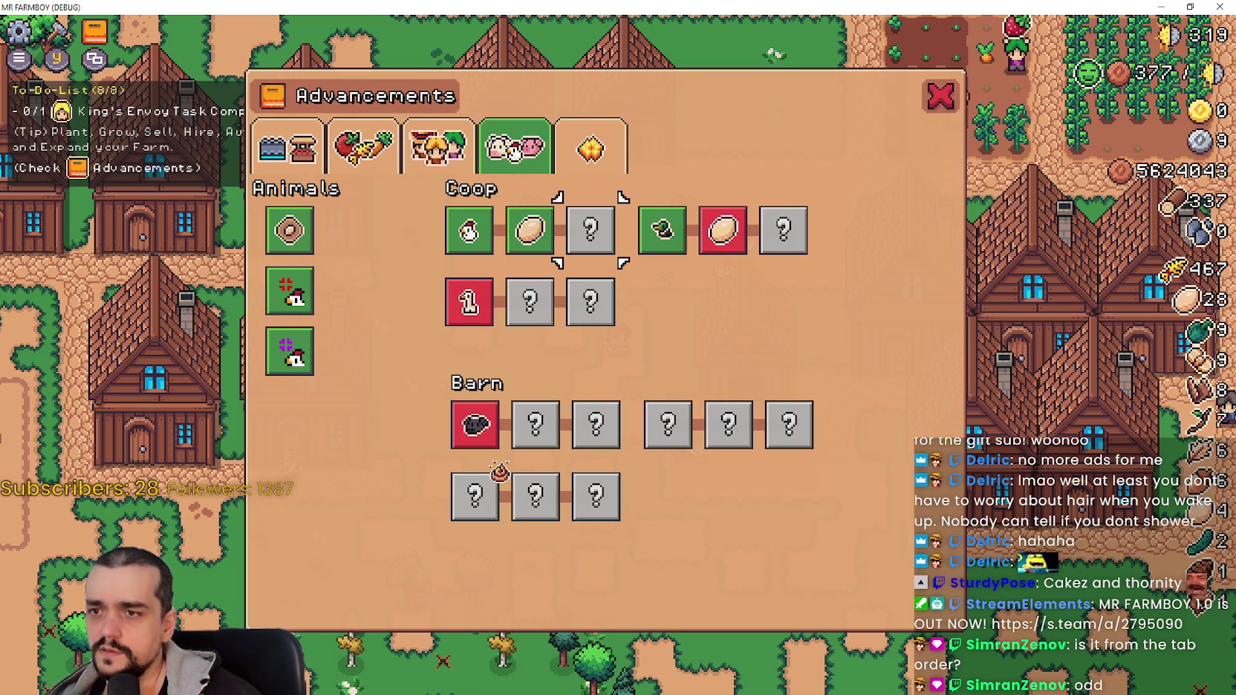
{"action": "key", "text": "Right"}
{"action": "key", "text": "Right"}
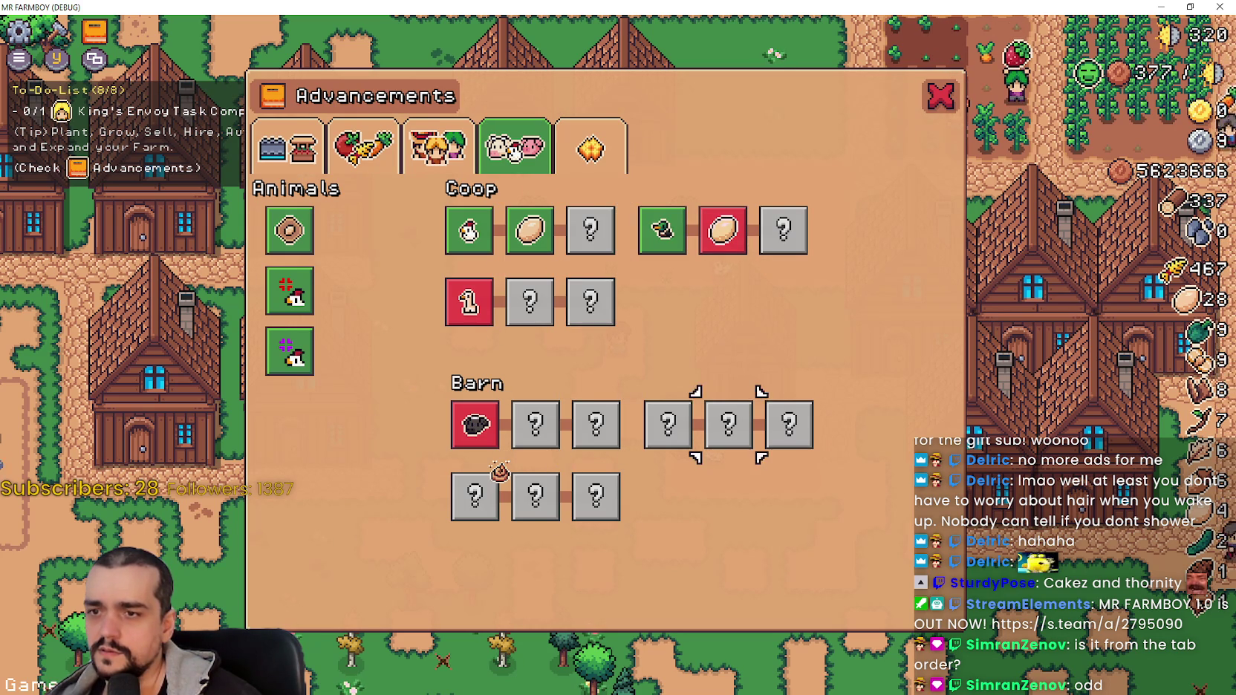
{"action": "key", "text": "Up"}
{"action": "key", "text": "Up"}
{"action": "key", "text": "Down"}
{"action": "key", "text": "Down"}
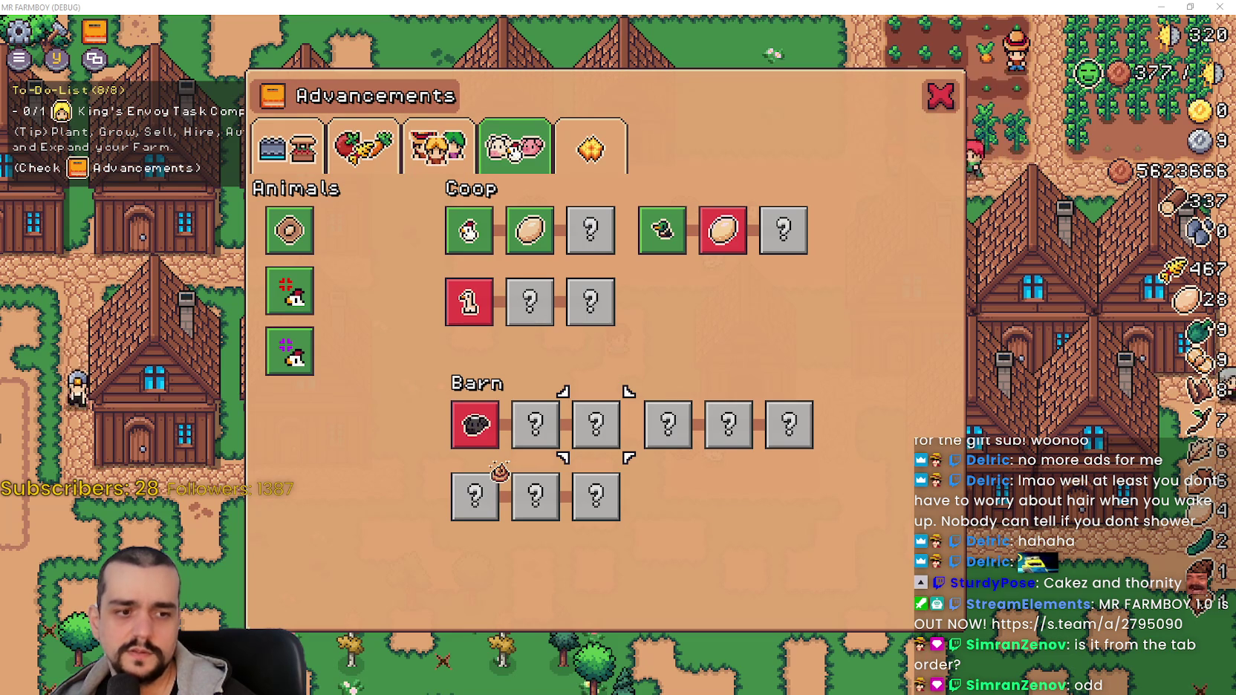
{"action": "key", "text": "alt+Tab"}
{"action": "scroll", "coordinate": [624, 334], "scroll_direction": "down", "scroll_amount": 5}
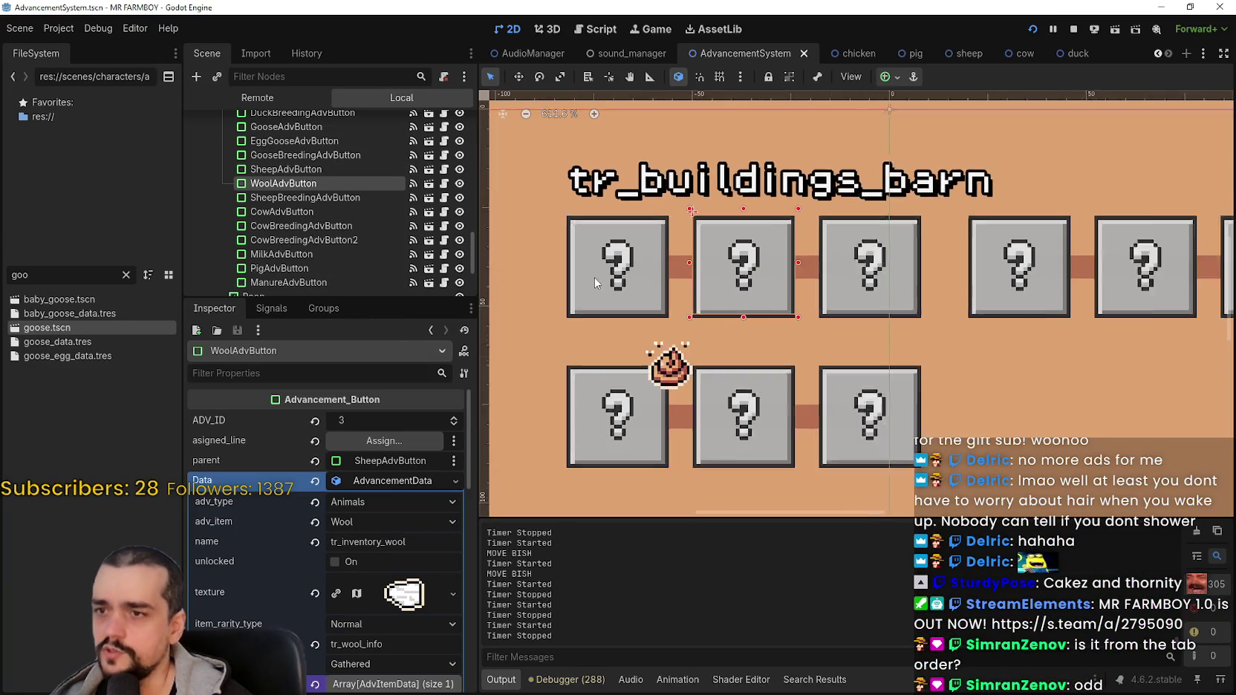
{"action": "left_click", "coordinate": [652, 355]}
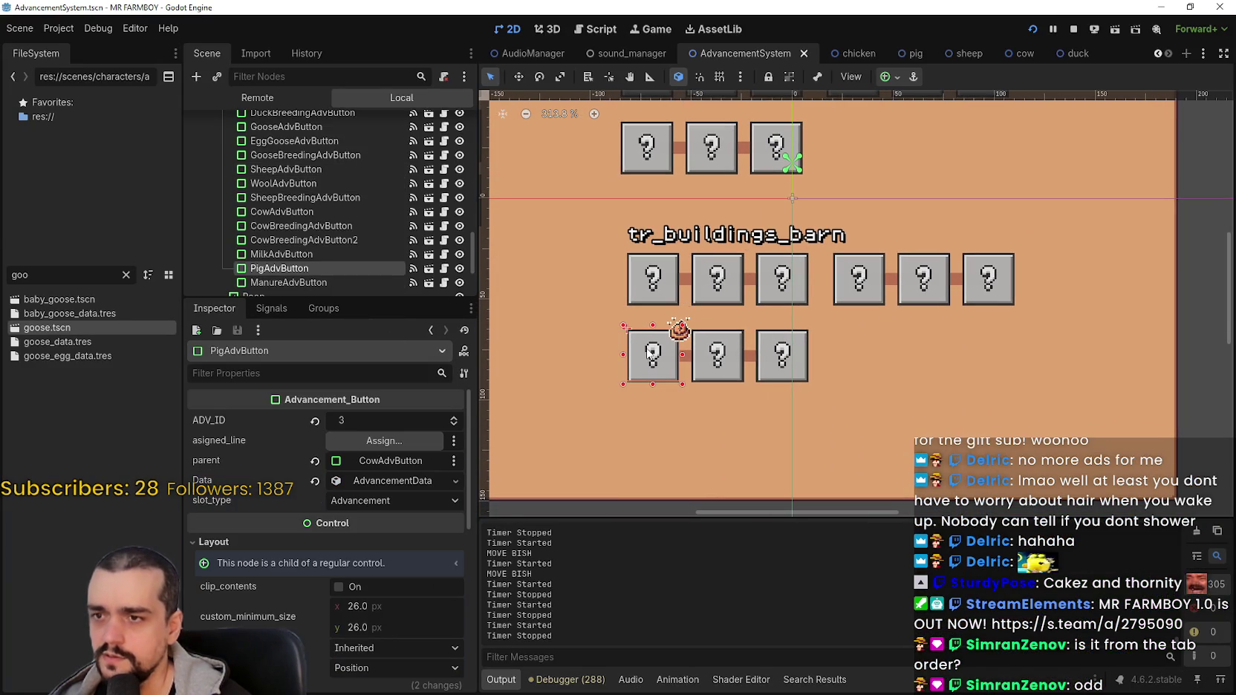
{"action": "left_click", "coordinate": [710, 364]}
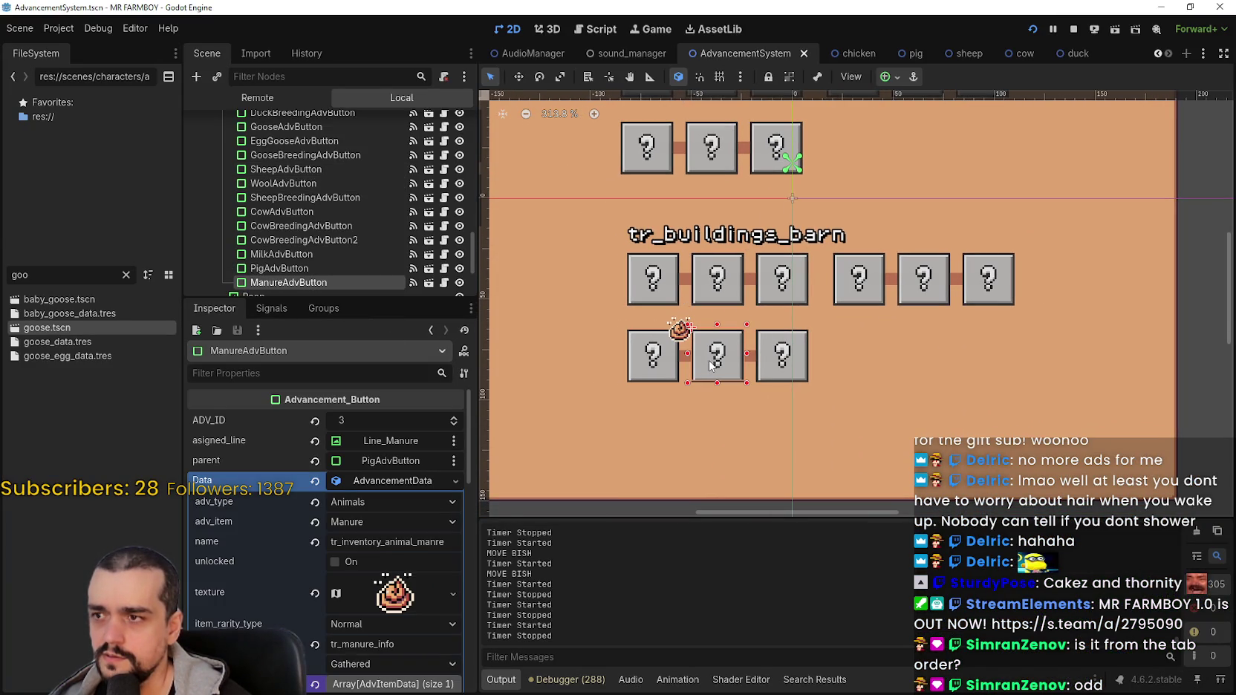
{"action": "left_click", "coordinate": [787, 363]}
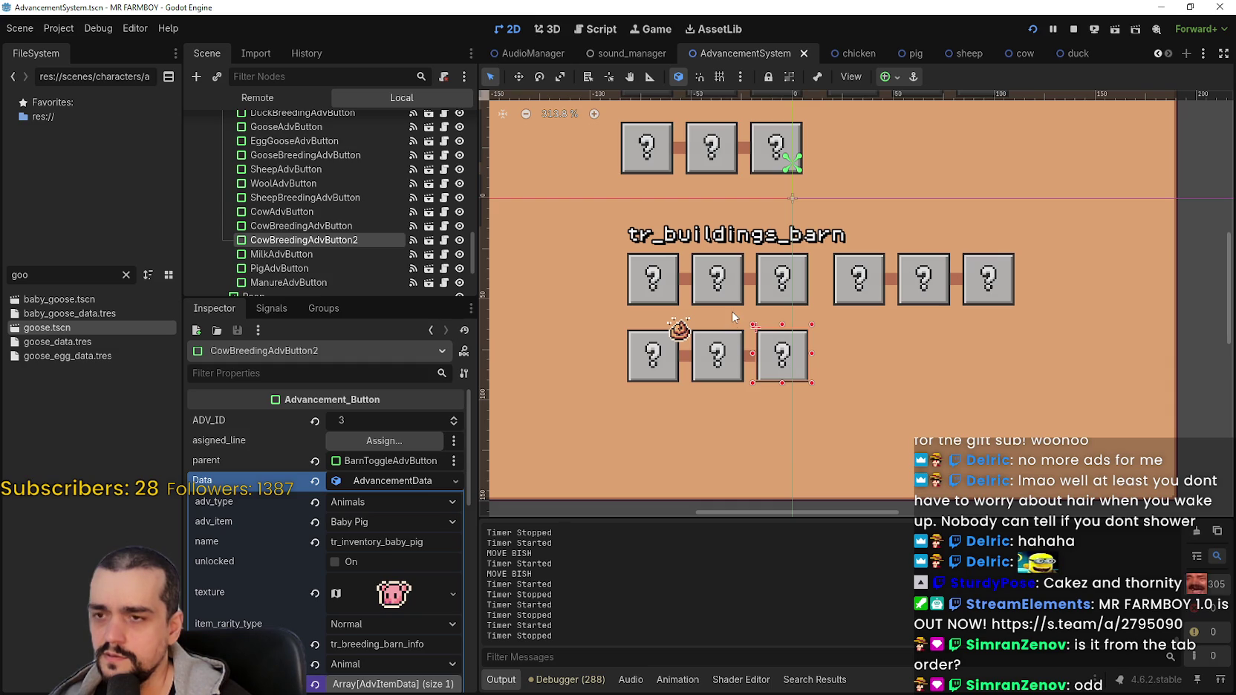
{"action": "left_click", "coordinate": [726, 373]}
{"action": "left_click", "coordinate": [781, 365]}
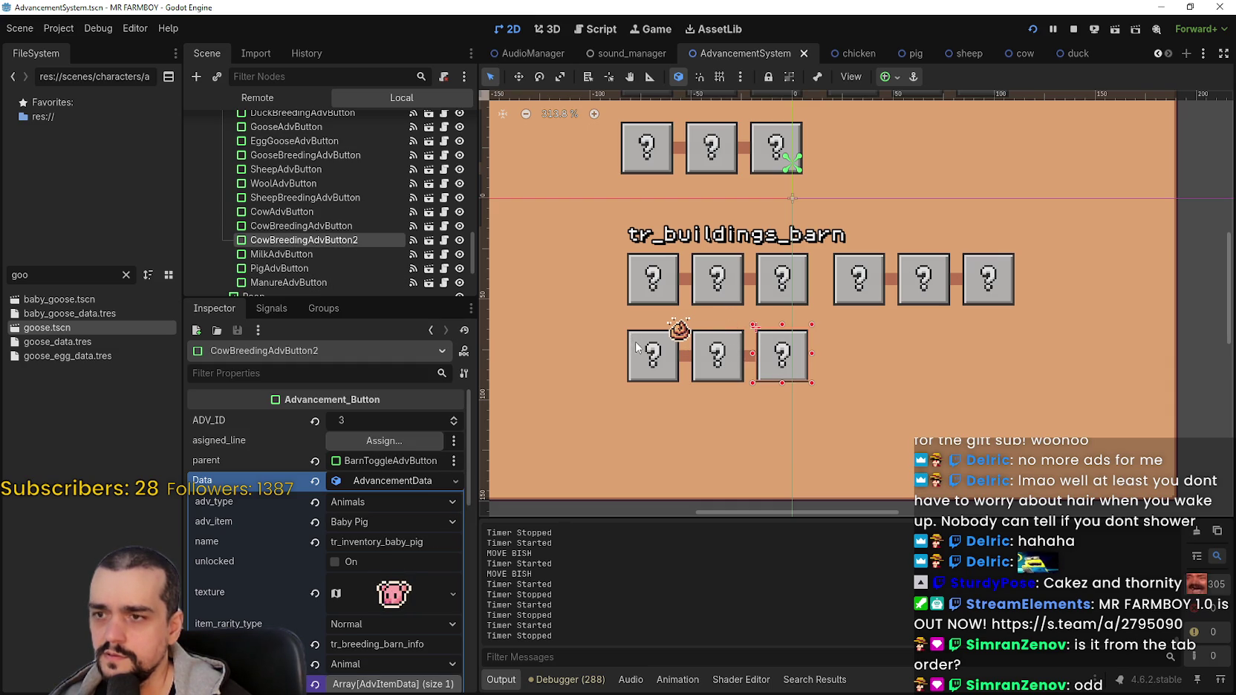
{"action": "scroll", "coordinate": [293, 211], "scroll_direction": "down", "scroll_amount": 1}
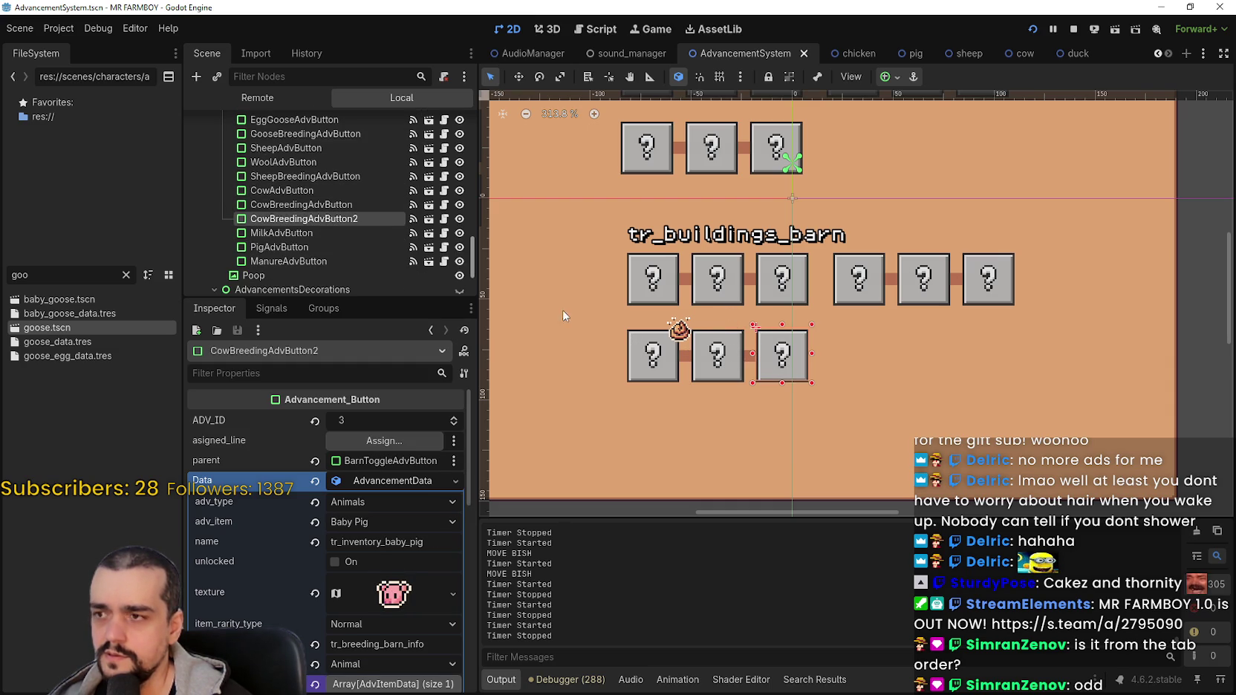
{"action": "left_click", "coordinate": [650, 291]}
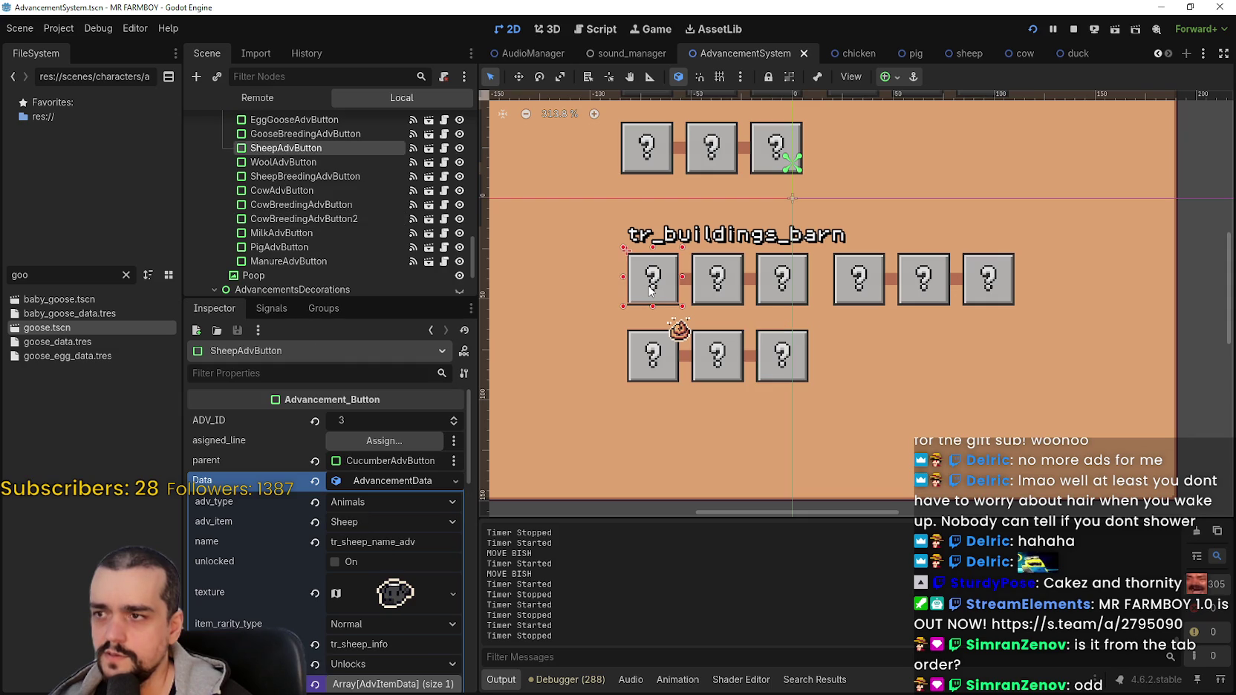
{"action": "left_click", "coordinate": [645, 356]}
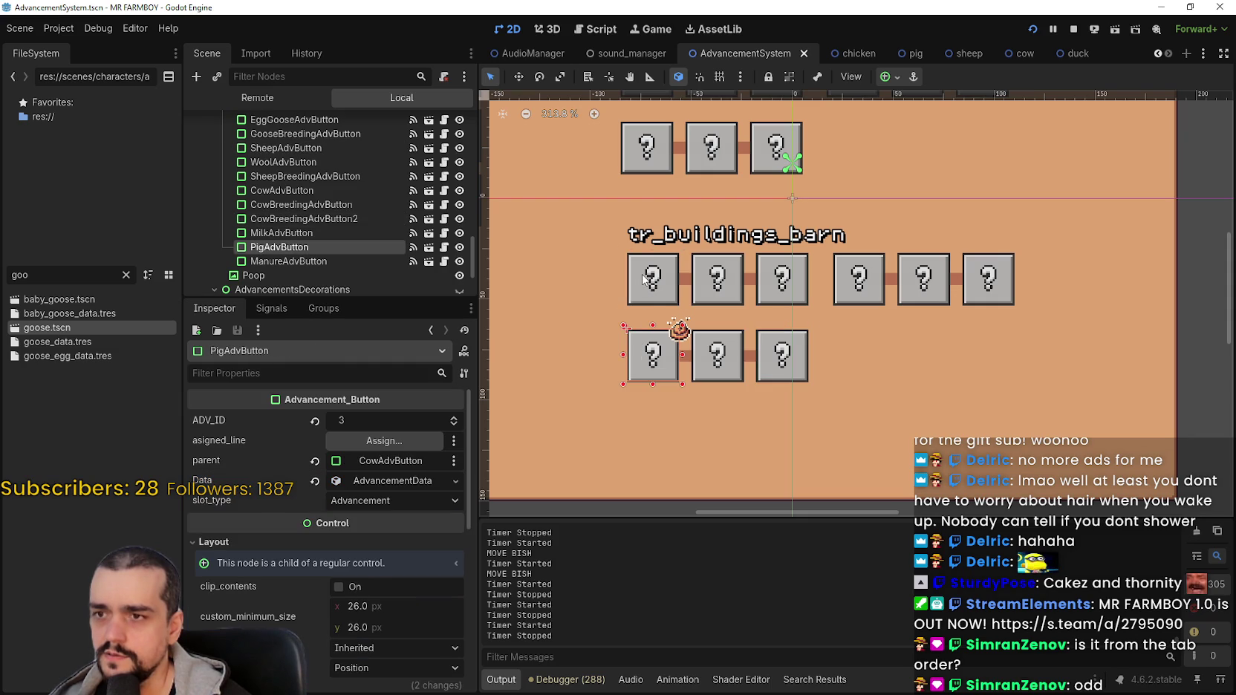
{"action": "left_click", "coordinate": [645, 278]}
{"action": "left_click", "coordinate": [651, 350]}
{"action": "left_click", "coordinate": [715, 356]}
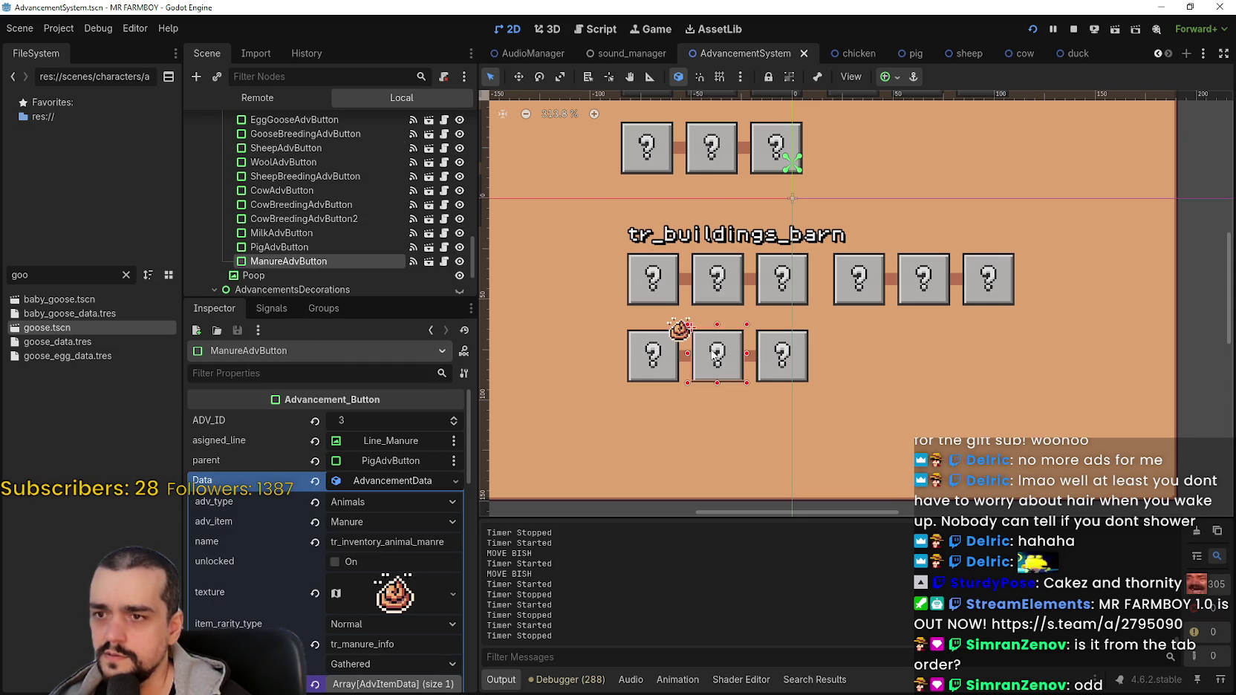
{"action": "left_click", "coordinate": [715, 277]}
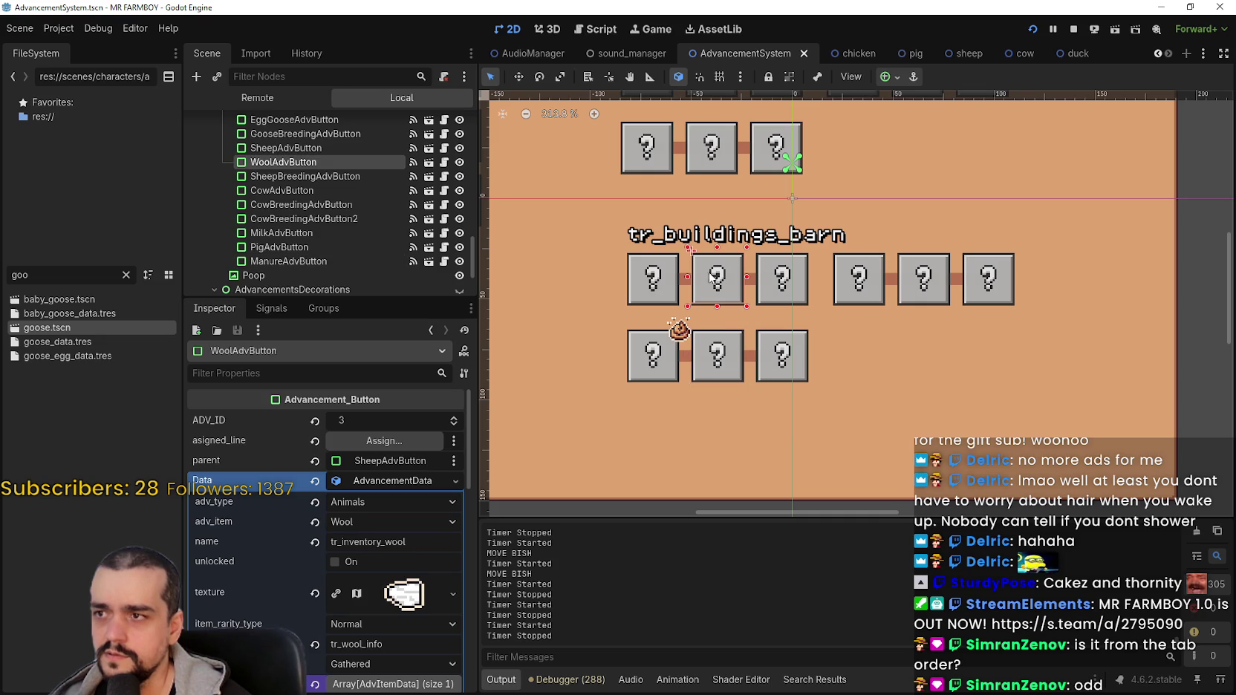
{"action": "left_click", "coordinate": [660, 285]}
{"action": "scroll", "coordinate": [661, 297], "scroll_direction": "down", "scroll_amount": 5}
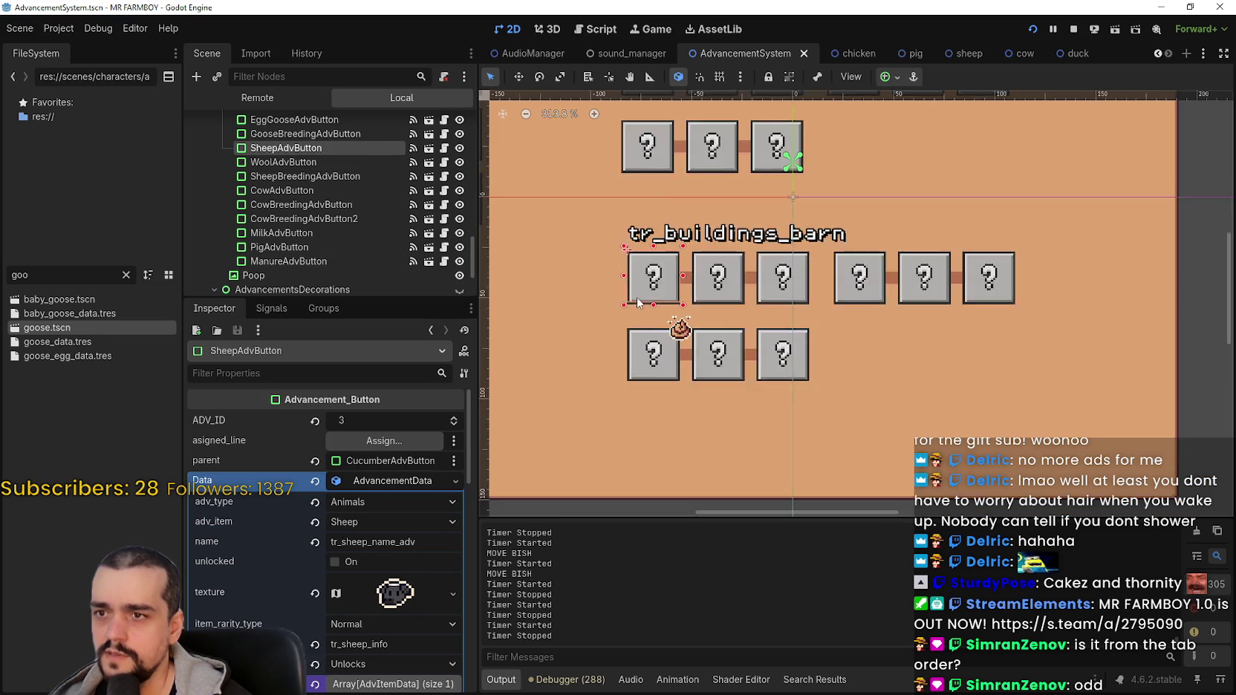
{"action": "scroll", "coordinate": [669, 310], "scroll_direction": "down", "scroll_amount": 1}
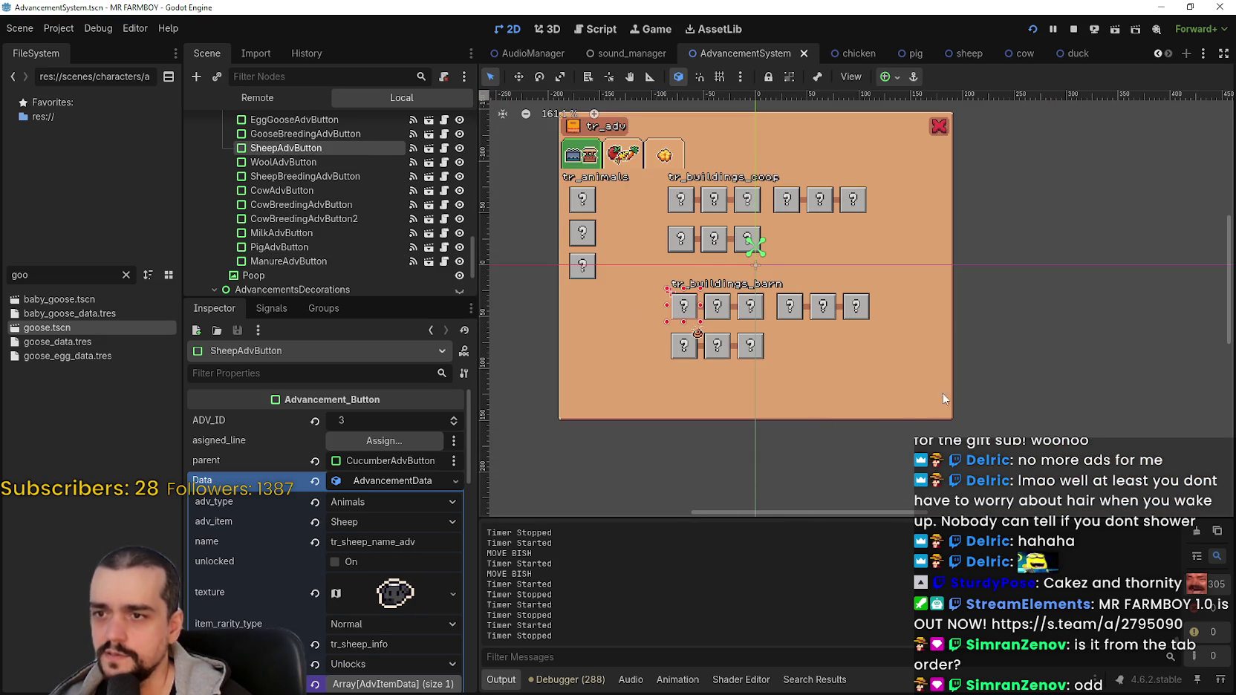
Box-select the 14 barn buttons and their label, then nudge them left with the arrow key.
{"action": "left_click_drag", "start_coordinate": [1013, 388], "coordinate": [653, 275]}
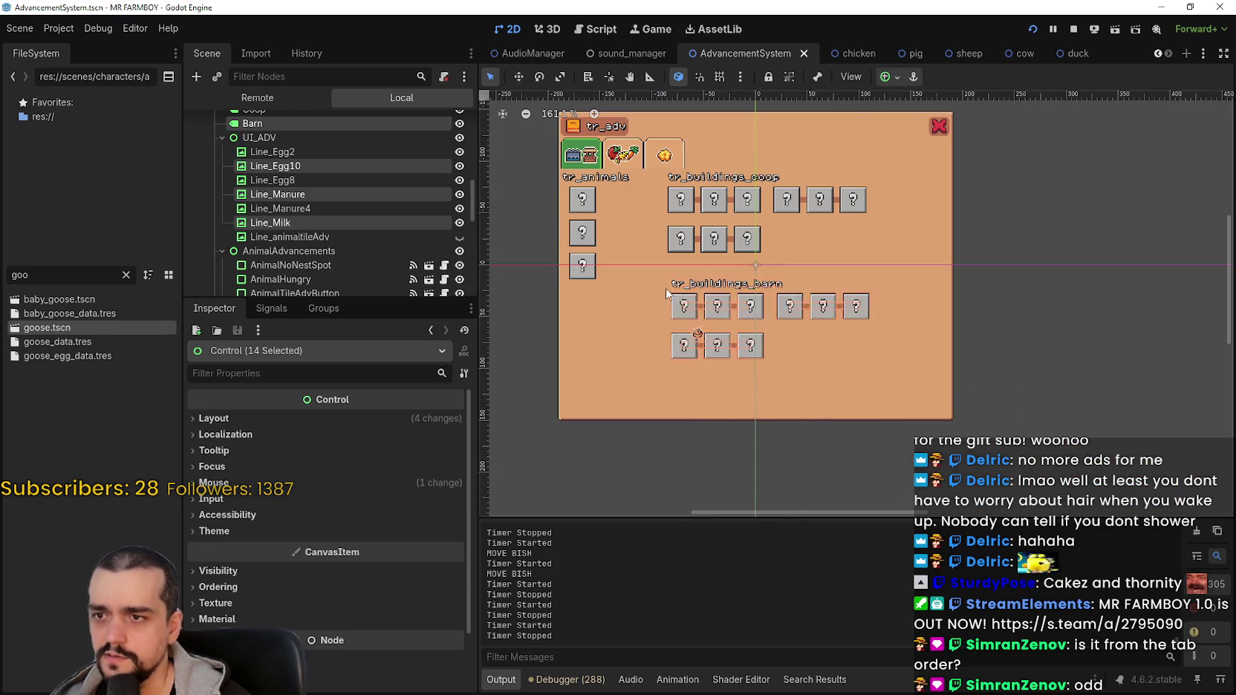
{"action": "scroll", "coordinate": [666, 287], "scroll_direction": "up", "scroll_amount": 1}
{"action": "key", "text": "Left"}
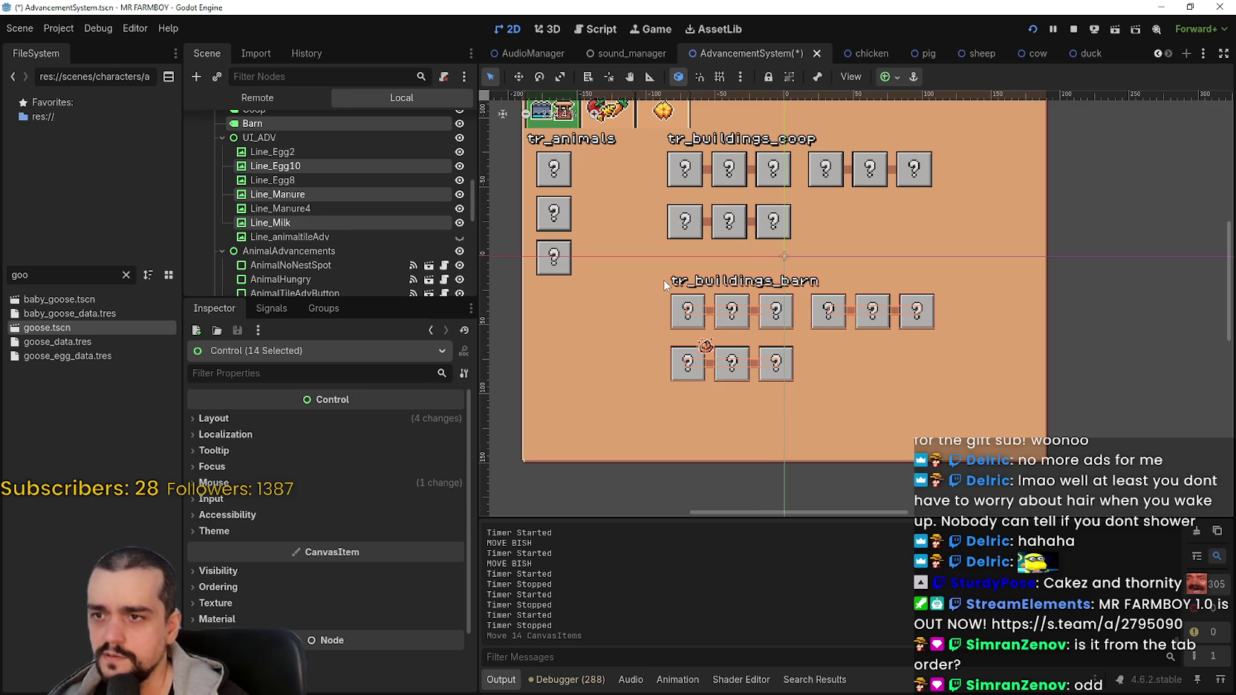
{"action": "scroll", "coordinate": [660, 250], "scroll_direction": "up", "scroll_amount": 3}
{"action": "key", "text": "Left"}
{"action": "key", "text": "Left"}
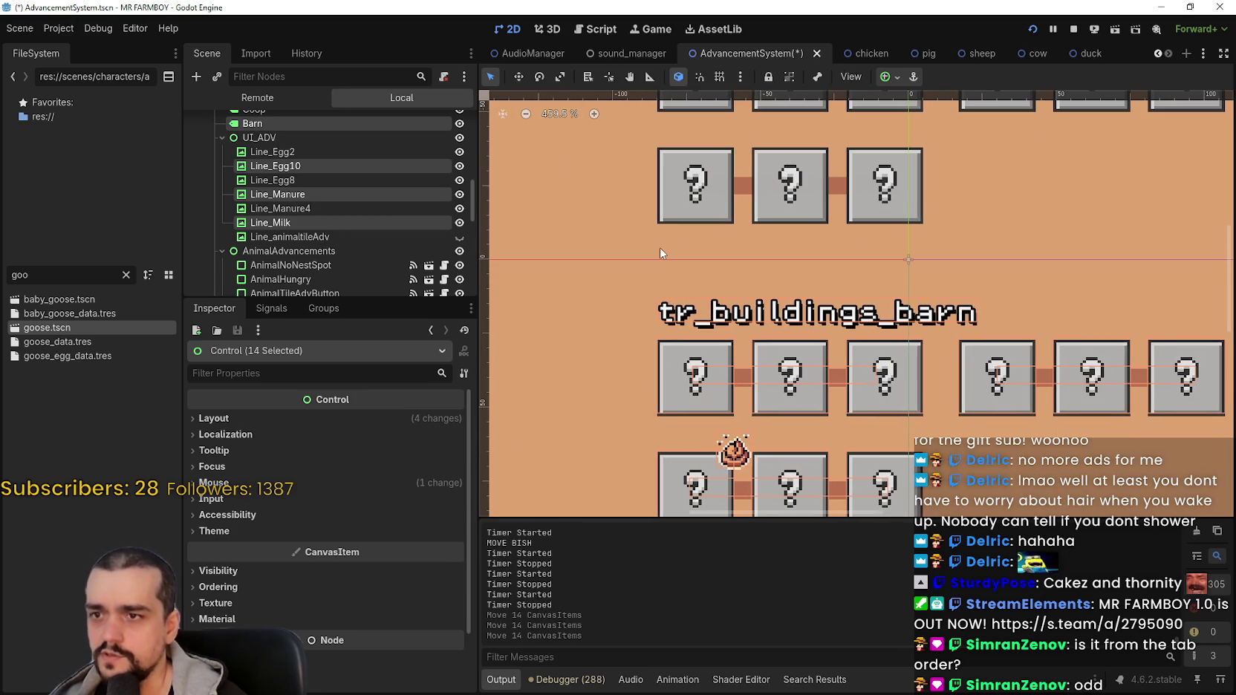
{"action": "scroll", "coordinate": [639, 245], "scroll_direction": "up", "scroll_amount": 3}
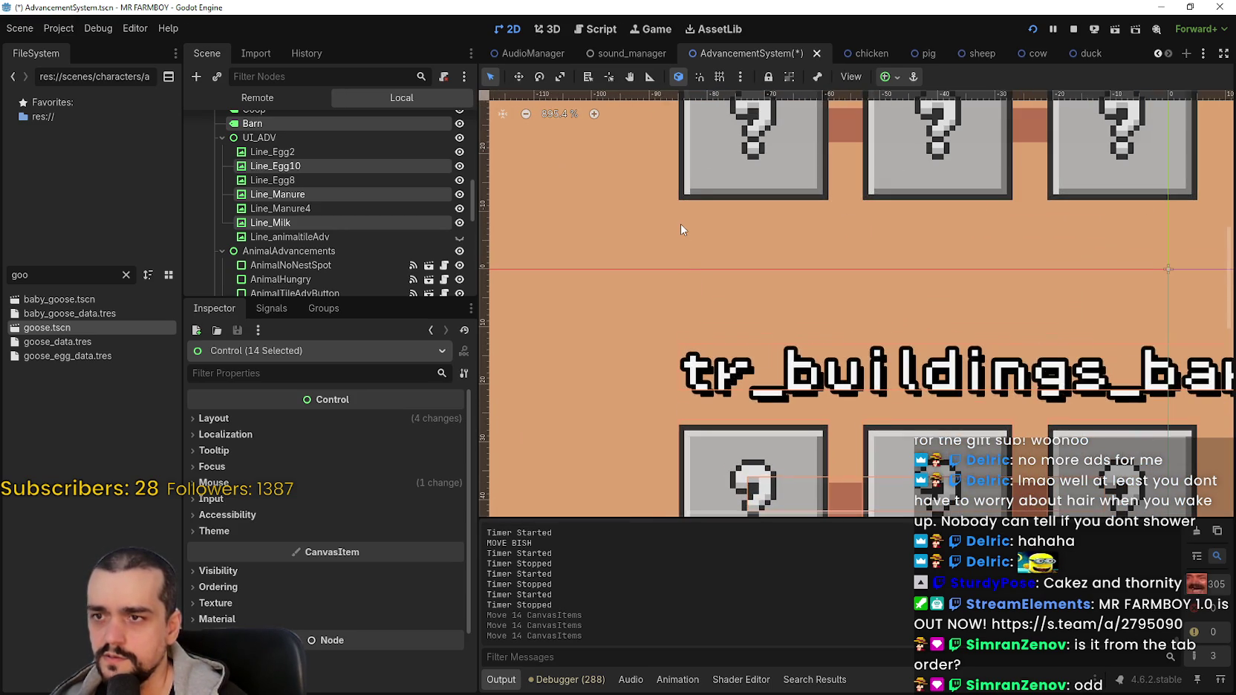
{"action": "scroll", "coordinate": [681, 224], "scroll_direction": "down", "scroll_amount": 6}
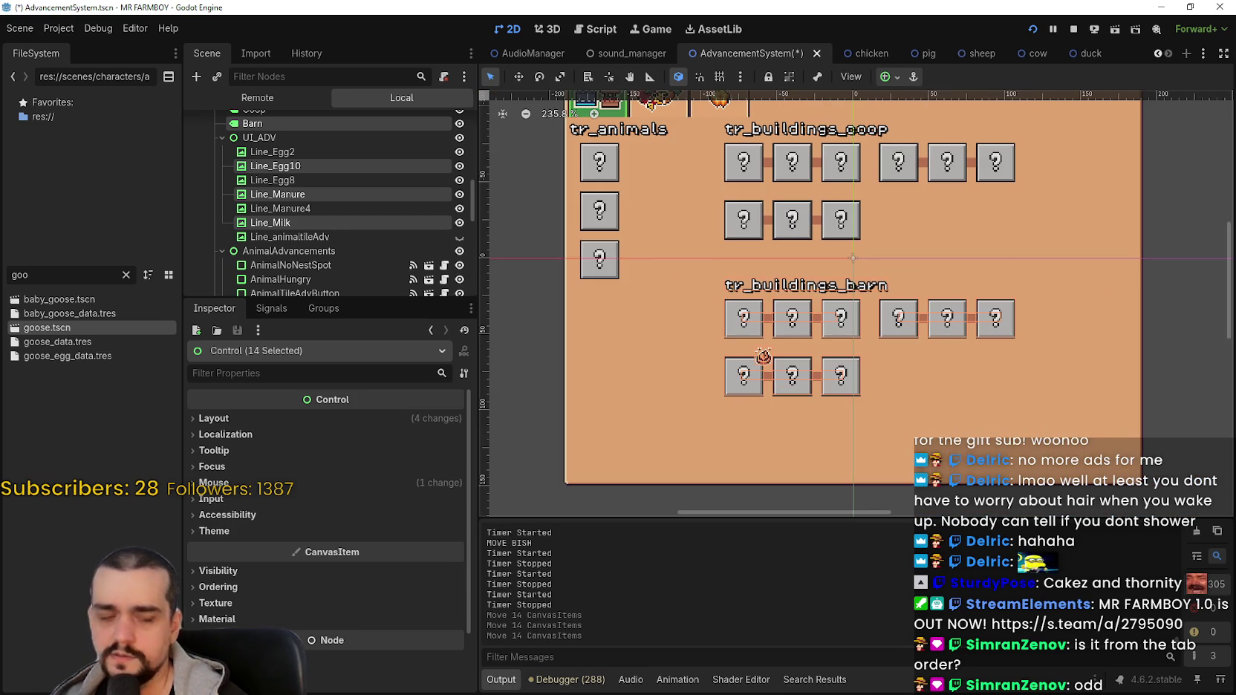
{"action": "key", "text": "alt+Tab"}
{"action": "key", "text": "Left"}
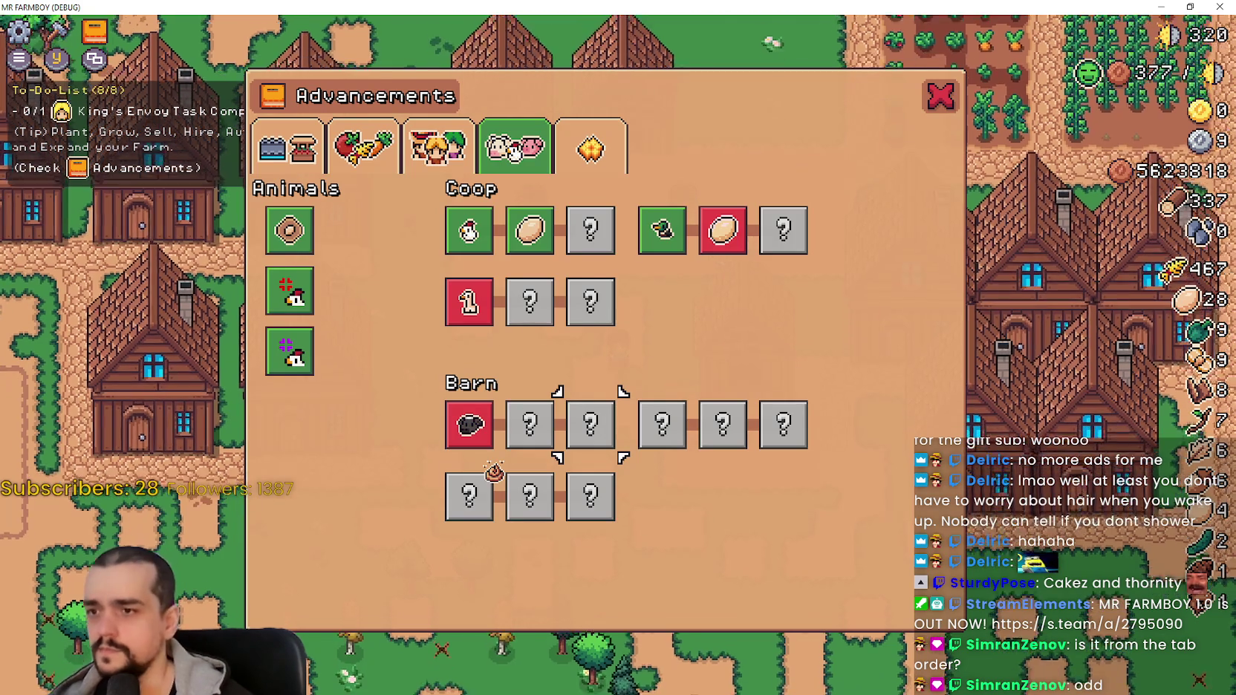
{"action": "key", "text": "Left"}
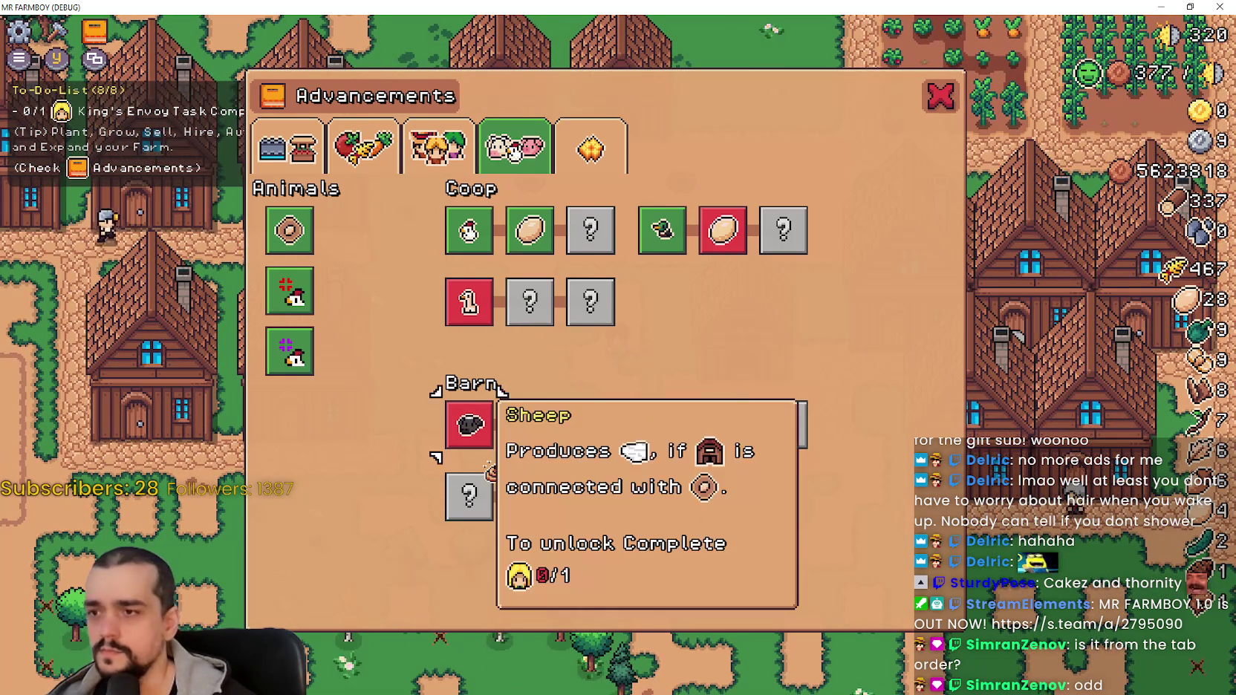
{"action": "key", "text": "Up"}
{"action": "key", "text": "Down"}
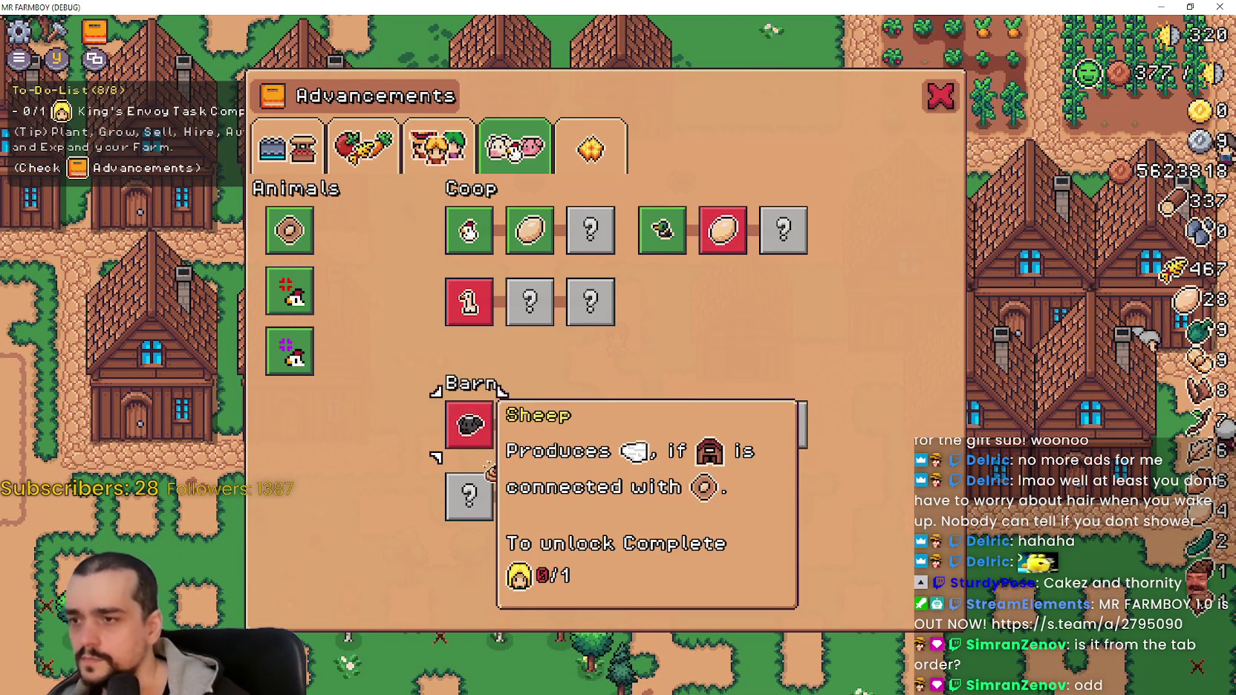
{"action": "key", "text": "Down"}
{"action": "key", "text": "Right"}
{"action": "key", "text": "Up"}
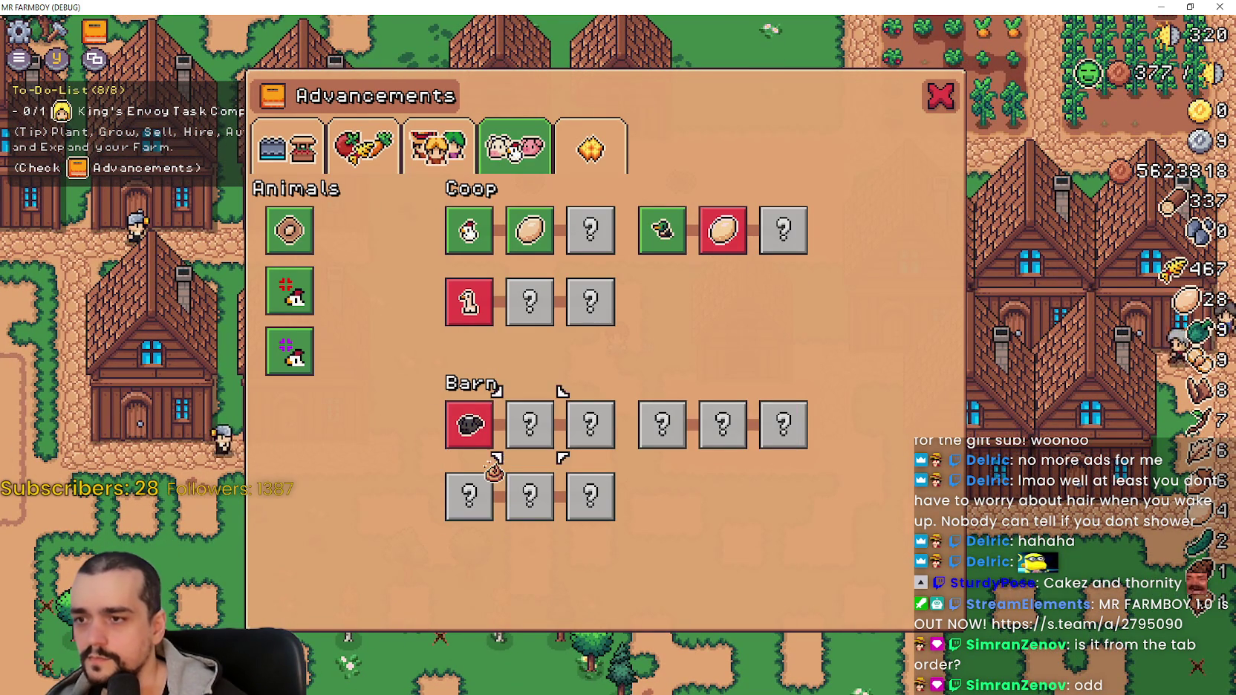
{"action": "key", "text": "Up"}
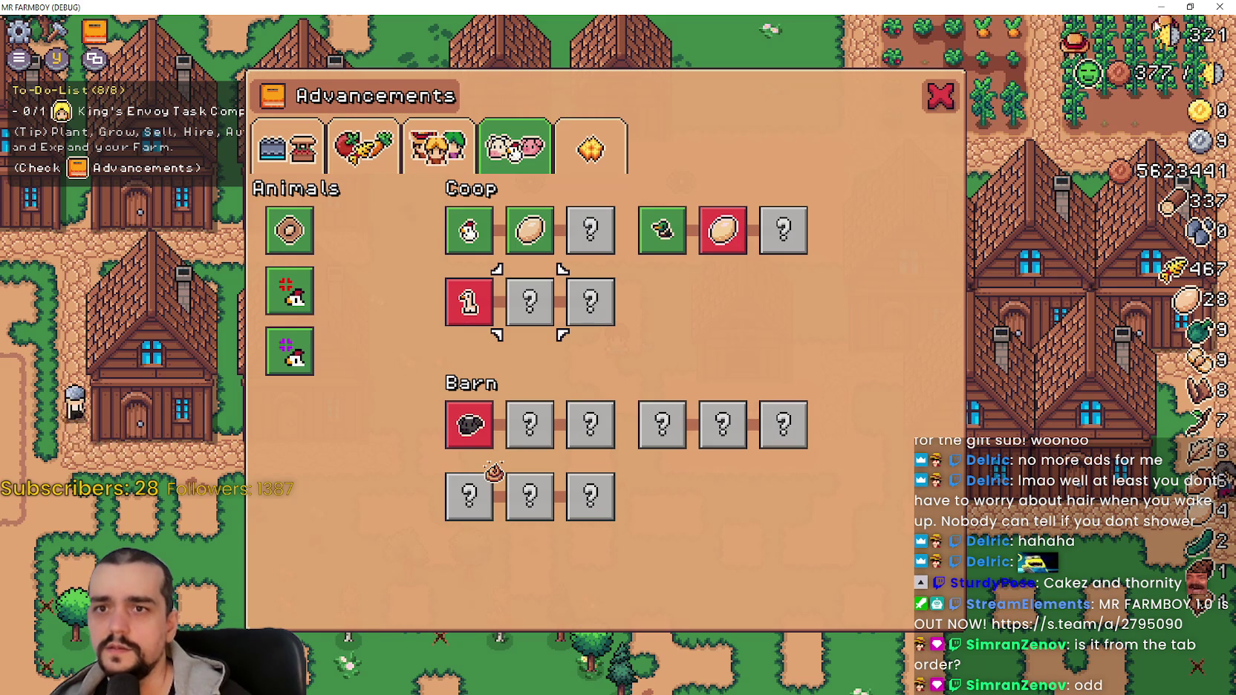
{"action": "key", "text": "alt+Tab"}
Select the Poop image above the lower barn row and collapse its texture preview.
{"action": "scroll", "coordinate": [714, 324], "scroll_direction": "up", "scroll_amount": 1}
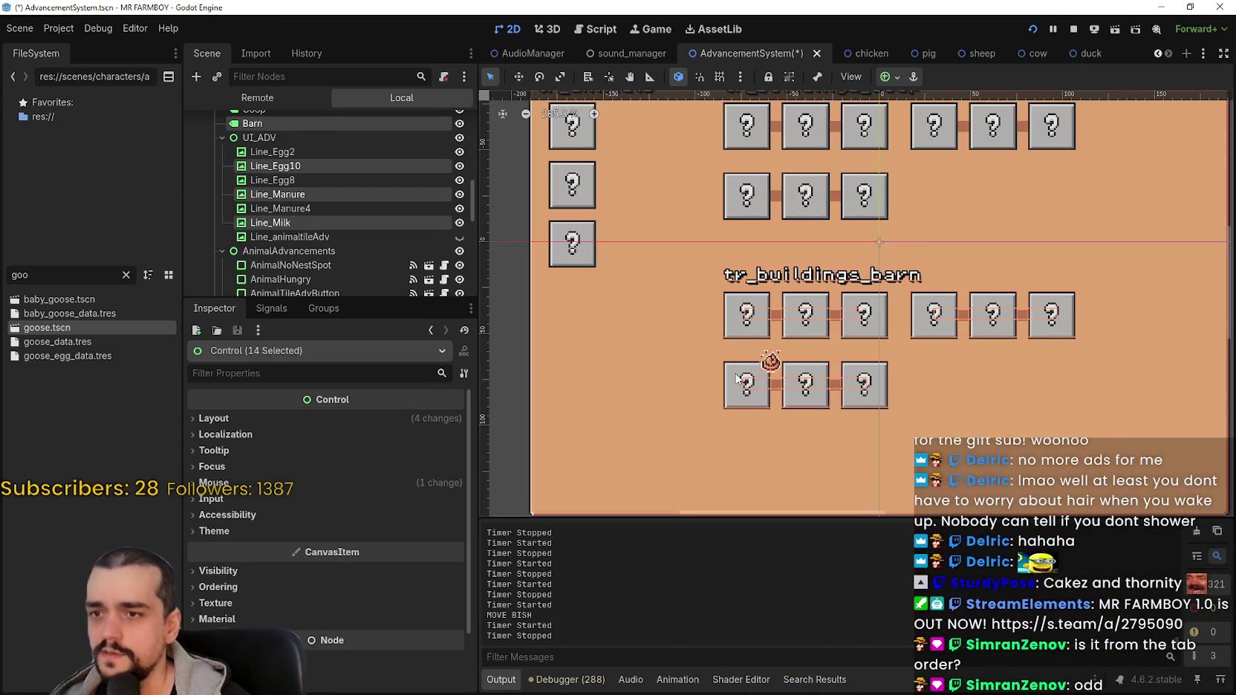
{"action": "left_click", "coordinate": [767, 366]}
{"action": "scroll", "coordinate": [750, 361], "scroll_direction": "up", "scroll_amount": 3}
{"action": "left_click", "coordinate": [754, 359]}
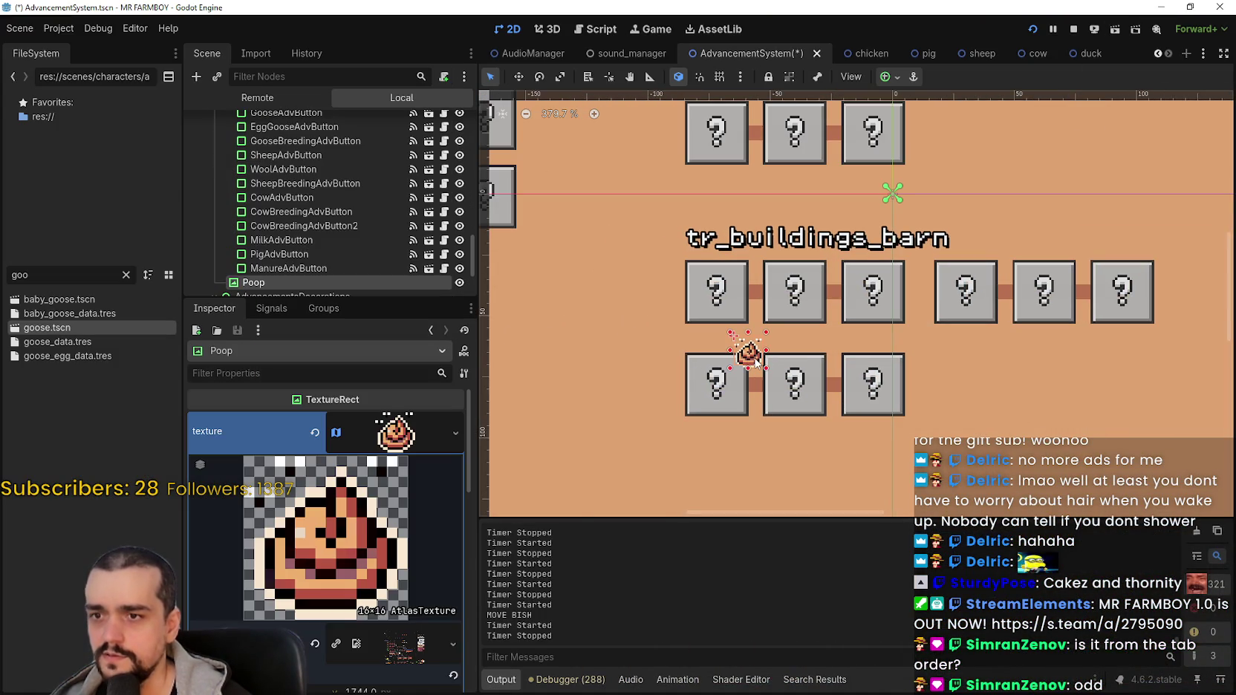
{"action": "left_click", "coordinate": [405, 445]}
{"action": "scroll", "coordinate": [349, 235], "scroll_direction": "down", "scroll_amount": 2}
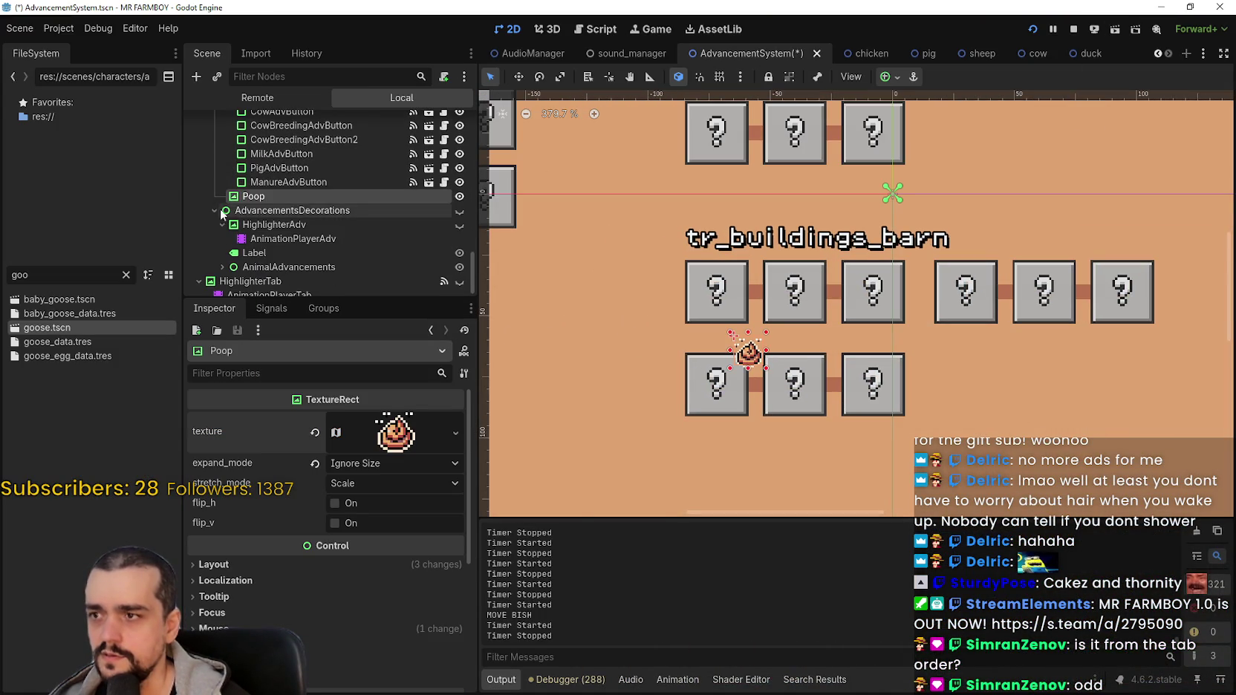
{"action": "scroll", "coordinate": [223, 186], "scroll_direction": "up", "scroll_amount": 3}
{"action": "scroll", "coordinate": [289, 233], "scroll_direction": "down", "scroll_amount": 4}
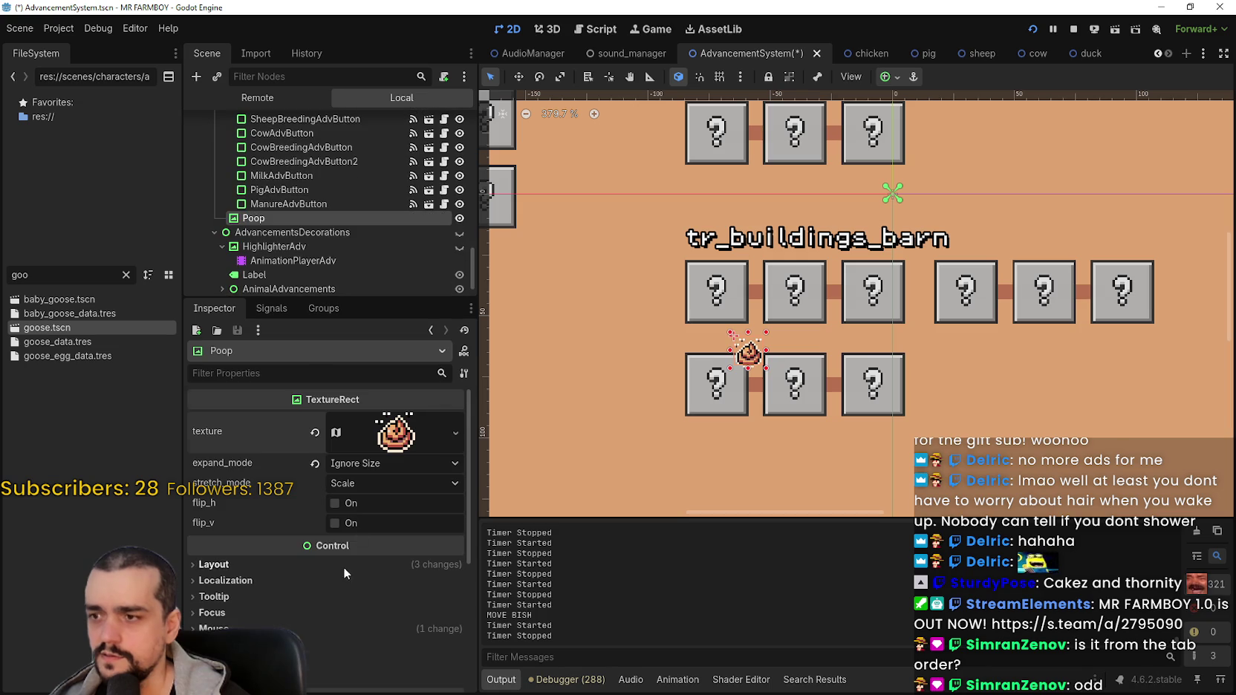
{"action": "scroll", "coordinate": [343, 567], "scroll_direction": "down", "scroll_amount": 4}
Expand and collapse Poop's Mouse, Input and Accessibility inspector sections.
{"action": "left_click", "coordinate": [243, 481]}
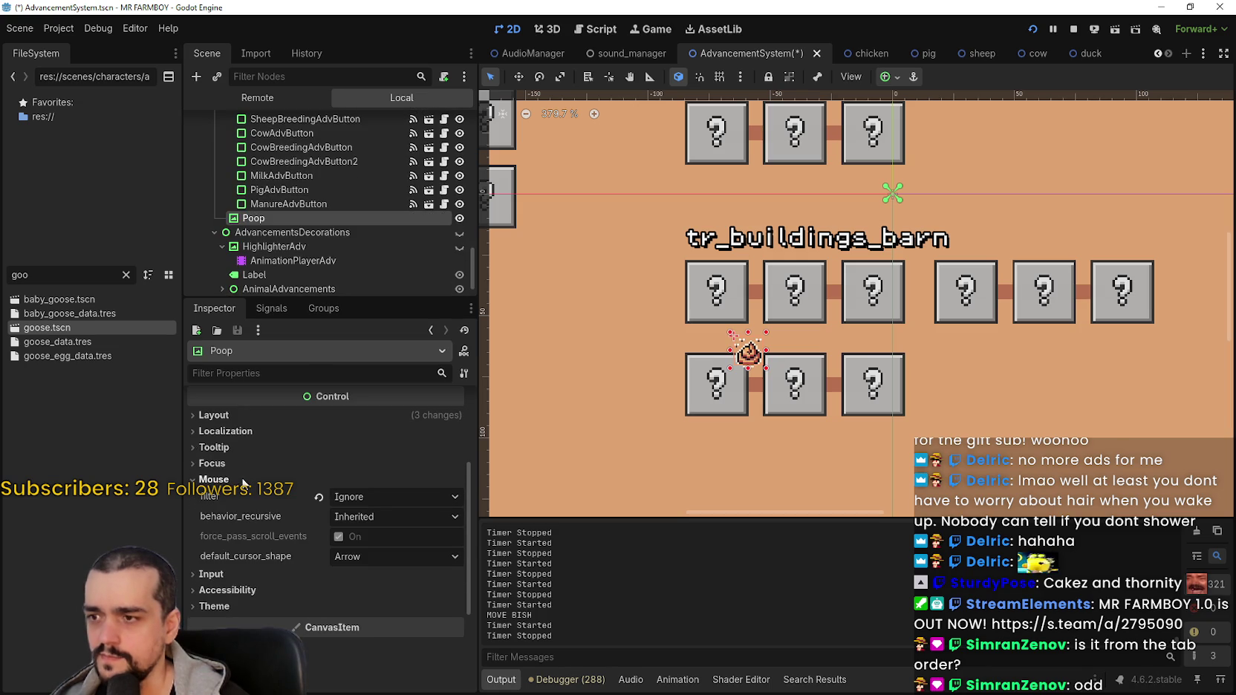
{"action": "scroll", "coordinate": [230, 546], "scroll_direction": "down", "scroll_amount": 2}
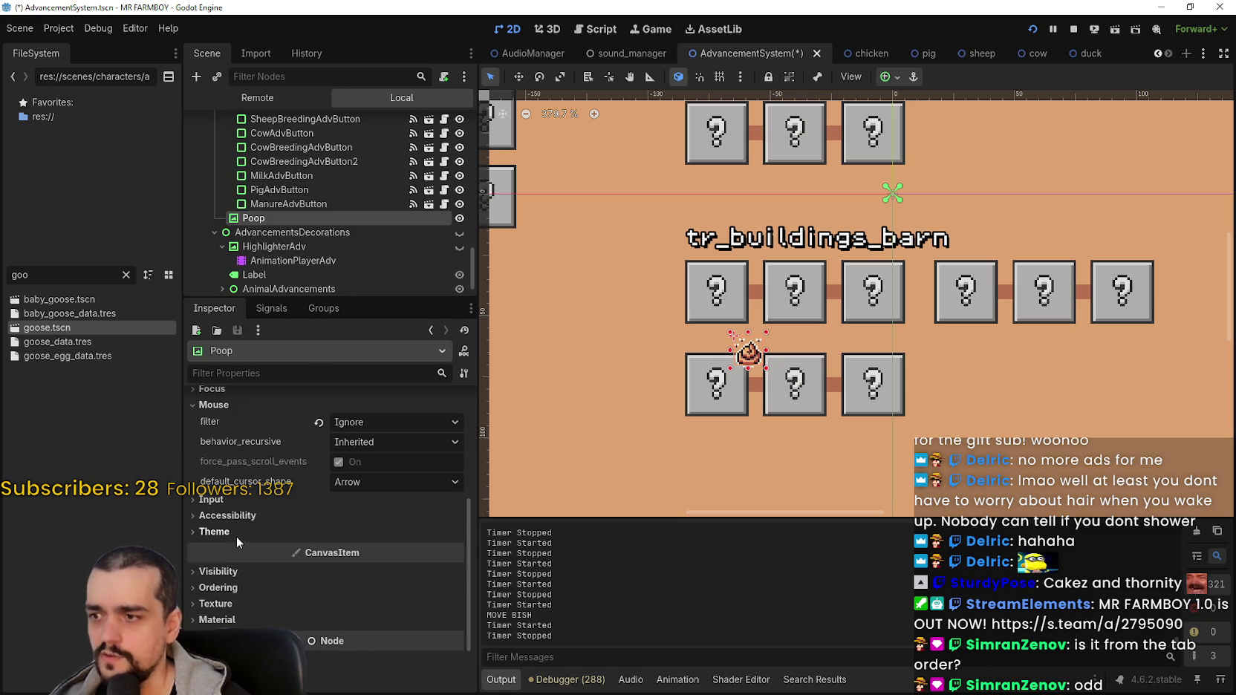
{"action": "left_click", "coordinate": [247, 498]}
{"action": "left_click", "coordinate": [243, 500]}
{"action": "left_click", "coordinate": [242, 500]}
{"action": "left_click", "coordinate": [240, 507]}
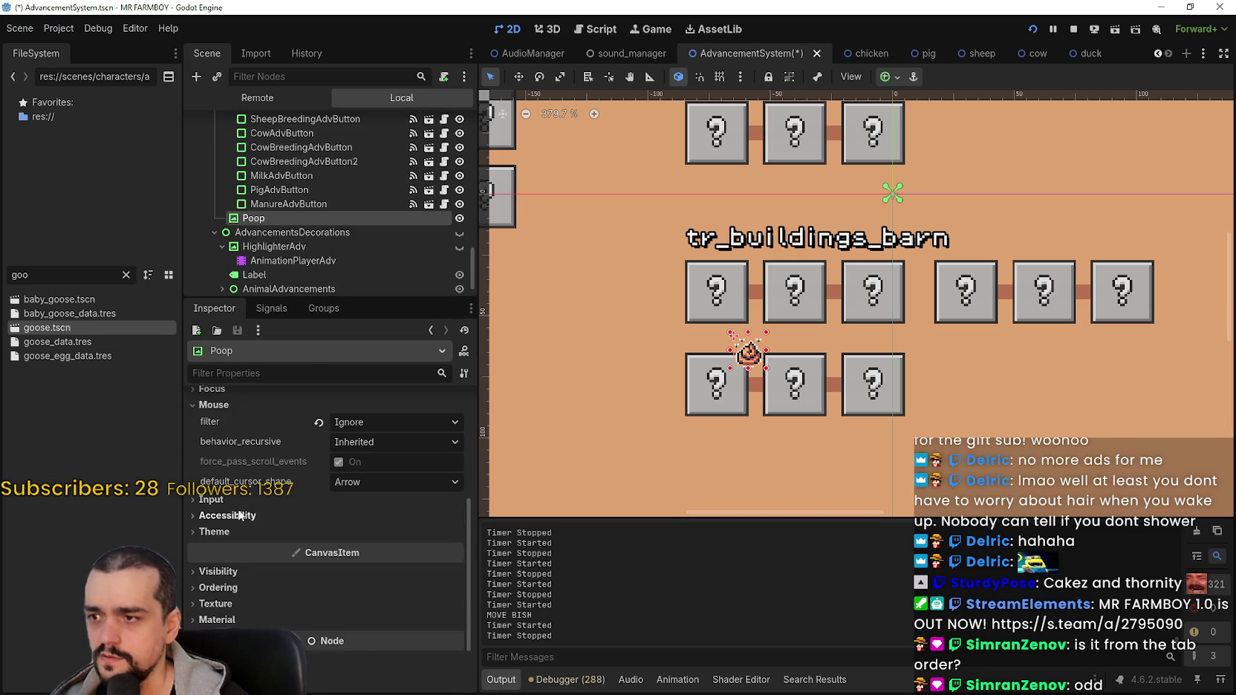
{"action": "left_click", "coordinate": [240, 514]}
{"action": "left_click", "coordinate": [243, 516]}
{"action": "left_click", "coordinate": [246, 516]}
{"action": "left_click", "coordinate": [248, 517]}
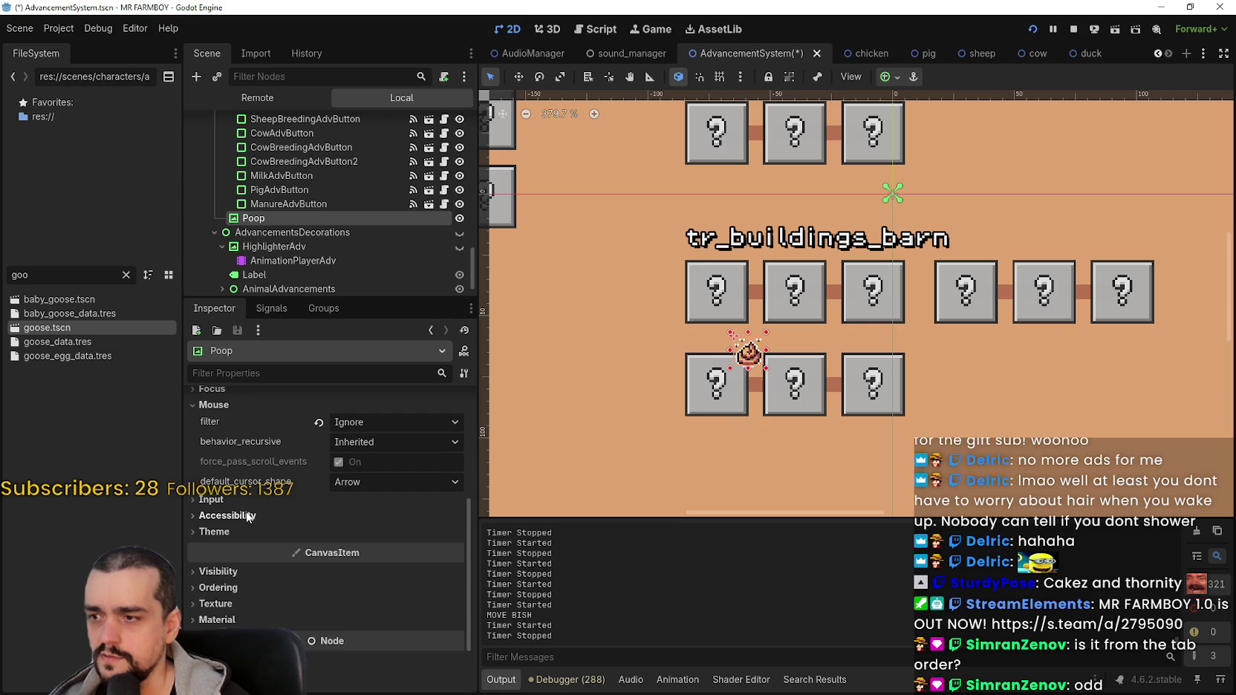
{"action": "left_click", "coordinate": [235, 520]}
{"action": "left_click", "coordinate": [239, 516]}
{"action": "scroll", "coordinate": [245, 514], "scroll_direction": "up", "scroll_amount": 2}
Review Poop's Focus settings, opening the Focus mode and behavior_recursive dropdowns without changes.
{"action": "left_click", "coordinate": [236, 461]}
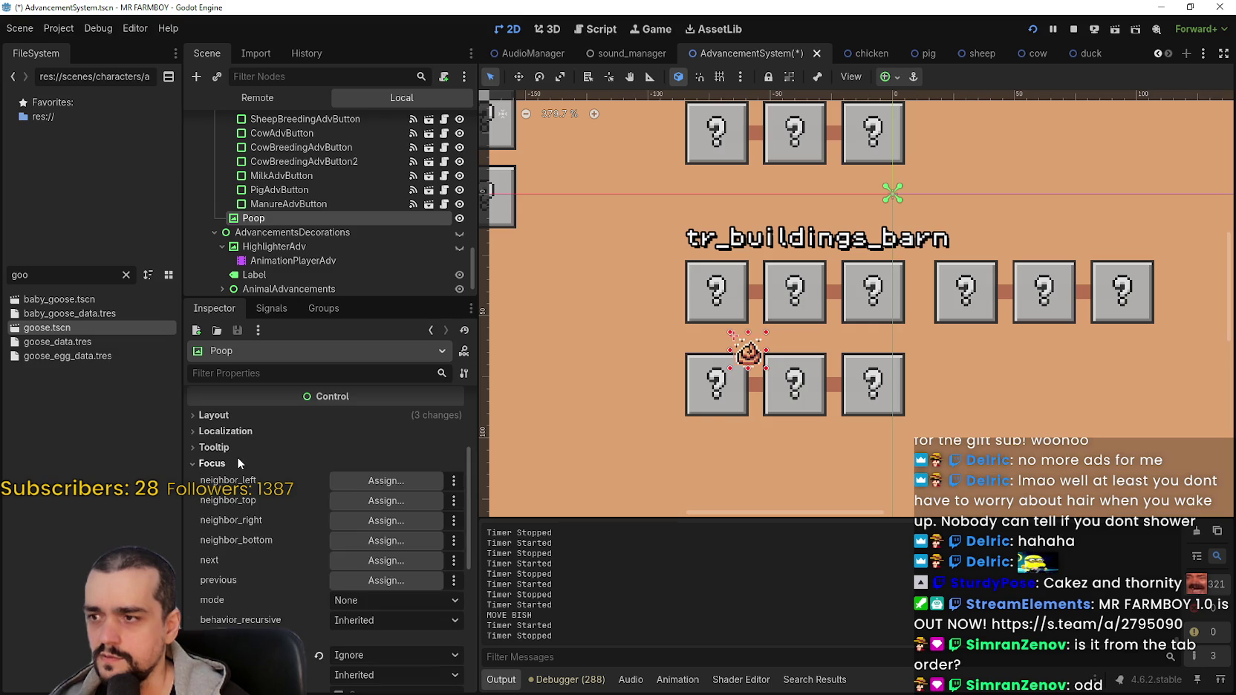
{"action": "scroll", "coordinate": [374, 609], "scroll_direction": "down", "scroll_amount": 1}
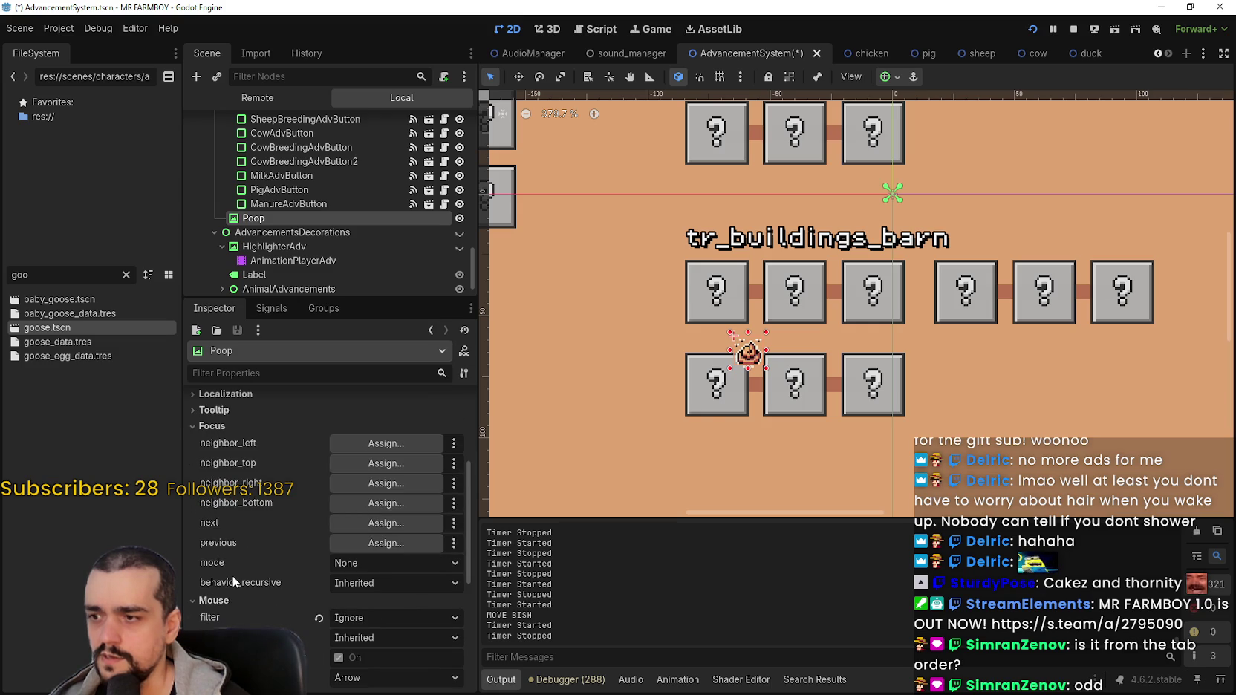
{"action": "left_click", "coordinate": [382, 563]}
{"action": "left_click", "coordinate": [382, 563]}
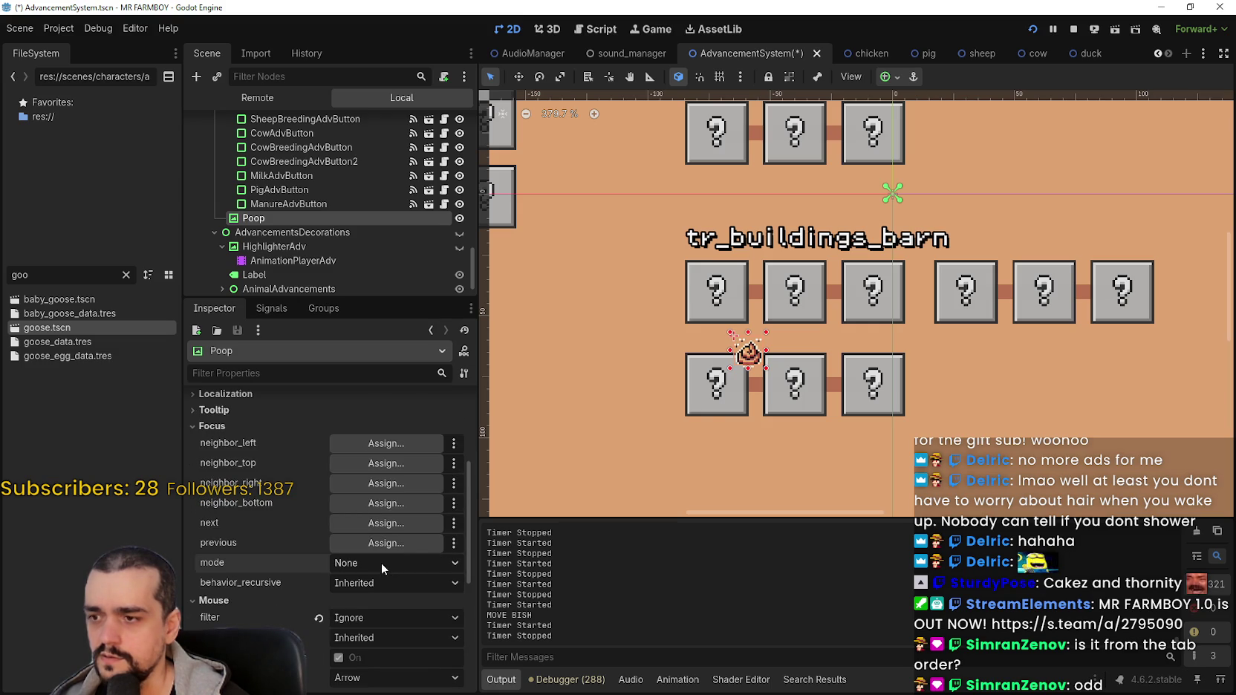
{"action": "left_click", "coordinate": [370, 580]}
{"action": "left_click", "coordinate": [370, 579]}
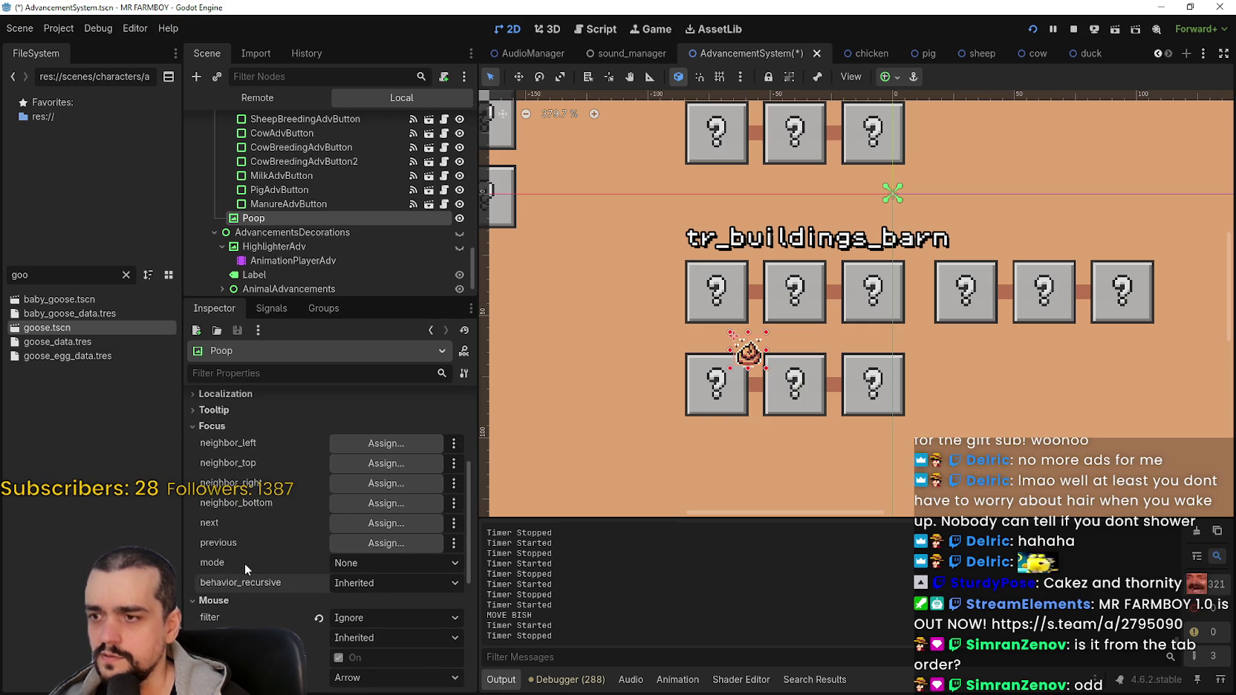
Select PigAdvButton, then SheepAdvButton to show its Animals-type Sheep data.
{"action": "scroll", "coordinate": [245, 562], "scroll_direction": "up", "scroll_amount": 3}
{"action": "scroll", "coordinate": [699, 379], "scroll_direction": "up", "scroll_amount": 3}
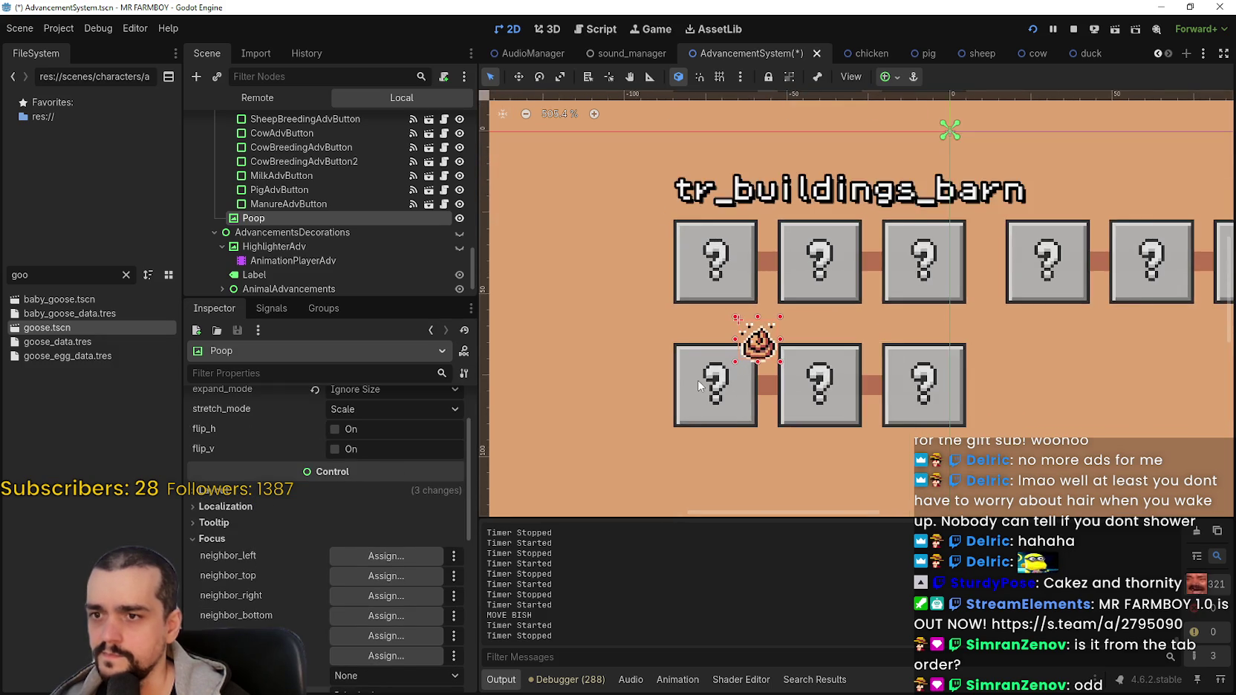
{"action": "left_click", "coordinate": [699, 380]}
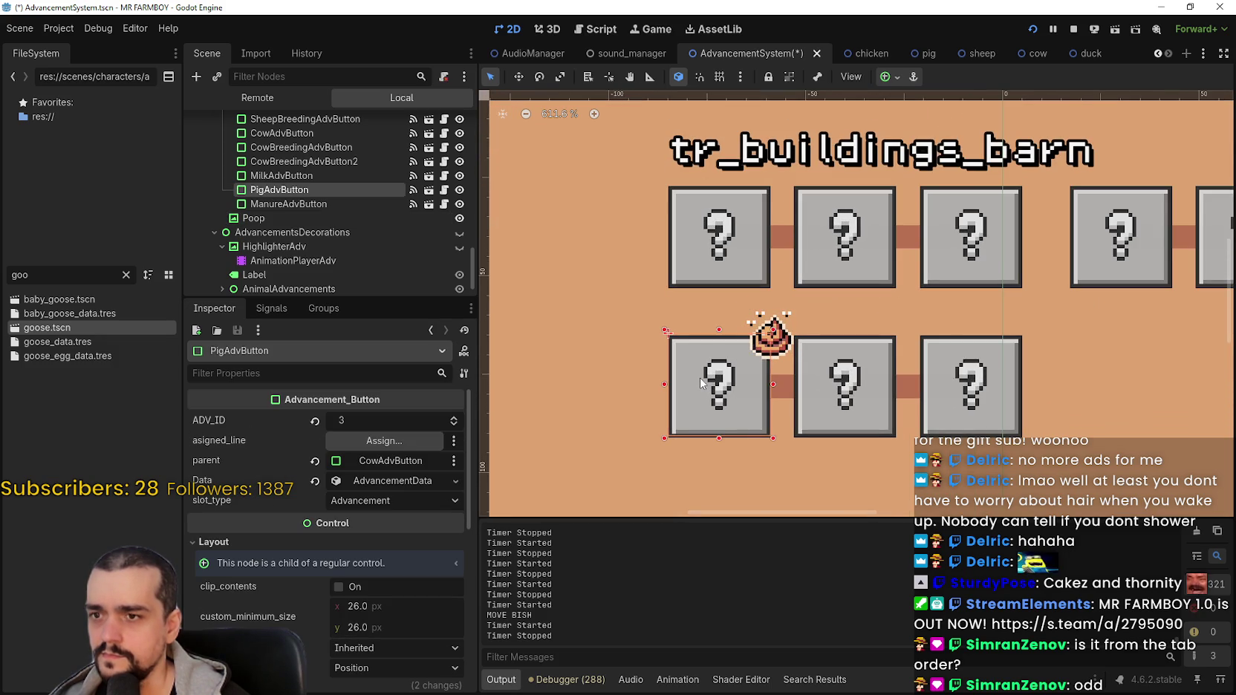
{"action": "scroll", "coordinate": [700, 382], "scroll_direction": "down", "scroll_amount": 1}
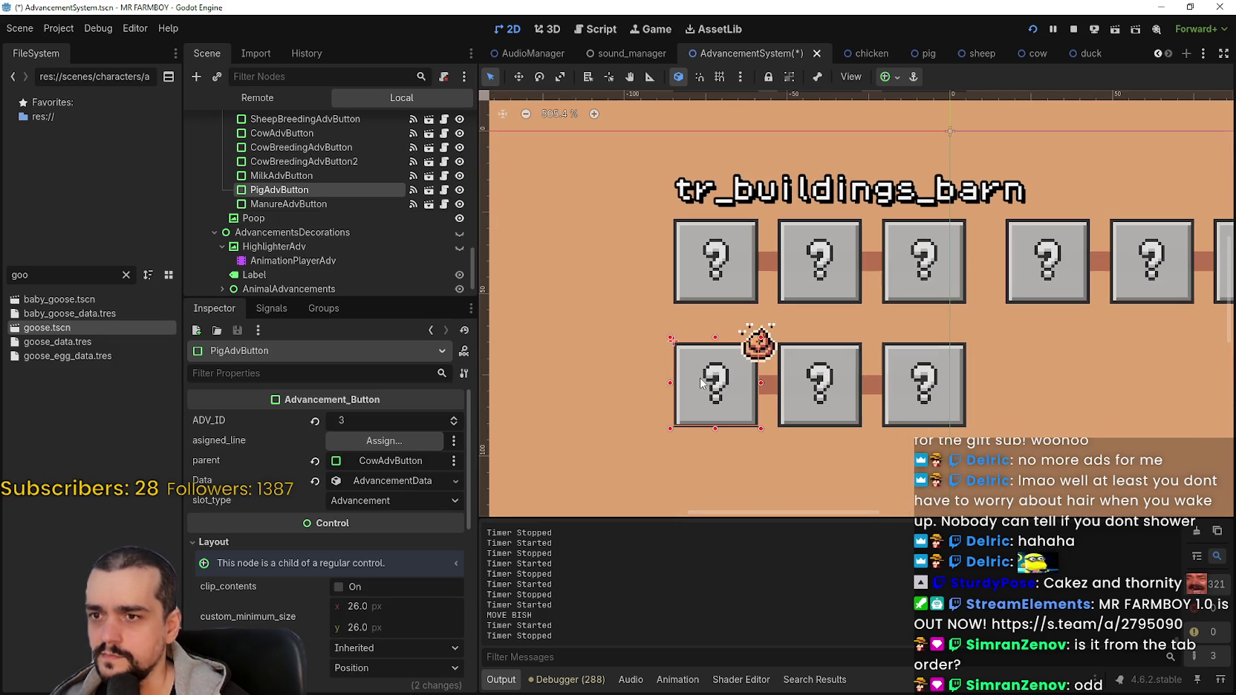
{"action": "left_click", "coordinate": [703, 256]}
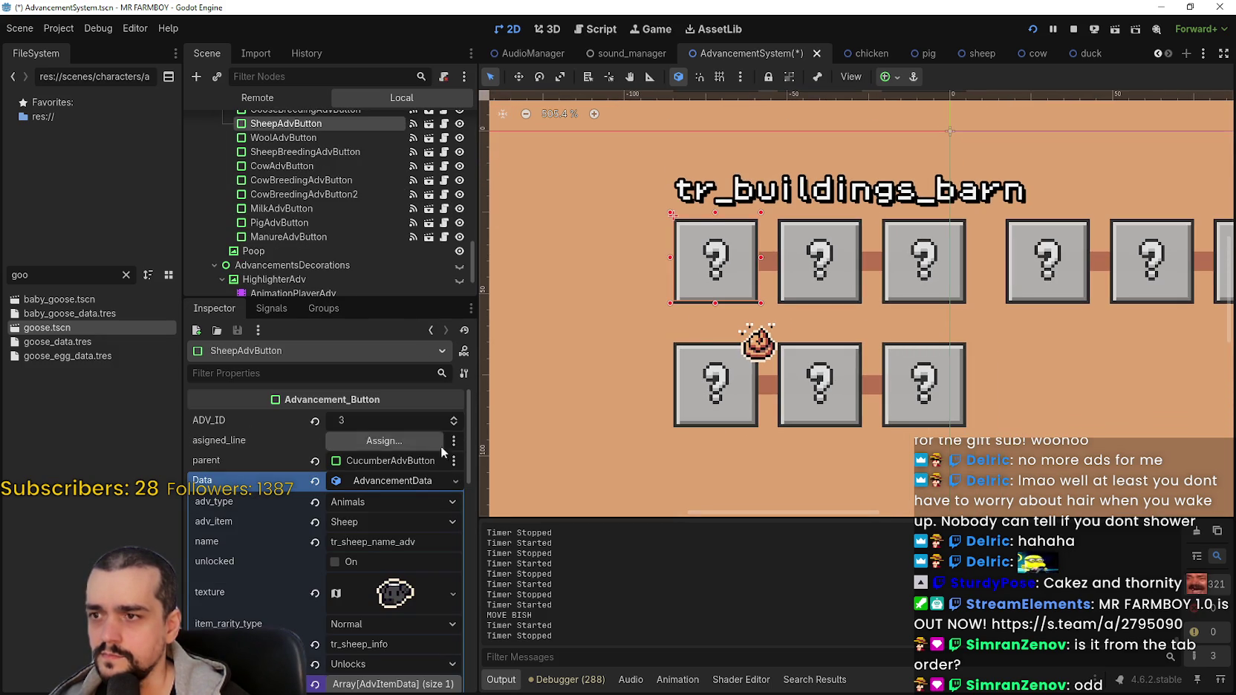
Select ManureAdvButton, collapse its advancement data and expand its Focus settings.
{"action": "left_click", "coordinate": [453, 481]}
{"action": "left_click", "coordinate": [746, 398]}
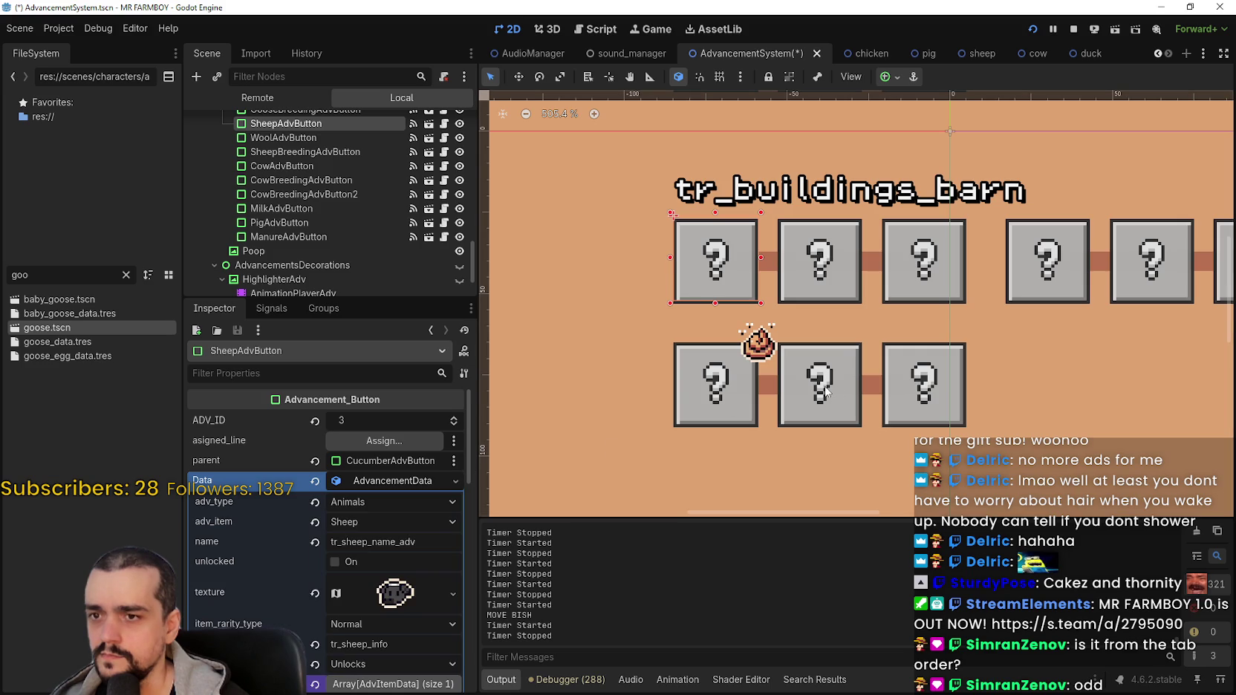
{"action": "left_click", "coordinate": [805, 393]}
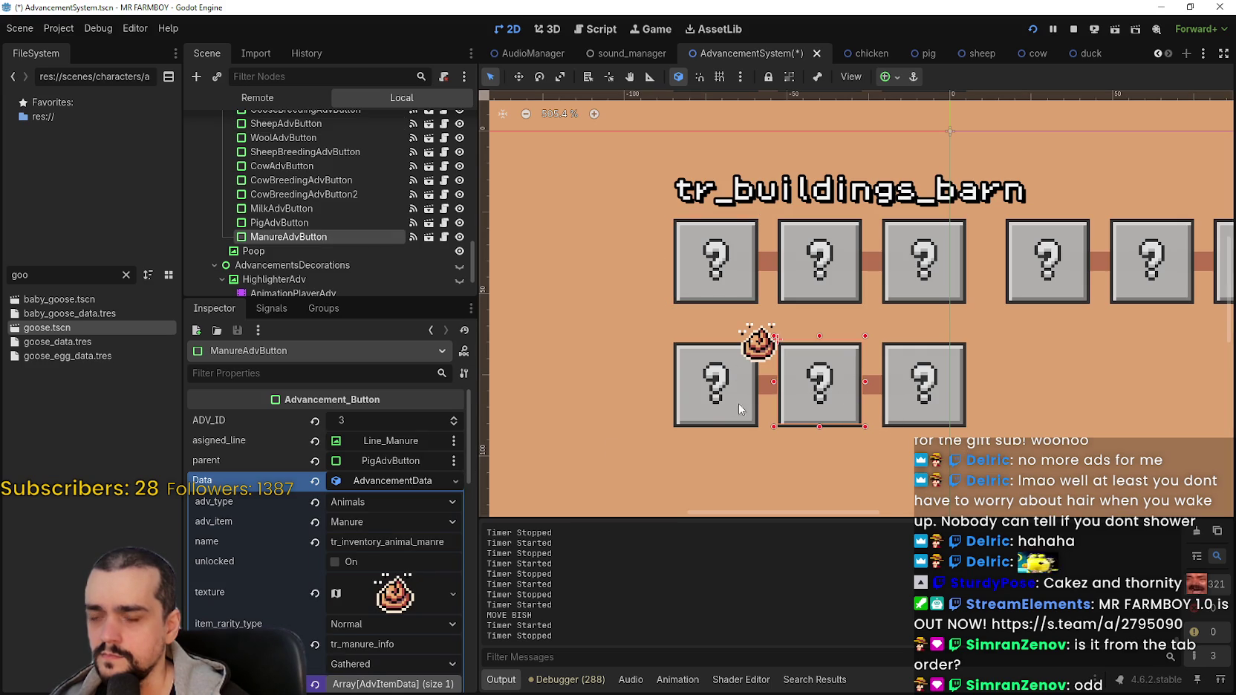
{"action": "scroll", "coordinate": [355, 618], "scroll_direction": "down", "scroll_amount": 5}
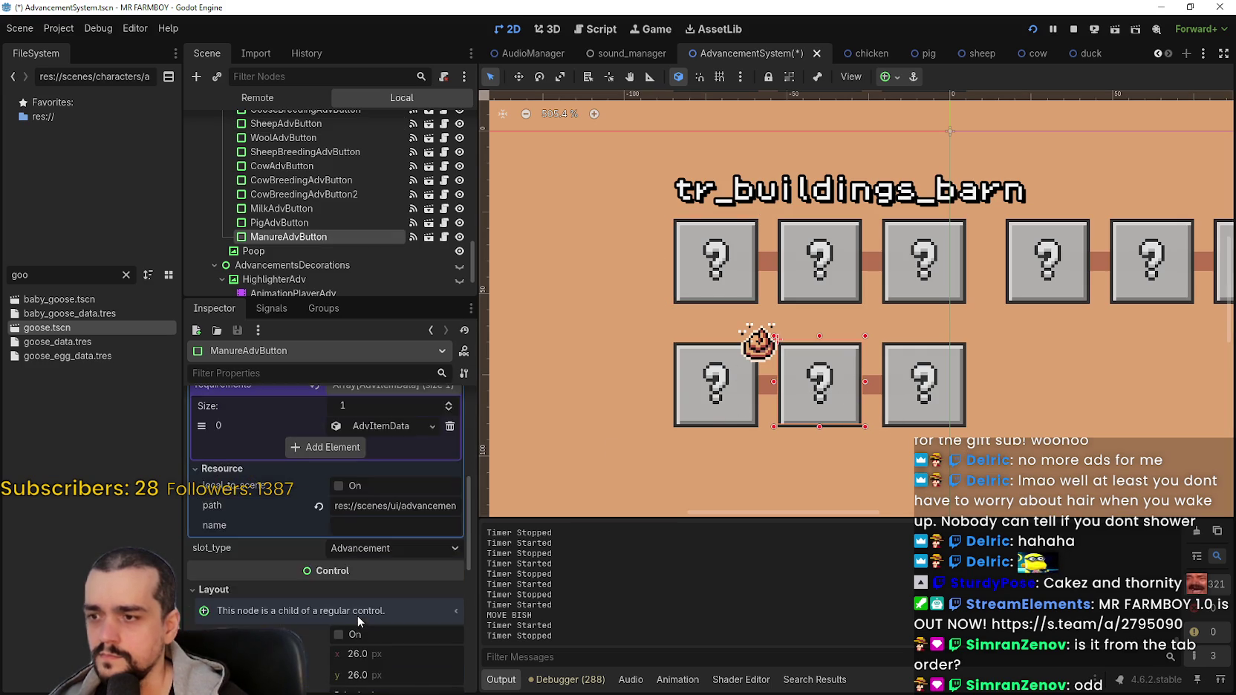
{"action": "scroll", "coordinate": [358, 615], "scroll_direction": "up", "scroll_amount": 8}
{"action": "left_click", "coordinate": [386, 448]}
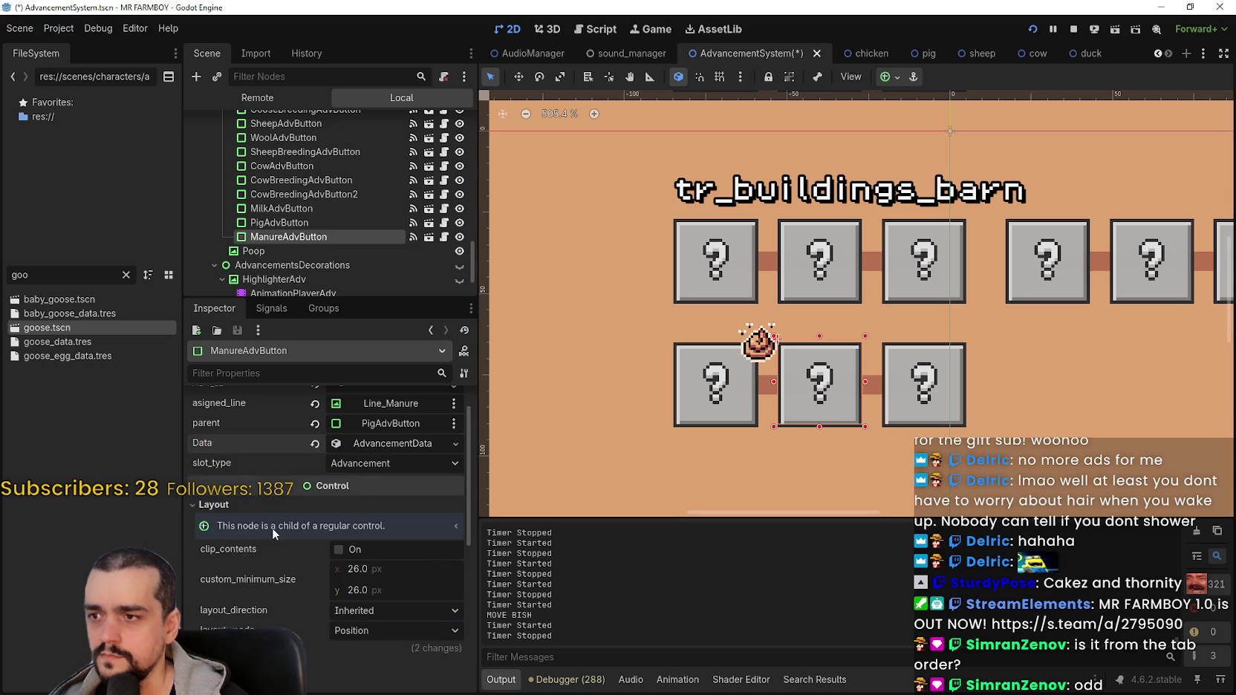
{"action": "scroll", "coordinate": [273, 527], "scroll_direction": "down", "scroll_amount": 3}
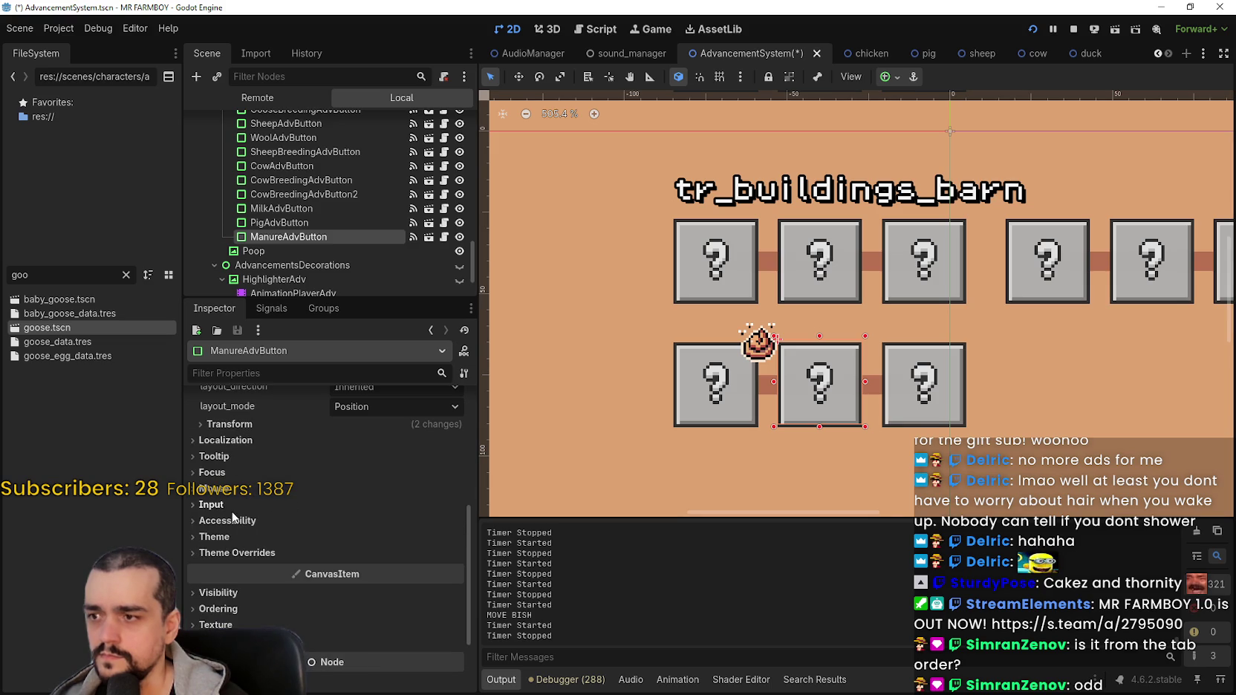
{"action": "left_click", "coordinate": [235, 471]}
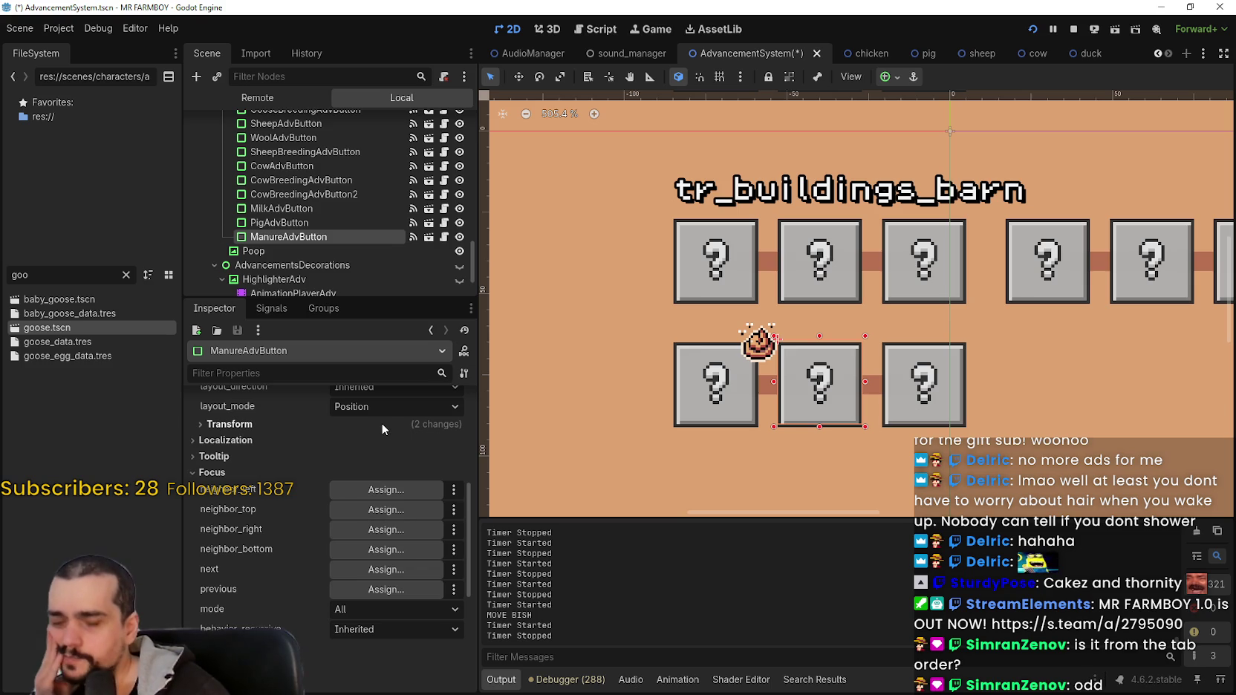
Select PigAdvButton and review its unassigned focus neighbors, zooming the canvas in and out.
{"action": "left_click", "coordinate": [690, 370]}
{"action": "scroll", "coordinate": [305, 539], "scroll_direction": "down", "scroll_amount": 2}
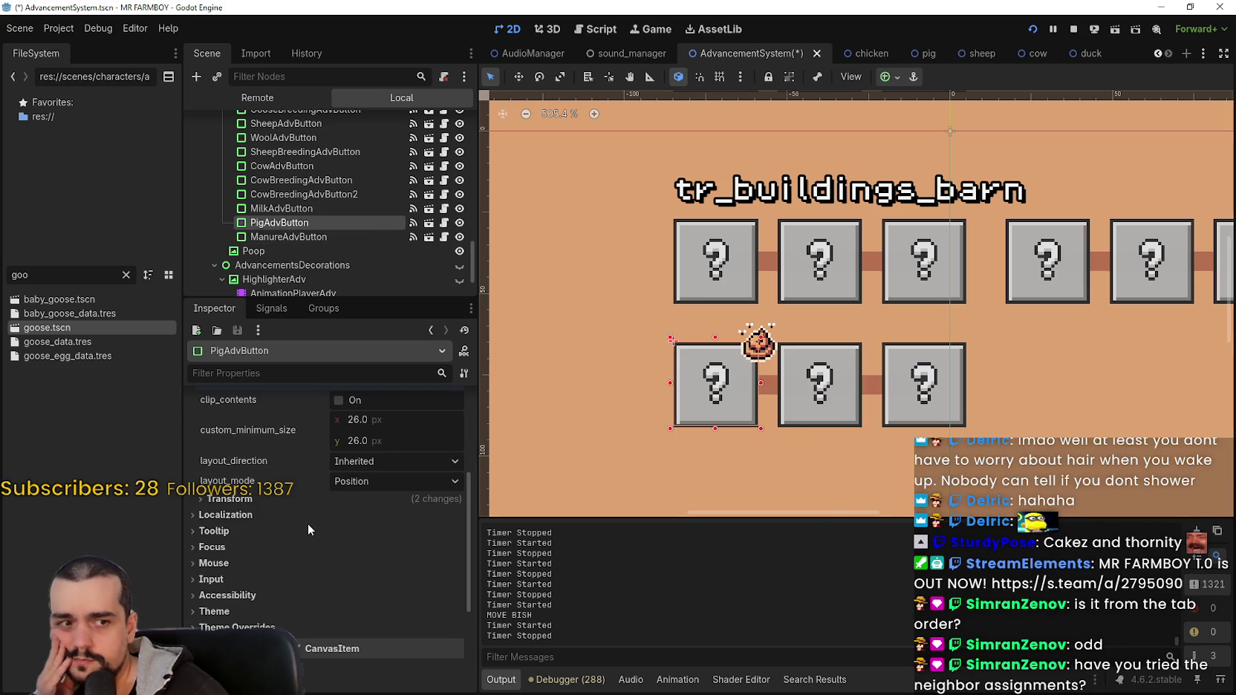
{"action": "scroll", "coordinate": [349, 557], "scroll_direction": "down", "scroll_amount": 3}
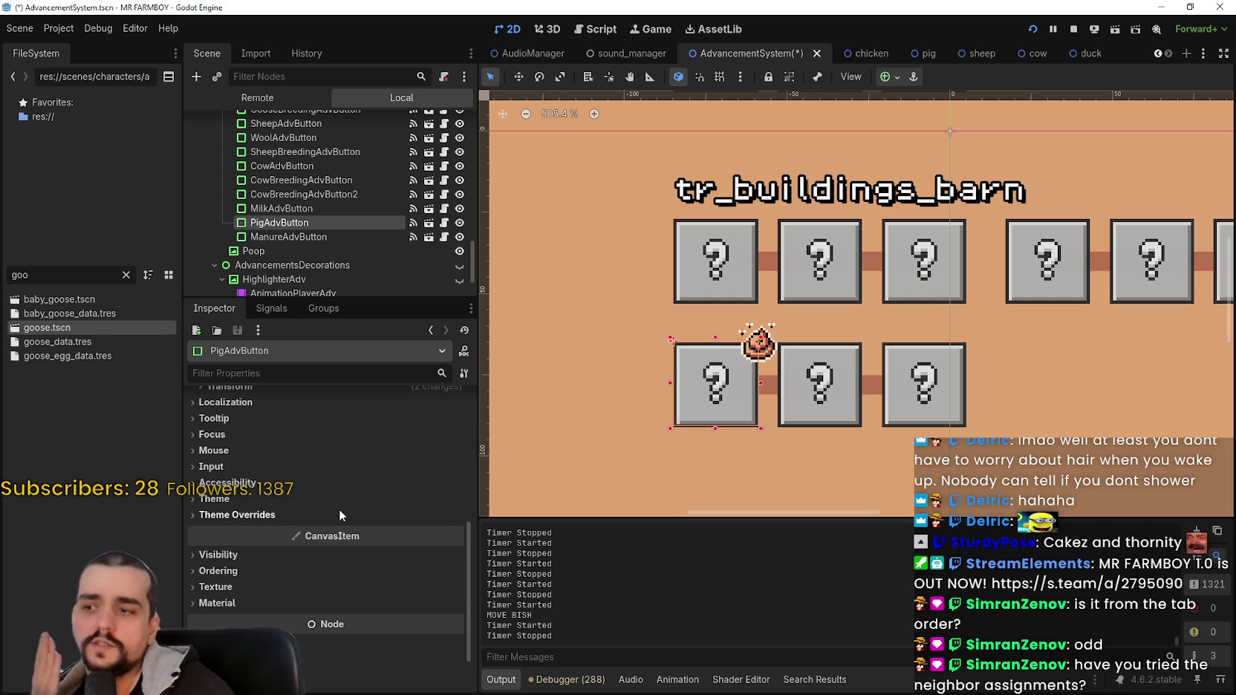
{"action": "left_click", "coordinate": [257, 437]}
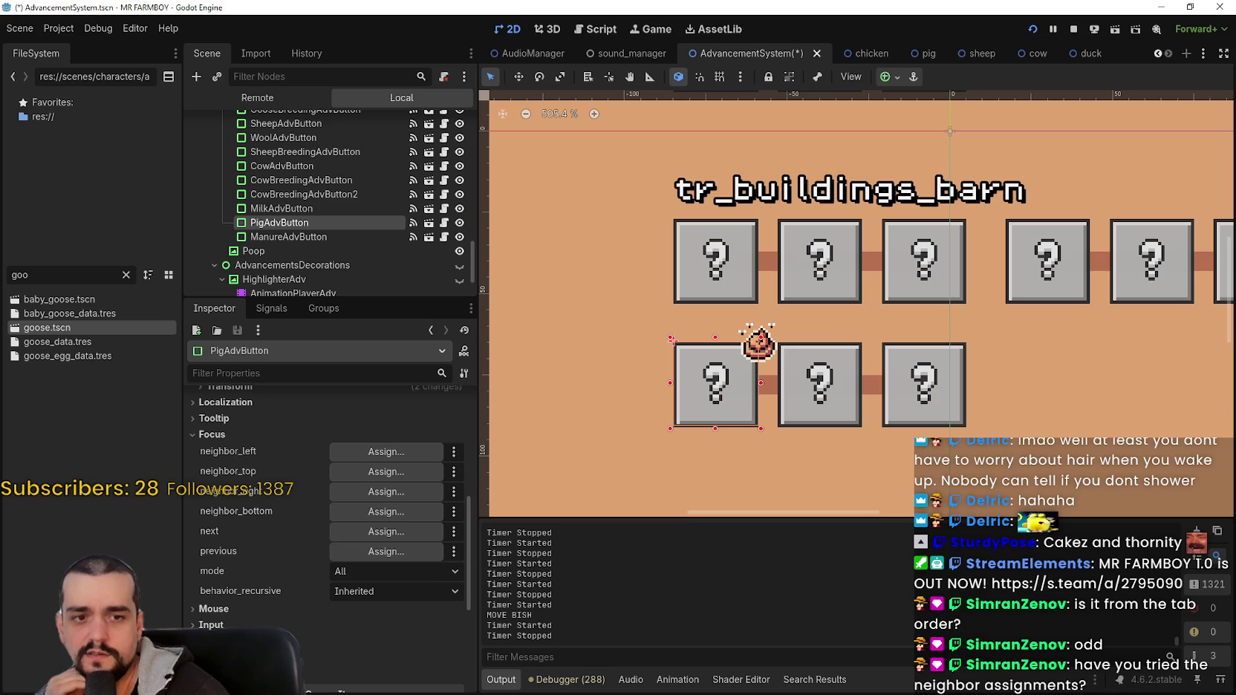
{"action": "scroll", "coordinate": [759, 353], "scroll_direction": "down", "scroll_amount": 1}
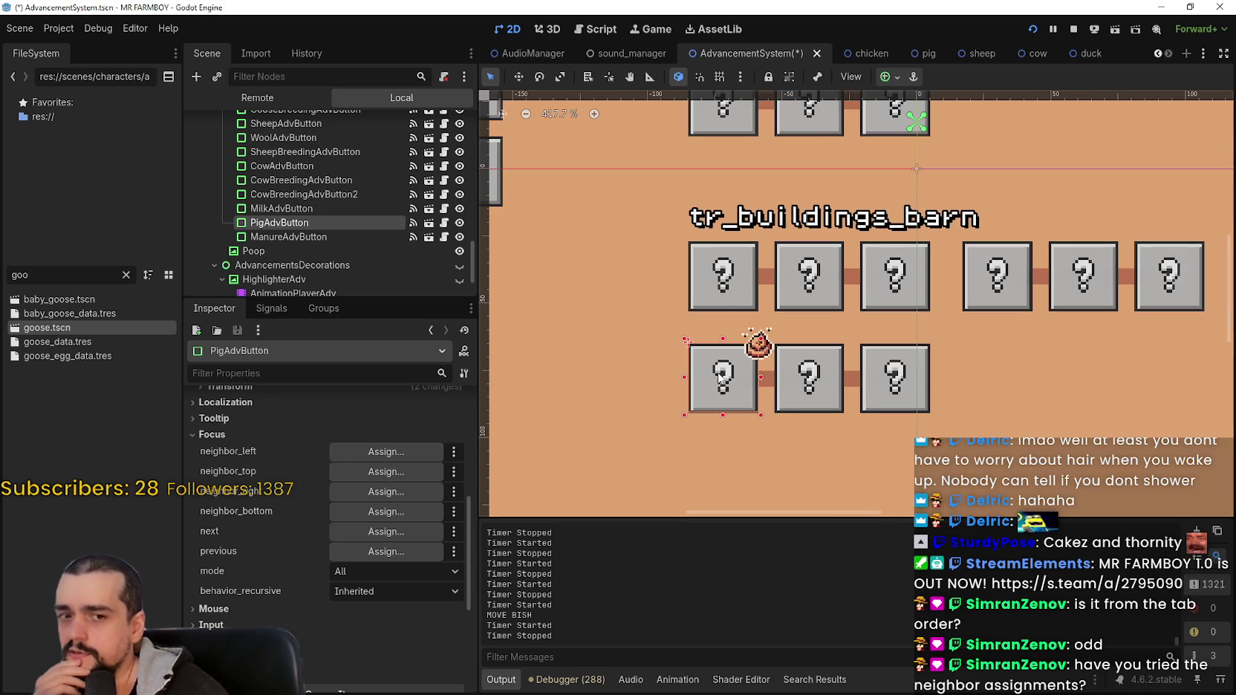
{"action": "scroll", "coordinate": [719, 377], "scroll_direction": "up", "scroll_amount": 1}
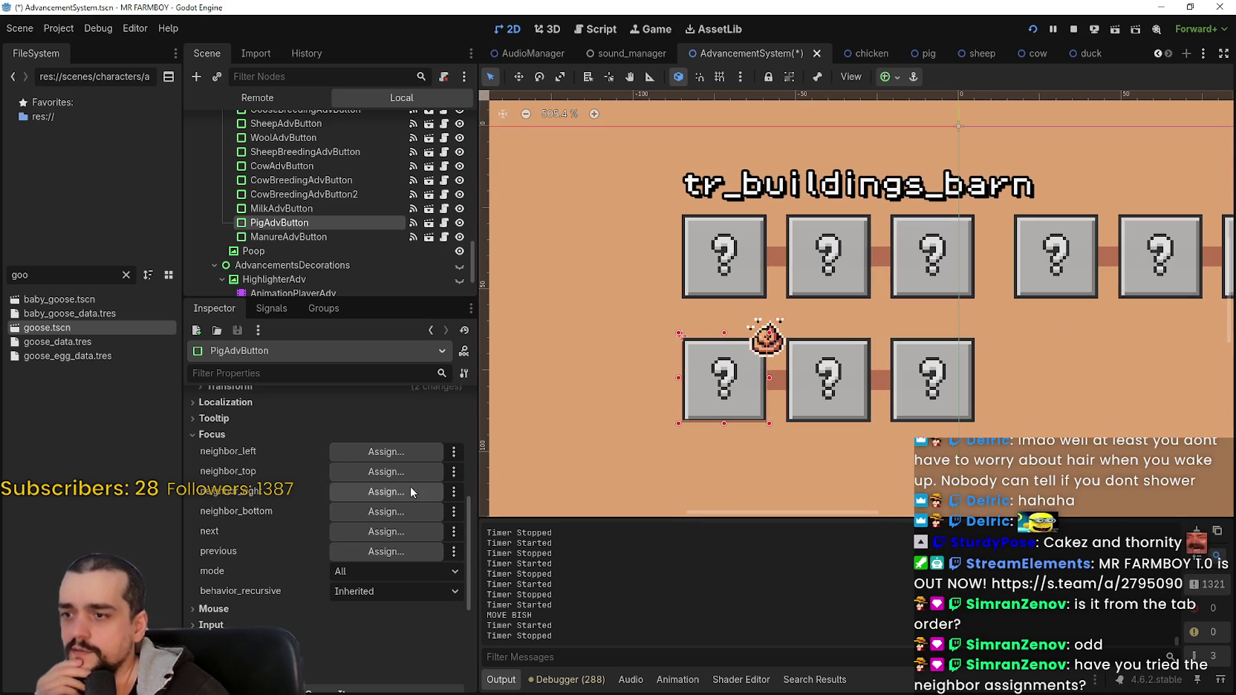
{"action": "scroll", "coordinate": [735, 430], "scroll_direction": "down", "scroll_amount": 3}
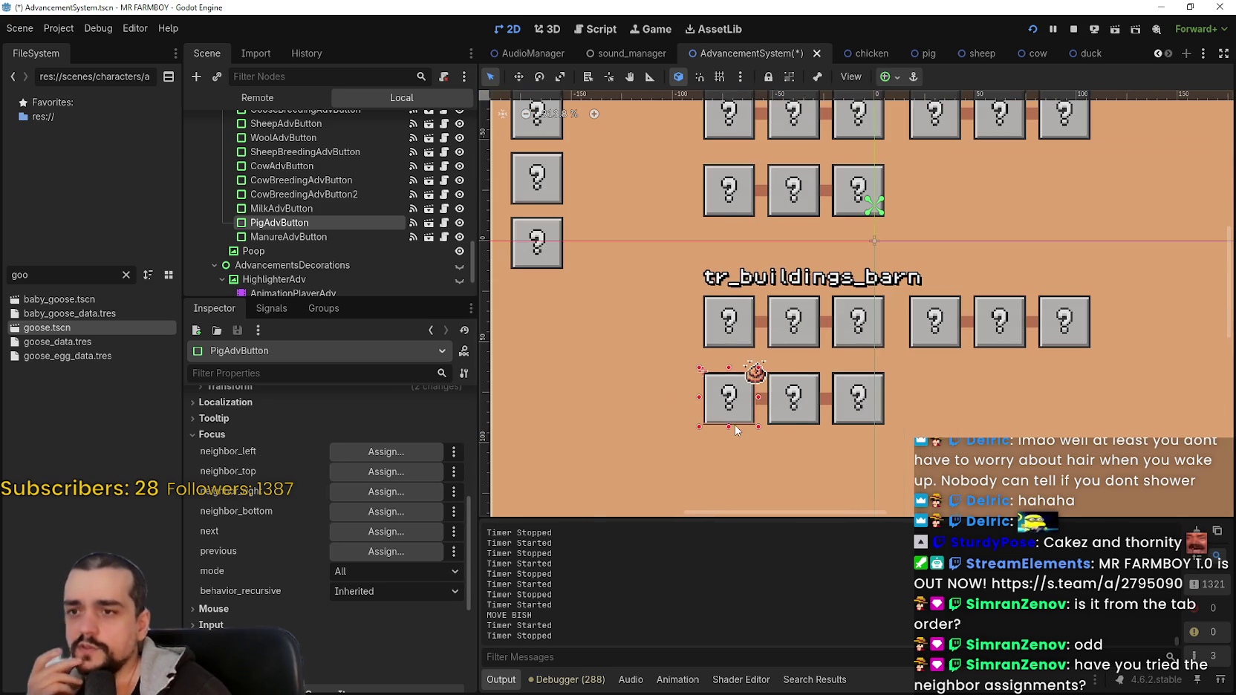
{"action": "scroll", "coordinate": [736, 428], "scroll_direction": "down", "scroll_amount": 1}
{"action": "scroll", "coordinate": [779, 429], "scroll_direction": "up", "scroll_amount": 1}
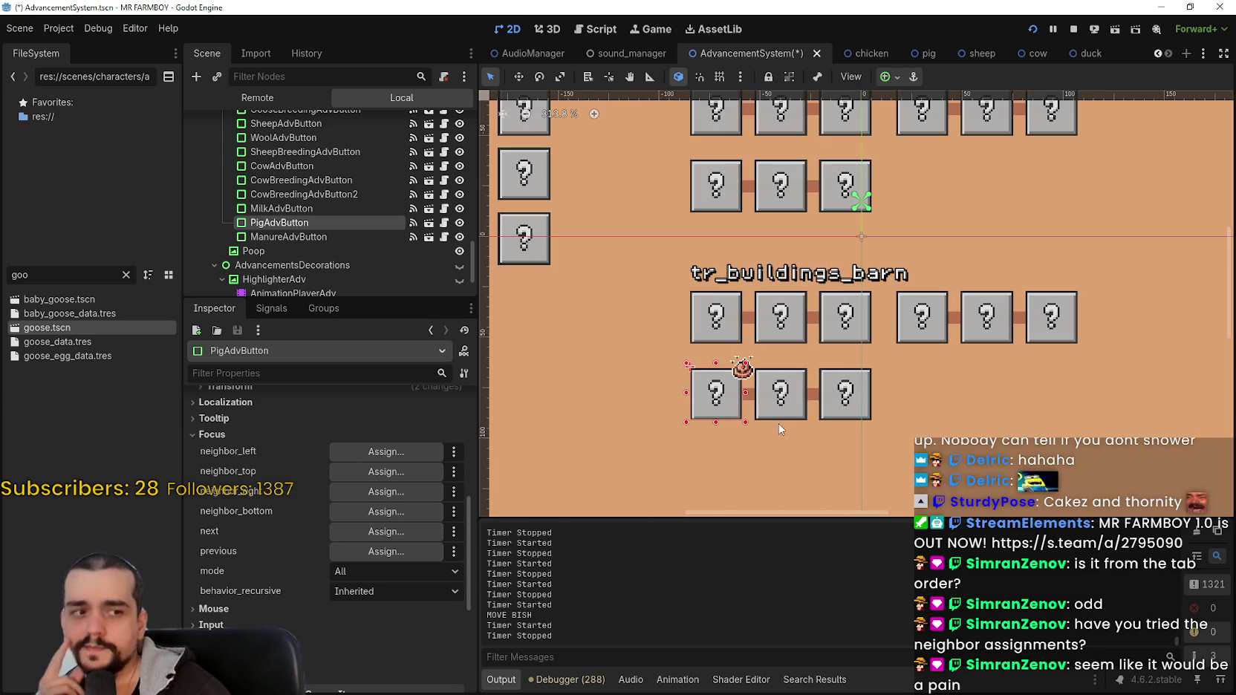
{"action": "scroll", "coordinate": [776, 421], "scroll_direction": "up", "scroll_amount": 1}
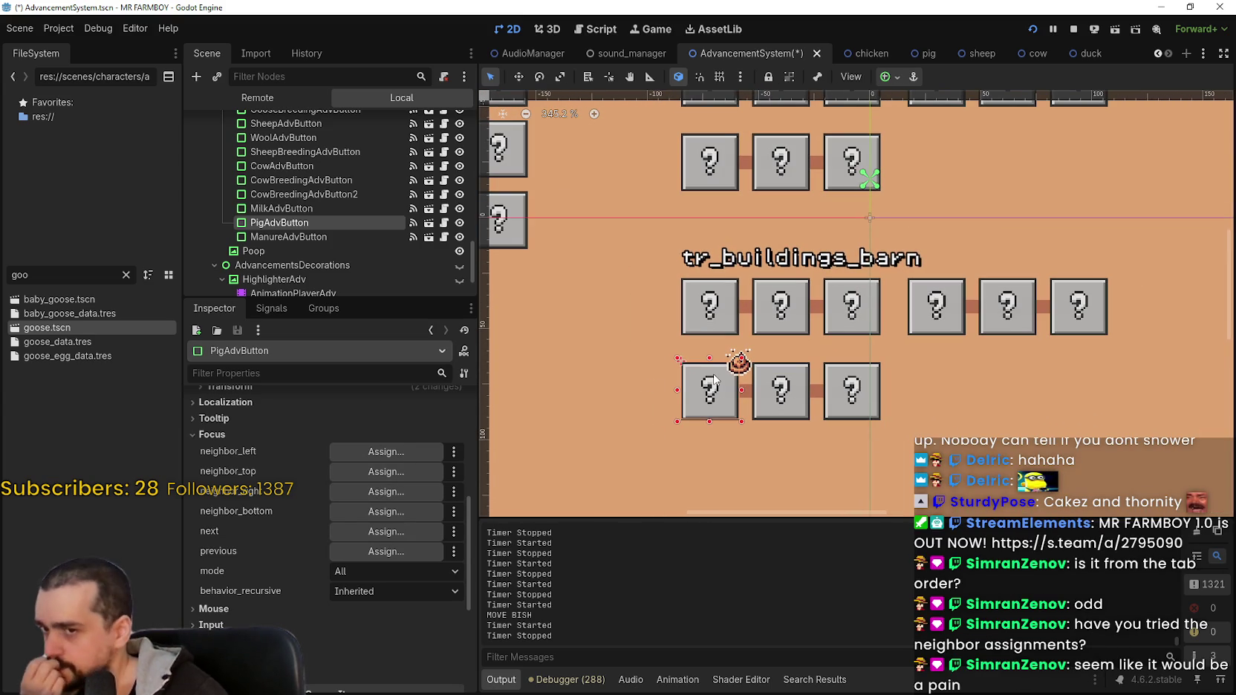
{"action": "scroll", "coordinate": [713, 381], "scroll_direction": "down", "scroll_amount": 3}
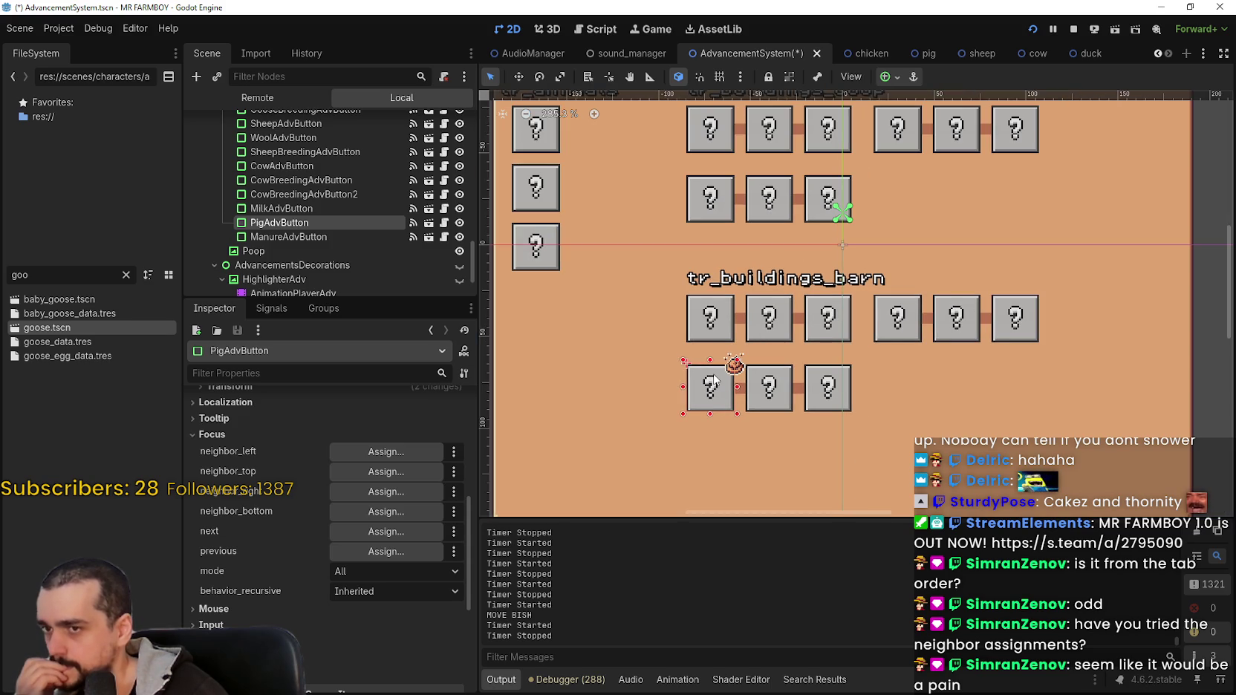
{"action": "scroll", "coordinate": [713, 380], "scroll_direction": "down", "scroll_amount": 1}
{"action": "key", "text": "F5"}
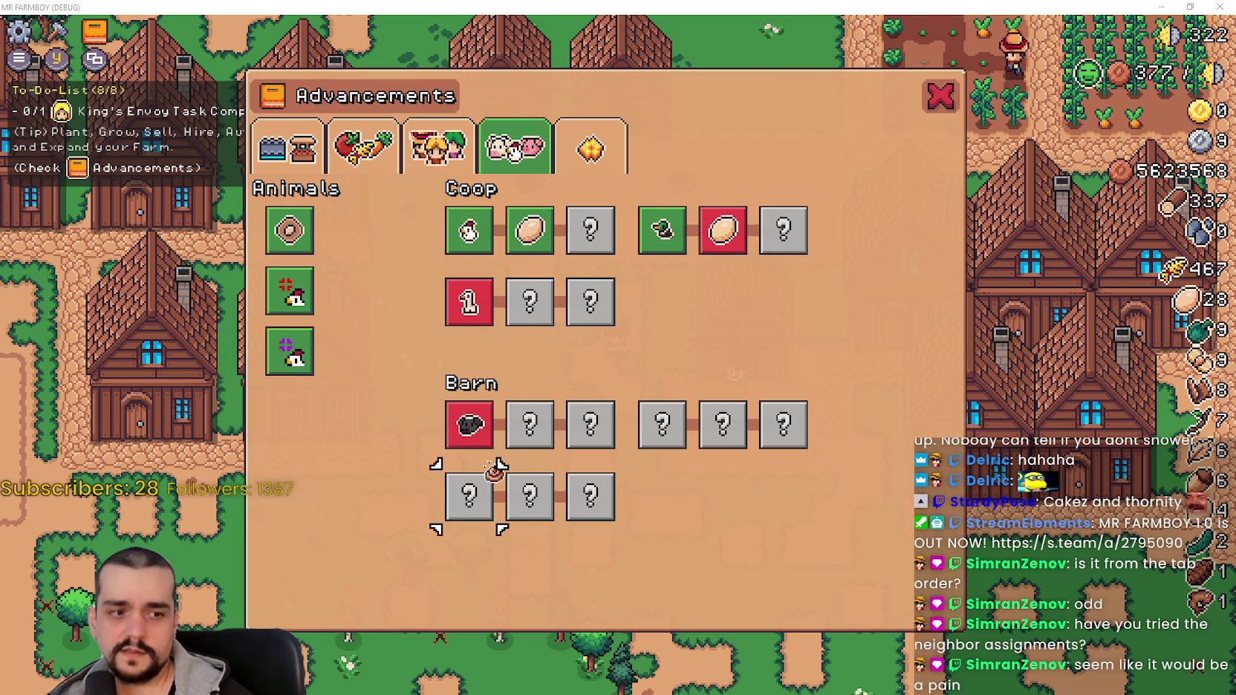
{"action": "key", "text": "alt+Tab"}
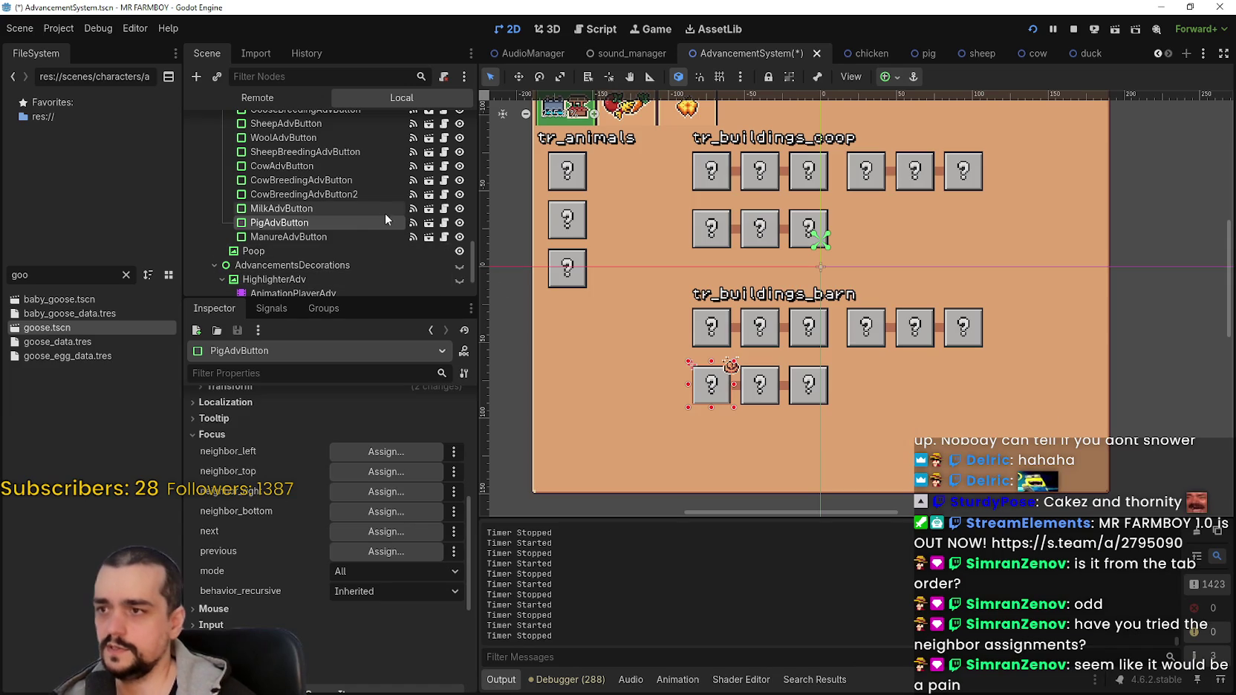
Hide the Poop node with its eye icon, check the barn tiles in the running game, and return.
{"action": "left_click", "coordinate": [321, 250]}
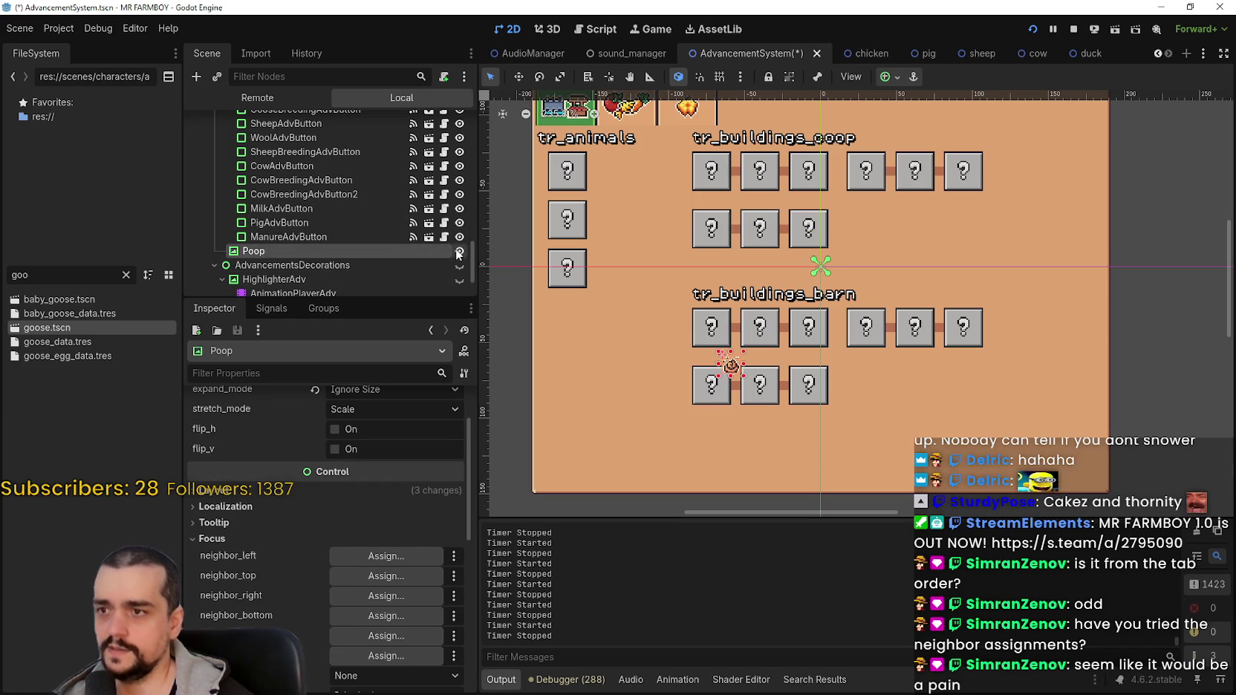
{"action": "left_click", "coordinate": [459, 251]}
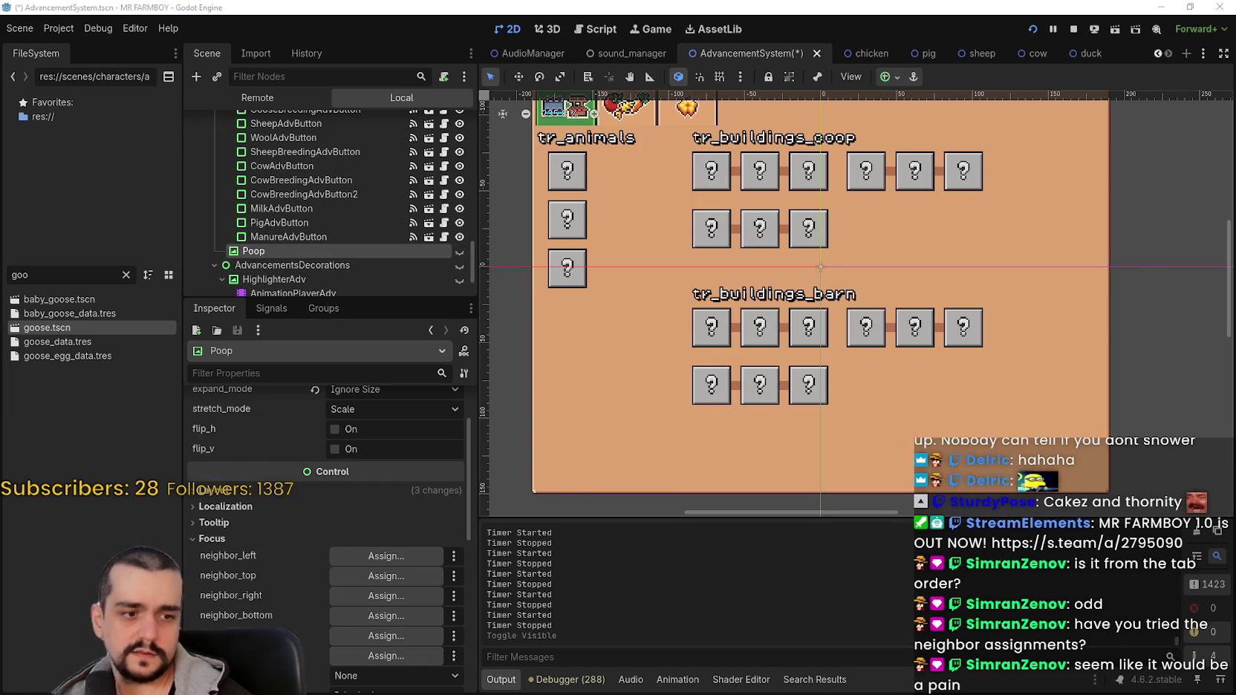
{"action": "key", "text": "alt+Tab"}
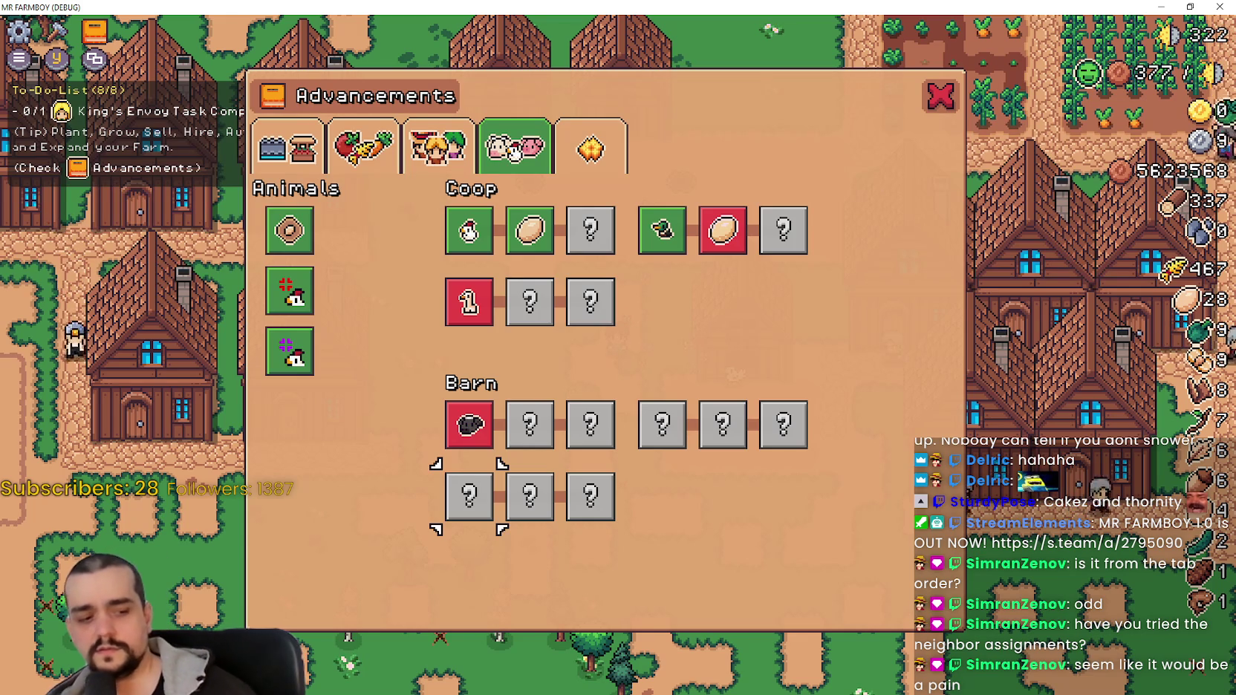
{"action": "mouse_move", "coordinate": [502, 389]}
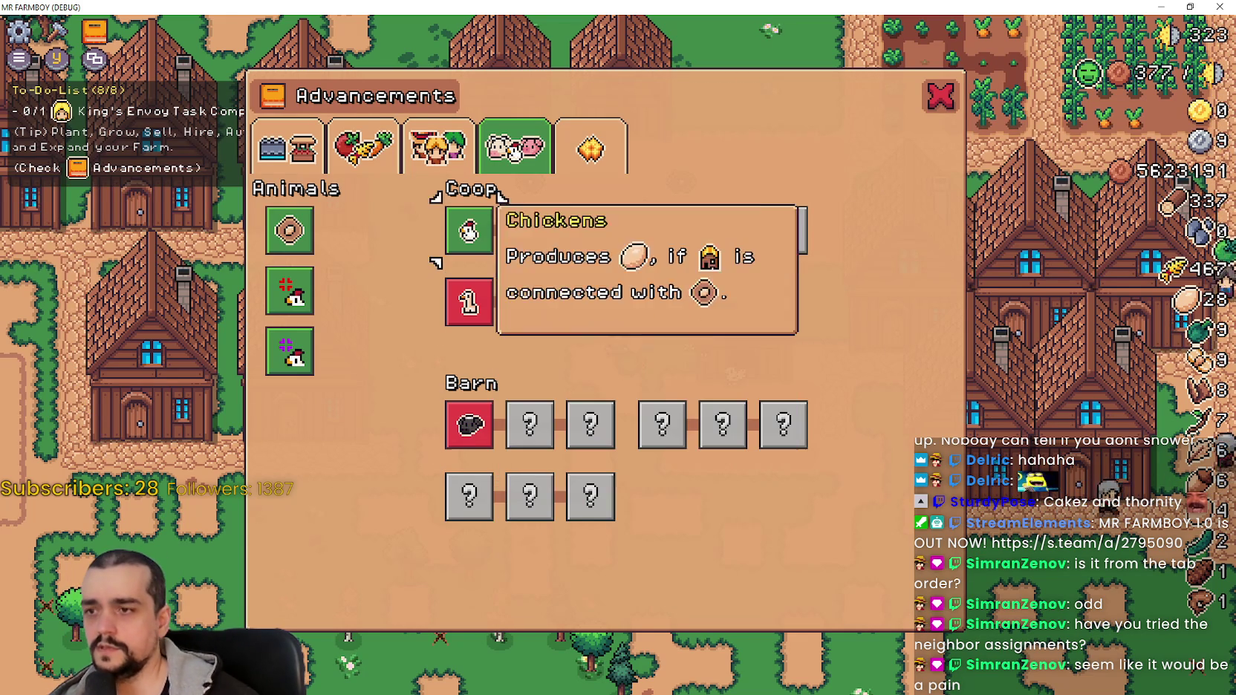
{"action": "mouse_move", "coordinate": [502, 269]}
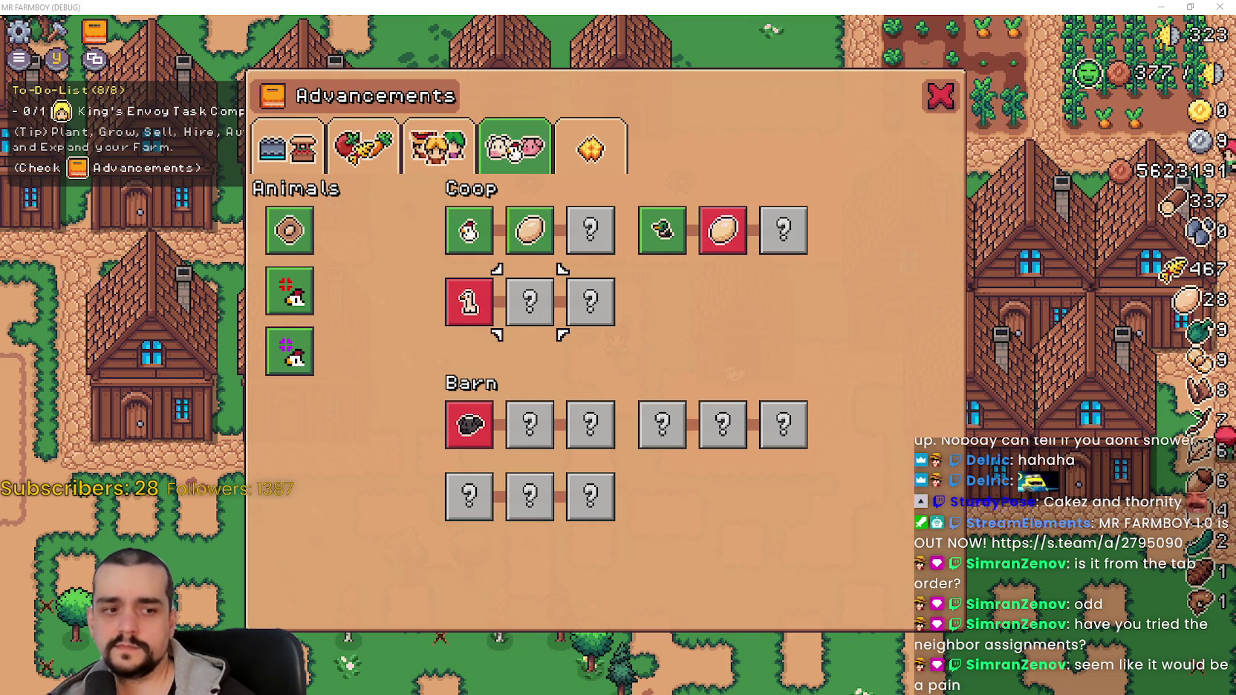
{"action": "key", "text": "alt+Tab"}
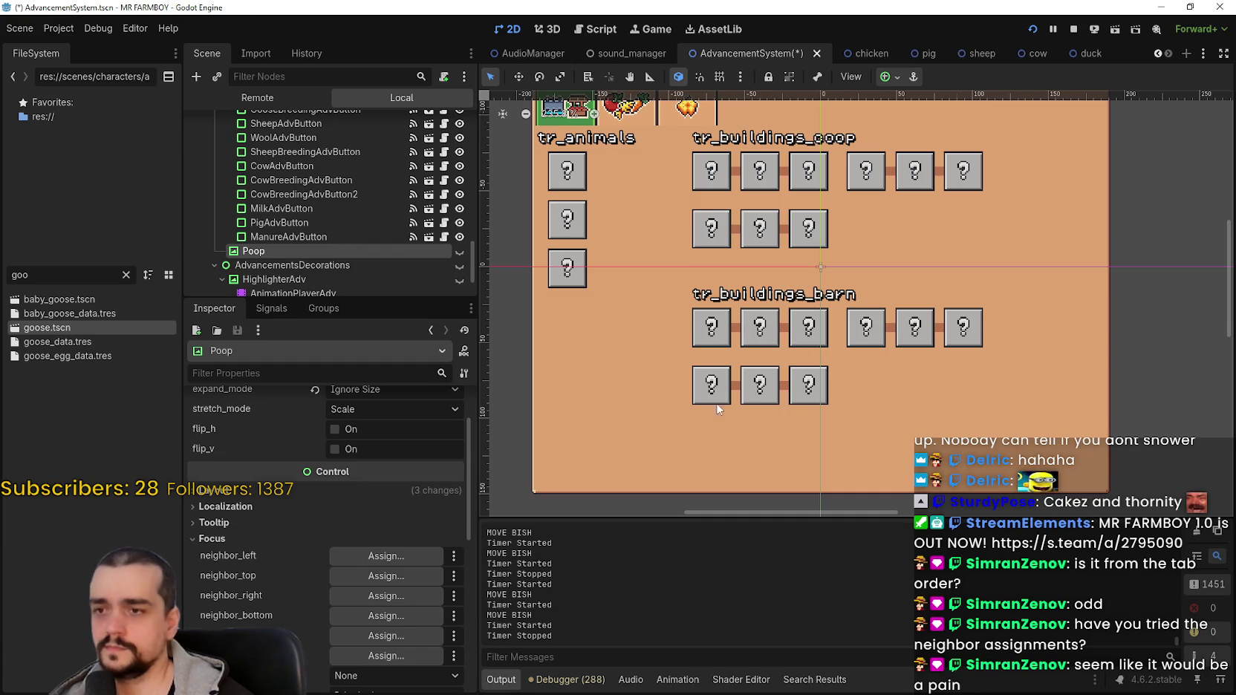
Make the hidden Poop decoration visible again over the barn tree.
{"action": "scroll", "coordinate": [704, 403], "scroll_direction": "up", "scroll_amount": 2}
{"action": "left_click", "coordinate": [459, 251]}
{"action": "scroll", "coordinate": [702, 383], "scroll_direction": "up", "scroll_amount": 3}
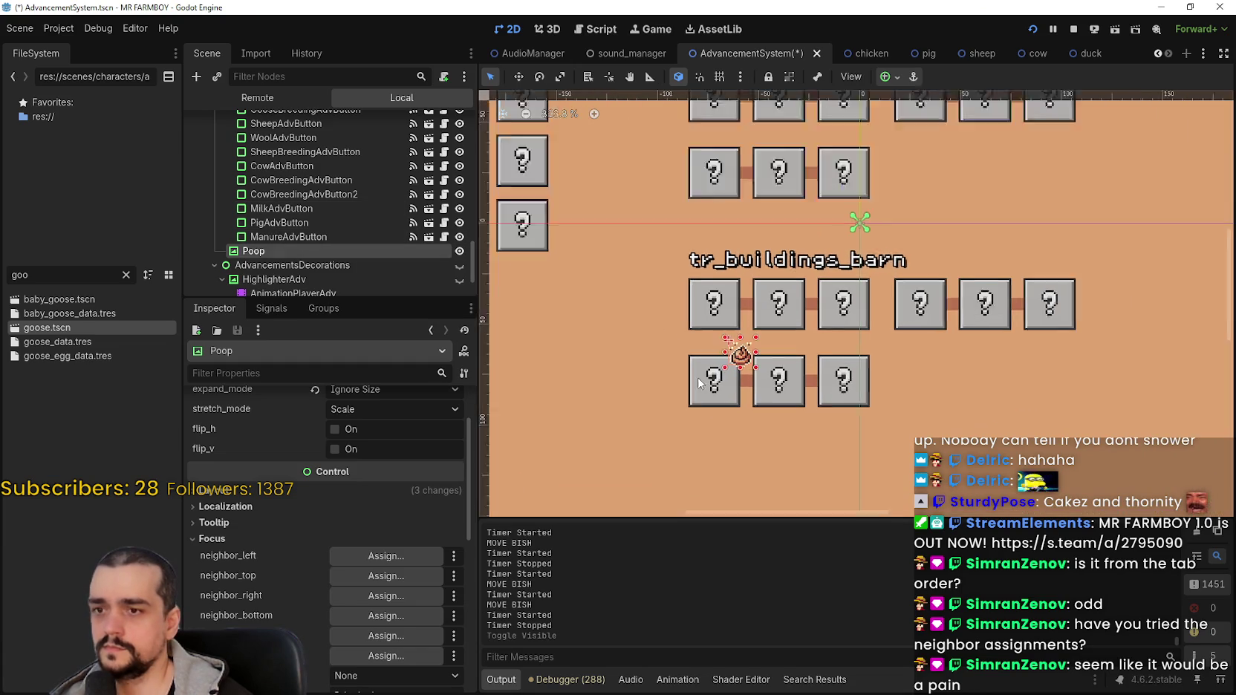
{"action": "left_click", "coordinate": [706, 390]}
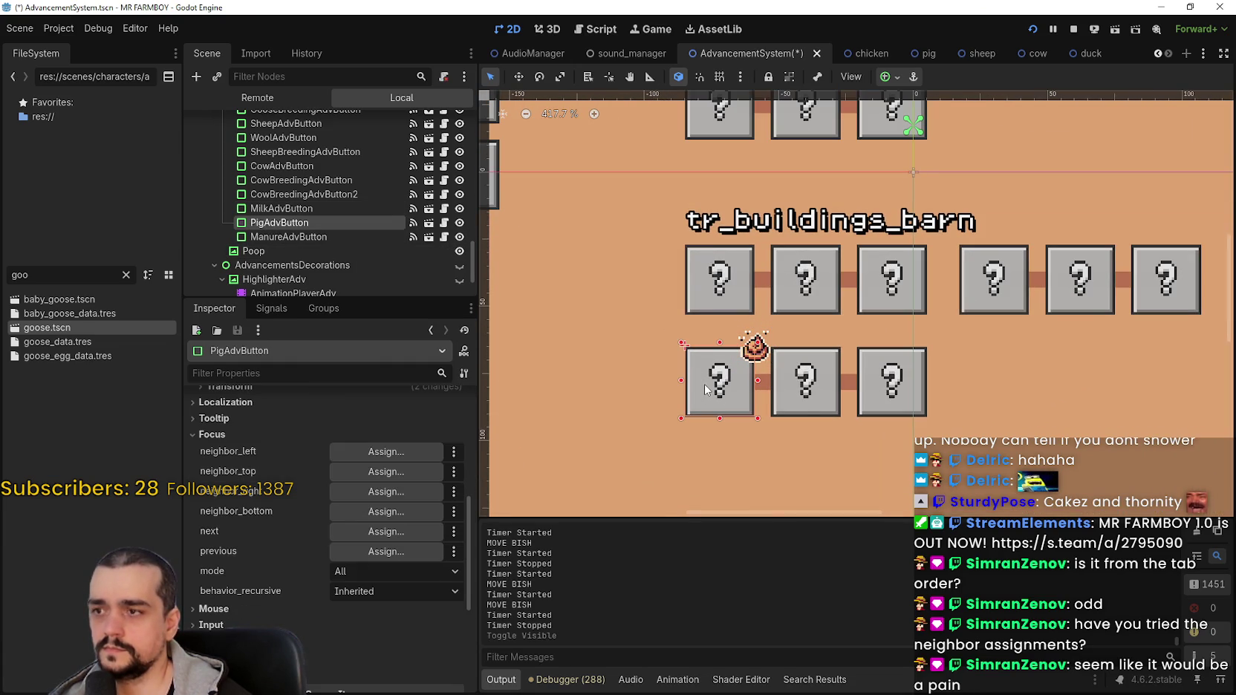
Inspect focus settings of ManureAdvButton, PigAdvButton and CowBreedingAdvButton2 on the bottom barn row.
{"action": "scroll", "coordinate": [806, 395], "scroll_direction": "down", "scroll_amount": 2}
{"action": "left_click", "coordinate": [808, 397]}
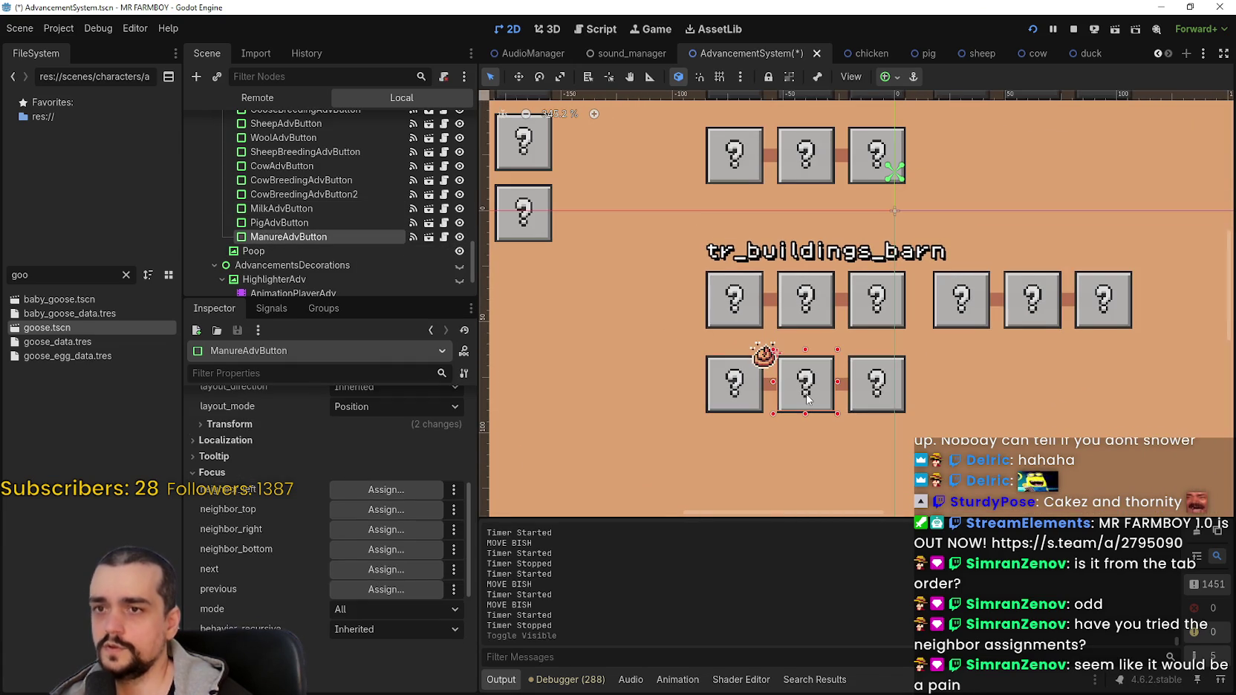
{"action": "left_click", "coordinate": [721, 349]}
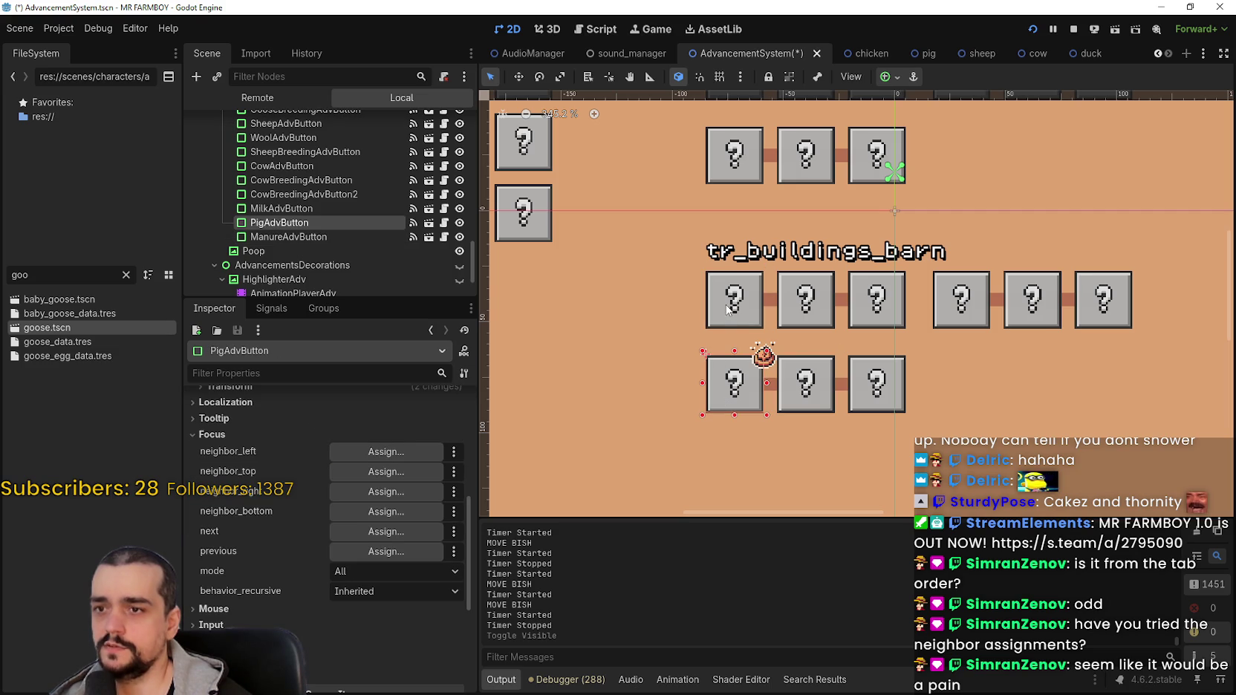
{"action": "left_click", "coordinate": [858, 401]}
{"action": "left_click", "coordinate": [798, 407]}
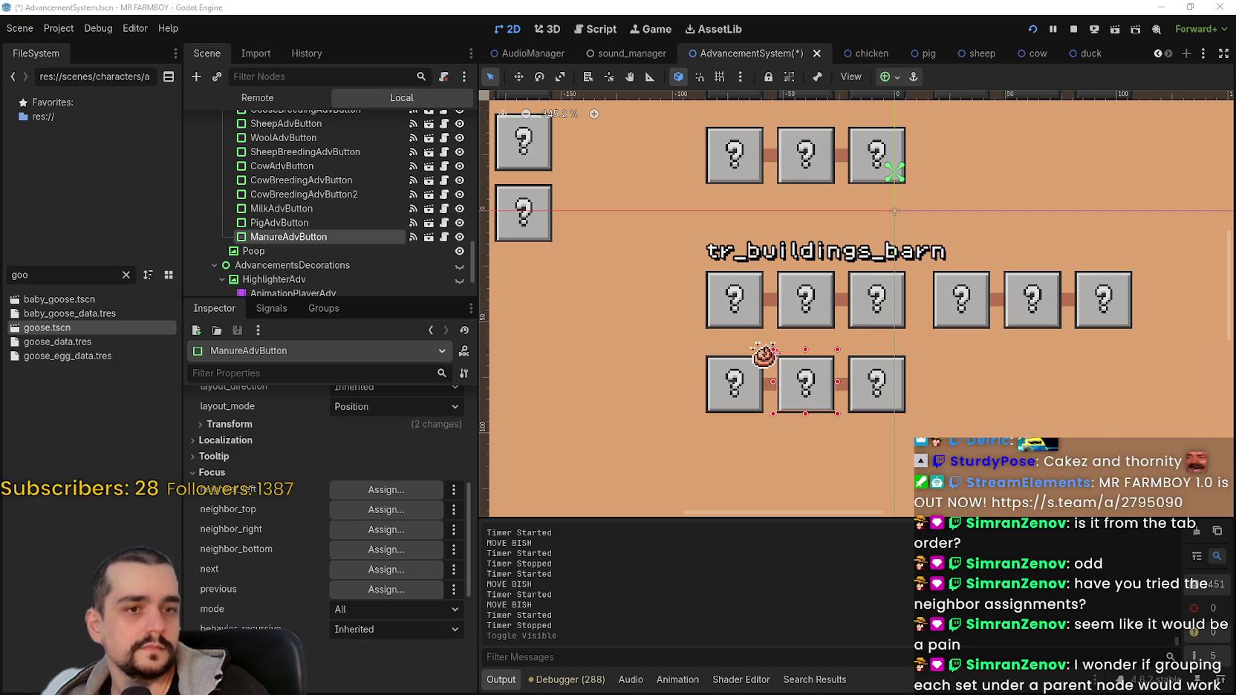
Zoom around the canvas and review PigAdvButton and SheepAdvButton's focus neighbors.
{"action": "scroll", "coordinate": [544, 393], "scroll_direction": "down", "scroll_amount": 2}
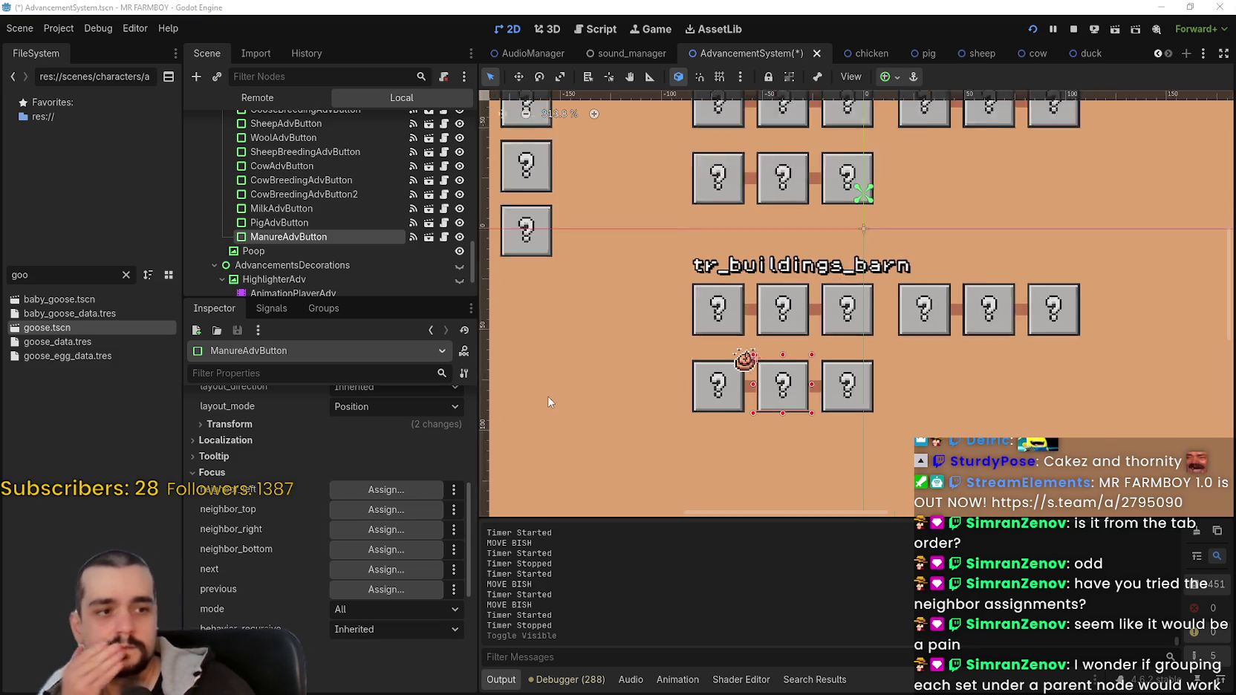
{"action": "scroll", "coordinate": [544, 394], "scroll_direction": "up", "scroll_amount": 1}
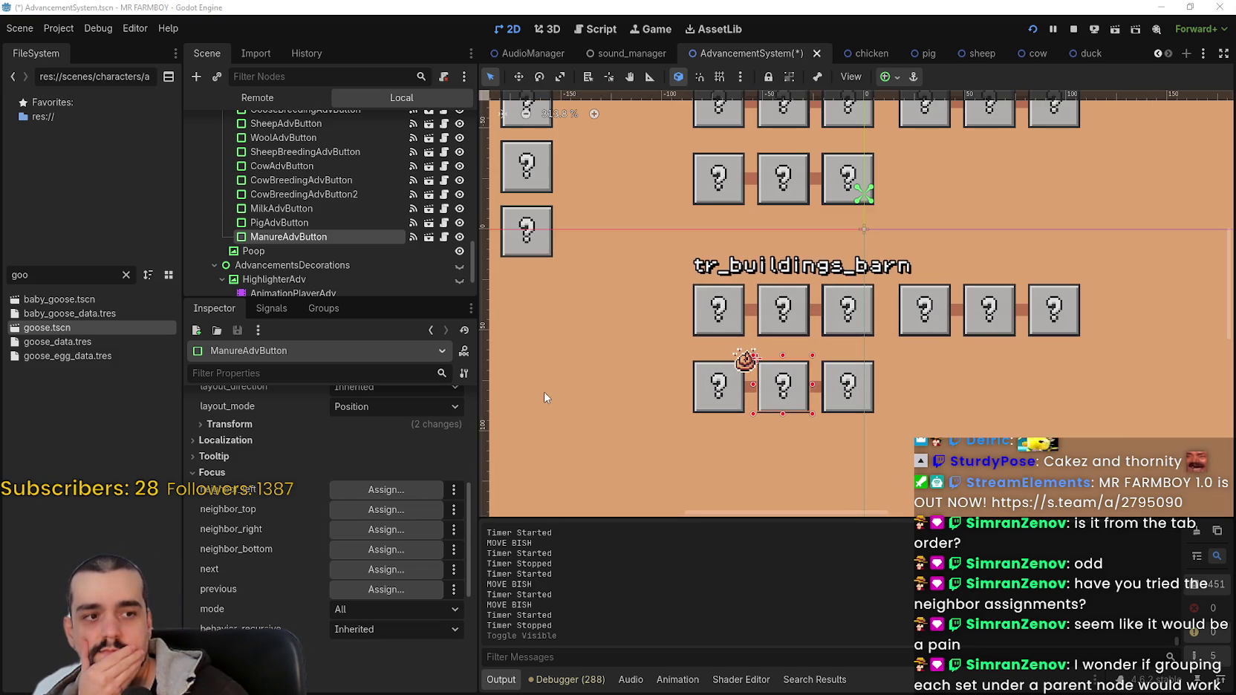
{"action": "scroll", "coordinate": [544, 392], "scroll_direction": "down", "scroll_amount": 4}
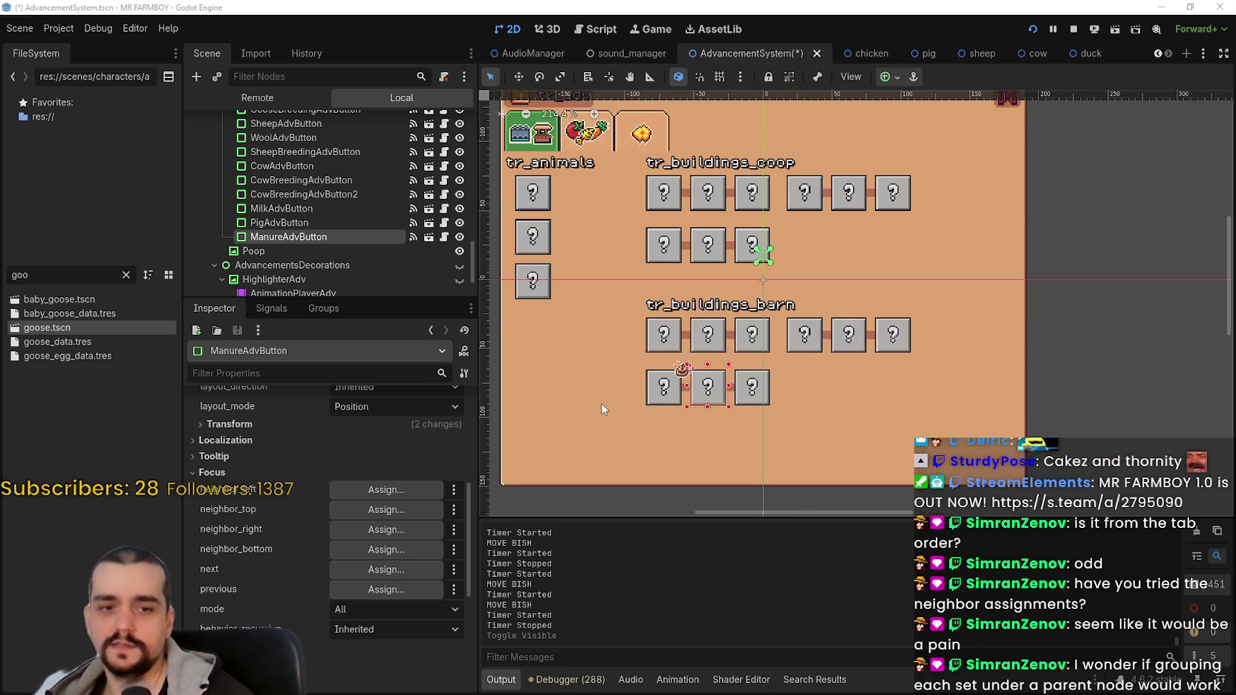
{"action": "scroll", "coordinate": [599, 405], "scroll_direction": "down", "scroll_amount": 1}
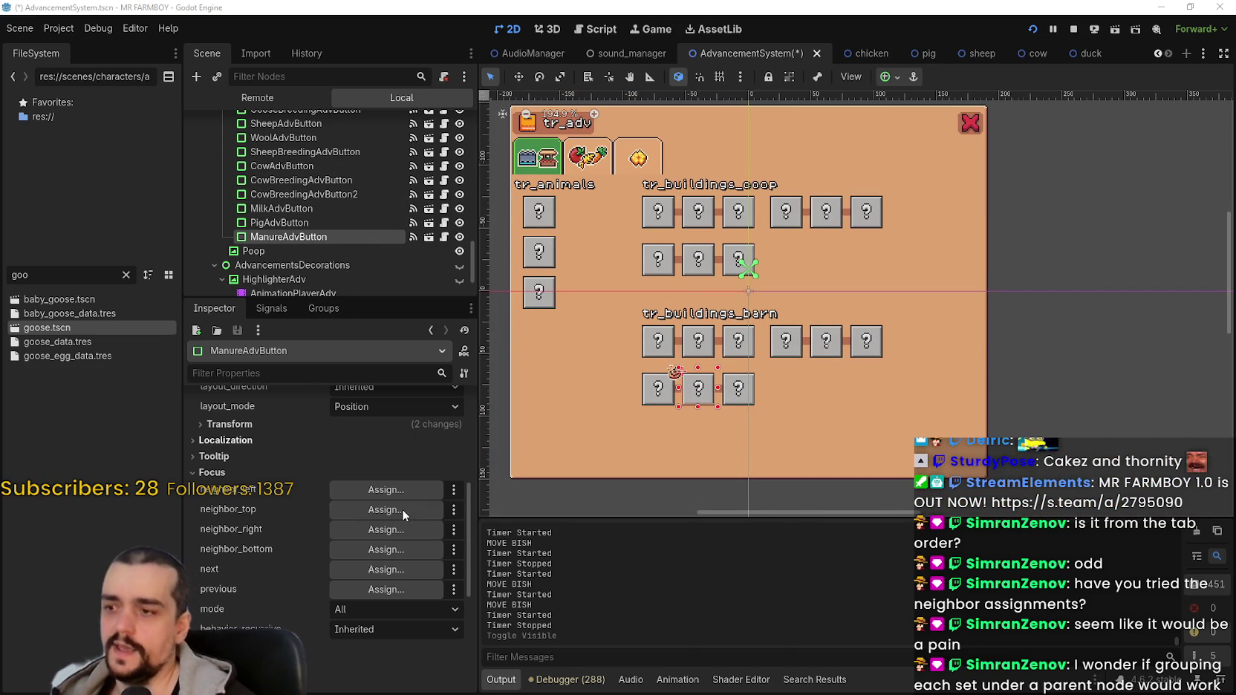
{"action": "scroll", "coordinate": [305, 601], "scroll_direction": "down", "scroll_amount": 1}
{"action": "scroll", "coordinate": [304, 600], "scroll_direction": "down", "scroll_amount": 1}
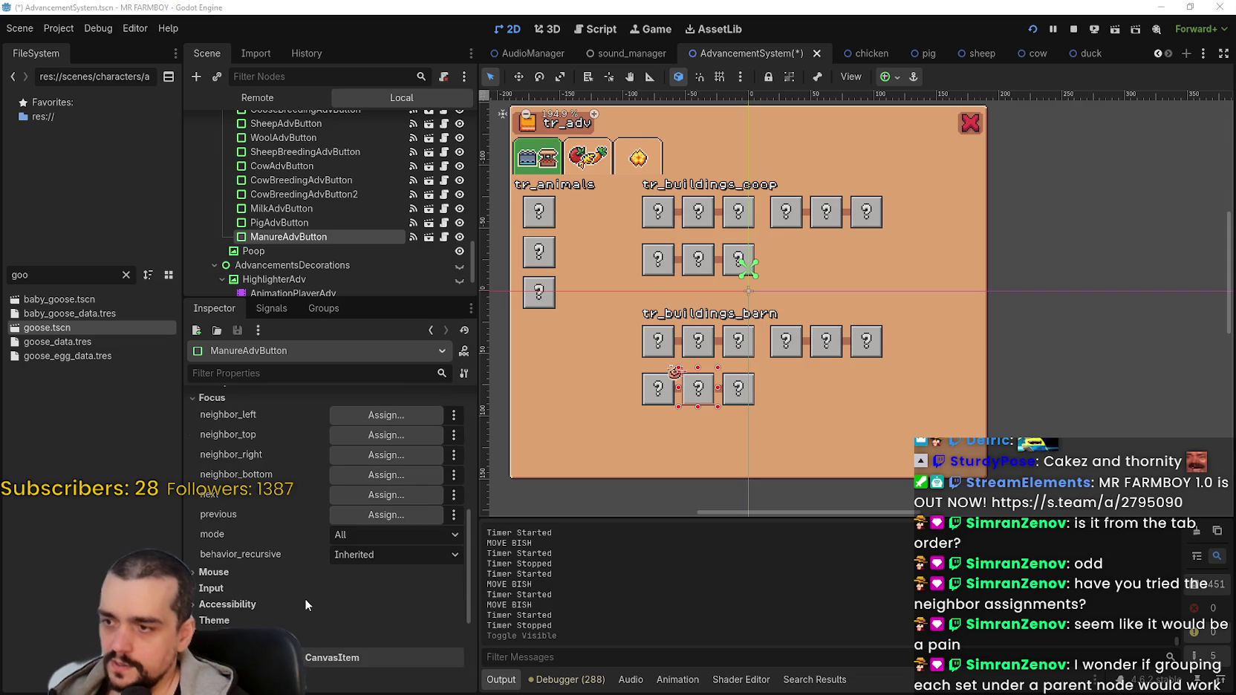
{"action": "scroll", "coordinate": [656, 404], "scroll_direction": "up", "scroll_amount": 9}
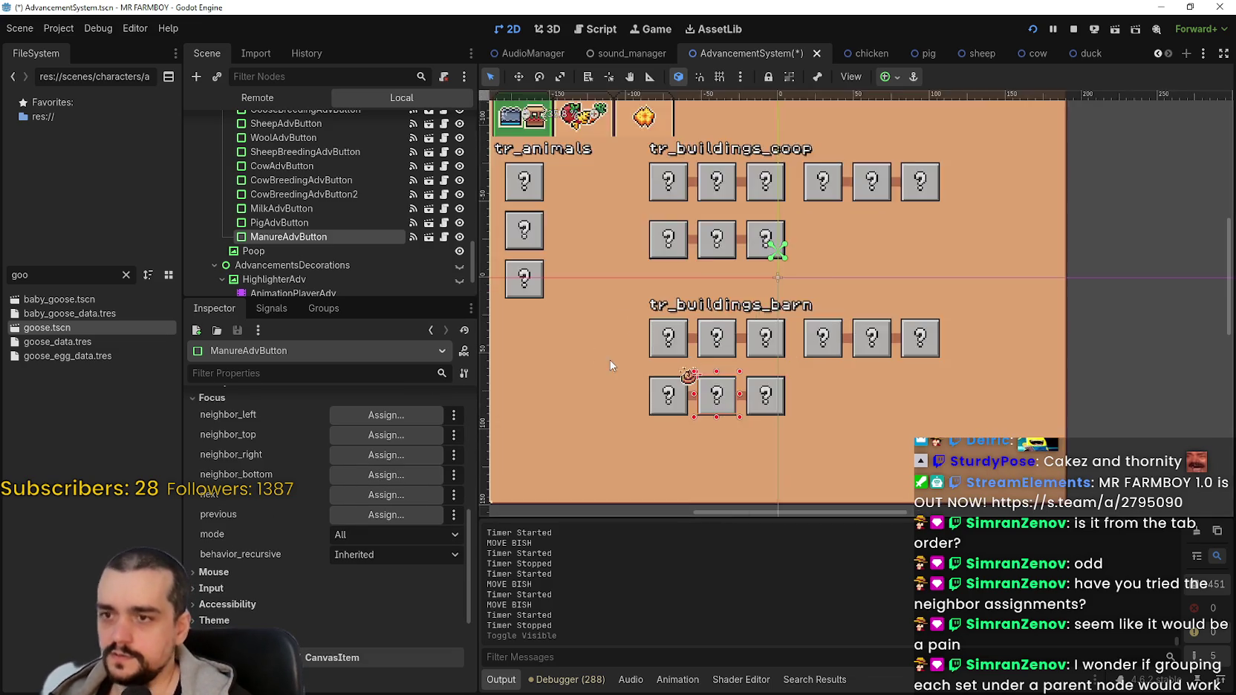
{"action": "left_click", "coordinate": [660, 368]}
{"action": "scroll", "coordinate": [389, 567], "scroll_direction": "up", "scroll_amount": 1}
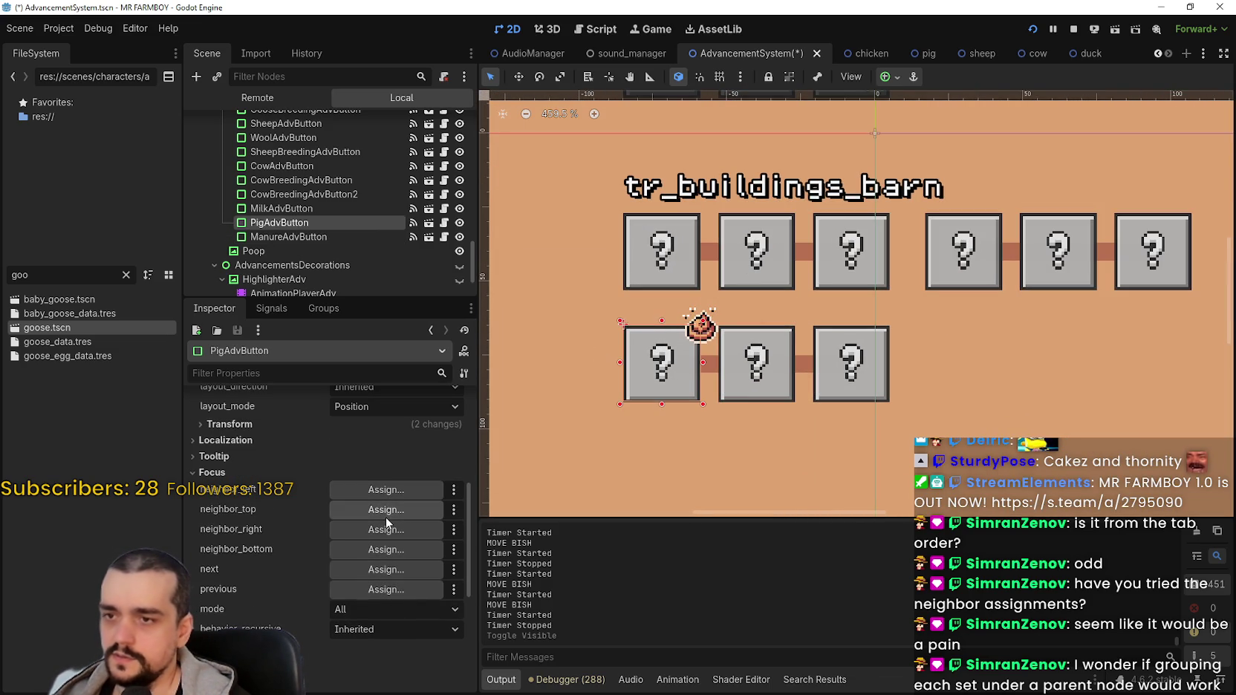
{"action": "left_click", "coordinate": [651, 264]}
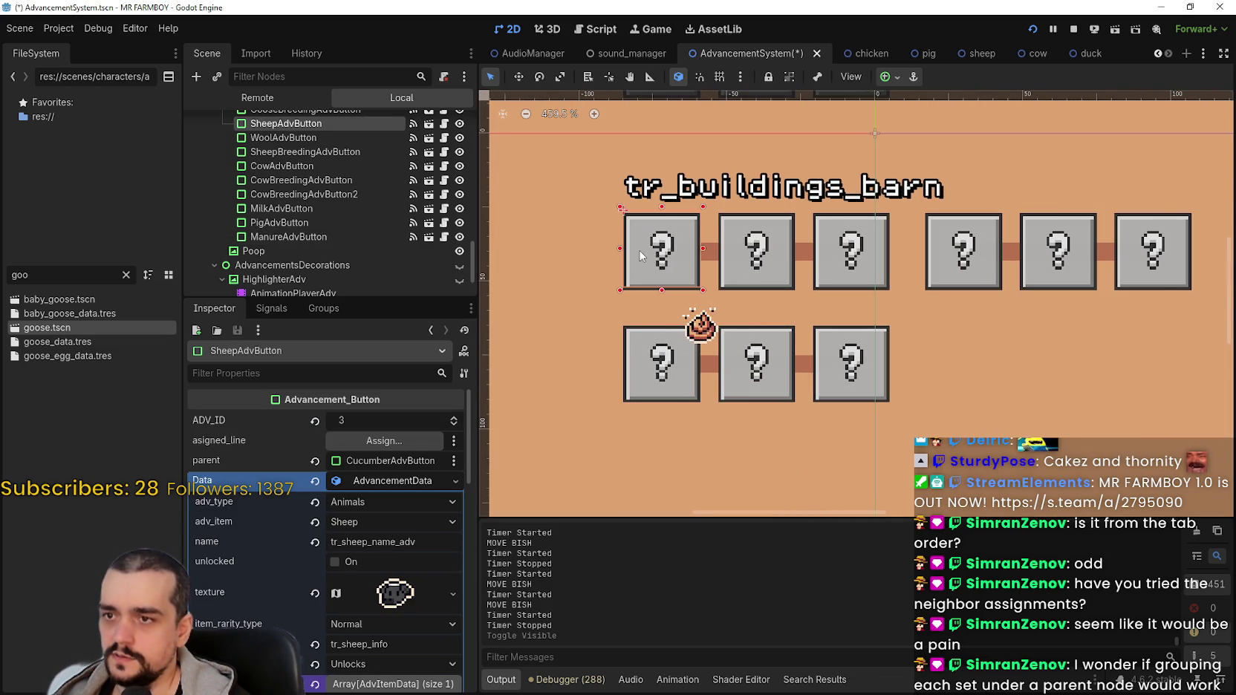
Reselect PigAdvButton, then switch to the running game to test the Advancements panel.
{"action": "scroll", "coordinate": [639, 260], "scroll_direction": "down", "scroll_amount": 7}
{"action": "scroll", "coordinate": [628, 256], "scroll_direction": "up", "scroll_amount": 4}
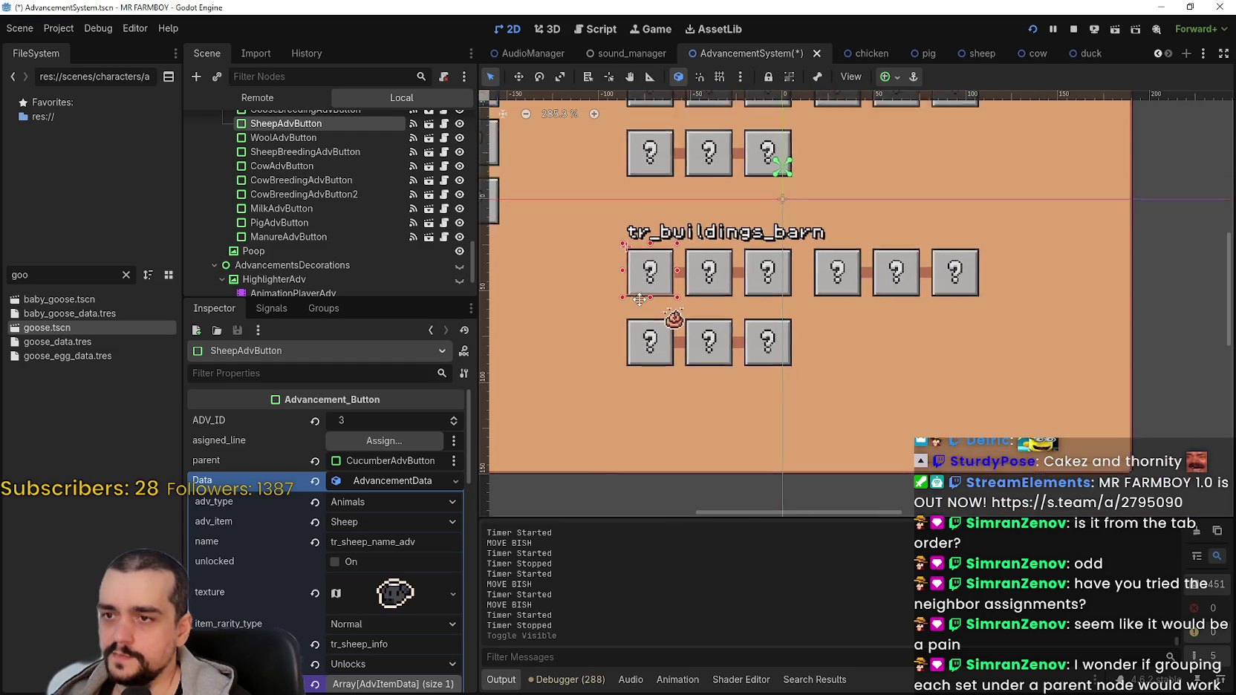
{"action": "scroll", "coordinate": [661, 324], "scroll_direction": "up", "scroll_amount": 1}
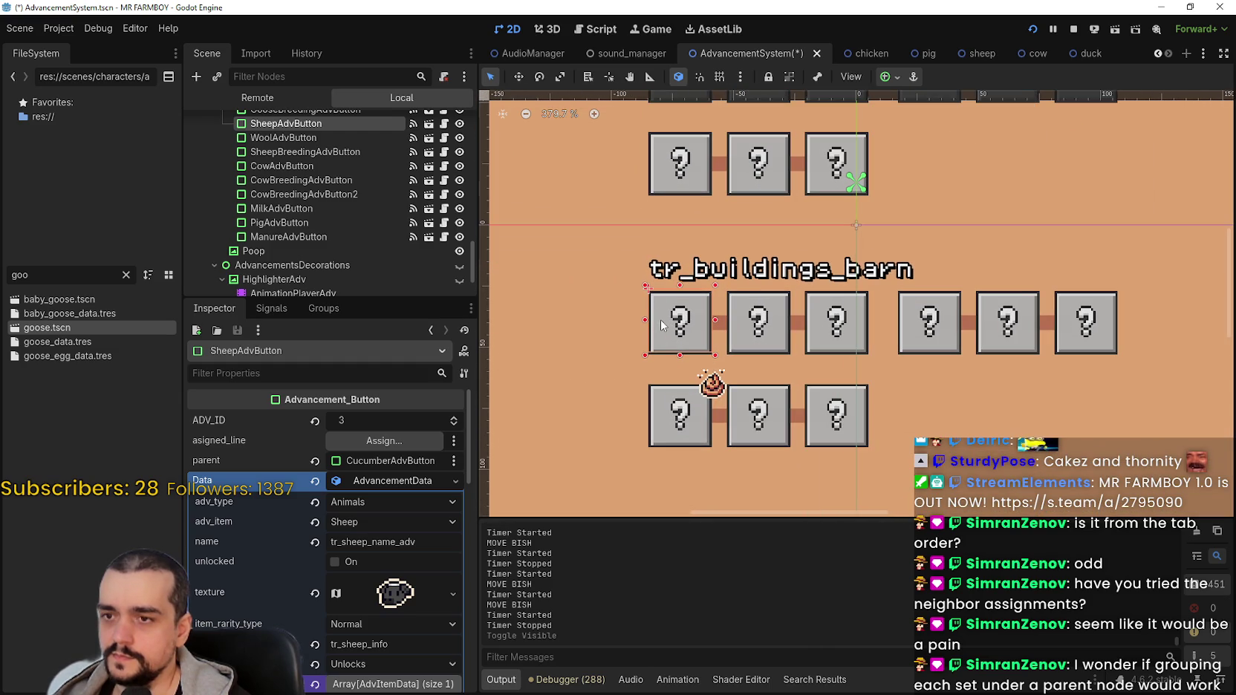
{"action": "scroll", "coordinate": [661, 325], "scroll_direction": "down", "scroll_amount": 2}
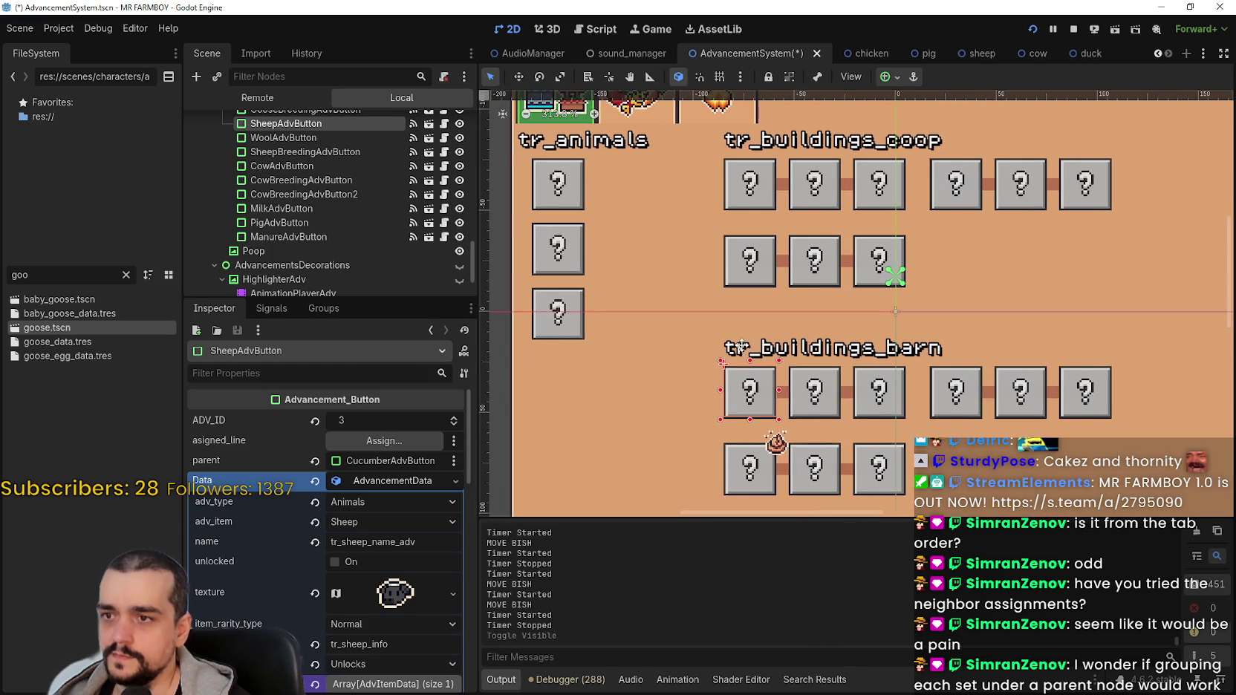
{"action": "scroll", "coordinate": [742, 344], "scroll_direction": "down", "scroll_amount": 2}
{"action": "scroll", "coordinate": [735, 371], "scroll_direction": "up", "scroll_amount": 2}
{"action": "left_click", "coordinate": [722, 439]}
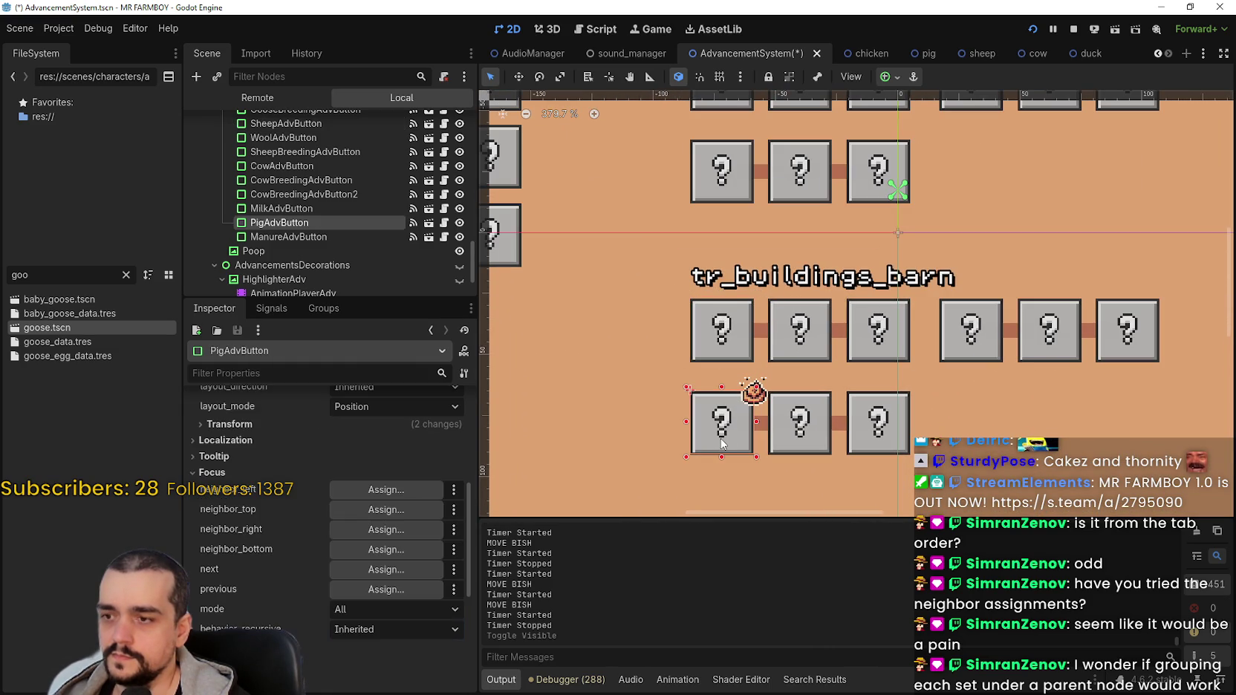
{"action": "scroll", "coordinate": [599, 393], "scroll_direction": "down", "scroll_amount": 3}
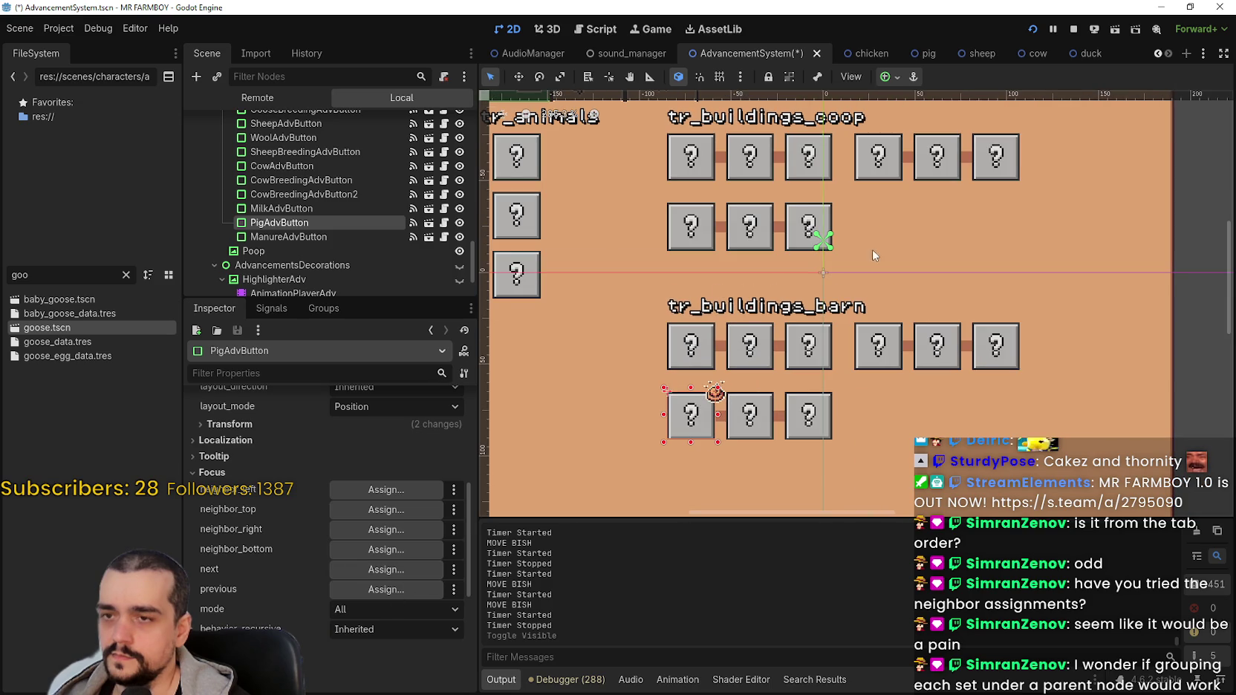
{"action": "scroll", "coordinate": [881, 296], "scroll_direction": "up", "scroll_amount": 1}
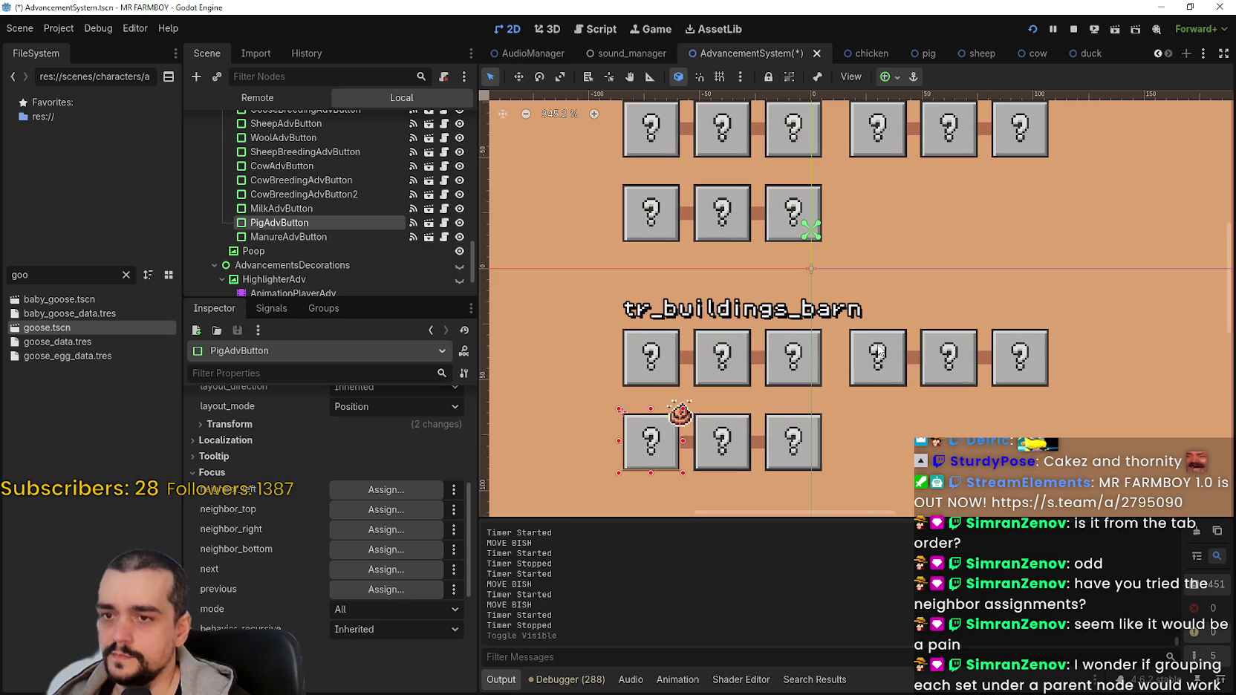
{"action": "key", "text": "alt+Tab"}
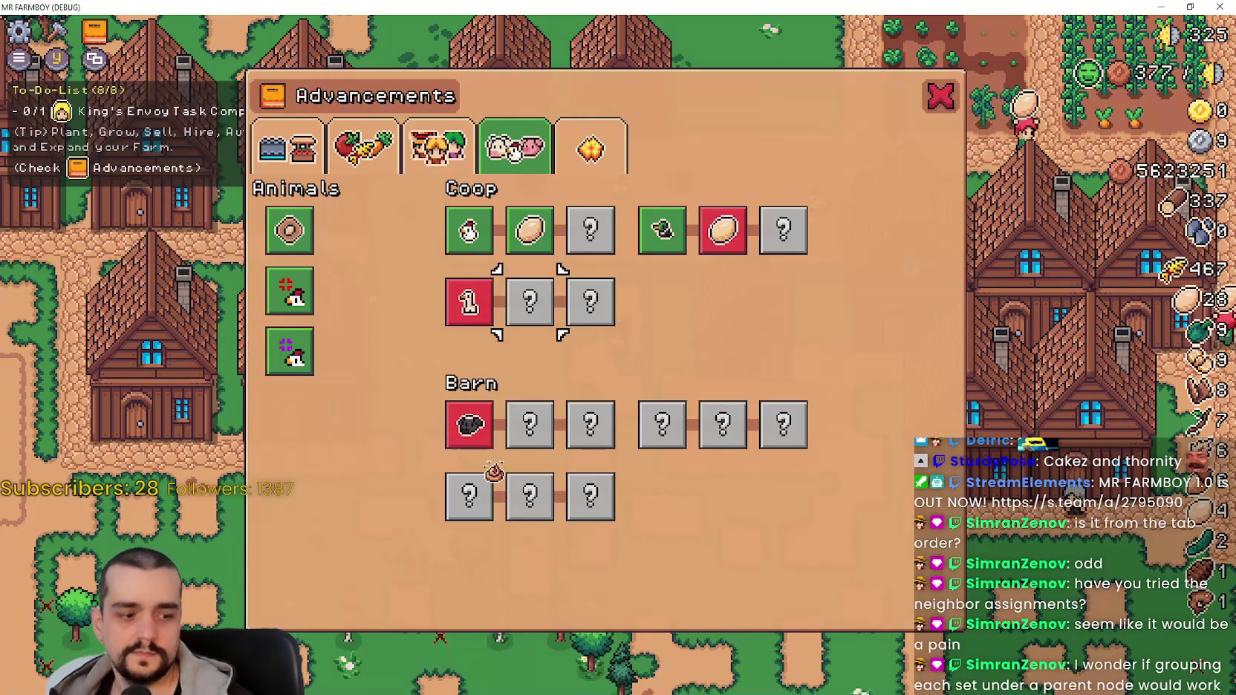
Move keyboard focus across the coop nodes from Goose to Chicken Egg and onward.
{"action": "key", "text": "Left"}
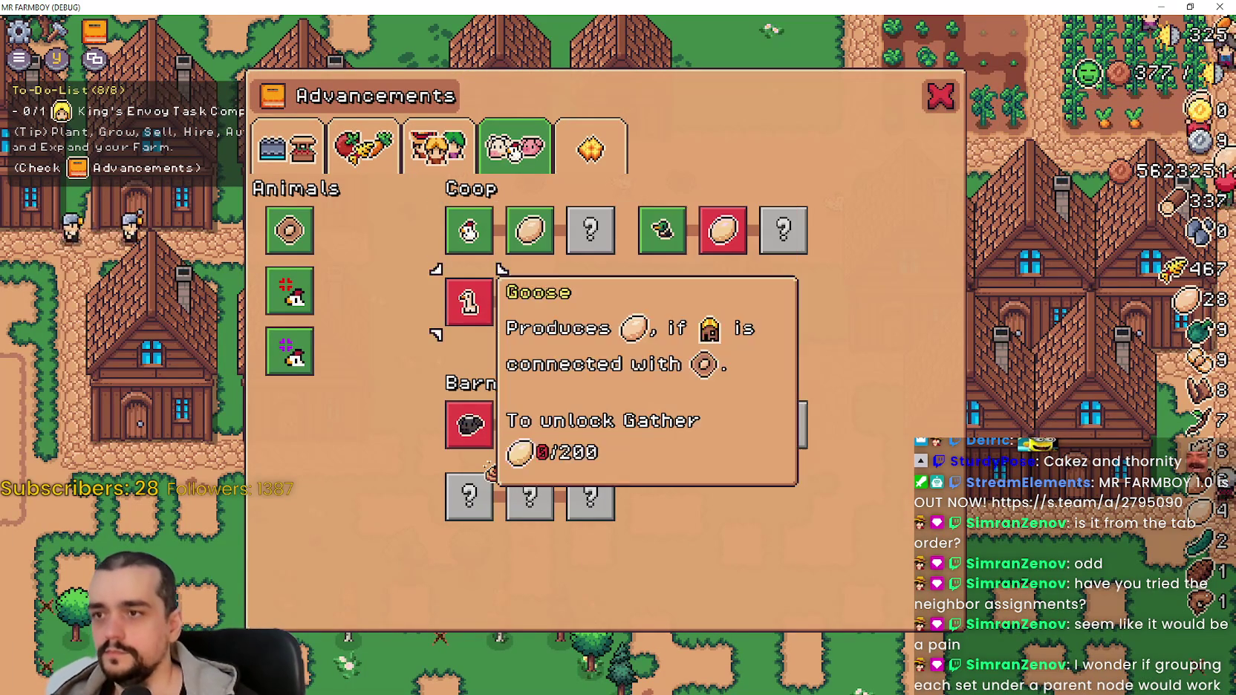
{"action": "key", "text": "Down"}
{"action": "key", "text": "Down"}
{"action": "key", "text": "Right"}
{"action": "key", "text": "Up"}
{"action": "key", "text": "Up"}
{"action": "key", "text": "Up"}
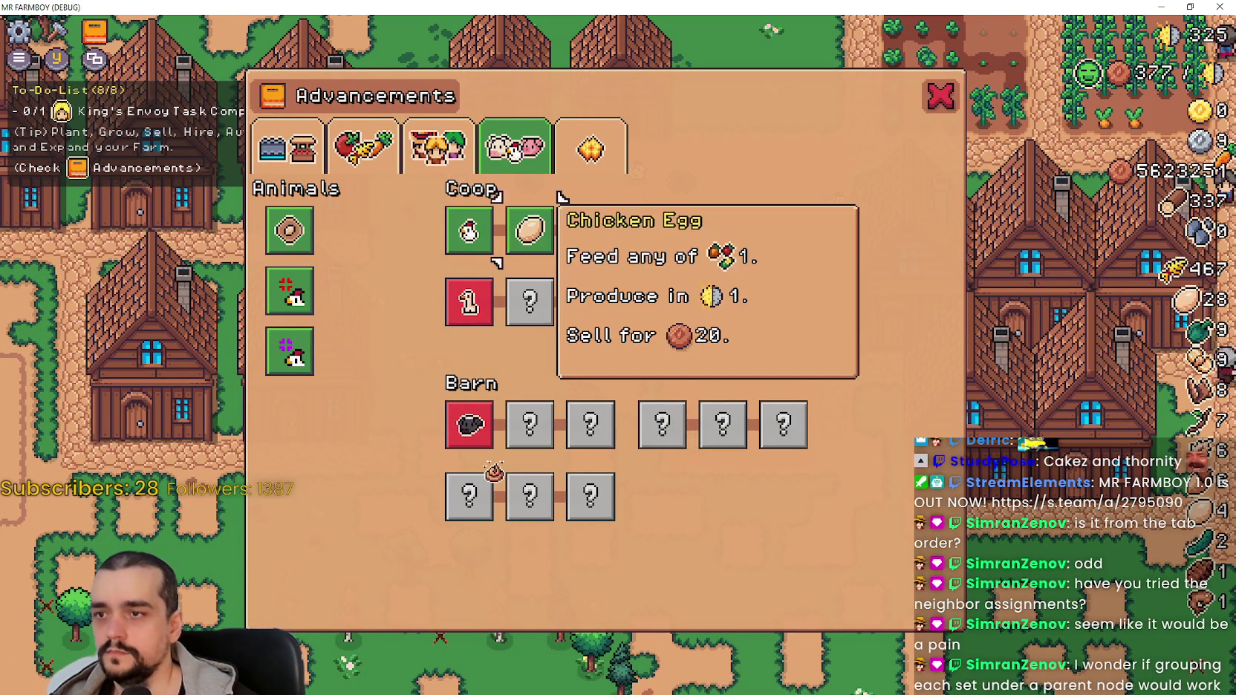
{"action": "key", "text": "Right"}
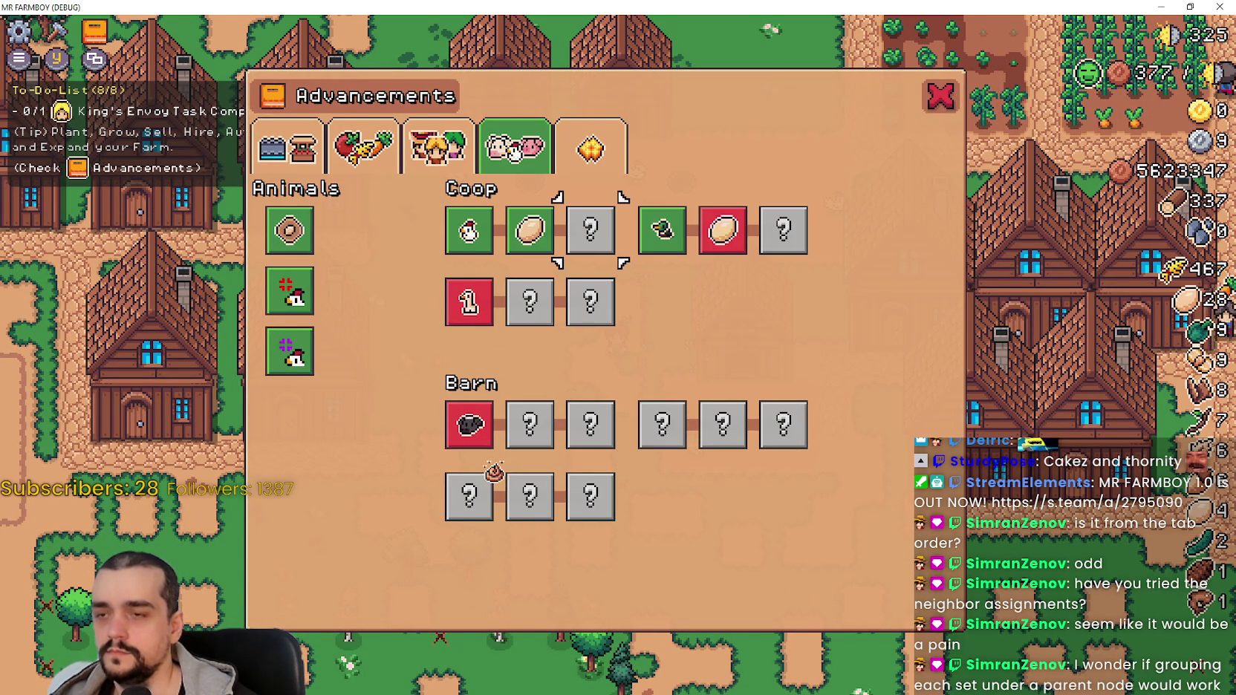
{"action": "key", "text": "Right"}
Navigate through the bottom barn row and back up to Duck, then return to Godot.
{"action": "key", "text": "Down"}
{"action": "key", "text": "Down"}
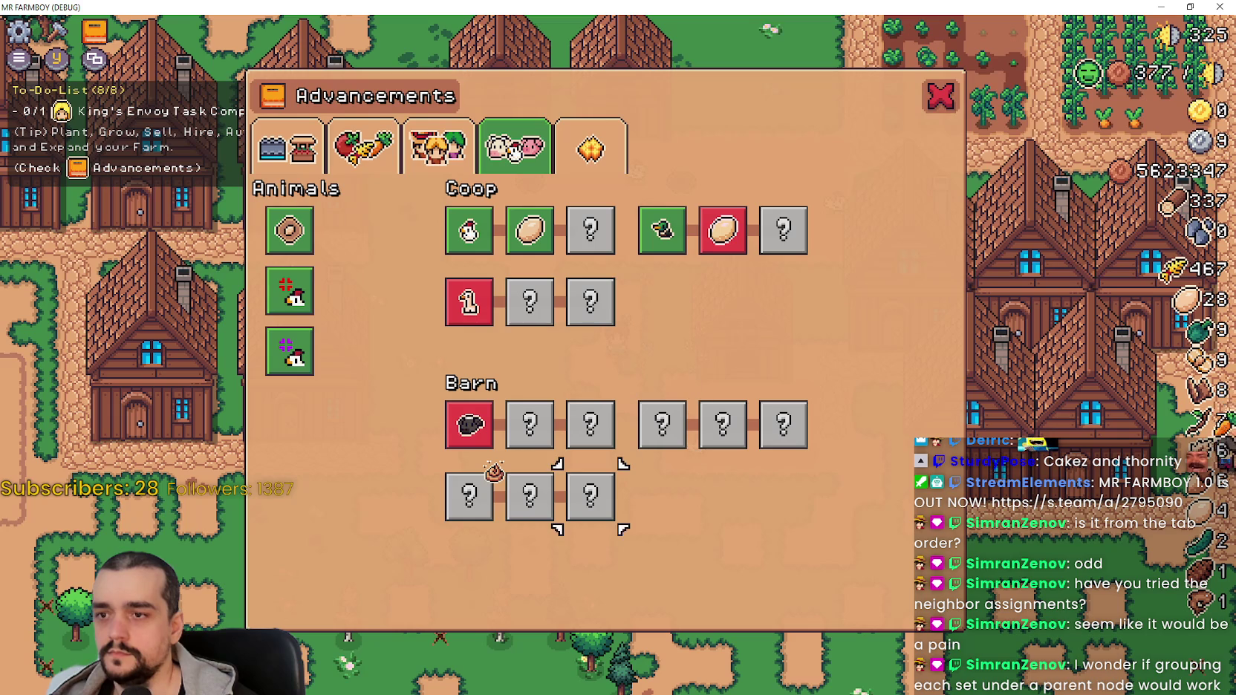
{"action": "key", "text": "Right"}
{"action": "key", "text": "Left"}
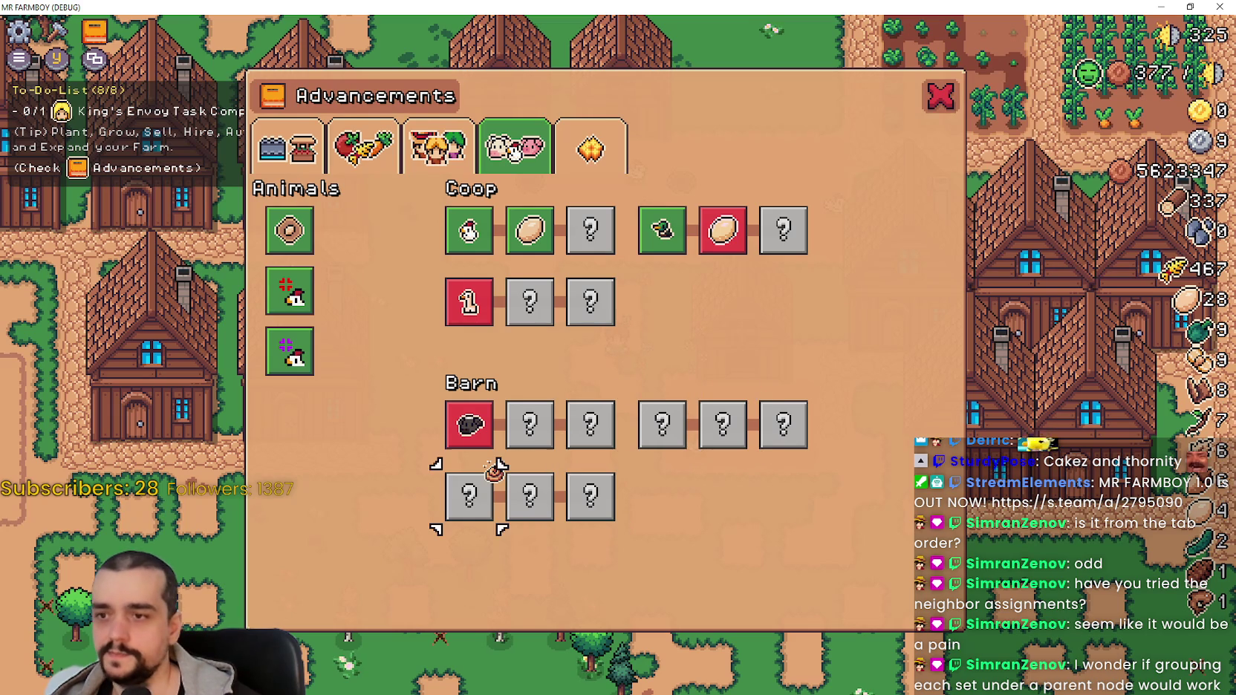
{"action": "key", "text": "Right"}
{"action": "key", "text": "Up"}
{"action": "key", "text": "Up"}
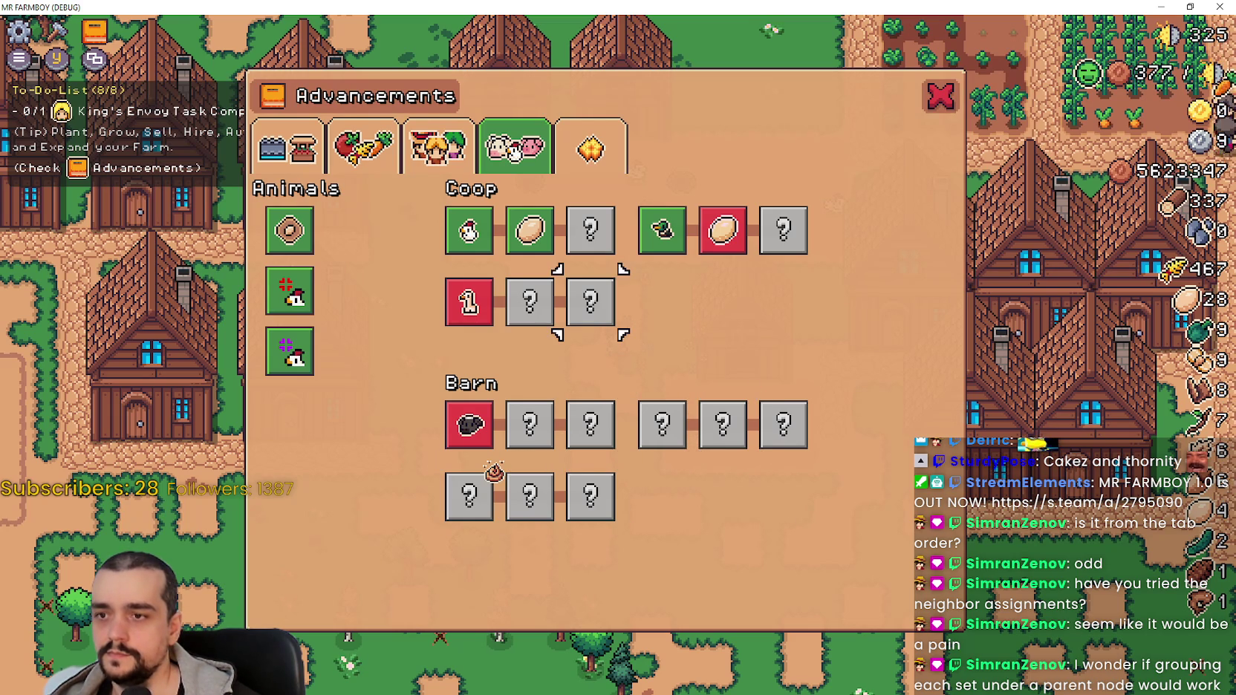
{"action": "key", "text": "Up"}
{"action": "key", "text": "Right"}
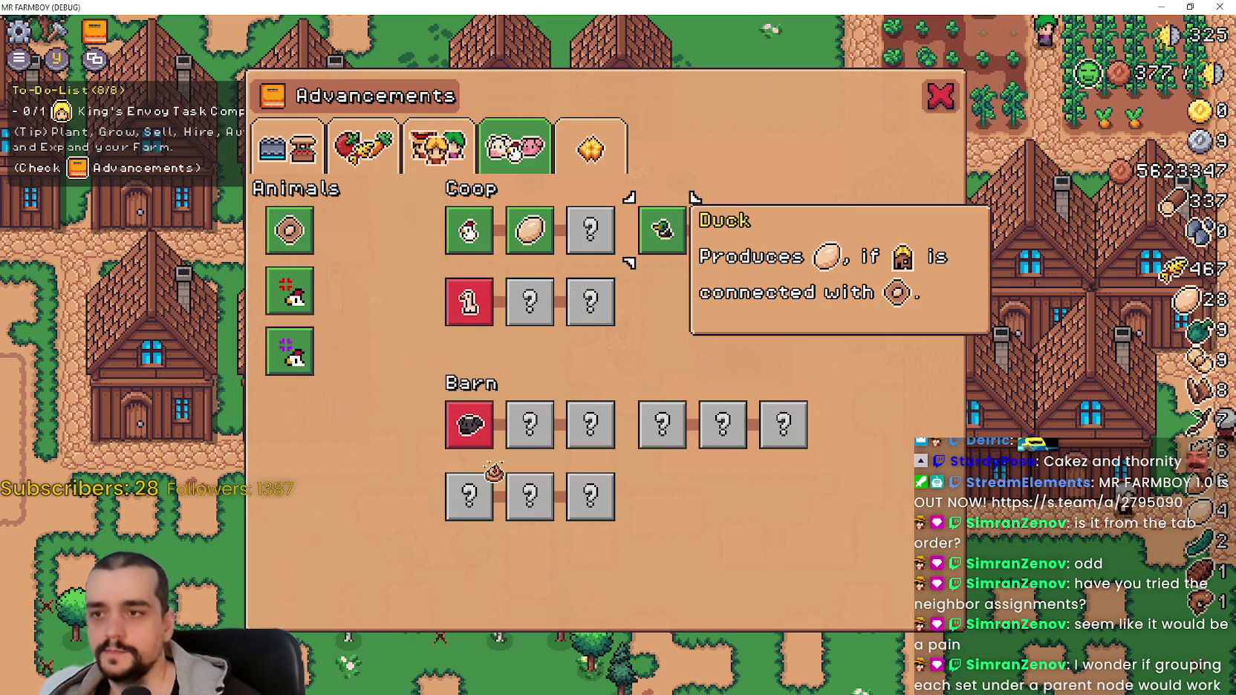
{"action": "key", "text": "alt+Tab"}
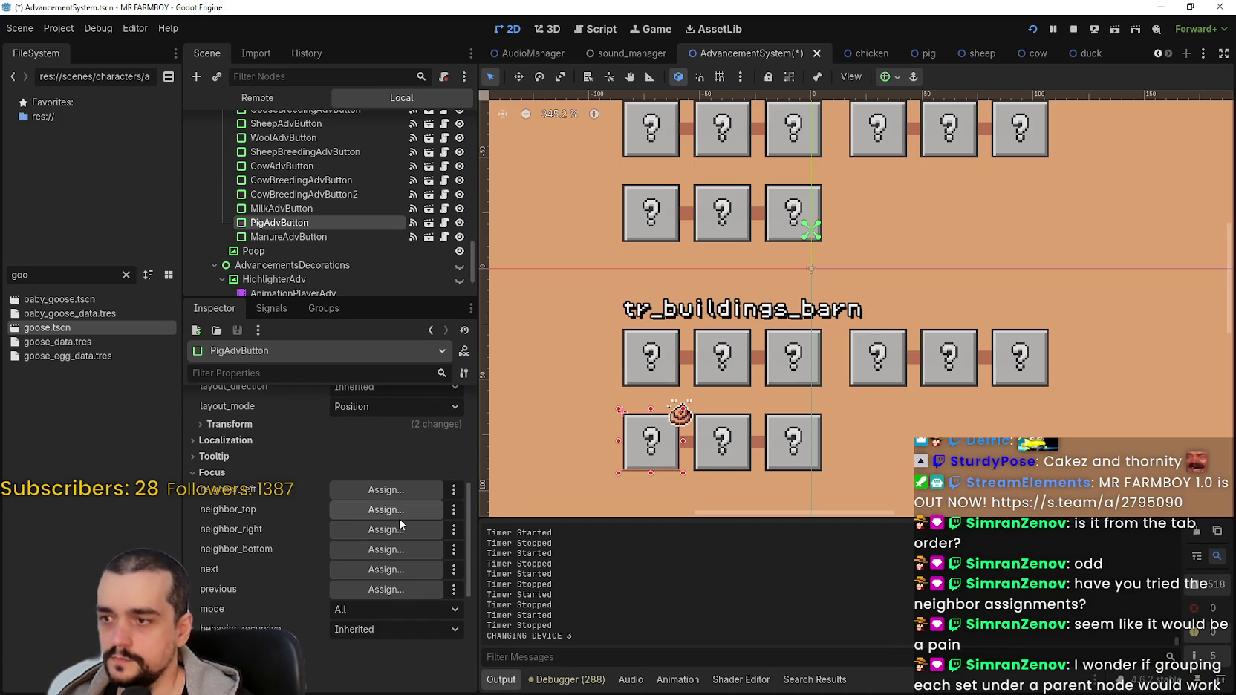
Select SheepAdvButton, then PigAdvButton, and save the scene.
{"action": "left_click", "coordinate": [639, 355]}
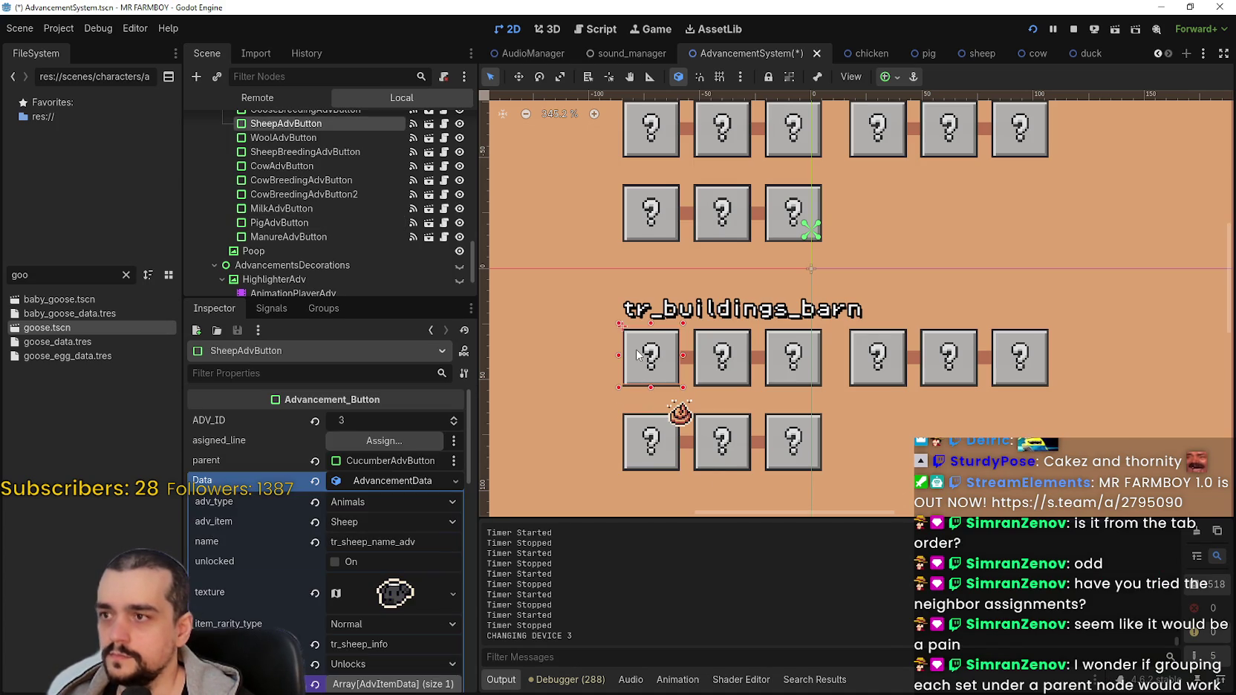
{"action": "left_click", "coordinate": [649, 453]}
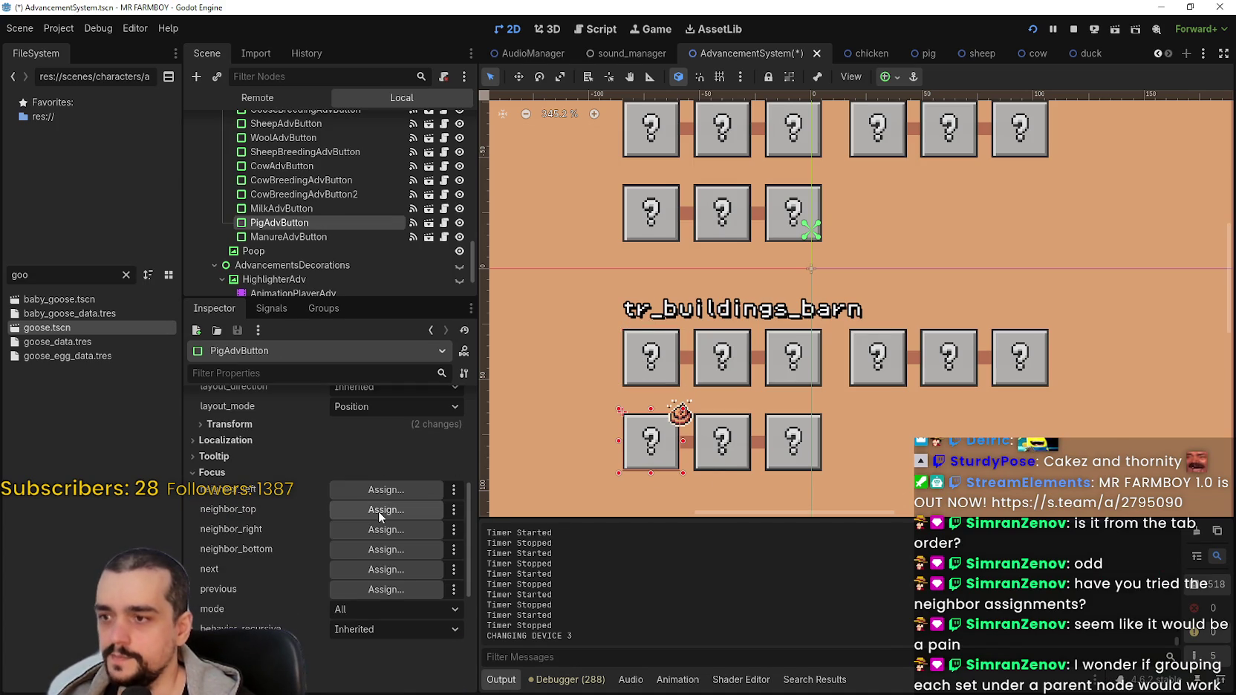
{"action": "key", "text": "ctrl+s"}
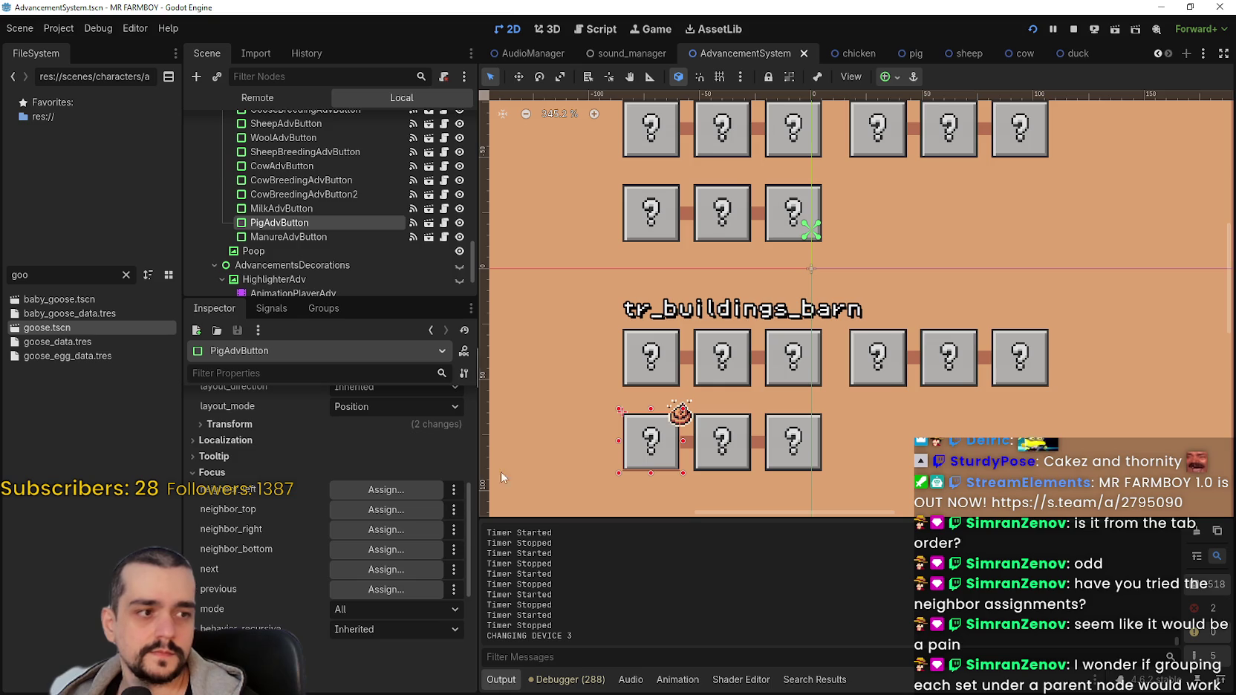
Set PigAdvButton's top focus neighbor to SheepAdvButton and save the scene.
{"action": "left_click", "coordinate": [403, 509]}
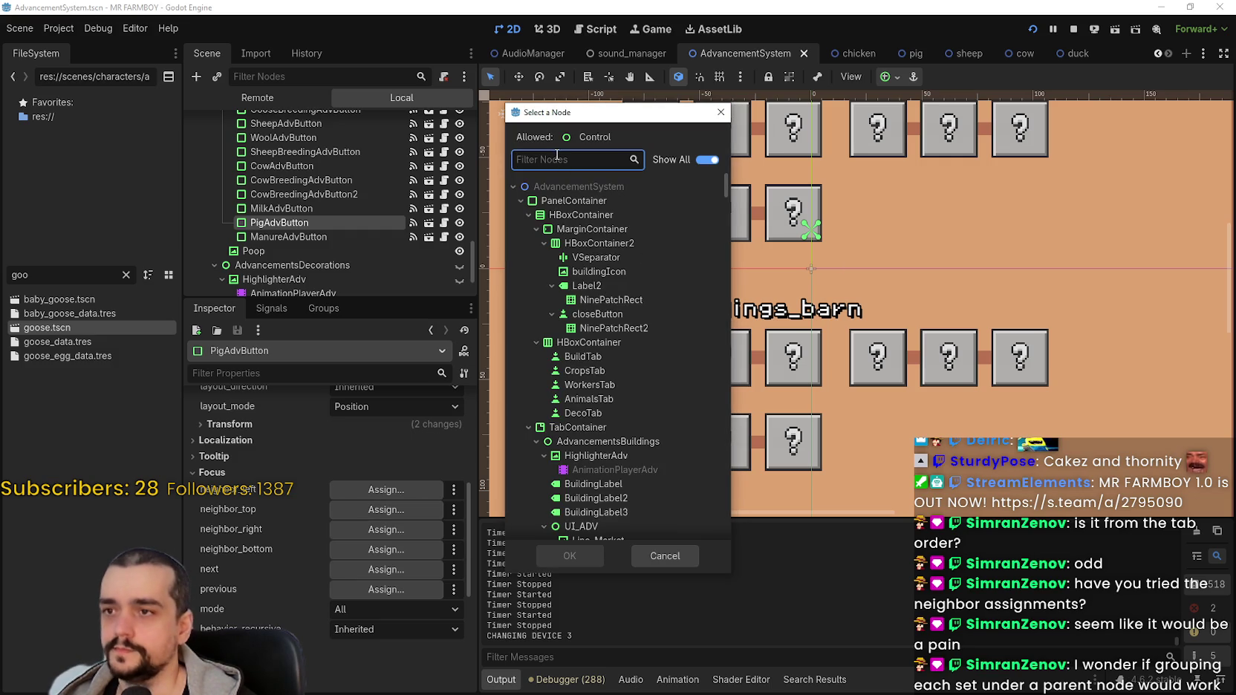
{"action": "type", "text": "sheep"}
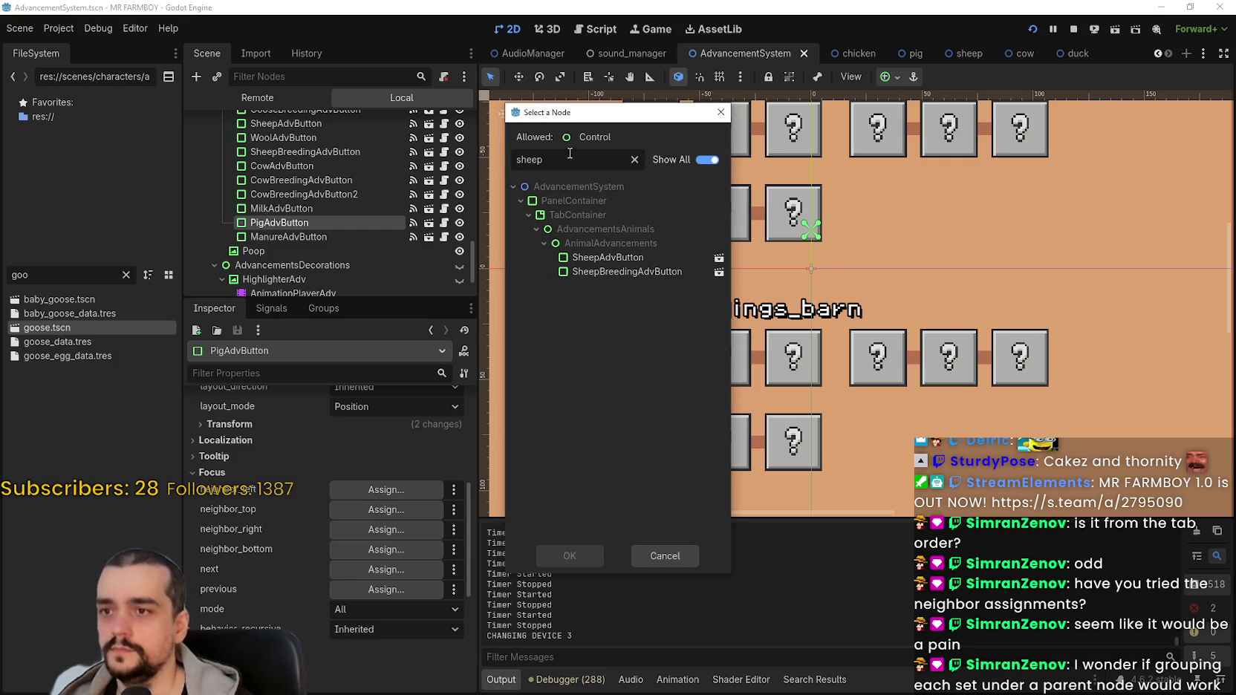
{"action": "left_click", "coordinate": [672, 258]}
{"action": "left_click", "coordinate": [569, 553]}
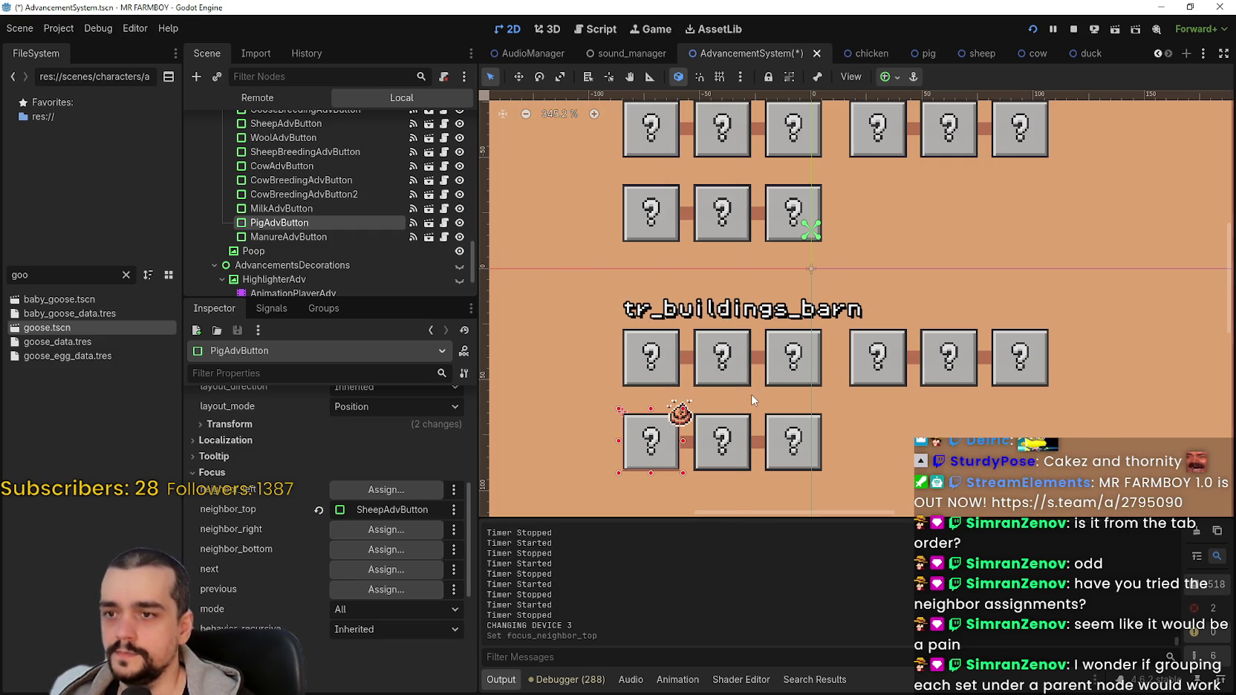
{"action": "key", "text": "ctrl+s"}
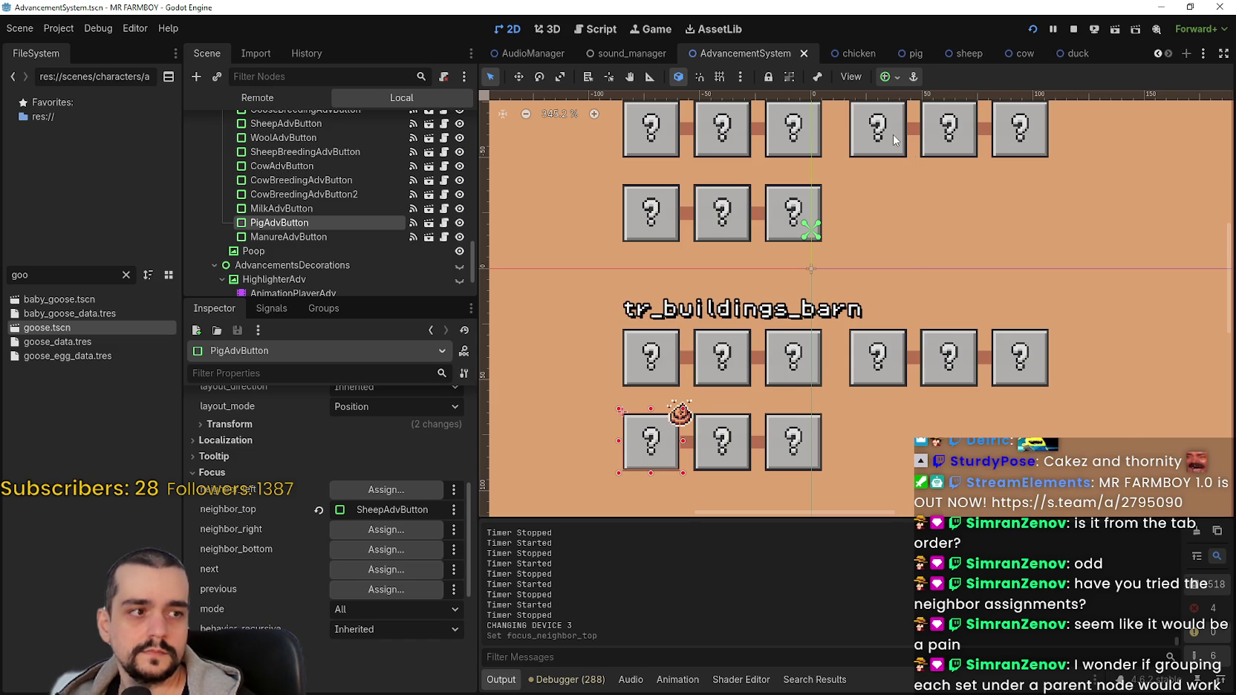
Select CowAdvButton and expose its Focus neighbor settings in the Inspector.
{"action": "left_click", "coordinate": [889, 348]}
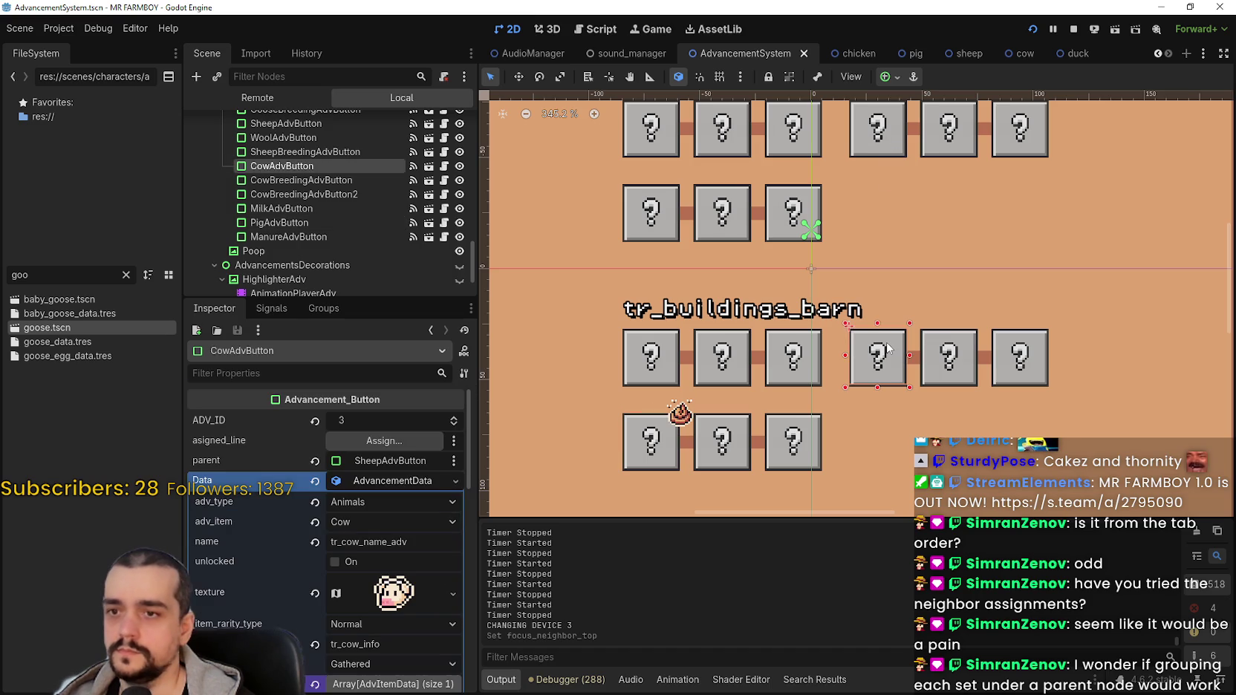
{"action": "left_click", "coordinate": [368, 481]}
{"action": "scroll", "coordinate": [308, 615], "scroll_direction": "down", "scroll_amount": 5}
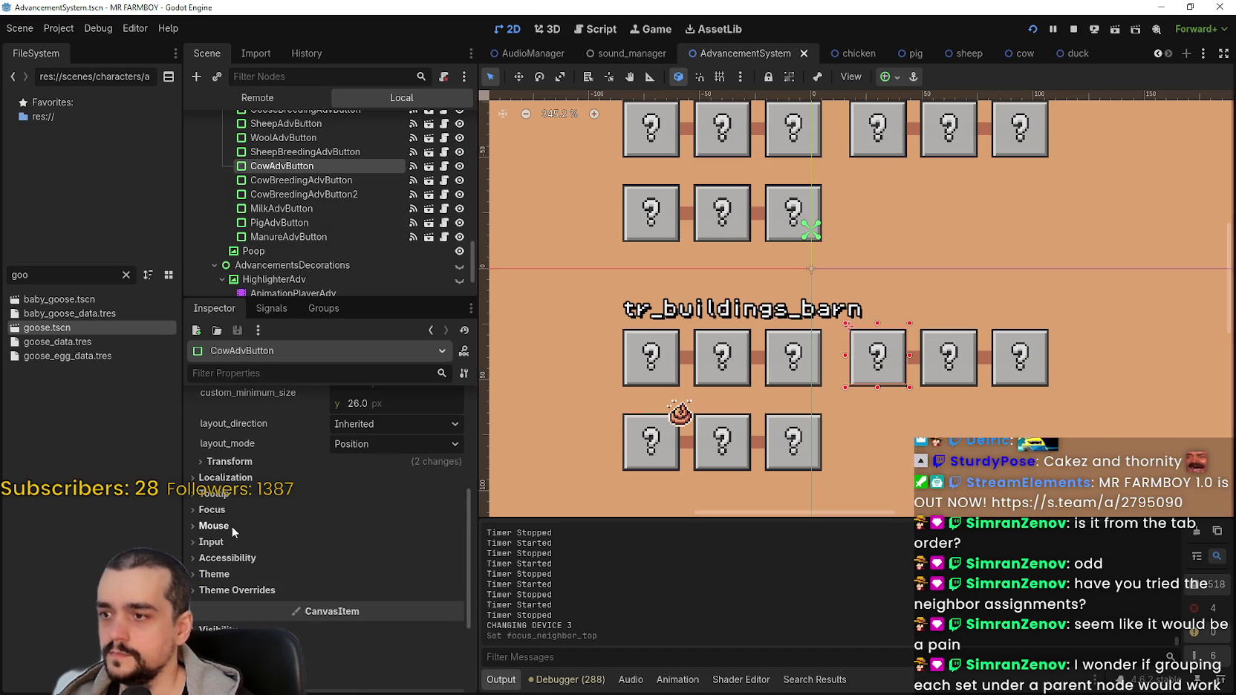
{"action": "left_click", "coordinate": [231, 526]}
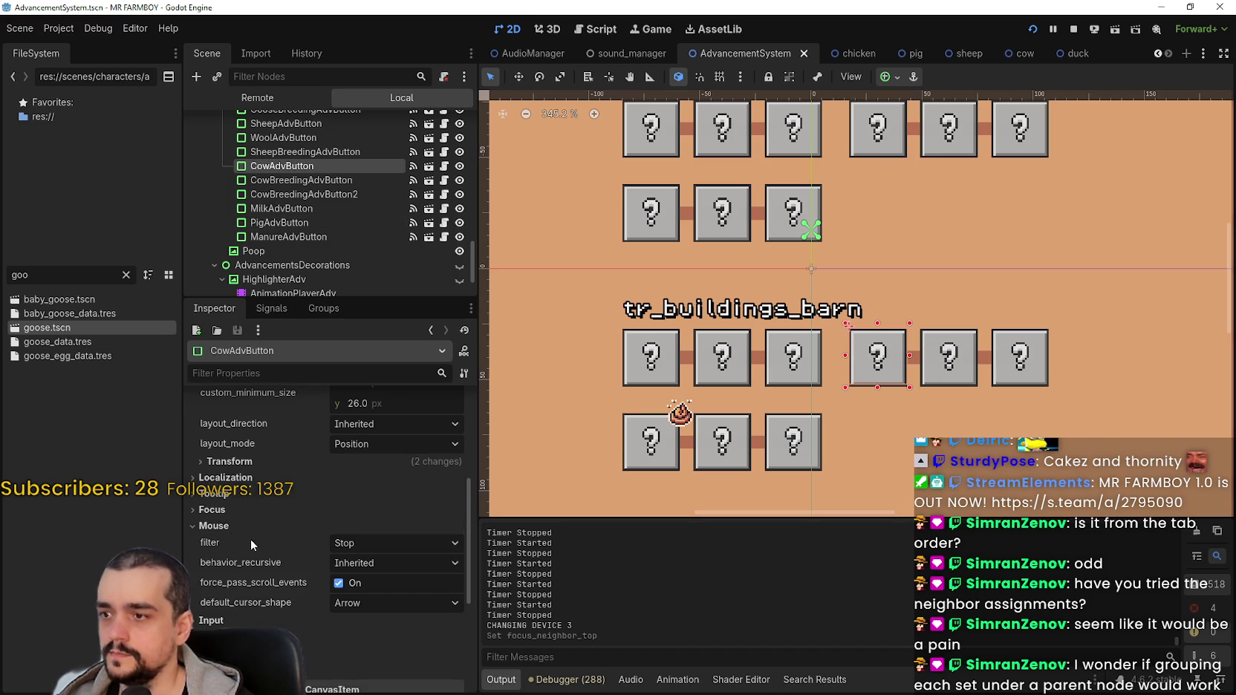
{"action": "left_click", "coordinate": [223, 512]}
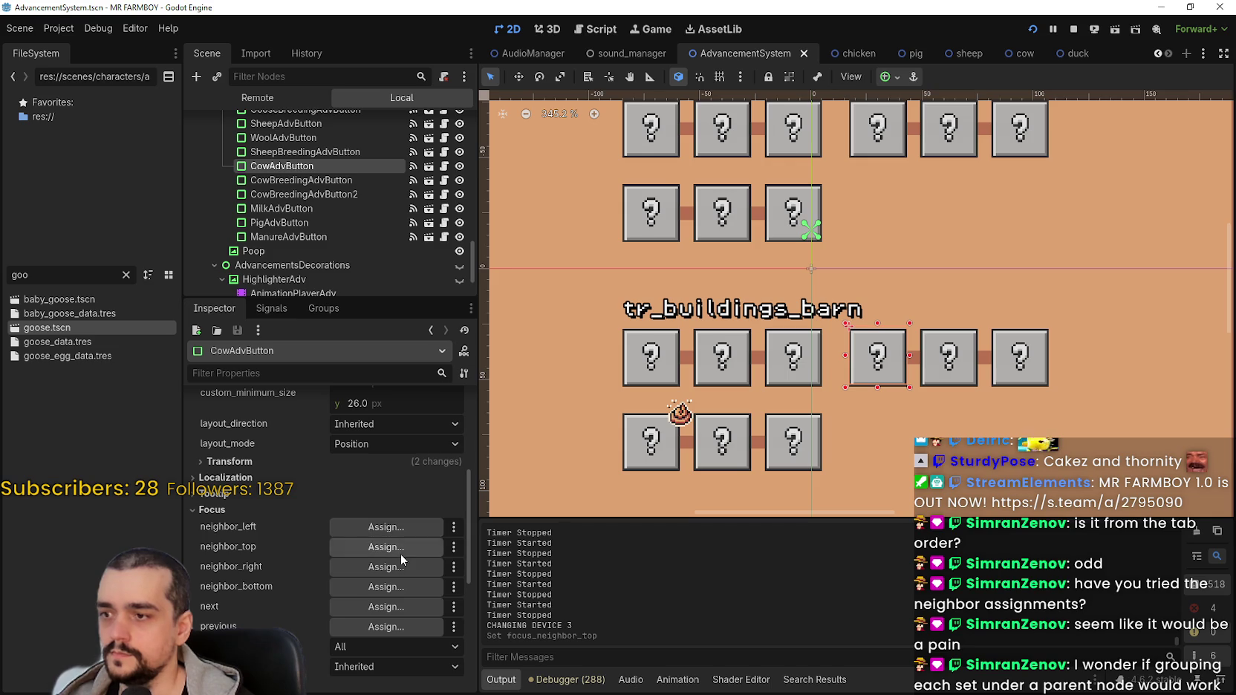
{"action": "left_click", "coordinate": [884, 134]}
{"action": "left_click", "coordinate": [890, 368]}
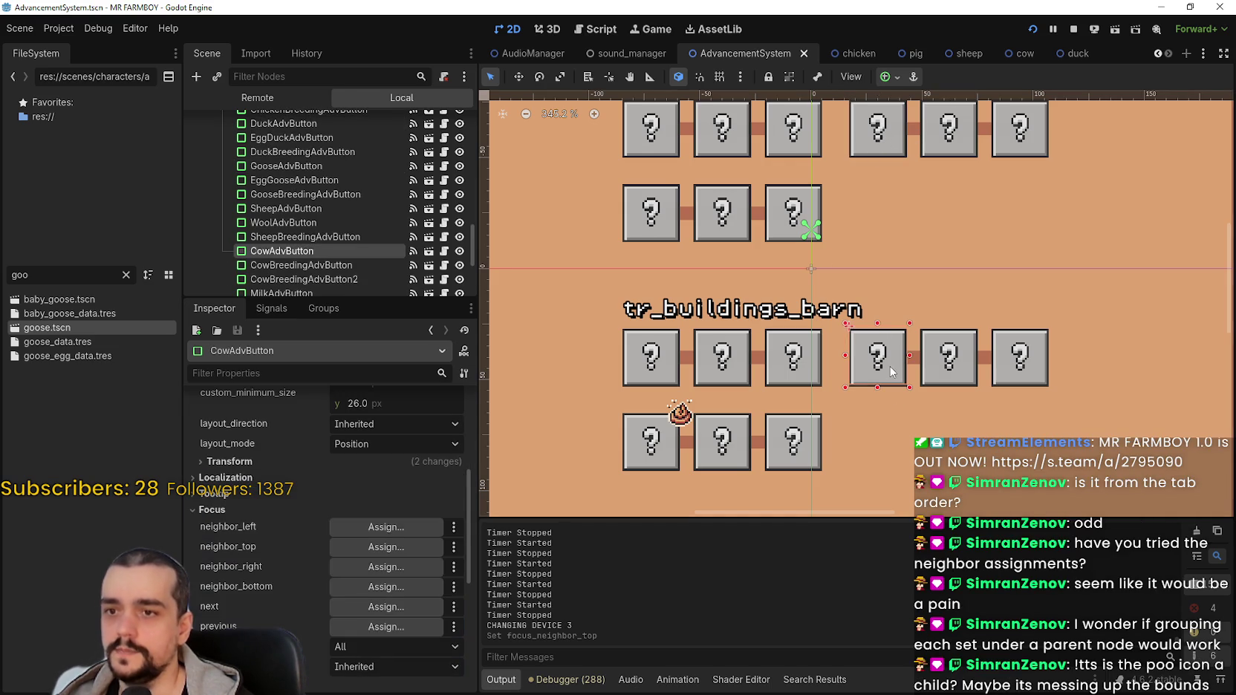
Assign DuckAdvButton as CowAdvButton's top focus neighbor and save the scene.
{"action": "left_click", "coordinate": [388, 546]}
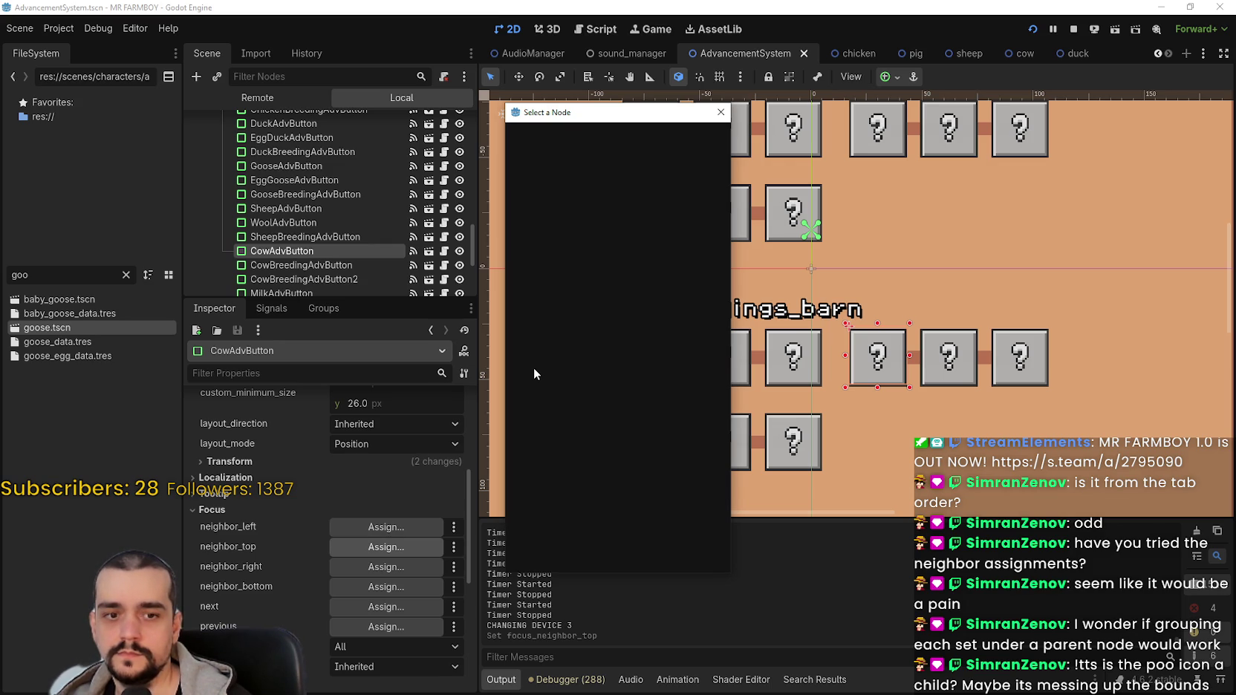
{"action": "type", "text": "duck"}
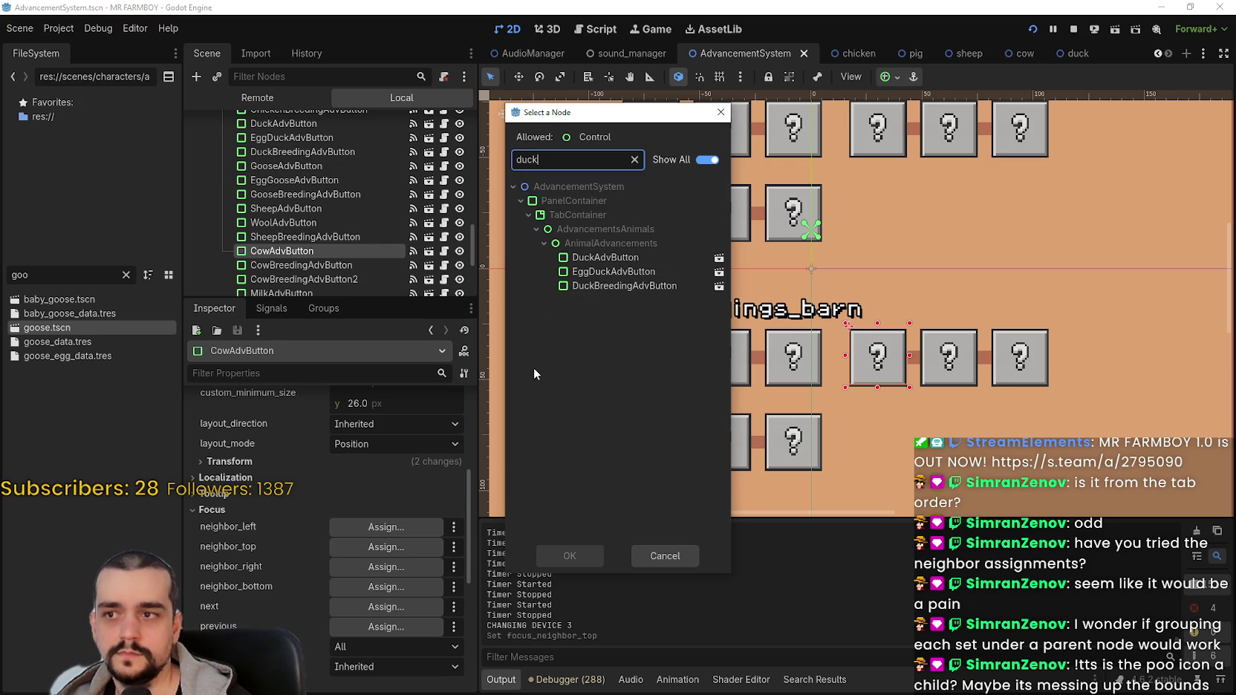
{"action": "left_click", "coordinate": [653, 259]}
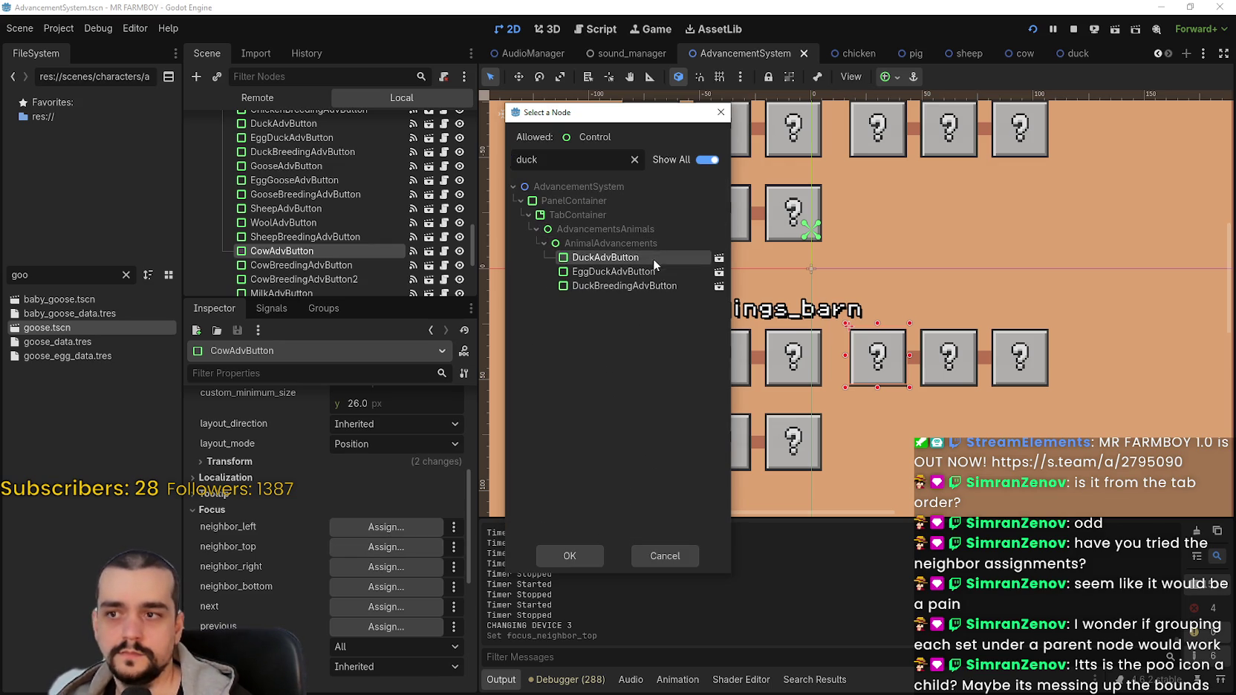
{"action": "left_click", "coordinate": [599, 551]}
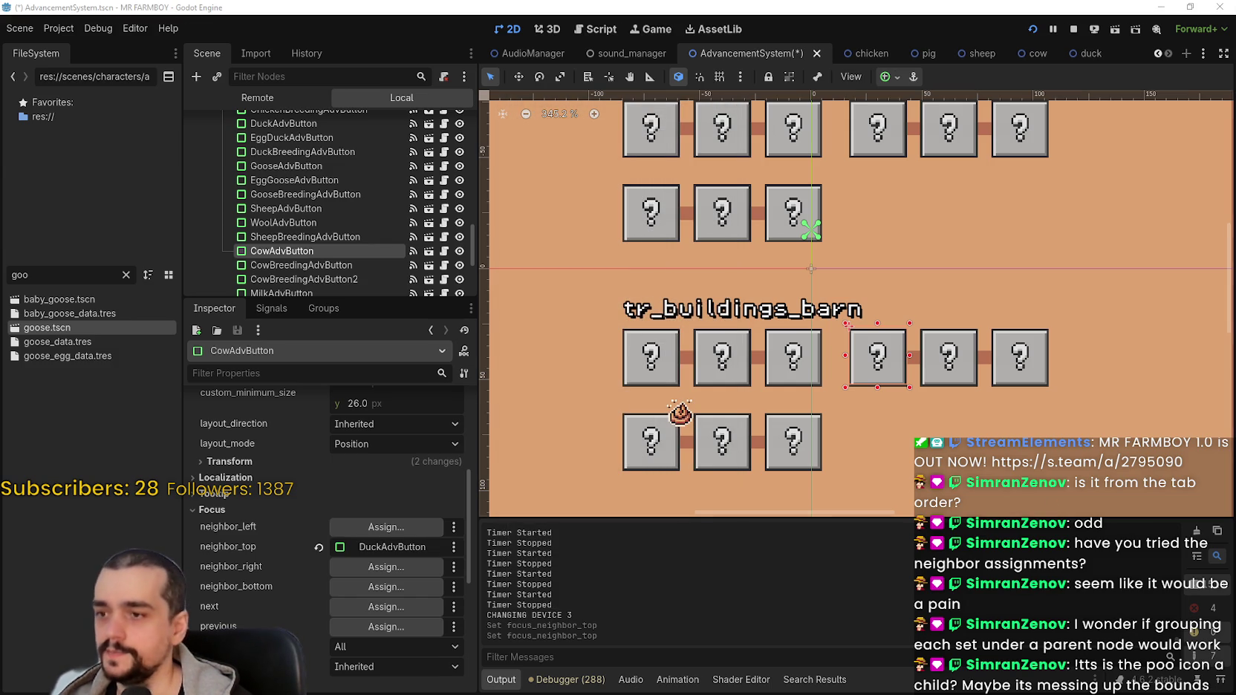
{"action": "key", "text": "ctrl+s"}
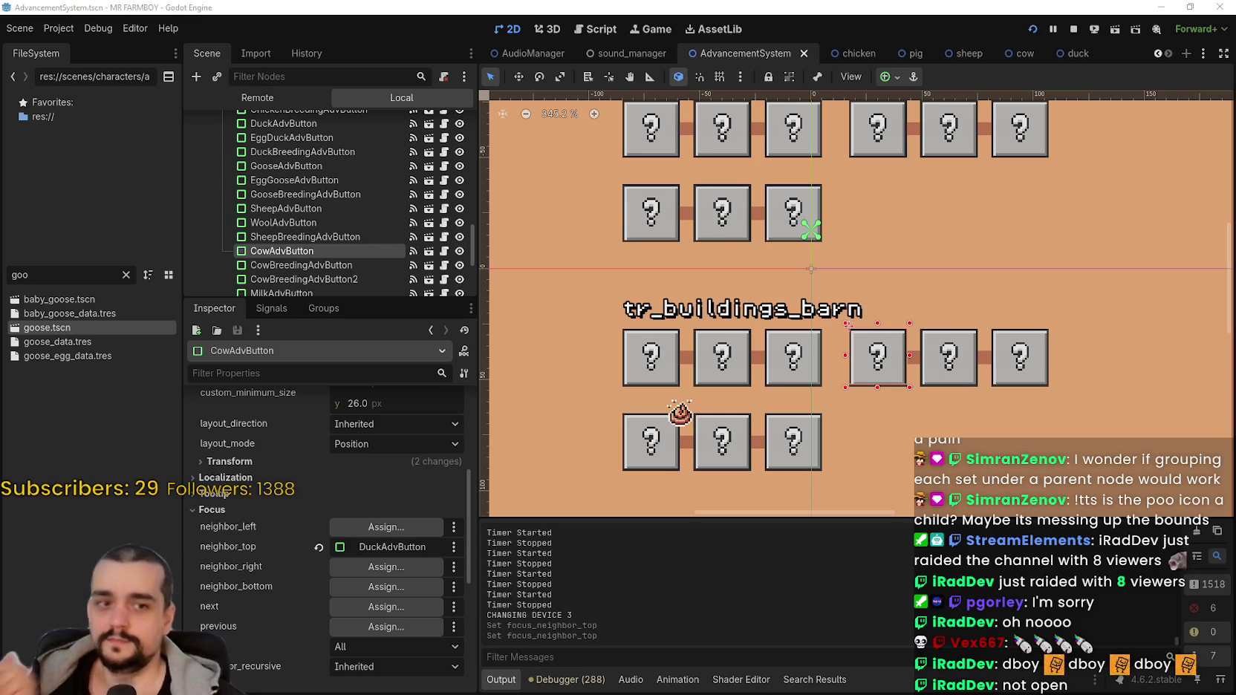
Zoom around the barn tree and select MilkAdvButton, then CowBreedingAdvButton.
{"action": "scroll", "coordinate": [848, 325], "scroll_direction": "down", "scroll_amount": 3}
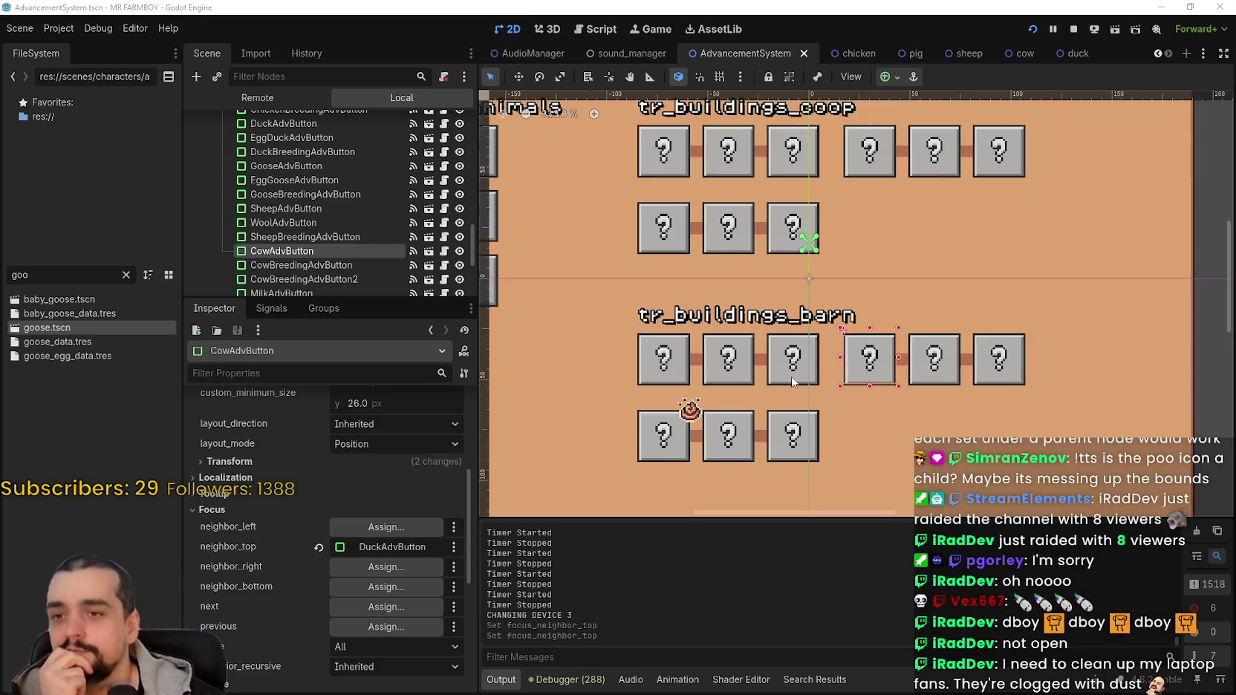
{"action": "scroll", "coordinate": [903, 403], "scroll_direction": "up", "scroll_amount": 2}
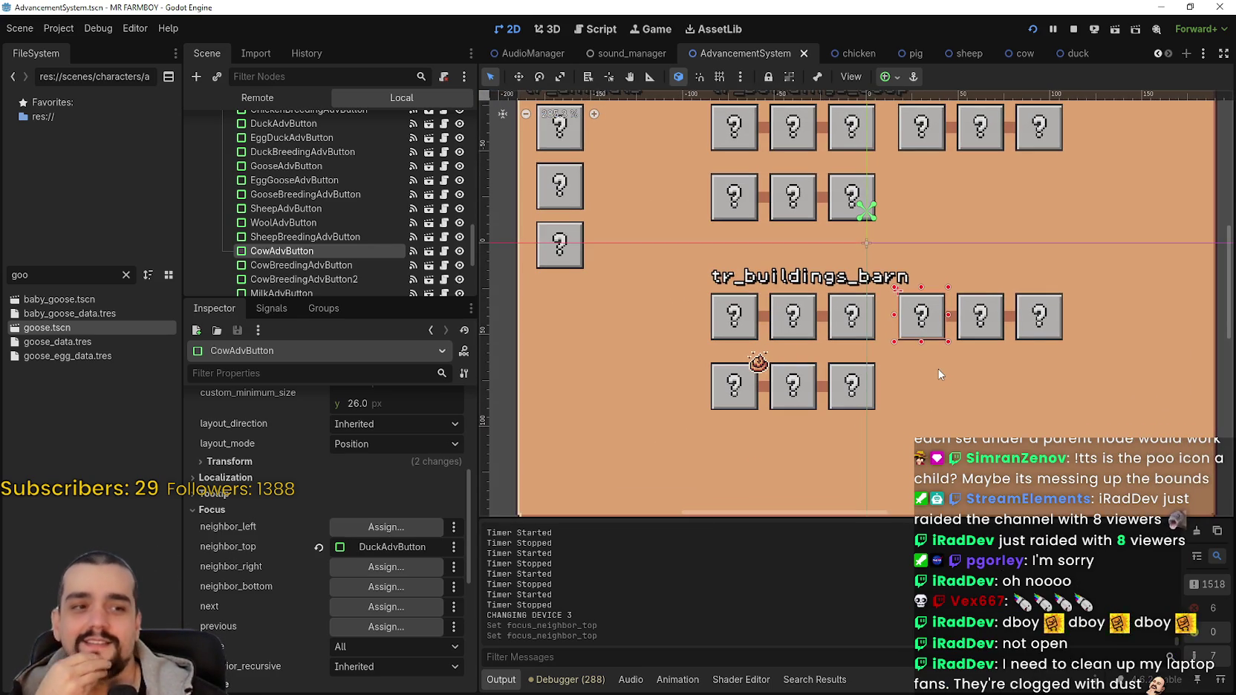
{"action": "scroll", "coordinate": [937, 371], "scroll_direction": "down", "scroll_amount": 1}
{"action": "scroll", "coordinate": [928, 369], "scroll_direction": "up", "scroll_amount": 1}
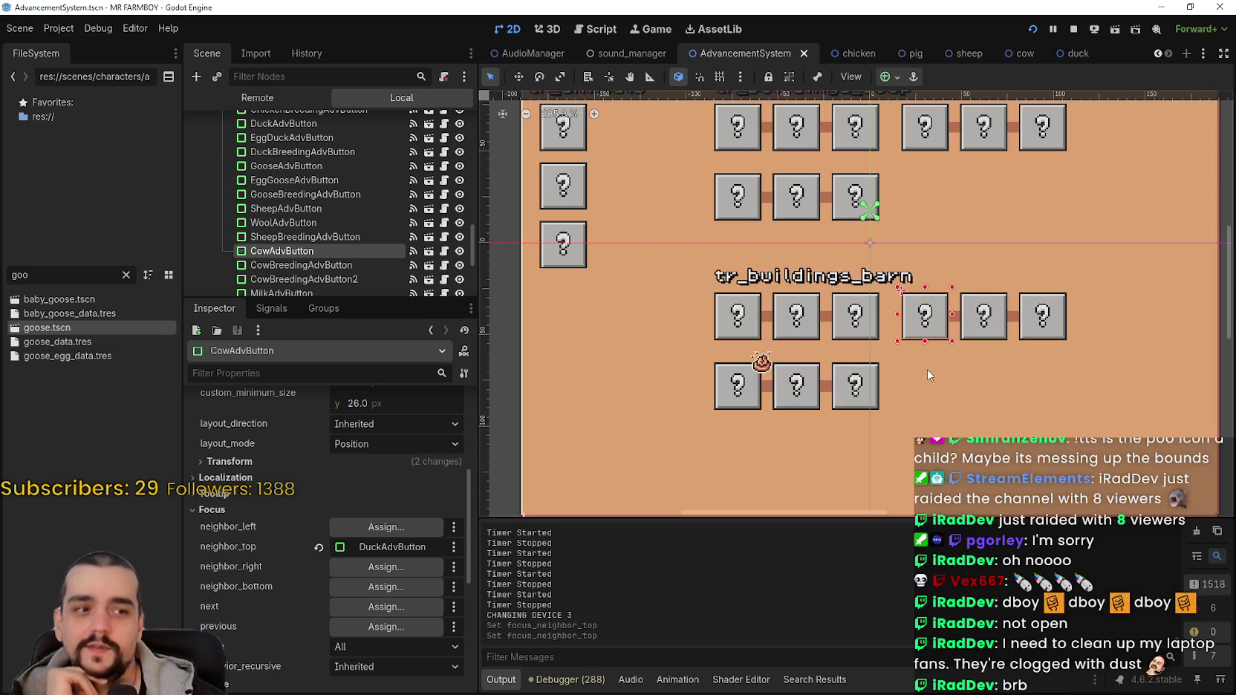
{"action": "scroll", "coordinate": [927, 369], "scroll_direction": "up", "scroll_amount": 1}
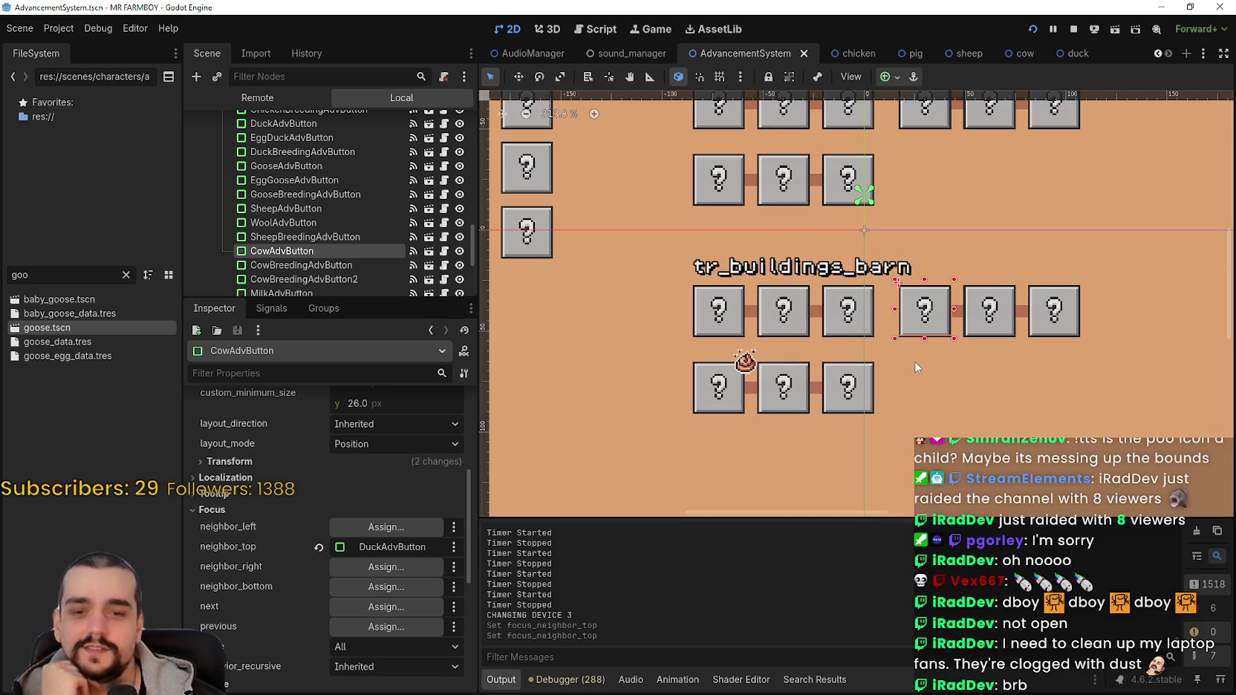
{"action": "scroll", "coordinate": [915, 352], "scroll_direction": "down", "scroll_amount": 2}
{"action": "scroll", "coordinate": [933, 351], "scroll_direction": "up", "scroll_amount": 1}
{"action": "scroll", "coordinate": [933, 351], "scroll_direction": "up", "scroll_amount": 2}
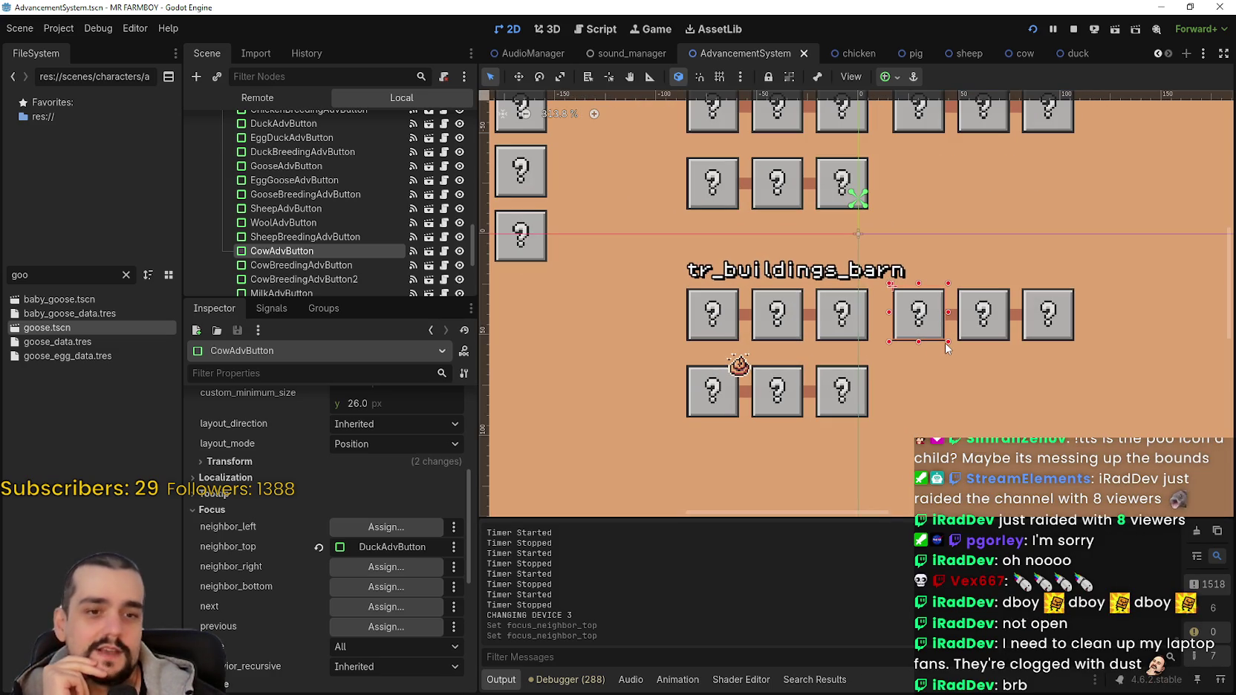
{"action": "left_click", "coordinate": [983, 319]}
{"action": "scroll", "coordinate": [991, 346], "scroll_direction": "up", "scroll_amount": 4}
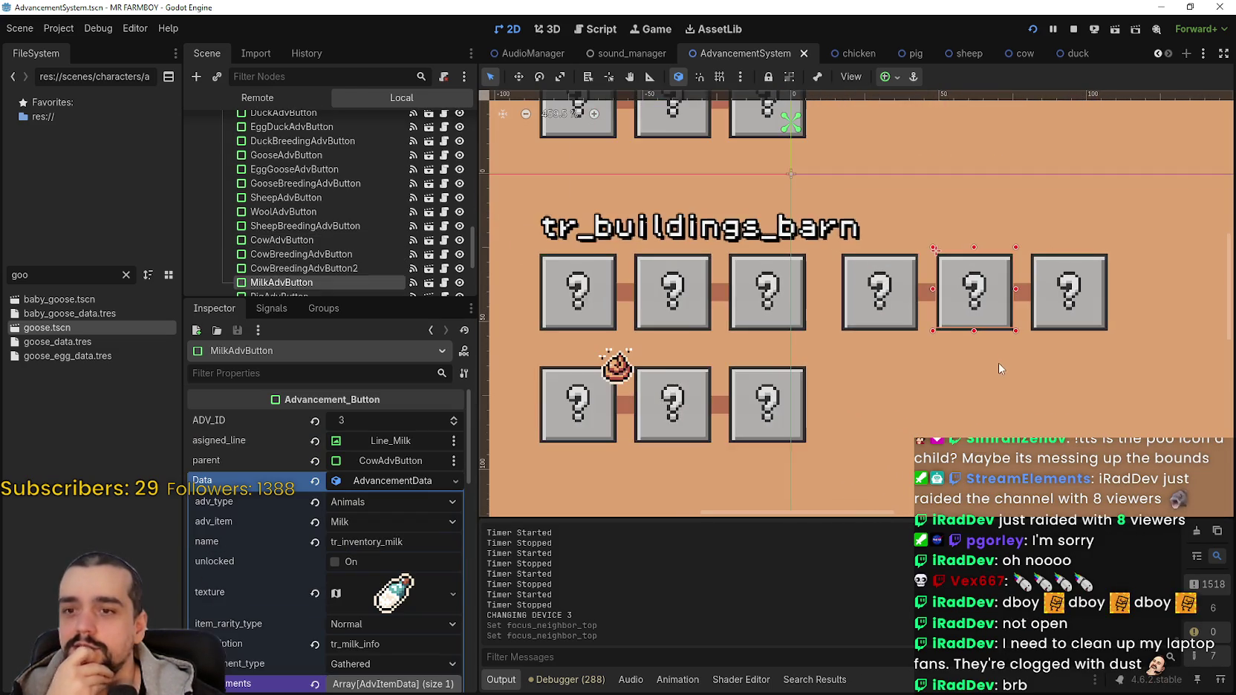
{"action": "scroll", "coordinate": [995, 357], "scroll_direction": "down", "scroll_amount": 3}
{"action": "scroll", "coordinate": [985, 332], "scroll_direction": "down", "scroll_amount": 5}
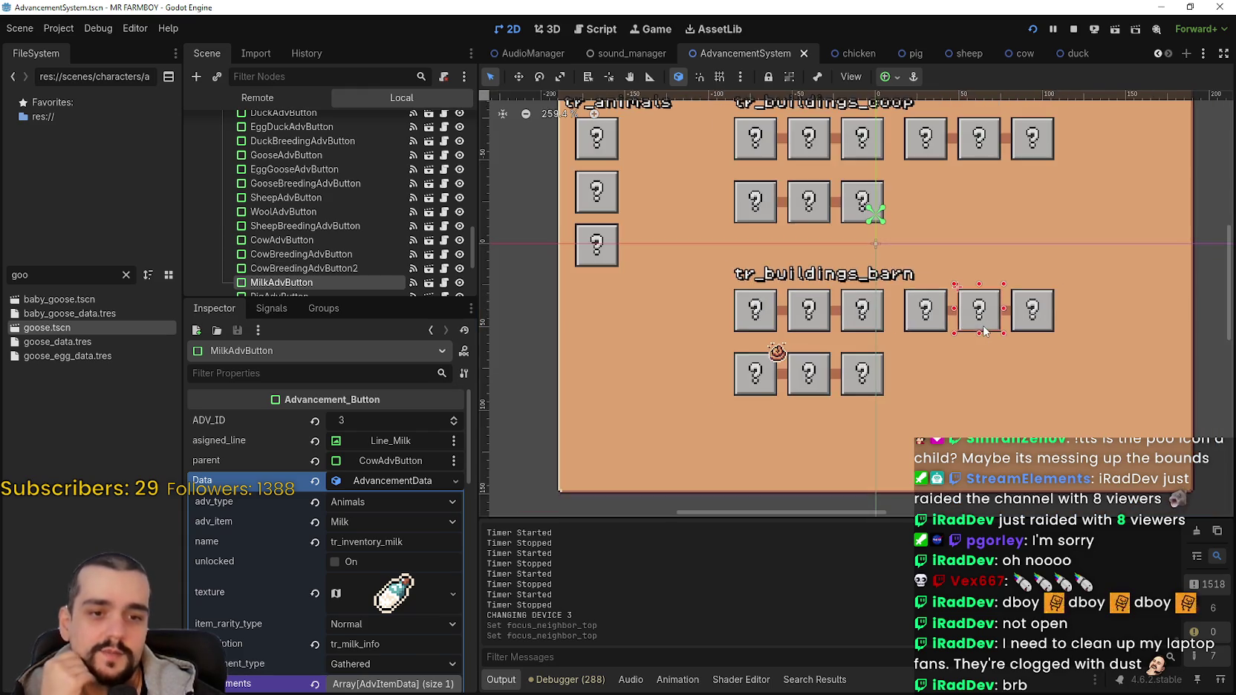
{"action": "scroll", "coordinate": [998, 311], "scroll_direction": "up", "scroll_amount": 6}
{"action": "left_click", "coordinate": [1049, 336]}
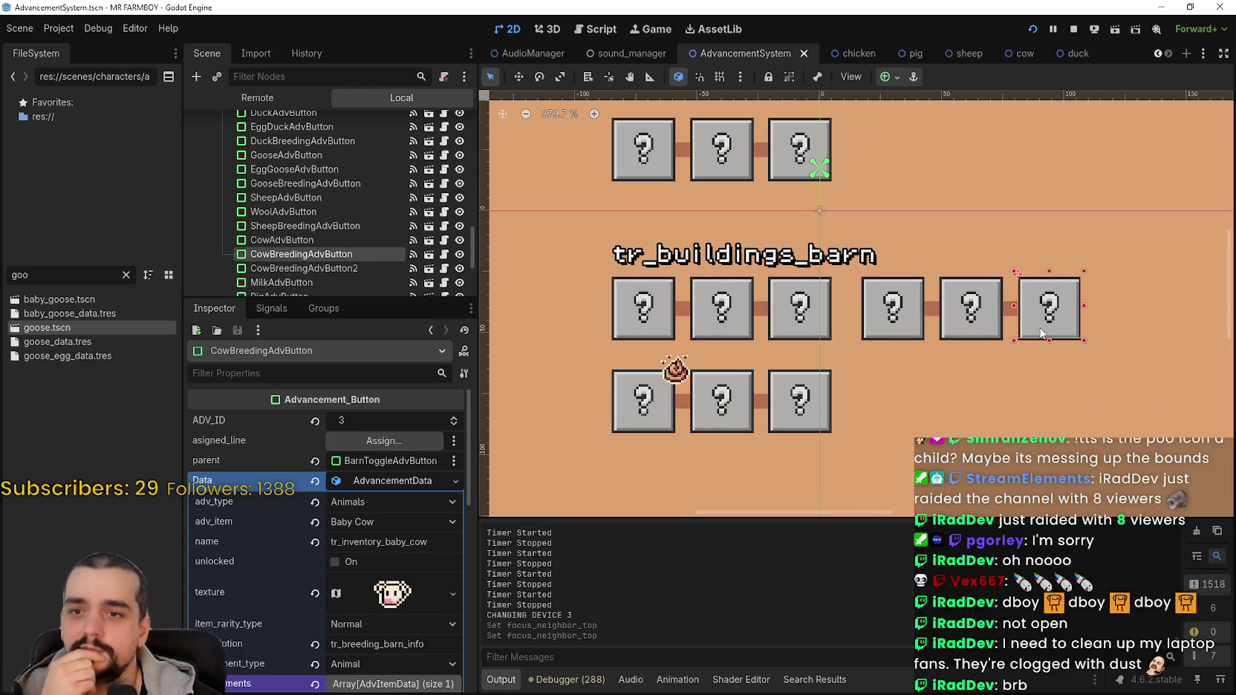
Reselect MilkAdvButton, collapse its Data properties and expand its Focus neighbor section.
{"action": "scroll", "coordinate": [1040, 332], "scroll_direction": "down", "scroll_amount": 4}
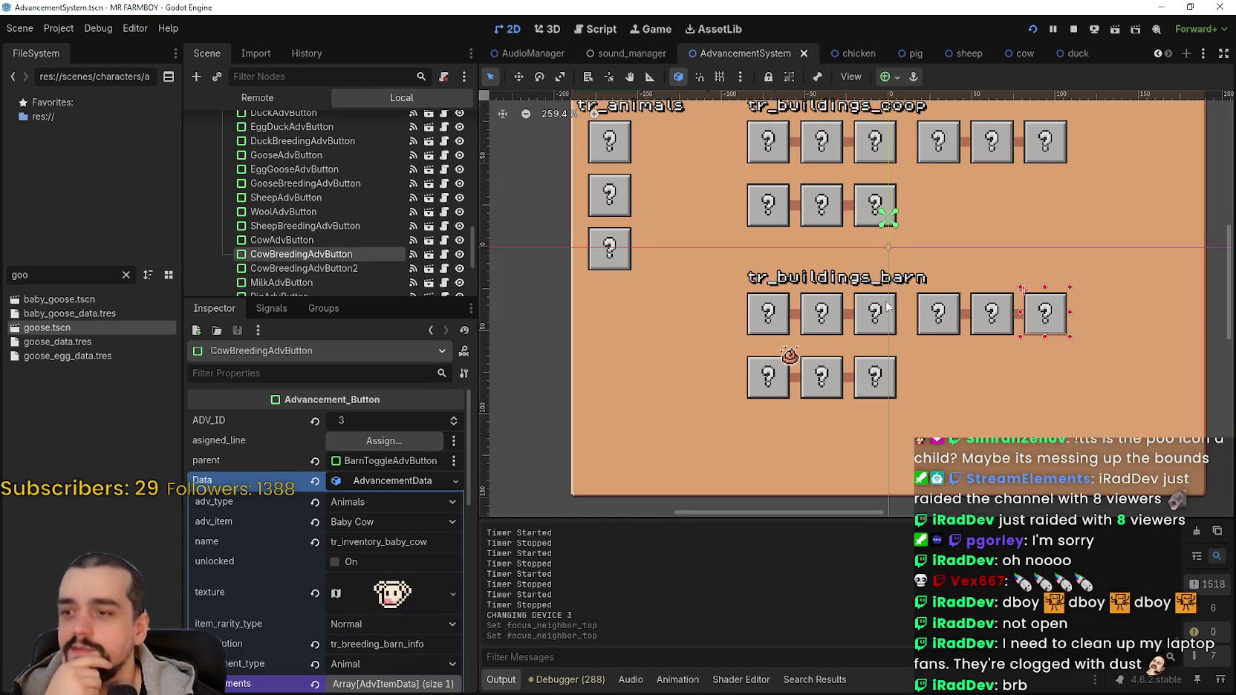
{"action": "scroll", "coordinate": [884, 301], "scroll_direction": "down", "scroll_amount": 1}
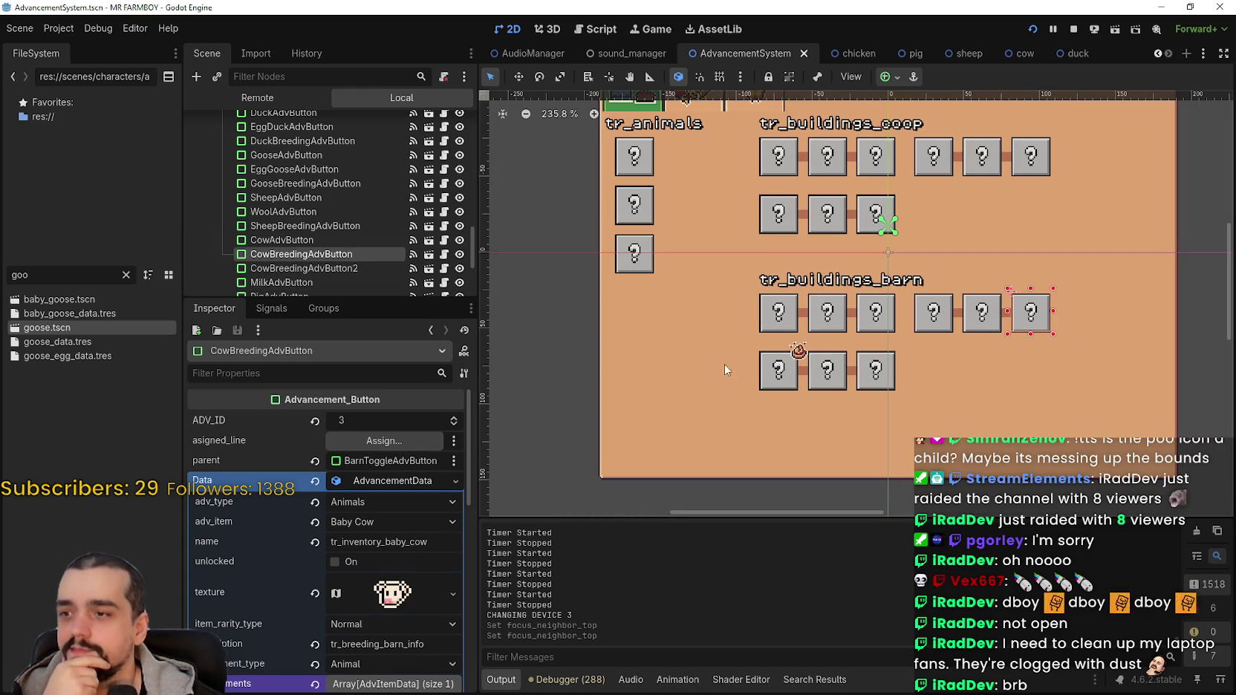
{"action": "left_click", "coordinate": [405, 483]}
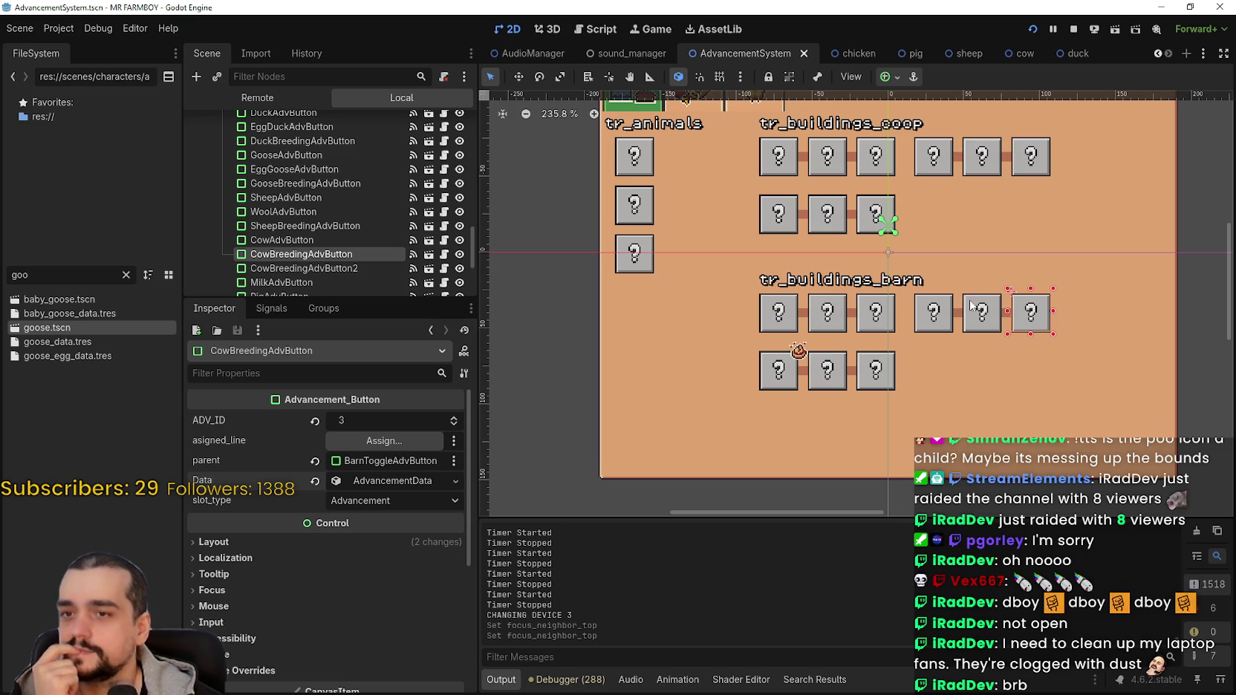
{"action": "left_click", "coordinate": [976, 308]}
{"action": "left_click", "coordinate": [396, 481]}
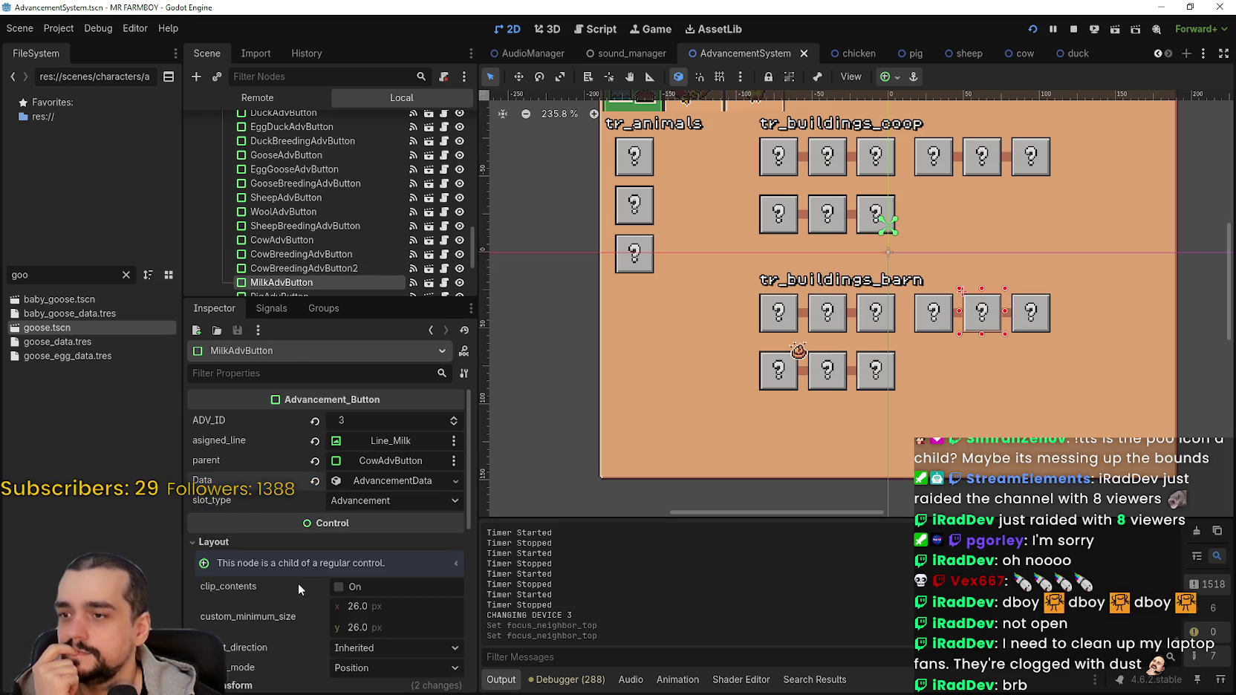
{"action": "scroll", "coordinate": [297, 583], "scroll_direction": "down", "scroll_amount": 5}
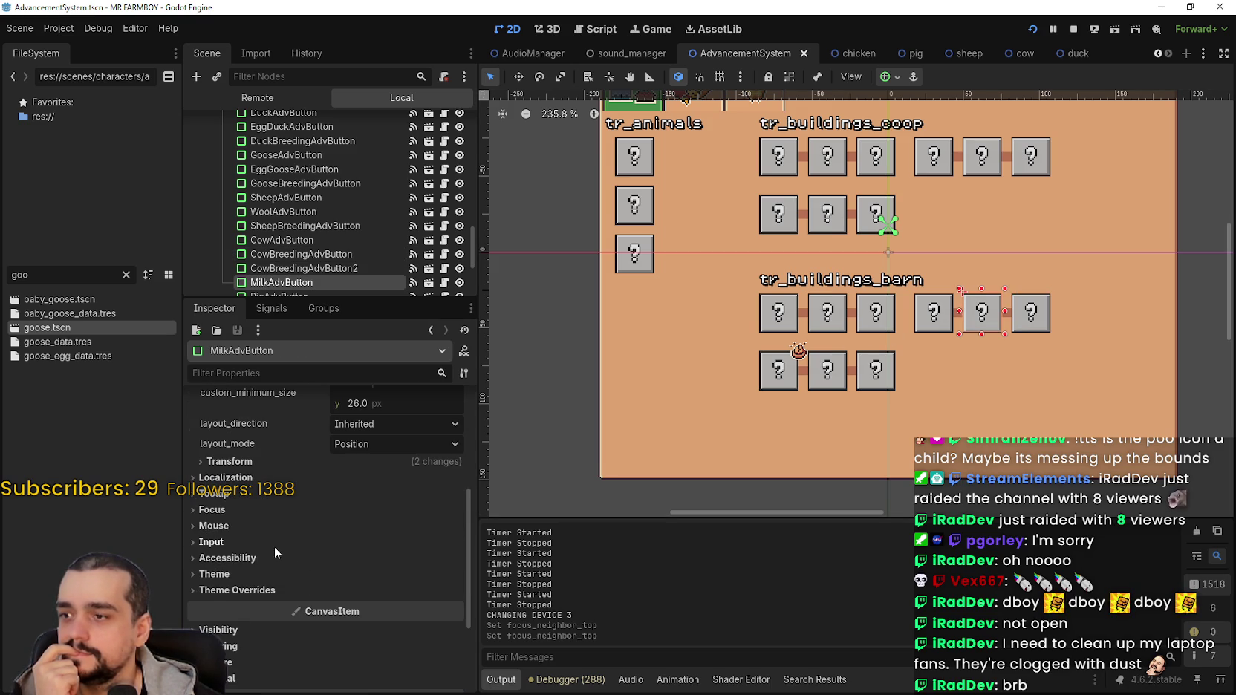
{"action": "left_click", "coordinate": [274, 545]}
{"action": "left_click", "coordinate": [240, 508]}
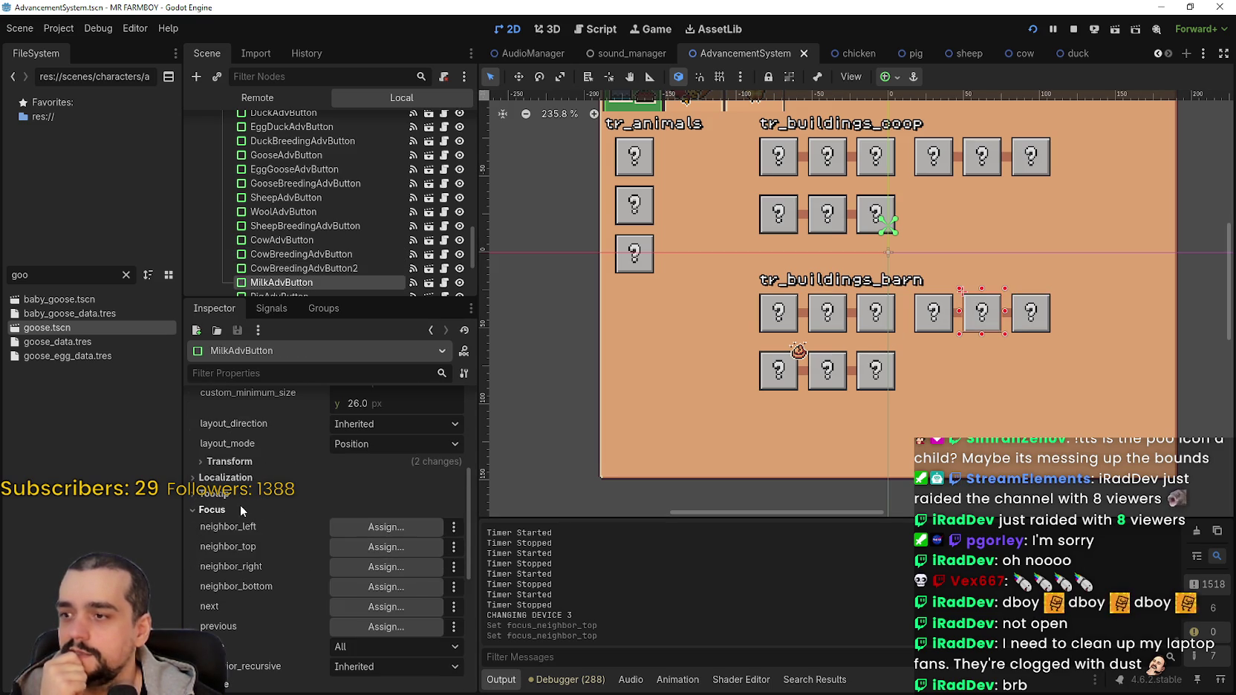